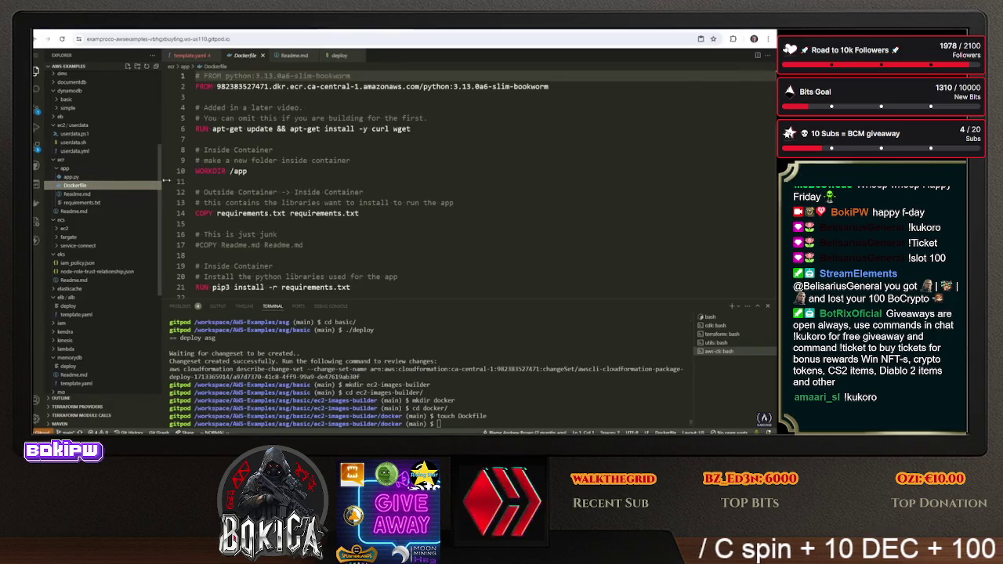
Select and copy the entire contents of the ecr/app Dockerfile
{"action": "scroll", "coordinate": [228, 181], "scroll_direction": "down", "scroll_amount": 5}
{"action": "mouse_move", "coordinate": [229, 181]}
{"action": "left_mouse_down"}
{"action": "mouse_move", "coordinate": [200, 161]}
{"action": "mouse_move", "coordinate": [196, 76]}
{"action": "left_mouse_up"}
{"action": "right_click", "coordinate": [244, 108]}
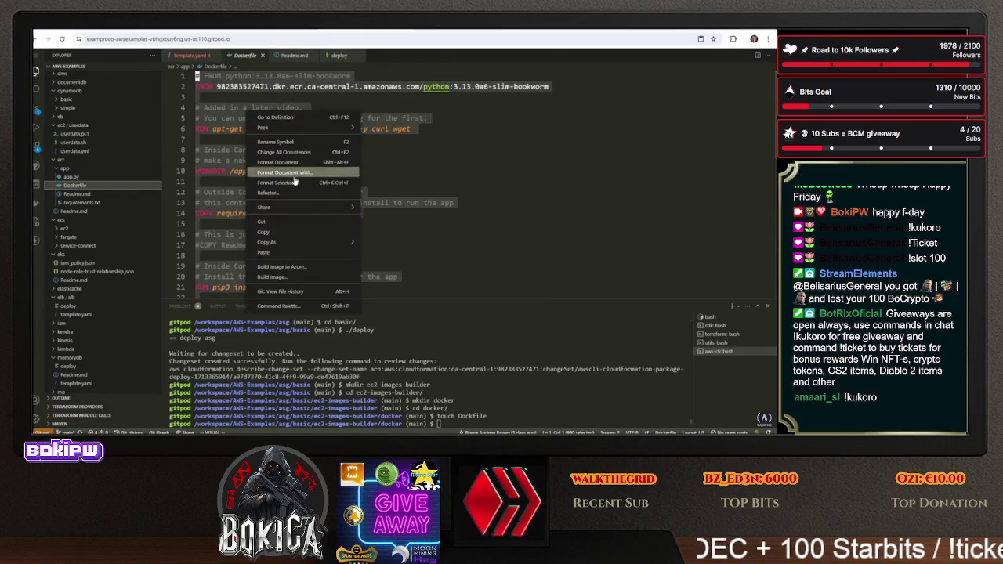
{"action": "left_click", "coordinate": [299, 229]}
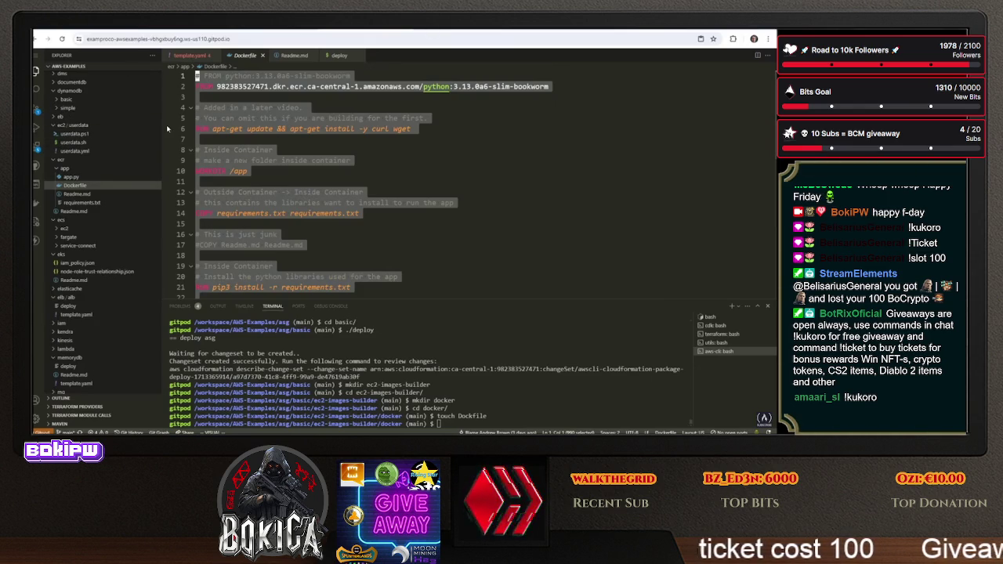
Collapse the dynamodb, eks, ecs, elb/alb and ec2/userdata folders in the Explorer
{"action": "scroll", "coordinate": [109, 271], "scroll_direction": "up", "scroll_amount": 5}
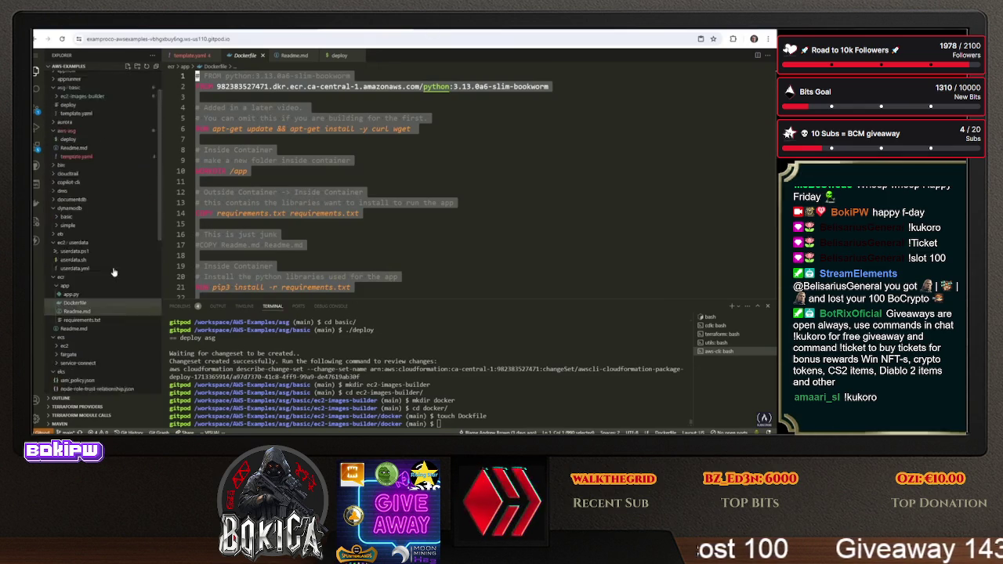
{"action": "left_click", "coordinate": [63, 247]}
{"action": "scroll", "coordinate": [63, 246], "scroll_direction": "down", "scroll_amount": 5}
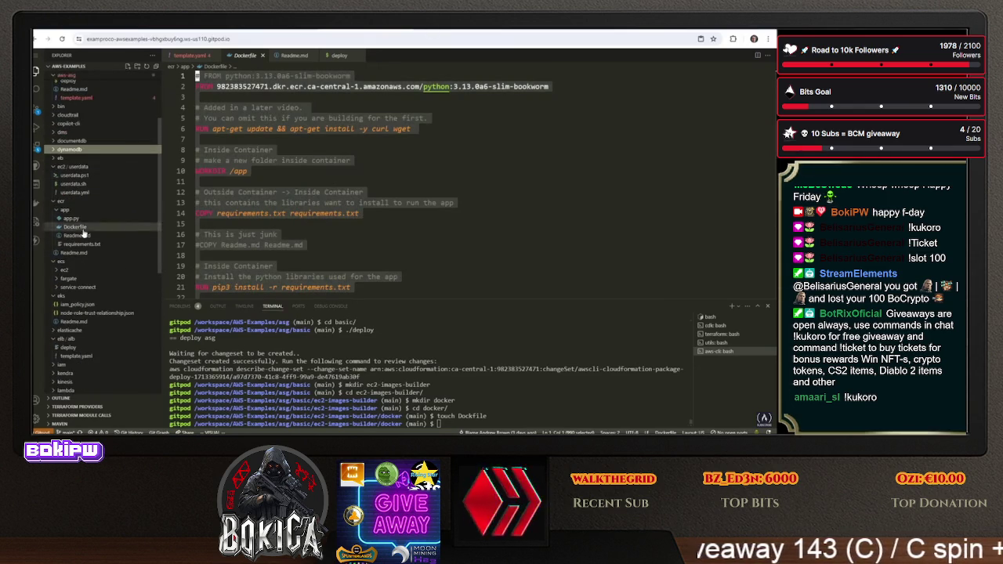
{"action": "scroll", "coordinate": [72, 231], "scroll_direction": "down", "scroll_amount": 3}
{"action": "left_click", "coordinate": [59, 178]}
{"action": "left_click", "coordinate": [56, 144]}
{"action": "left_click", "coordinate": [59, 169]}
{"action": "scroll", "coordinate": [52, 208], "scroll_direction": "up", "scroll_amount": 3}
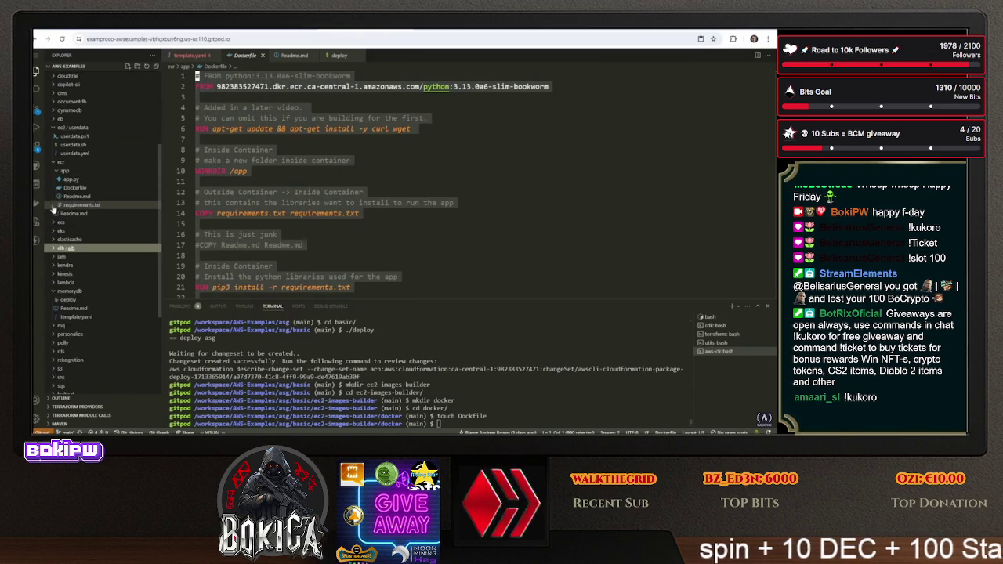
{"action": "left_click", "coordinate": [52, 128]}
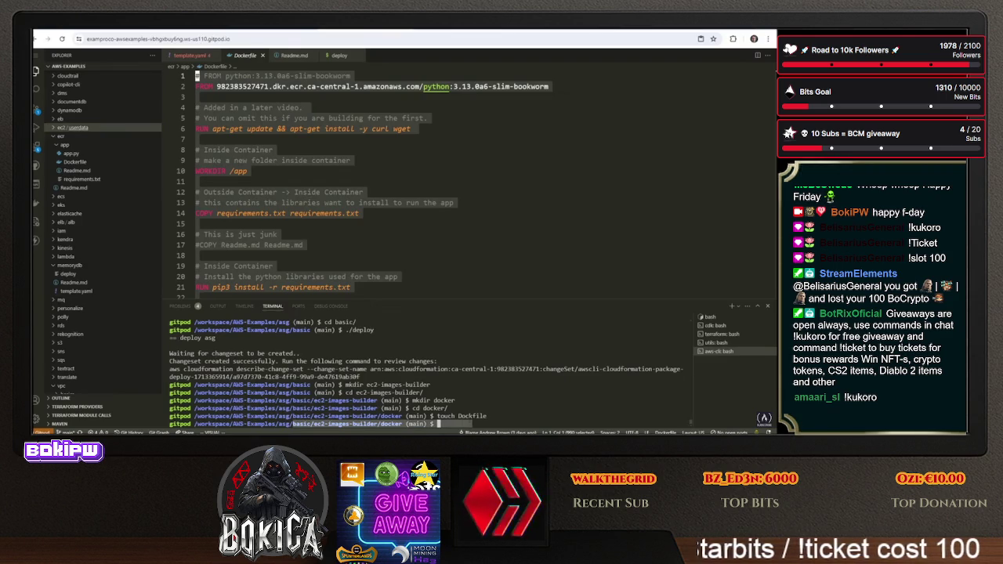
{"action": "scroll", "coordinate": [94, 161], "scroll_direction": "up", "scroll_amount": 5}
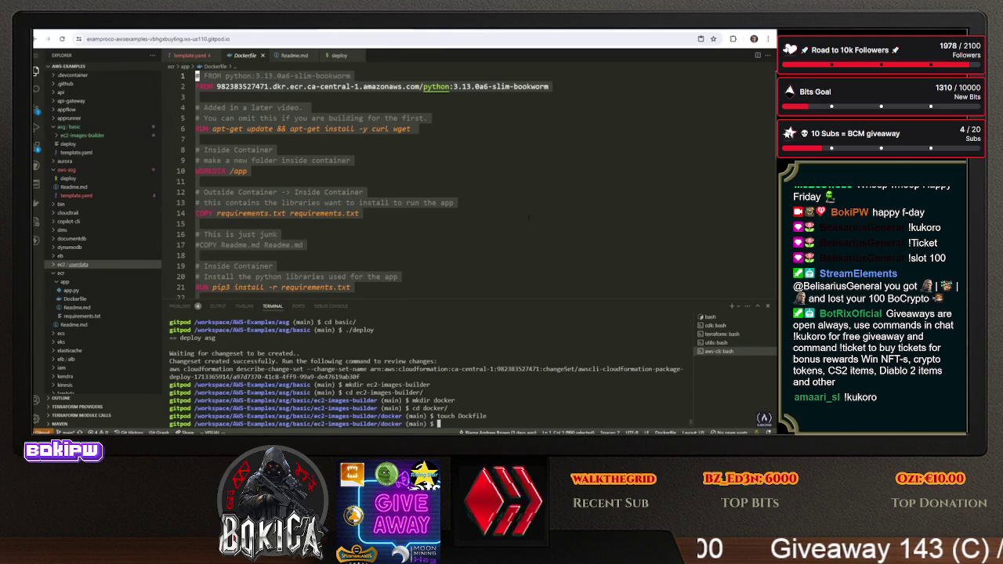
{"action": "type", "text": "cd .."}
Go up two directories and move ec2-images-builder/ to the repository root with mv
{"action": "key", "text": "Return"}
{"action": "type", "text": "cd ."}
{"action": "key", "text": "Return"}
{"action": "type", "text": "mv ec"}
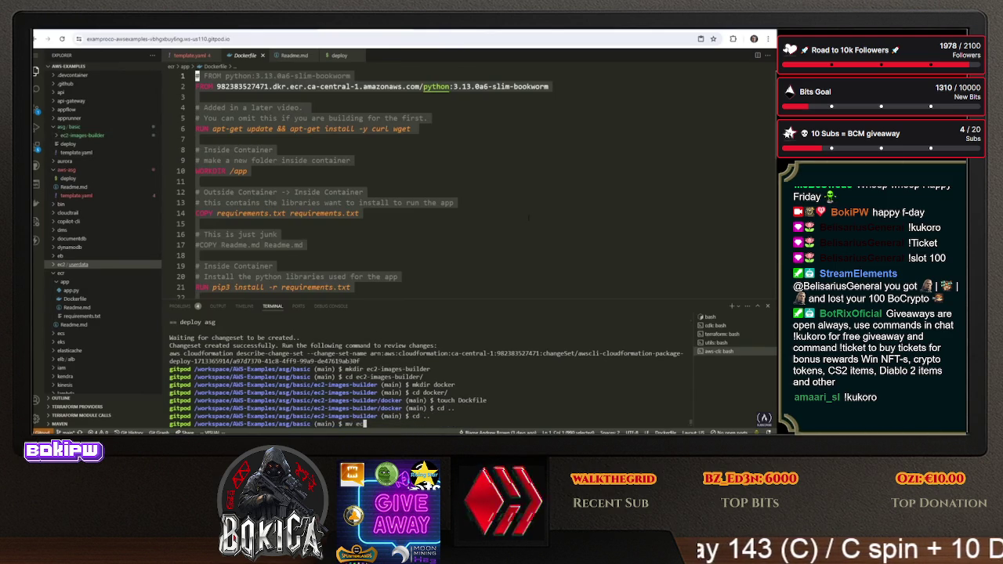
{"action": "type", "text": " ../../"}
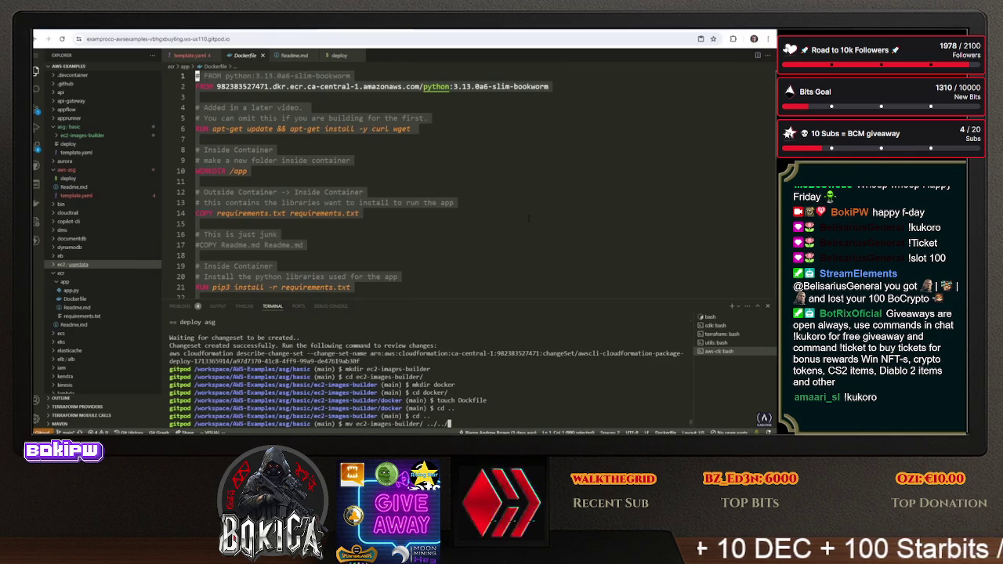
{"action": "key", "text": "Return"}
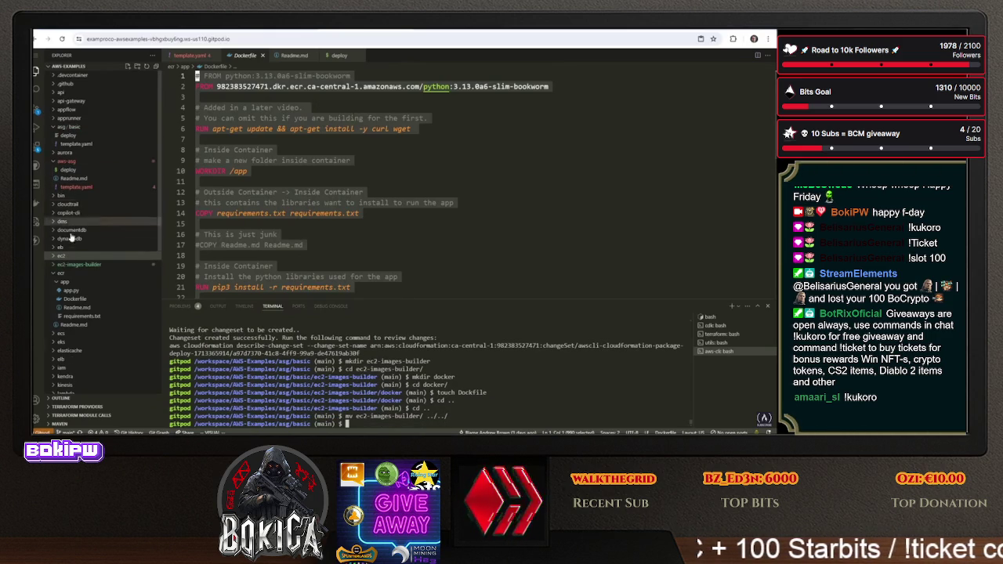
Rename the ec2-images-builder folder to ec2-image-builder
{"action": "left_click", "coordinate": [73, 266]}
{"action": "right_click", "coordinate": [73, 268]}
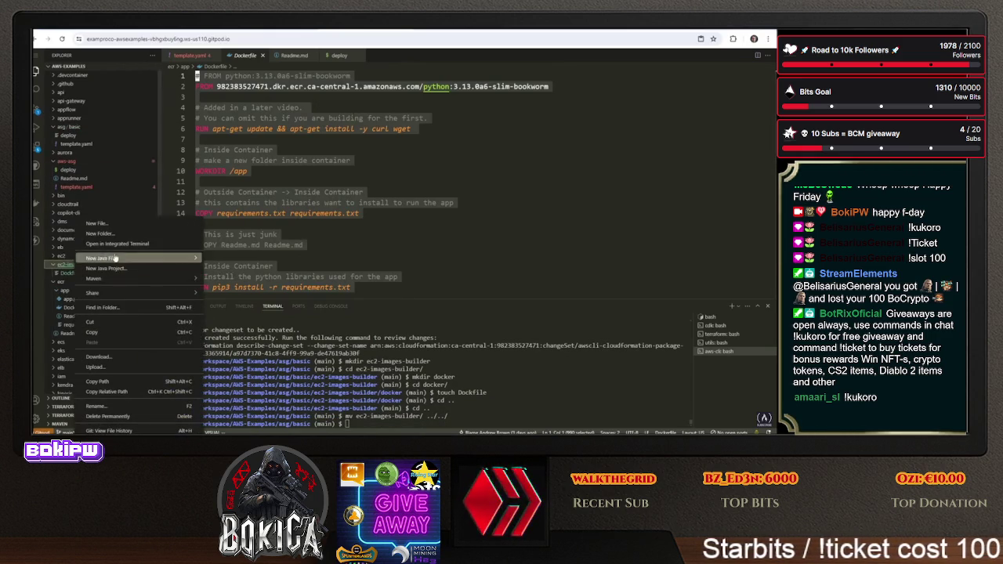
{"action": "left_click", "coordinate": [131, 401]}
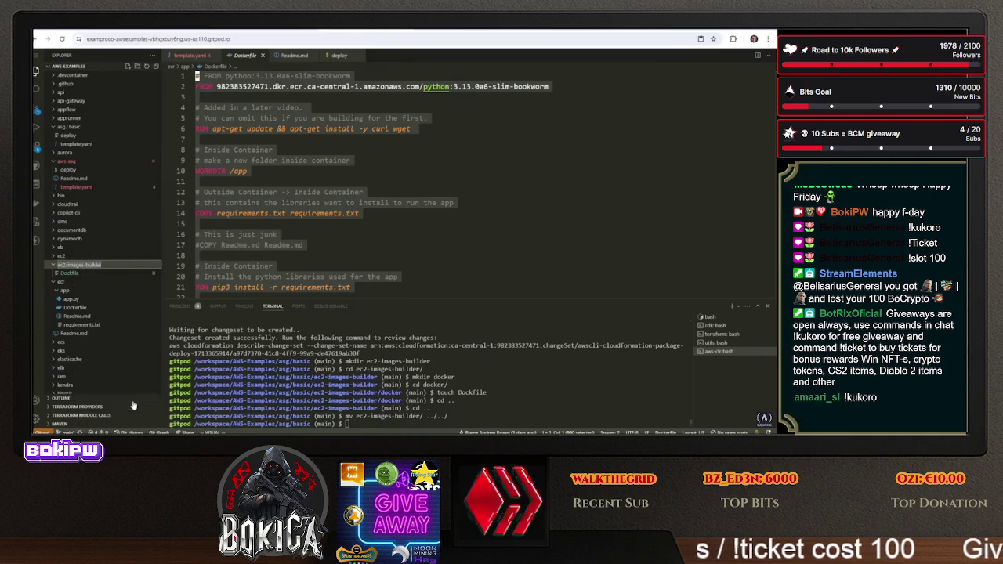
{"action": "key", "text": "BackSpace"}
{"action": "key", "text": "Return"}
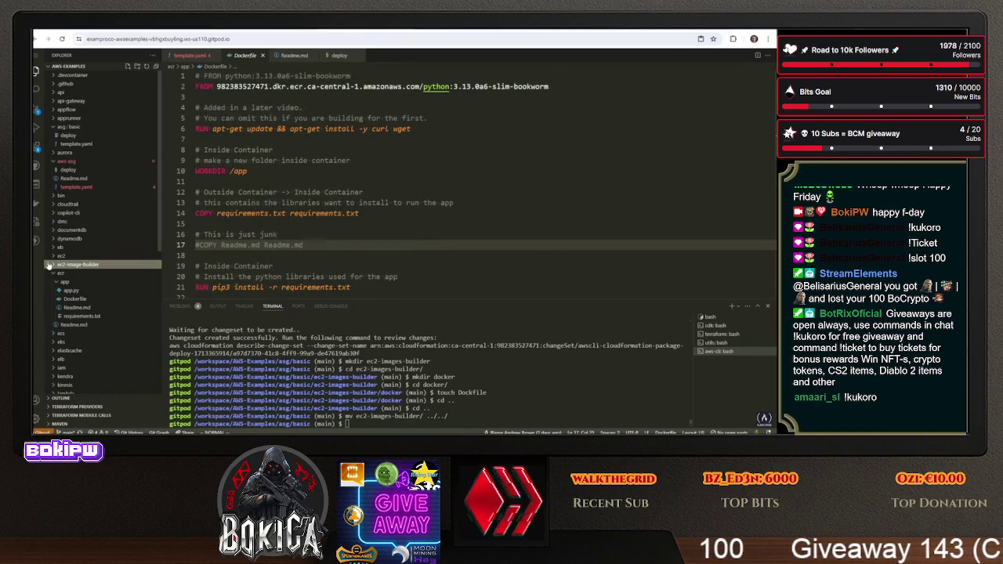
Rename the misnamed Dockfile inside ec2-image-builder to Dockerfile, abandoning a new 'doc' folder
{"action": "left_click", "coordinate": [55, 266]}
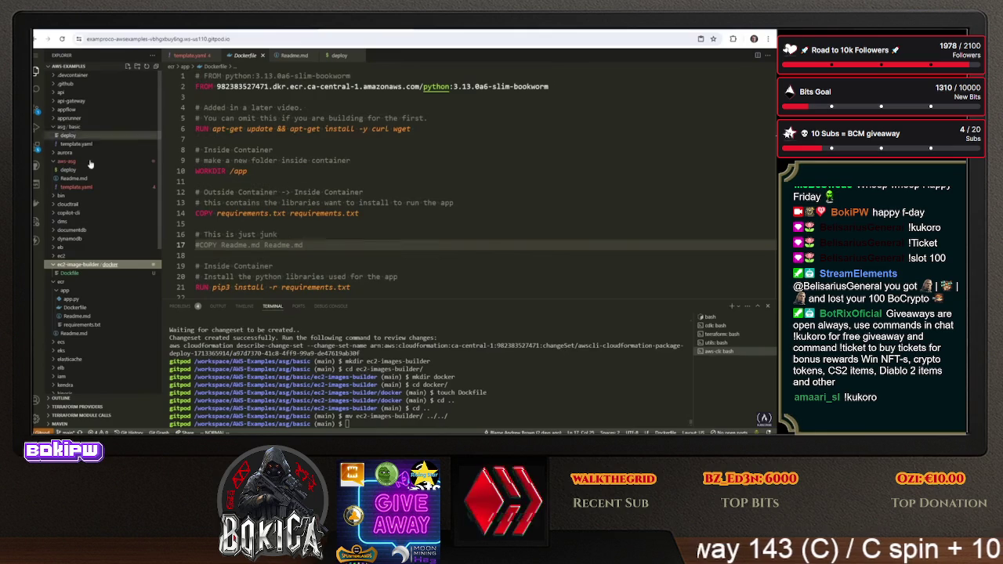
{"action": "left_click", "coordinate": [423, 416]}
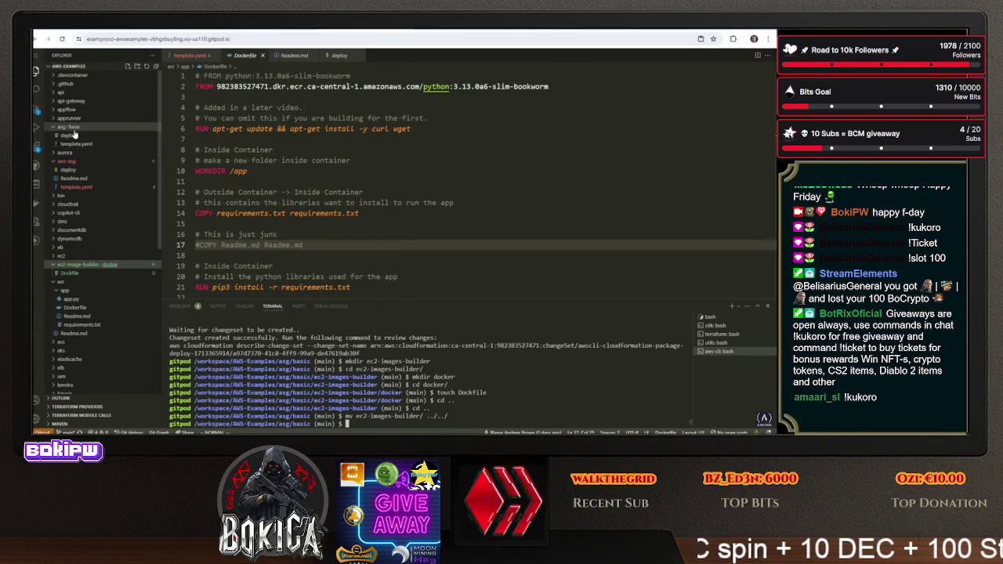
{"action": "right_click", "coordinate": [106, 267]}
{"action": "left_click", "coordinate": [123, 235]}
{"action": "type", "text": "doc"}
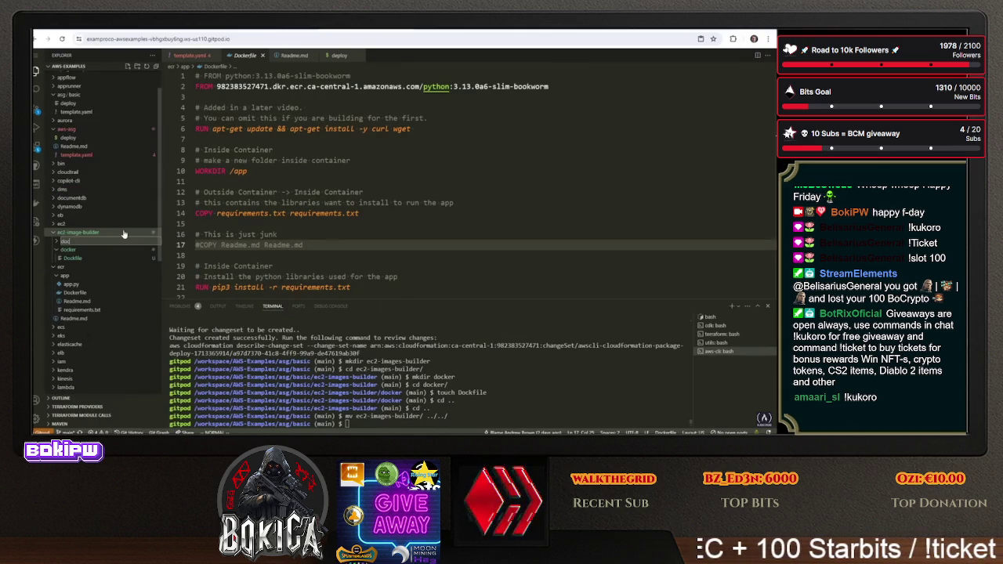
{"action": "key", "text": "Escape"}
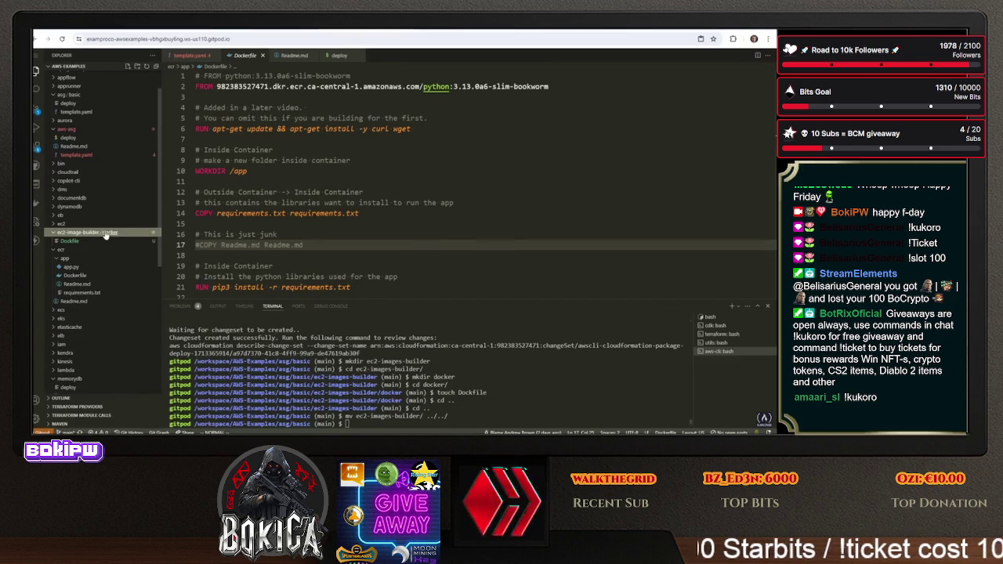
{"action": "left_click", "coordinate": [100, 243]}
{"action": "right_click", "coordinate": [101, 243]}
{"action": "left_click", "coordinate": [128, 405]}
{"action": "type", "text": "le"}
{"action": "key", "text": "Return"}
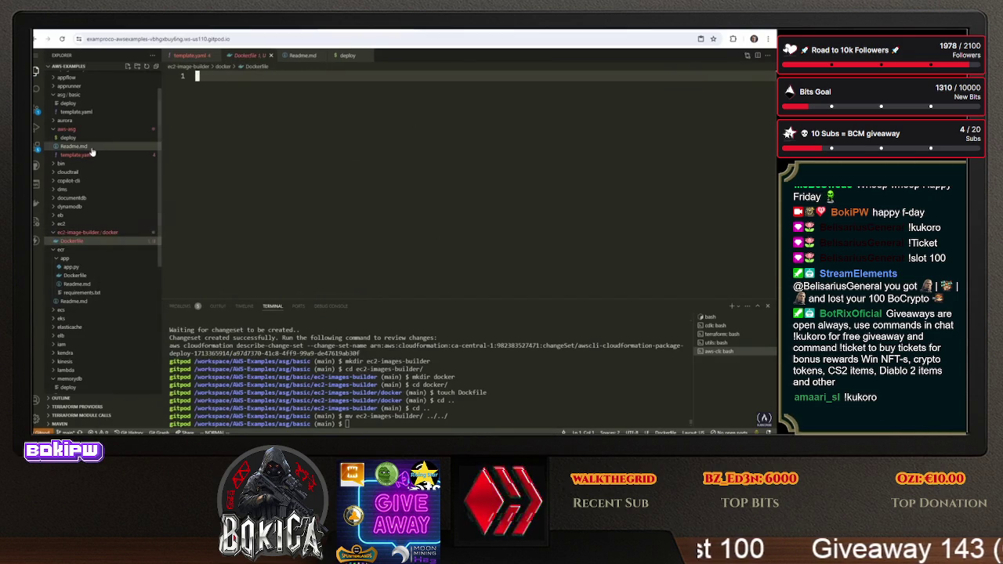
Copy all the text of the ecr/app Dockerfile
{"action": "scroll", "coordinate": [106, 204], "scroll_direction": "down", "scroll_amount": 3}
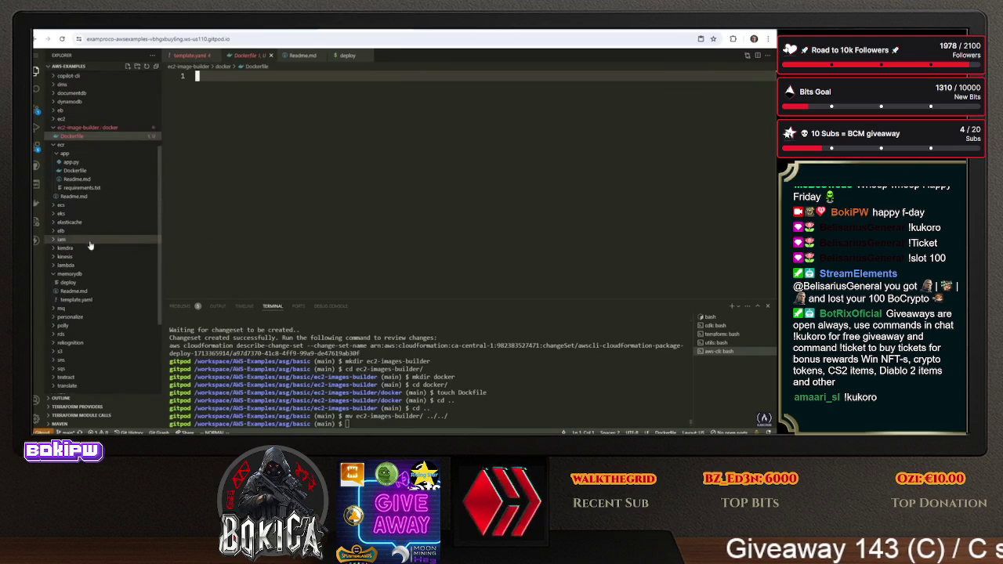
{"action": "left_click", "coordinate": [75, 170]}
{"action": "scroll", "coordinate": [494, 253], "scroll_direction": "down", "scroll_amount": 4}
{"action": "scroll", "coordinate": [494, 253], "scroll_direction": "down", "scroll_amount": 4}
{"action": "mouse_move", "coordinate": [553, 180]}
{"action": "left_mouse_down"}
{"action": "mouse_move", "coordinate": [392, 157]}
{"action": "mouse_move", "coordinate": [235, 67]}
{"action": "left_mouse_up"}
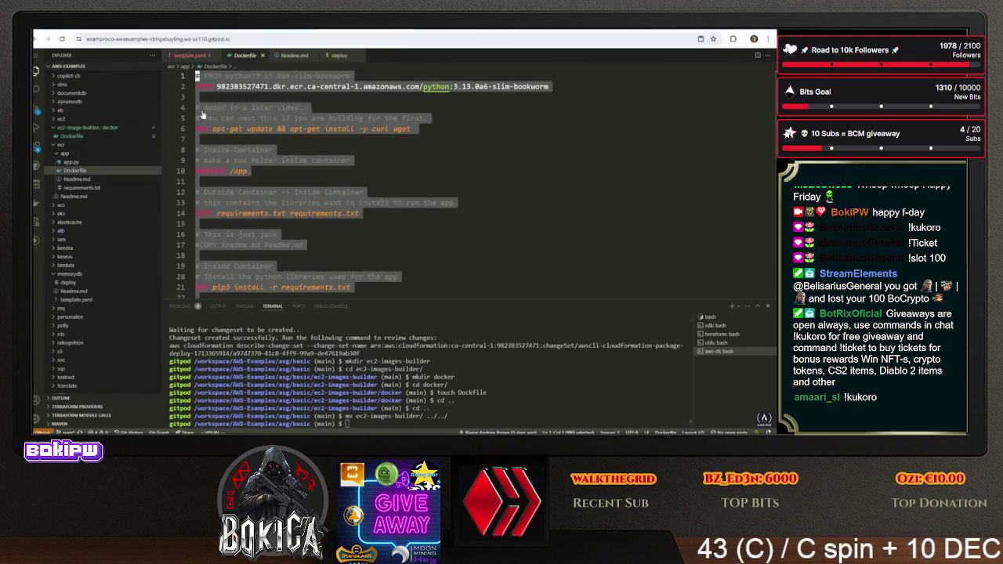
{"action": "right_click", "coordinate": [250, 151]}
{"action": "left_click", "coordinate": [270, 267]}
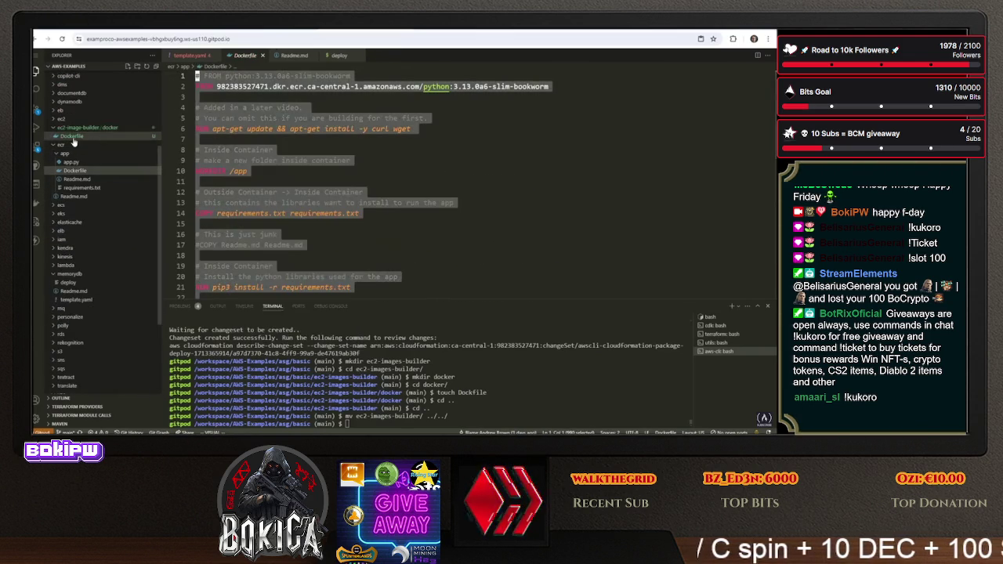
Paste the copied Python Flask Dockerfile contents into the new docker/Dockerfile
{"action": "left_click", "coordinate": [79, 138]}
{"action": "right_click", "coordinate": [337, 190]}
{"action": "left_click", "coordinate": [381, 298]}
{"action": "left_click", "coordinate": [313, 145]}
{"action": "scroll", "coordinate": [470, 180], "scroll_direction": "up", "scroll_amount": 5}
{"action": "left_click", "coordinate": [304, 129]}
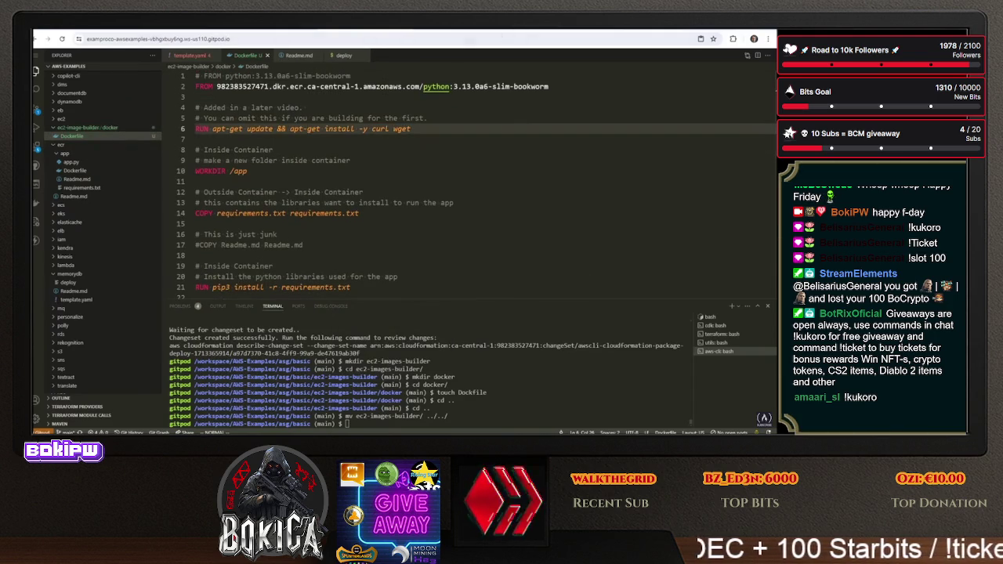
{"action": "left_click", "coordinate": [285, 30]}
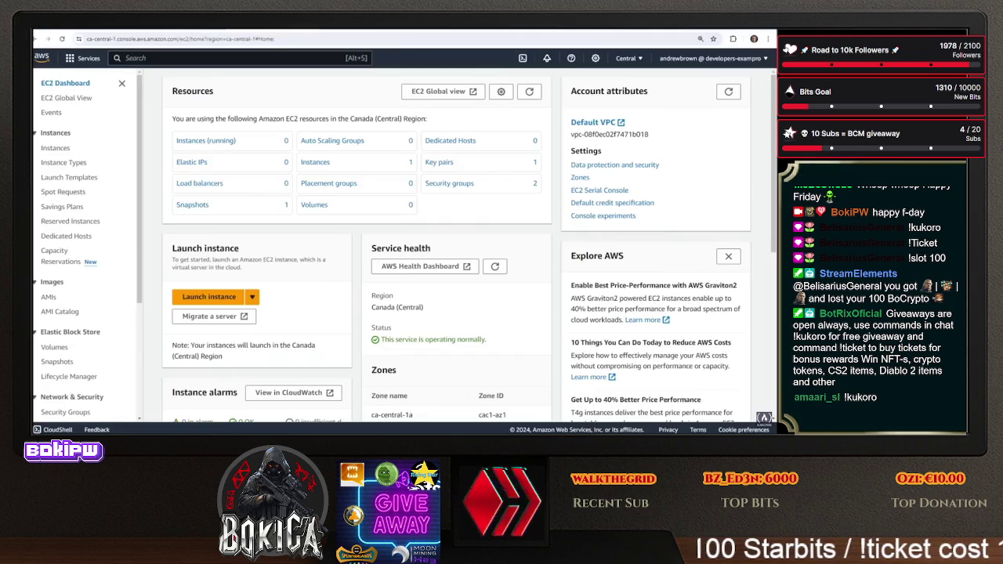
Copy the Image Builder Dockerfile template and select the two FROM lines in Gitpod's Dockerfile
{"action": "key", "text": "ctrl+a"}
{"action": "right_click", "coordinate": [350, 172]}
{"action": "left_click", "coordinate": [394, 207]}
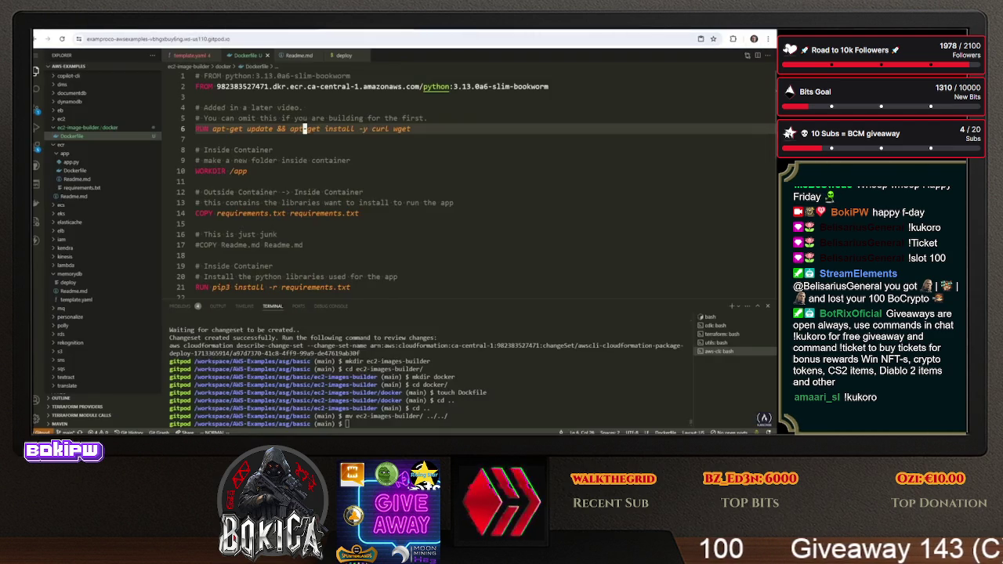
{"action": "left_click", "coordinate": [273, 150]}
{"action": "mouse_move", "coordinate": [550, 86]}
{"action": "left_mouse_down"}
{"action": "mouse_move", "coordinate": [196, 86]}
{"action": "mouse_move", "coordinate": [197, 76]}
{"action": "left_mouse_up"}
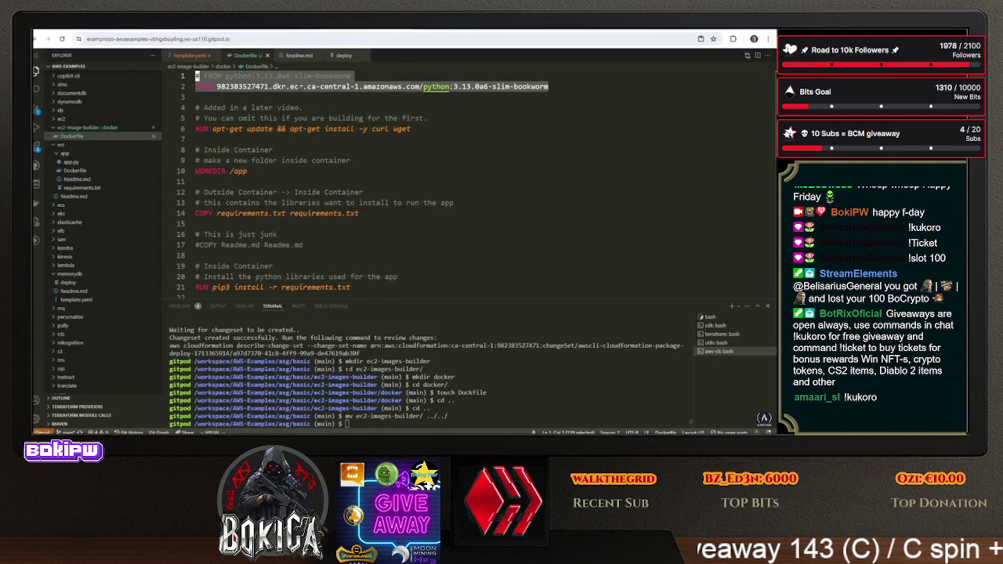
Paste the {{{ imagebuilder:... }}} parentImage, environments and components lines over the FROM lines
{"action": "right_click", "coordinate": [299, 88]}
{"action": "left_click", "coordinate": [340, 230]}
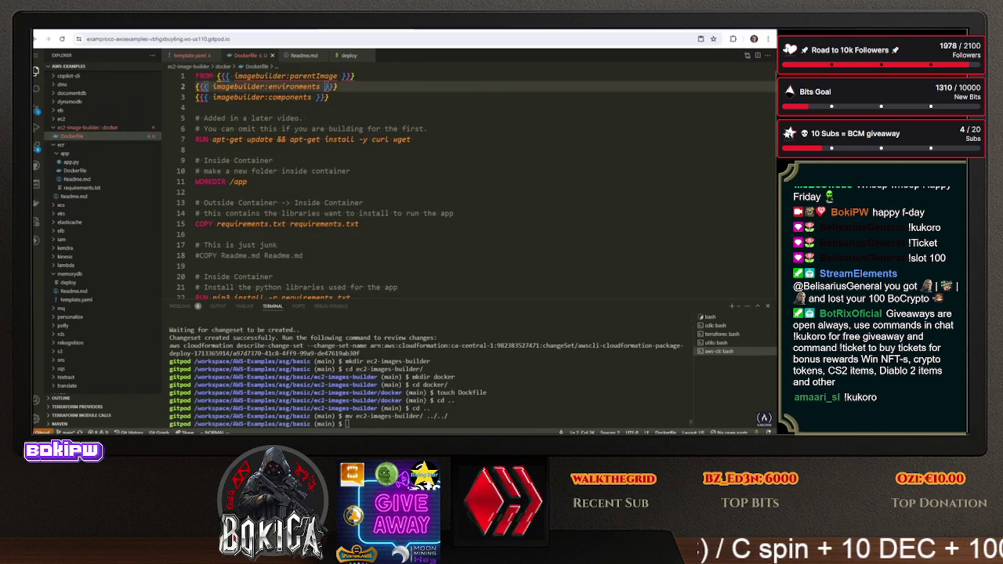
{"action": "scroll", "coordinate": [296, 86], "scroll_direction": "down", "scroll_amount": 5}
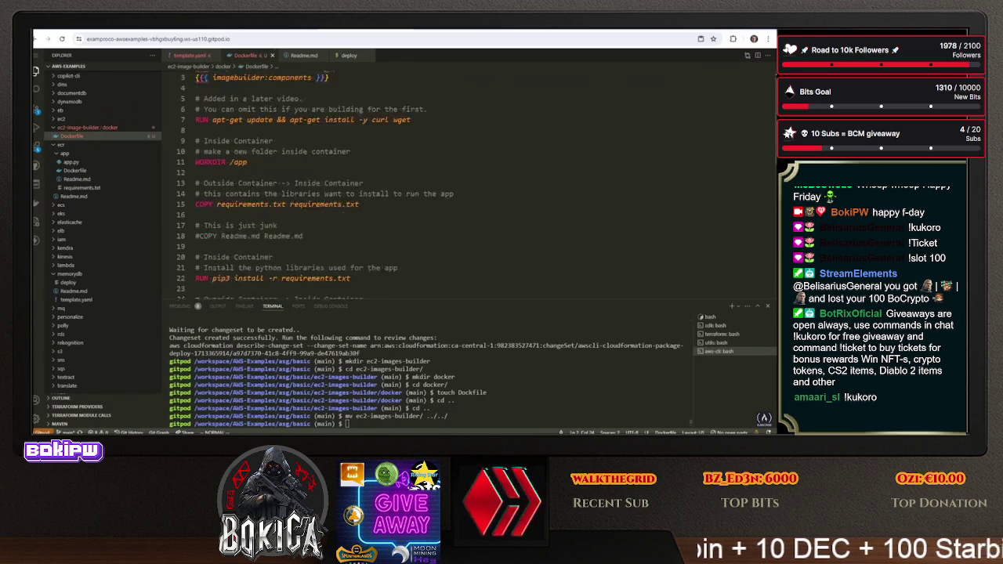
{"action": "scroll", "coordinate": [296, 86], "scroll_direction": "up", "scroll_amount": 5}
{"action": "scroll", "coordinate": [296, 87], "scroll_direction": "down", "scroll_amount": 6}
{"action": "scroll", "coordinate": [296, 86], "scroll_direction": "up", "scroll_amount": 6}
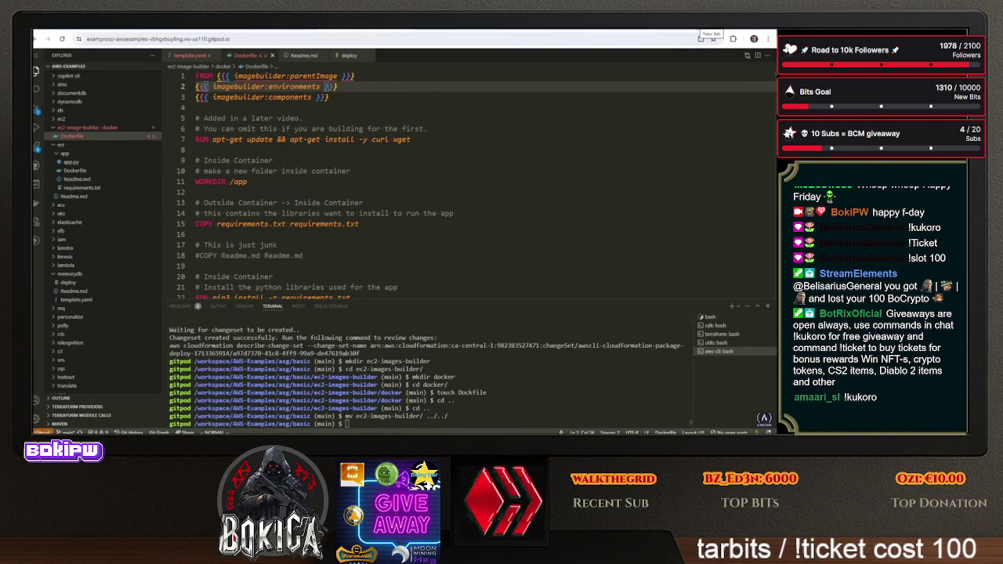
{"action": "key", "text": "ctrl+t"}
Search 'ubuntu jammy does it come preinstalled with python' and confirm Ubuntu 22.04 ships Python 3.10
{"action": "type", "text": "ubuntu "}
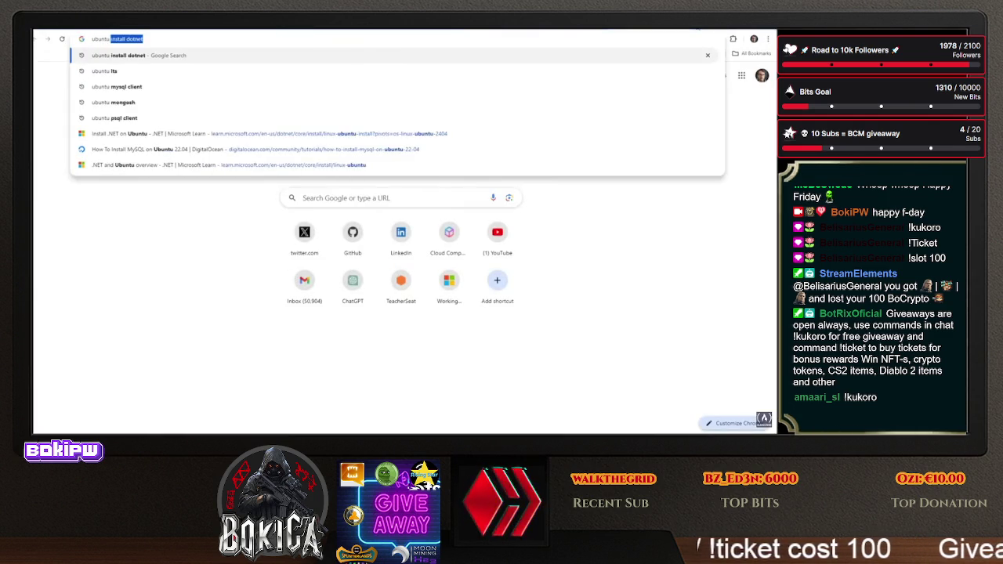
{"action": "type", "text": "jammy does it"}
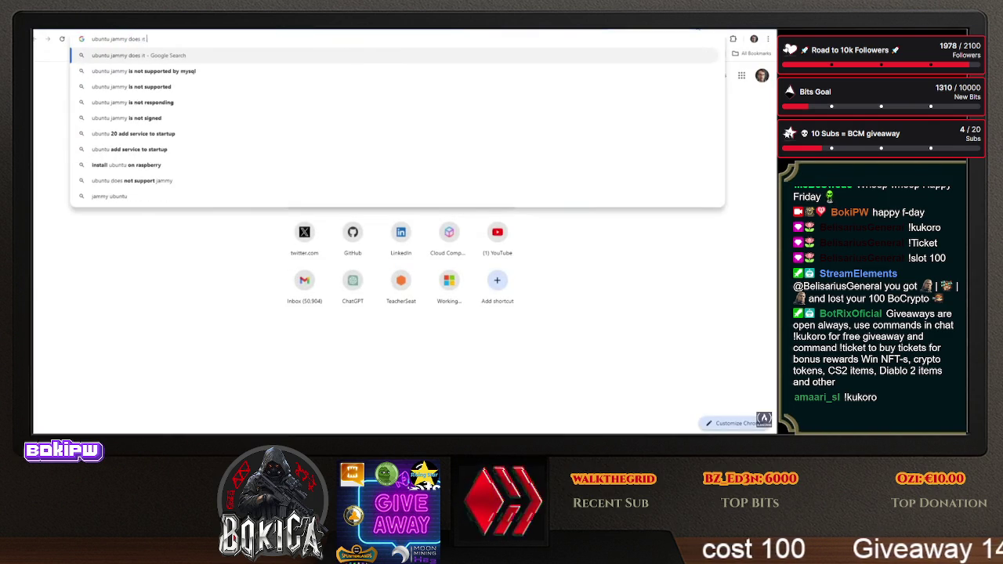
{"action": "type", "text": " come preinstalled with python?"}
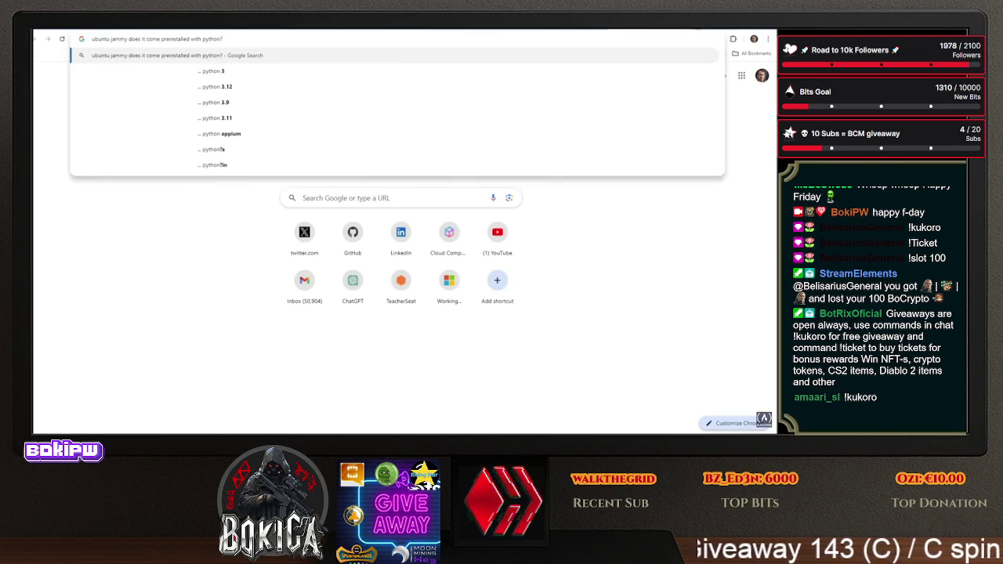
{"action": "key", "text": "Return"}
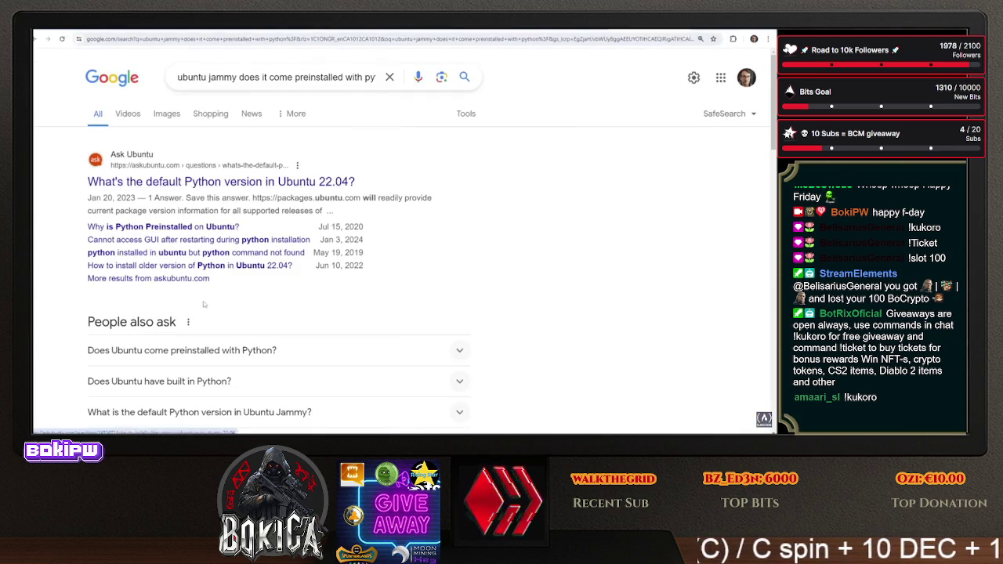
{"action": "scroll", "coordinate": [266, 259], "scroll_direction": "down", "scroll_amount": 1}
{"action": "left_click", "coordinate": [249, 307]}
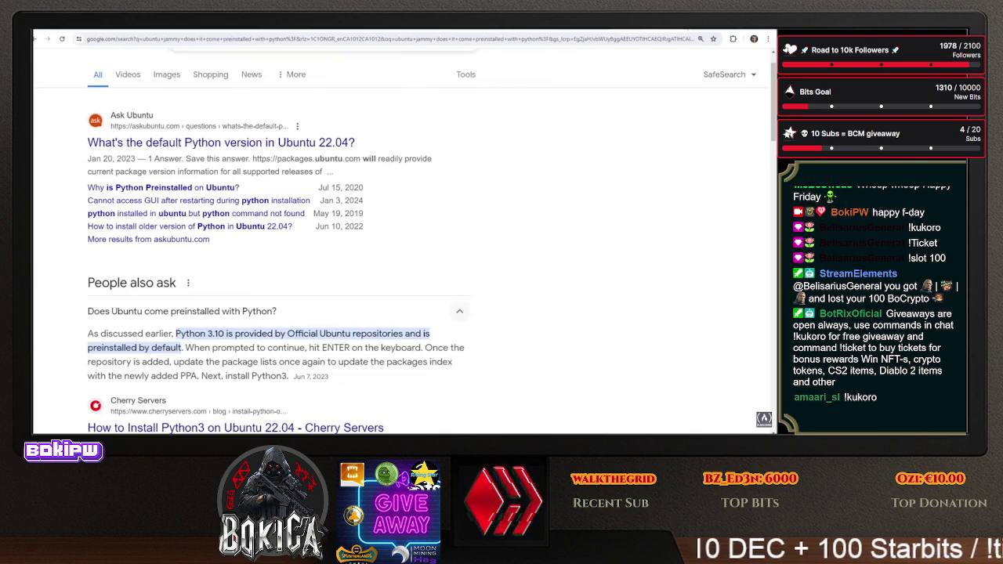
{"action": "key", "text": "ctrl+Tab"}
{"action": "scroll", "coordinate": [470, 186], "scroll_direction": "down", "scroll_amount": 5}
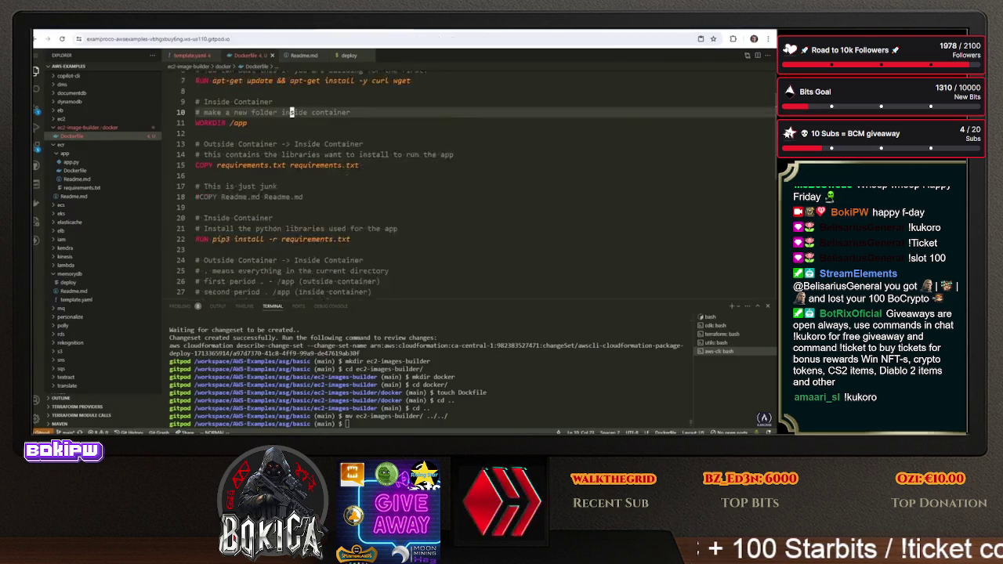
Delete lines 5–7: the 'Added in a later video' comments and RUN apt-get curl wget line
{"action": "scroll", "coordinate": [470, 185], "scroll_direction": "up", "scroll_amount": 5}
{"action": "left_click", "coordinate": [288, 170]}
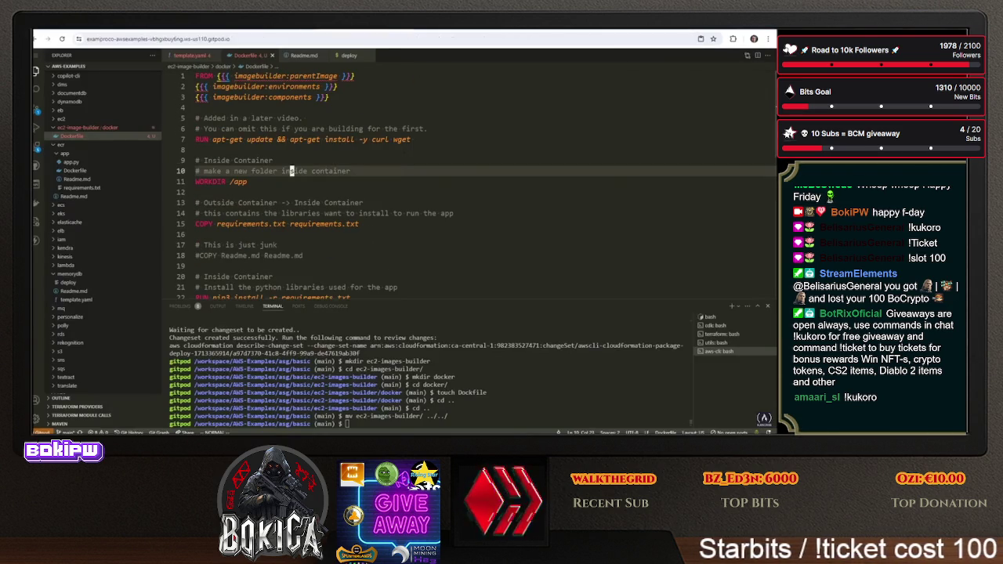
{"action": "mouse_move", "coordinate": [415, 140]}
{"action": "left_mouse_down"}
{"action": "mouse_move", "coordinate": [204, 140]}
{"action": "mouse_move", "coordinate": [196, 118]}
{"action": "left_mouse_up"}
{"action": "left_click", "coordinate": [196, 117]}
{"action": "key", "text": "shift+Down"}
{"action": "key", "text": "shift+Down"}
{"action": "key", "text": "shift+Down"}
{"action": "key", "text": "BackSpace"}
{"action": "key", "text": "BackSpace"}
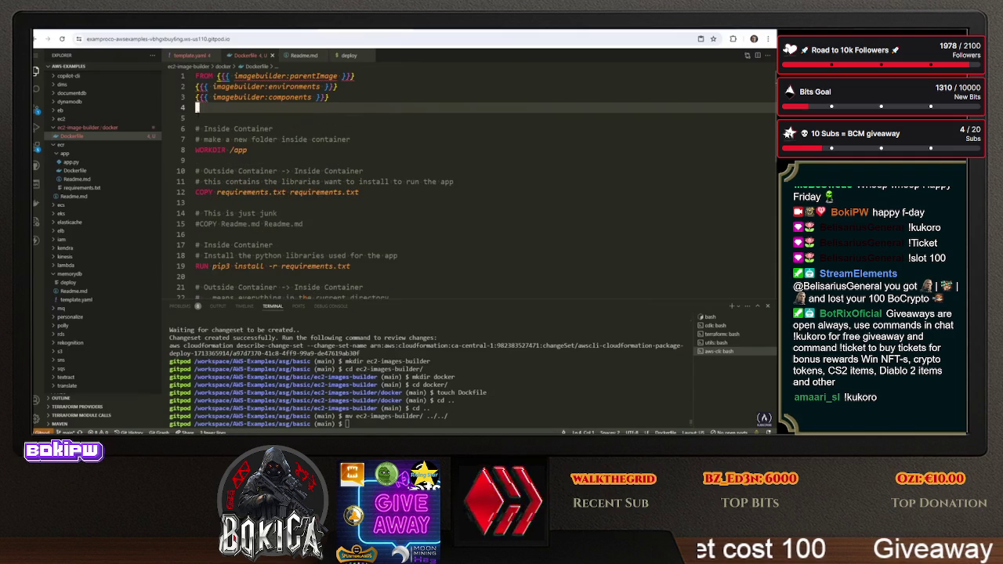
{"action": "scroll", "coordinate": [470, 188], "scroll_direction": "down", "scroll_amount": 5}
{"action": "scroll", "coordinate": [470, 188], "scroll_direction": "up", "scroll_amount": 5}
{"action": "key", "text": "alt+Tab"}
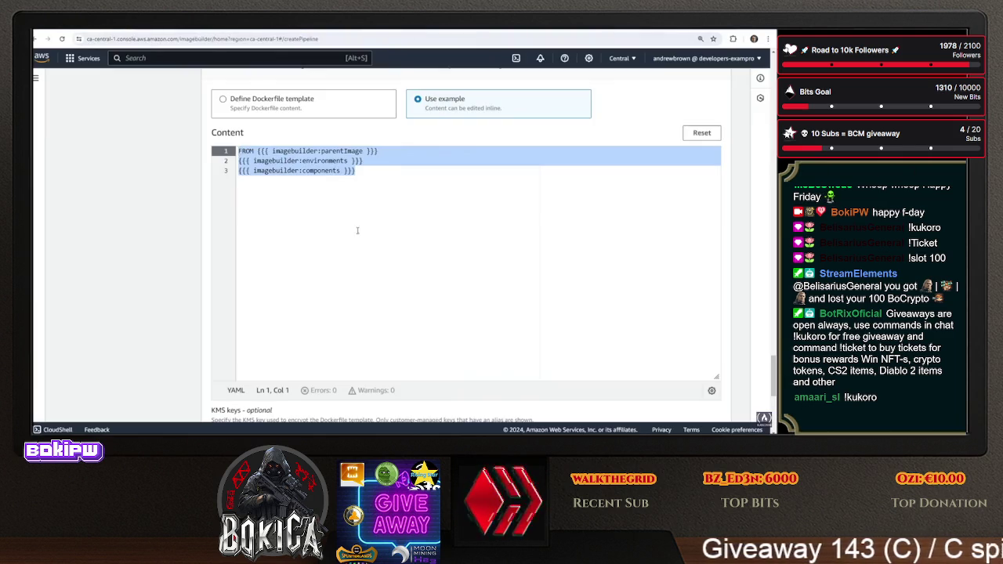
Scroll through the recipe page's Dockerfile template, Target repository and Test components sections
{"action": "left_click", "coordinate": [360, 231]}
{"action": "scroll", "coordinate": [360, 231], "scroll_direction": "up", "scroll_amount": 2}
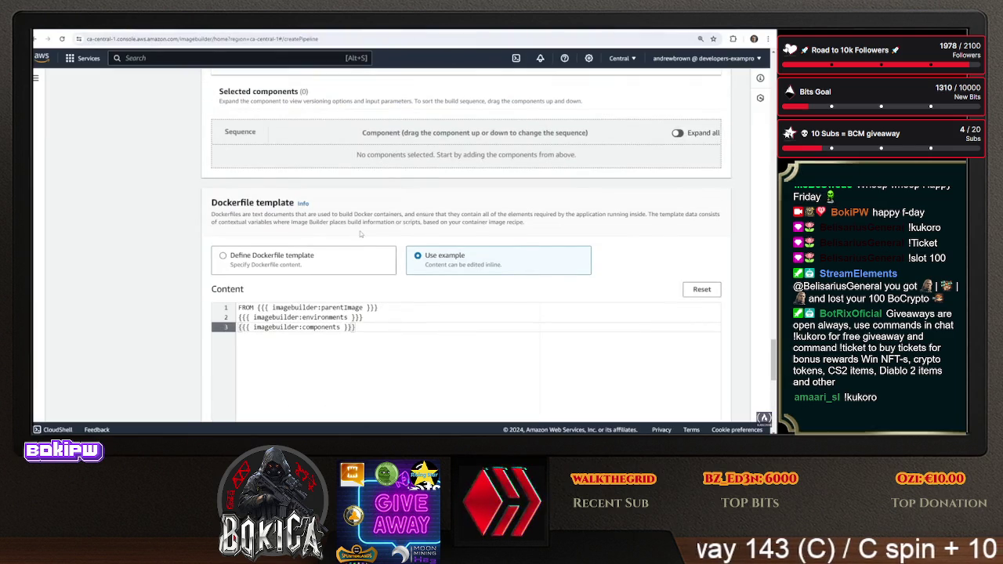
{"action": "scroll", "coordinate": [362, 237], "scroll_direction": "down", "scroll_amount": 1}
{"action": "scroll", "coordinate": [361, 235], "scroll_direction": "down", "scroll_amount": 5}
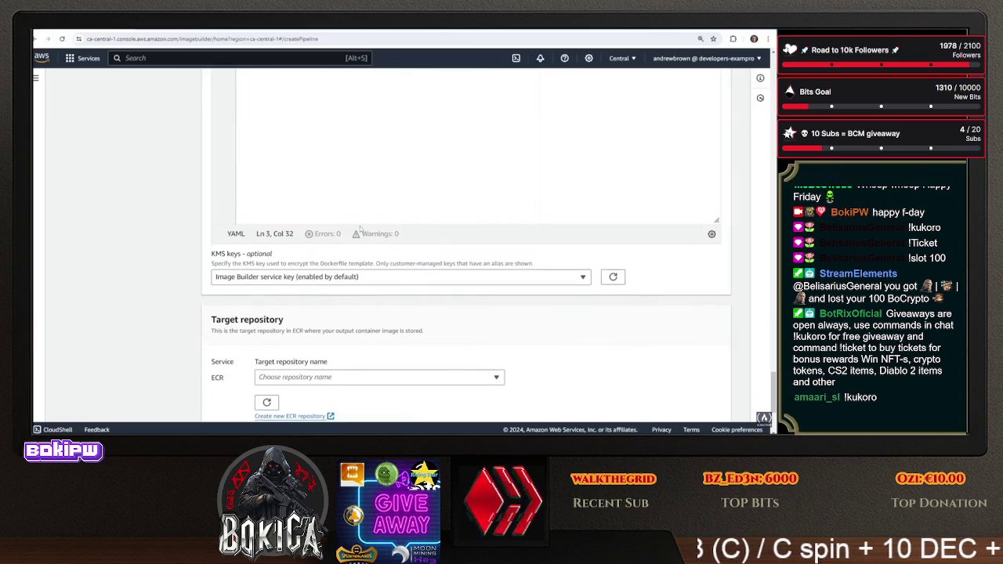
{"action": "scroll", "coordinate": [359, 227], "scroll_direction": "down", "scroll_amount": 2}
{"action": "scroll", "coordinate": [359, 226], "scroll_direction": "up", "scroll_amount": 3}
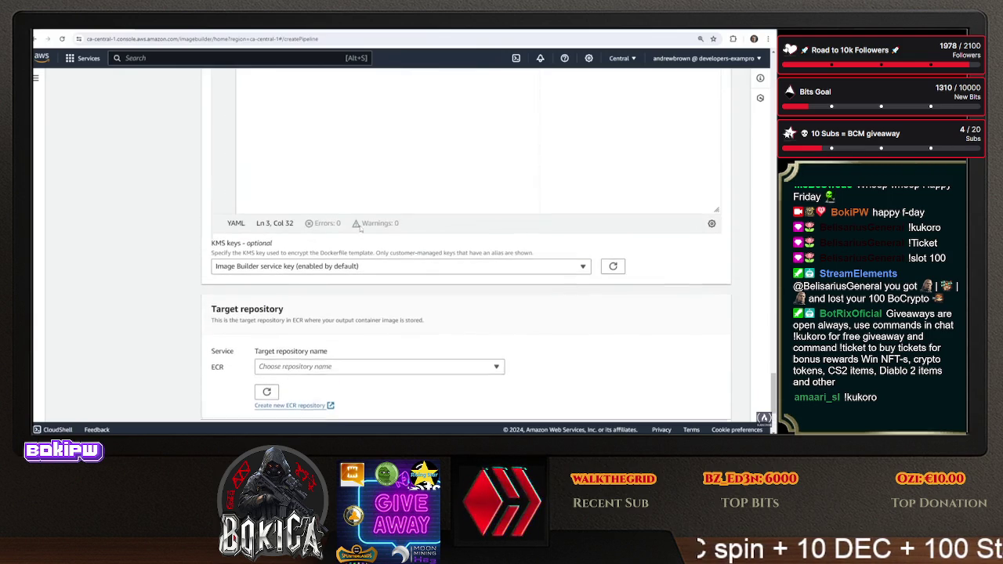
{"action": "scroll", "coordinate": [337, 135], "scroll_direction": "down", "scroll_amount": 4}
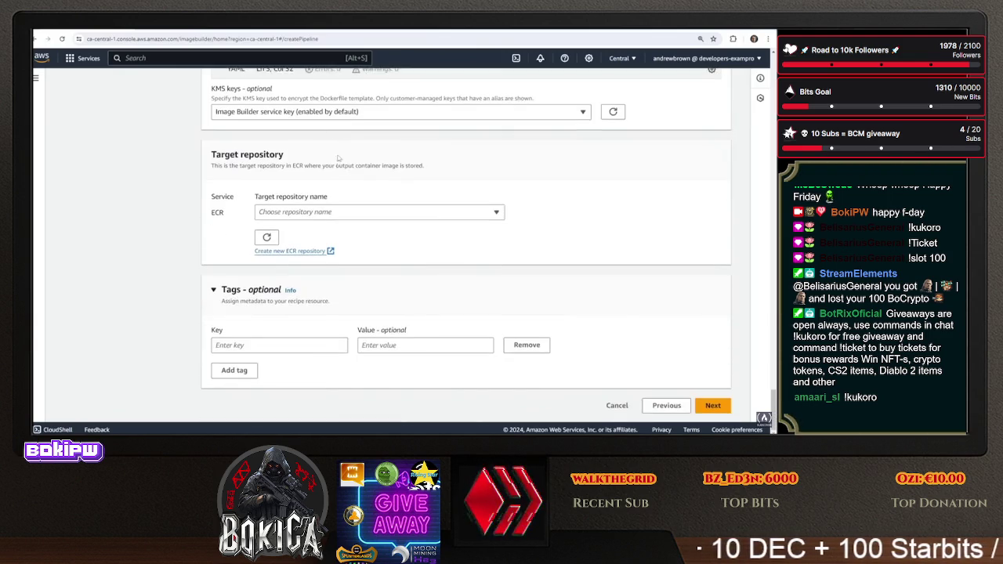
{"action": "scroll", "coordinate": [329, 157], "scroll_direction": "up", "scroll_amount": 6}
{"action": "scroll", "coordinate": [329, 159], "scroll_direction": "up", "scroll_amount": 4}
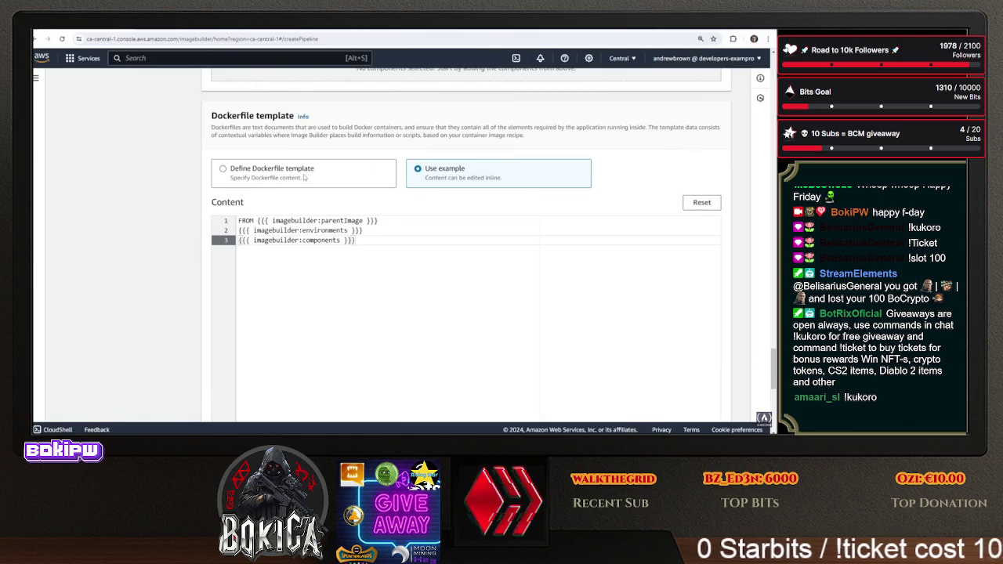
{"action": "scroll", "coordinate": [309, 184], "scroll_direction": "up", "scroll_amount": 5}
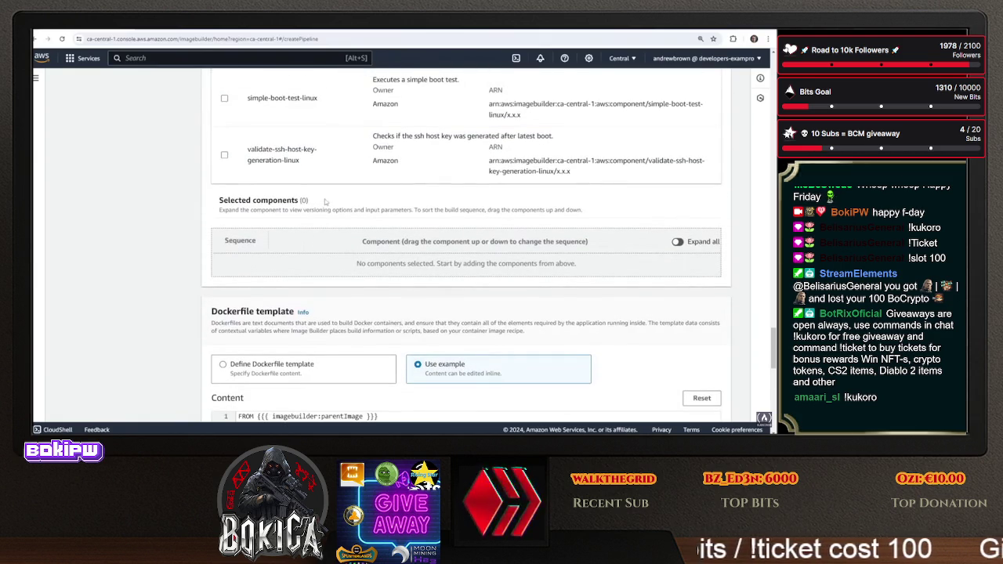
{"action": "scroll", "coordinate": [324, 200], "scroll_direction": "up", "scroll_amount": 3}
{"action": "scroll", "coordinate": [87, 202], "scroll_direction": "up", "scroll_amount": 5}
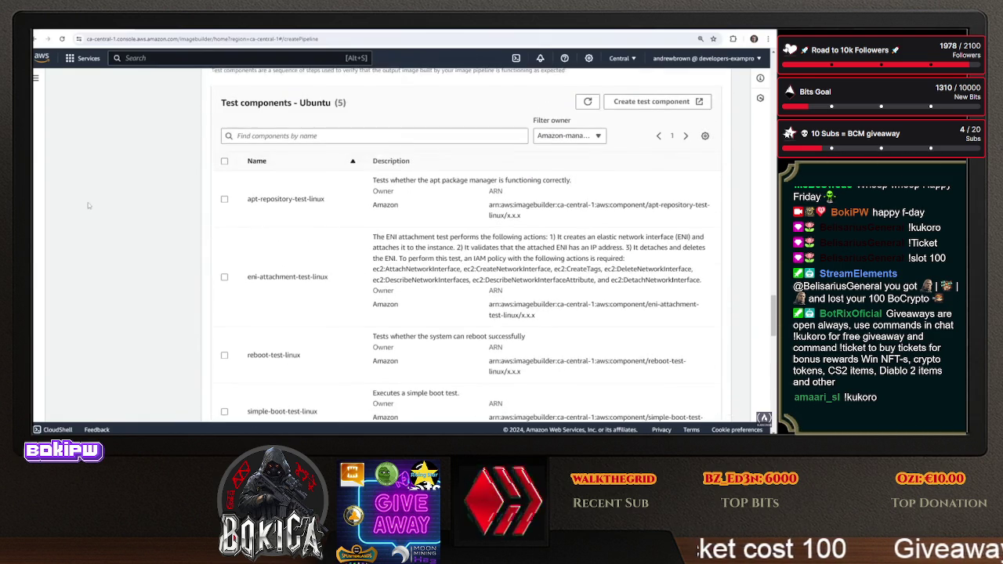
{"action": "scroll", "coordinate": [95, 246], "scroll_direction": "down", "scroll_amount": 8}
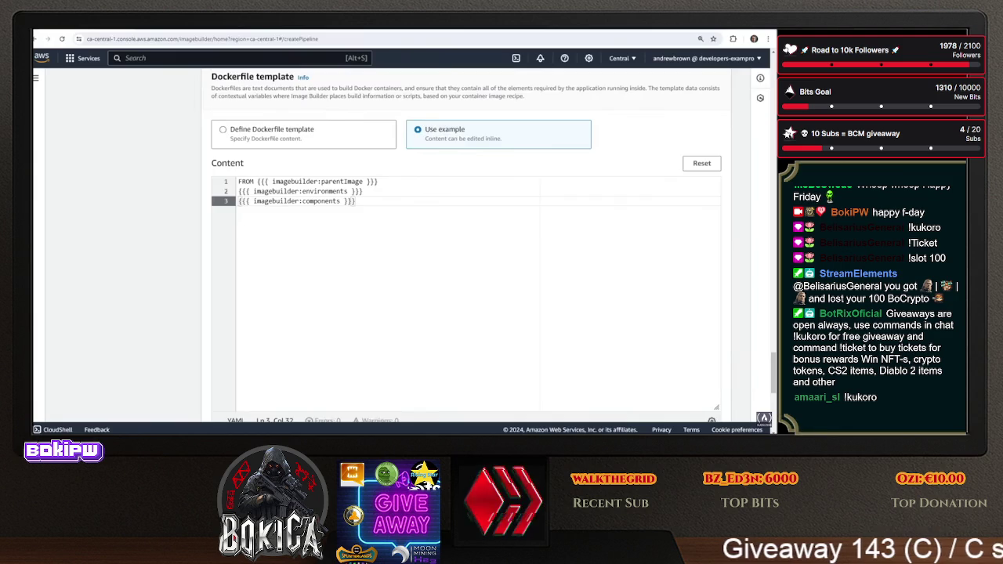
{"action": "scroll", "coordinate": [411, 248], "scroll_direction": "up", "scroll_amount": 5}
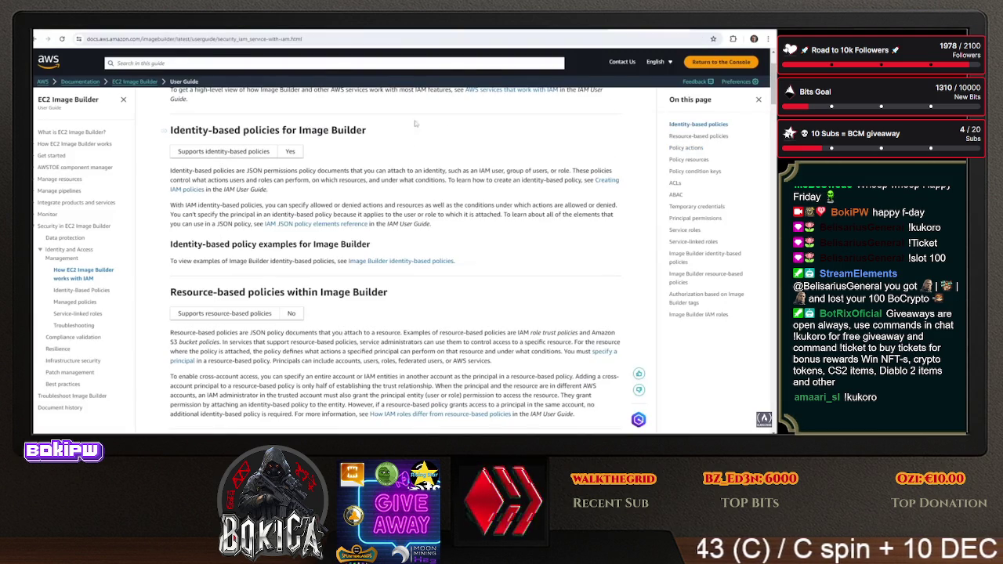
{"action": "left_click", "coordinate": [335, 32]}
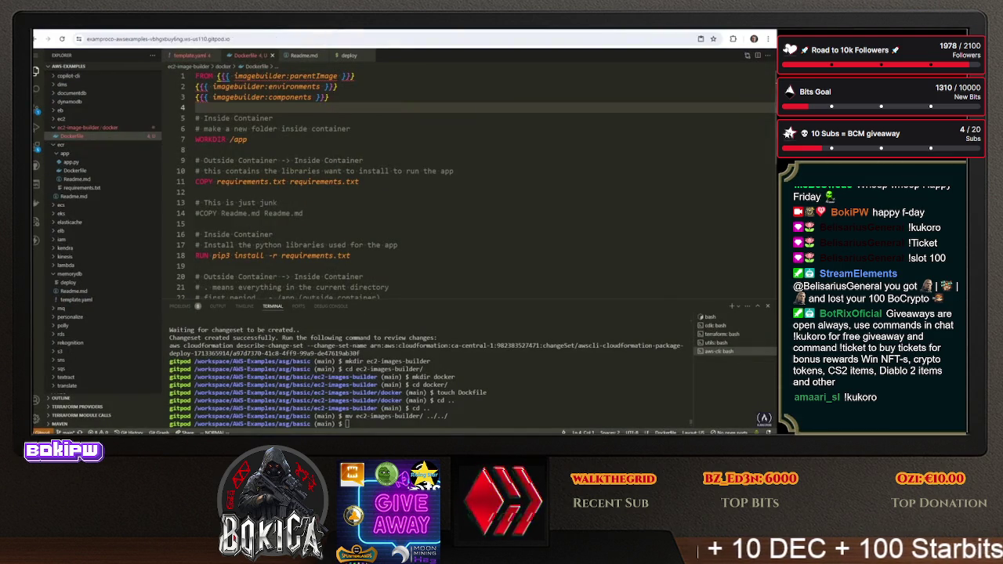
In the terminal, go up to AWS-Examples and cd into ec2-image-builder
{"action": "left_click", "coordinate": [347, 423]}
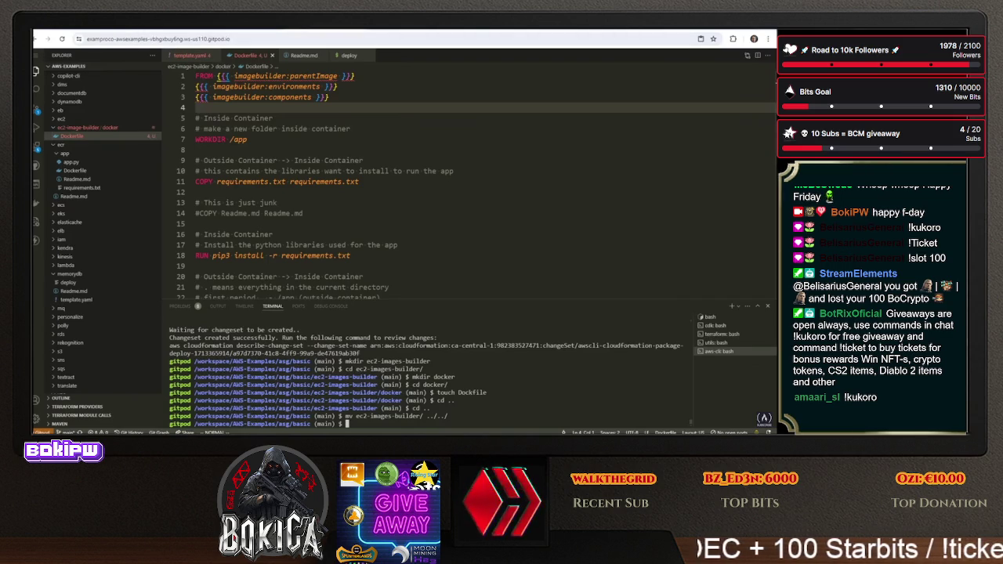
{"action": "type", "text": "cd .."}
{"action": "key", "text": "Return"}
{"action": "type", "text": "cd e"}
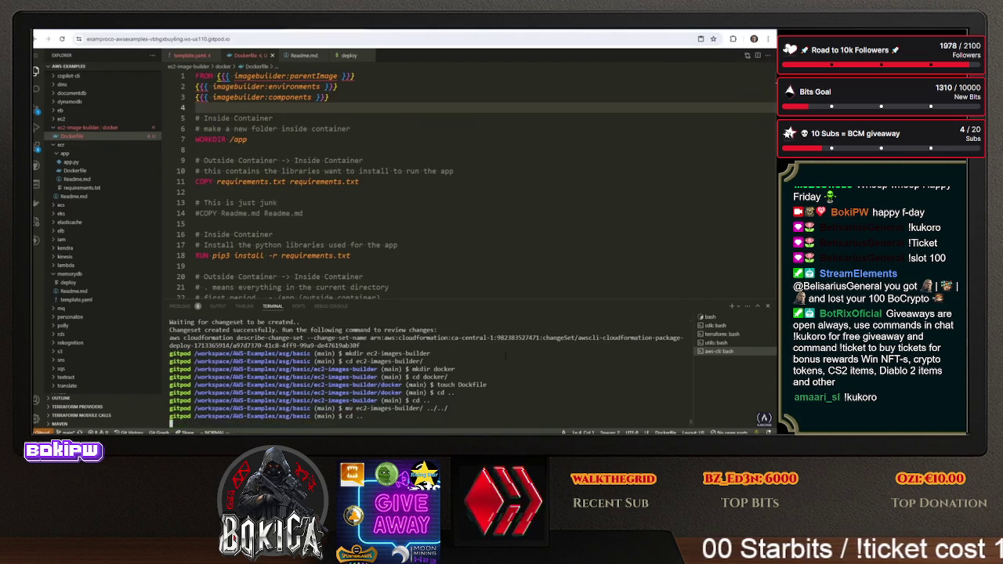
{"action": "type", "text": ".."}
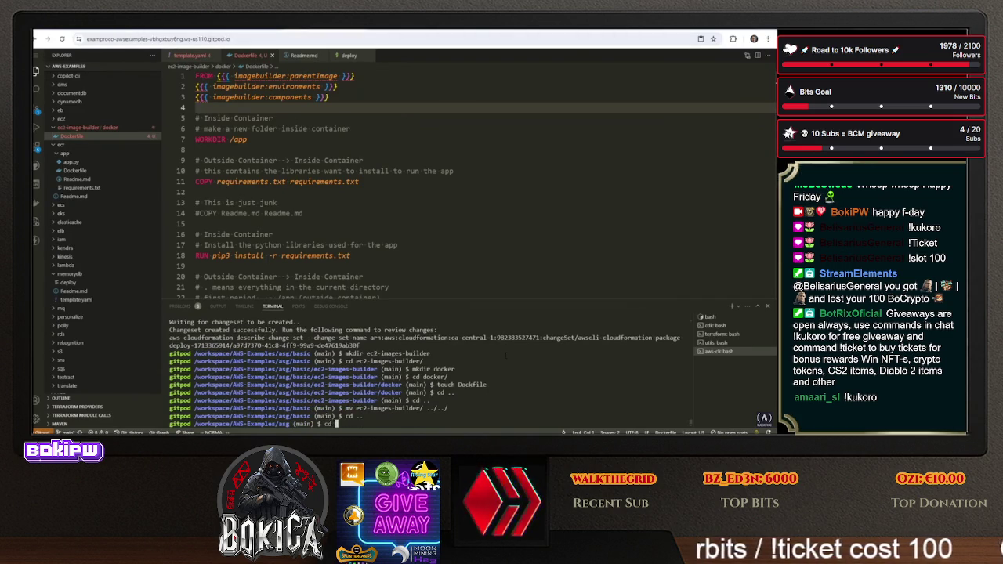
{"action": "key", "text": "Return"}
{"action": "type", "text": "cd ec2"}
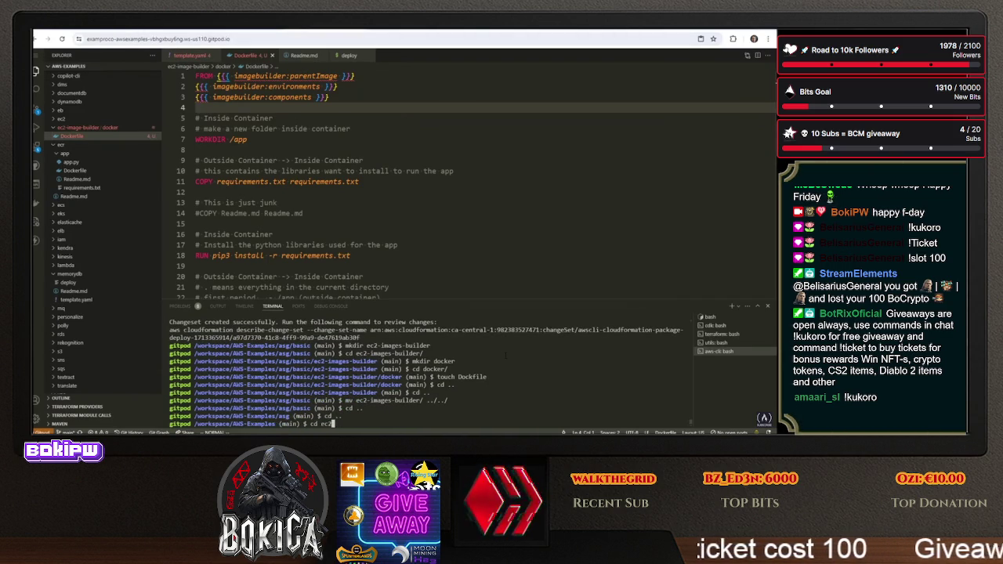
{"action": "key", "text": "Tab"}
{"action": "key", "text": "Tab"}
{"action": "key", "text": "ctrl+c"}
{"action": "type", "text": "cd ec2-im"}
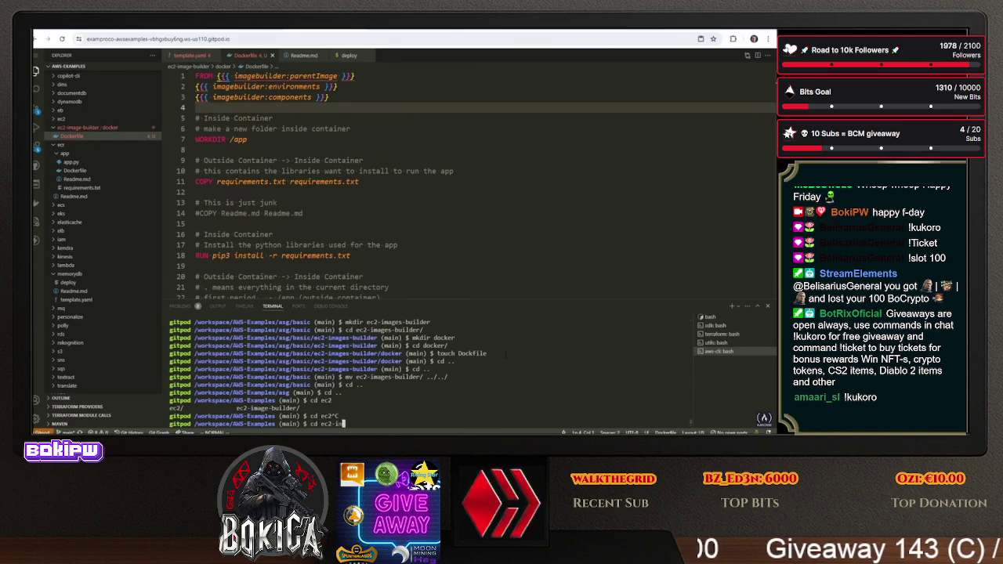
{"action": "key", "text": "Tab"}
{"action": "key", "text": "Return"}
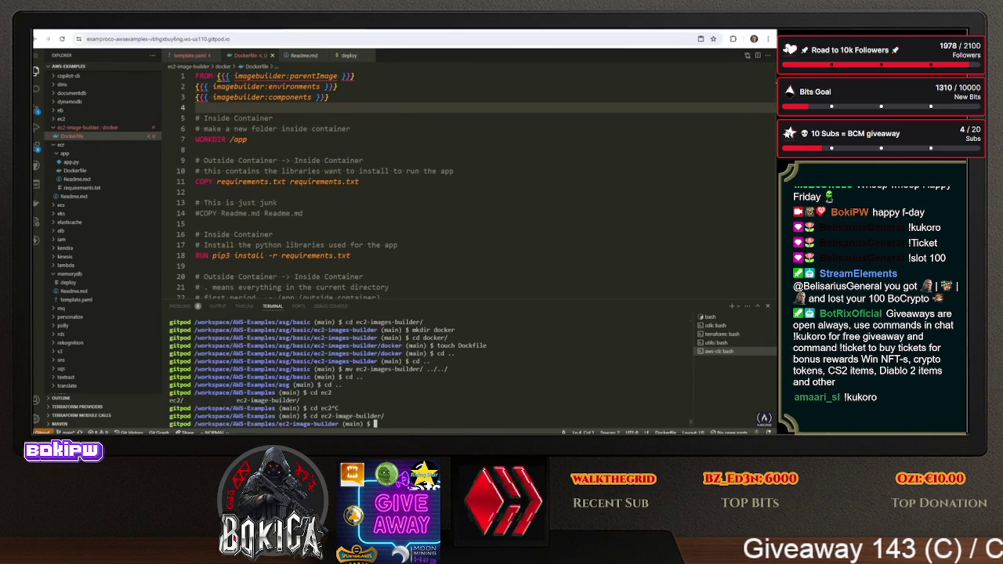
Enter the docker folder and list it with ls to confirm the Dockerfile
{"action": "left_click", "coordinate": [196, 235]}
{"action": "left_click", "coordinate": [196, 245]}
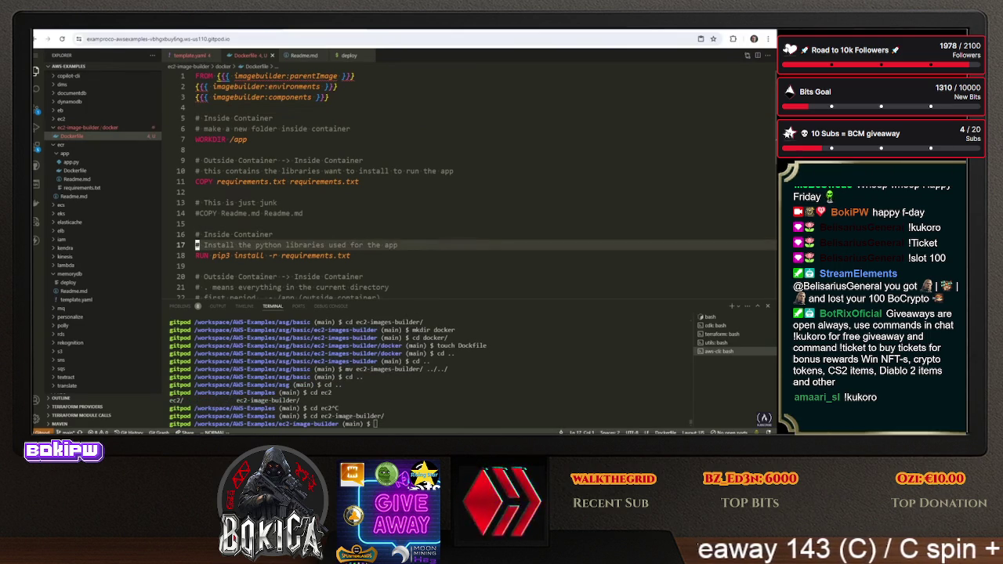
{"action": "type", "text": "cd docker/"}
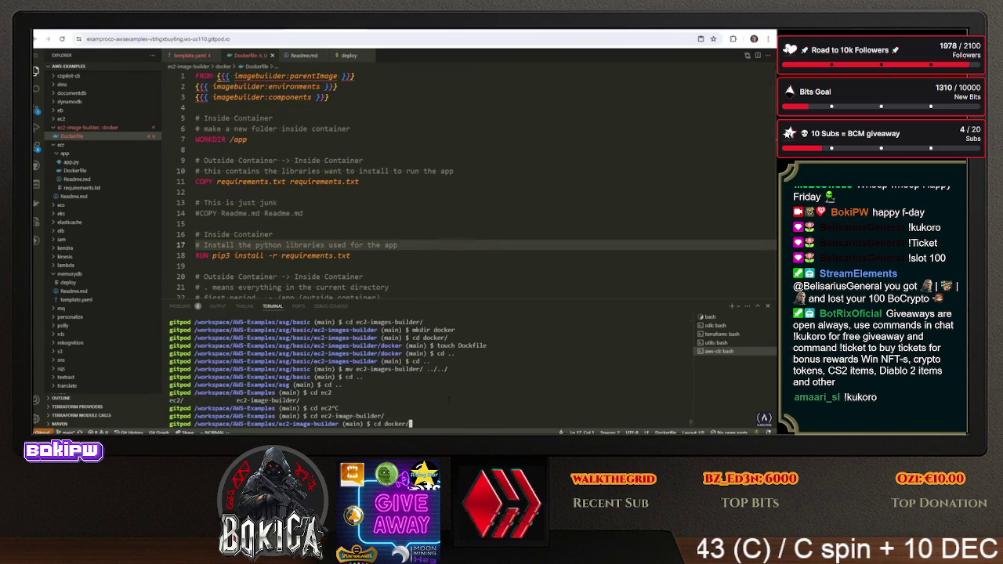
{"action": "key", "text": "Return"}
{"action": "type", "text": "ls"}
{"action": "key", "text": "Return"}
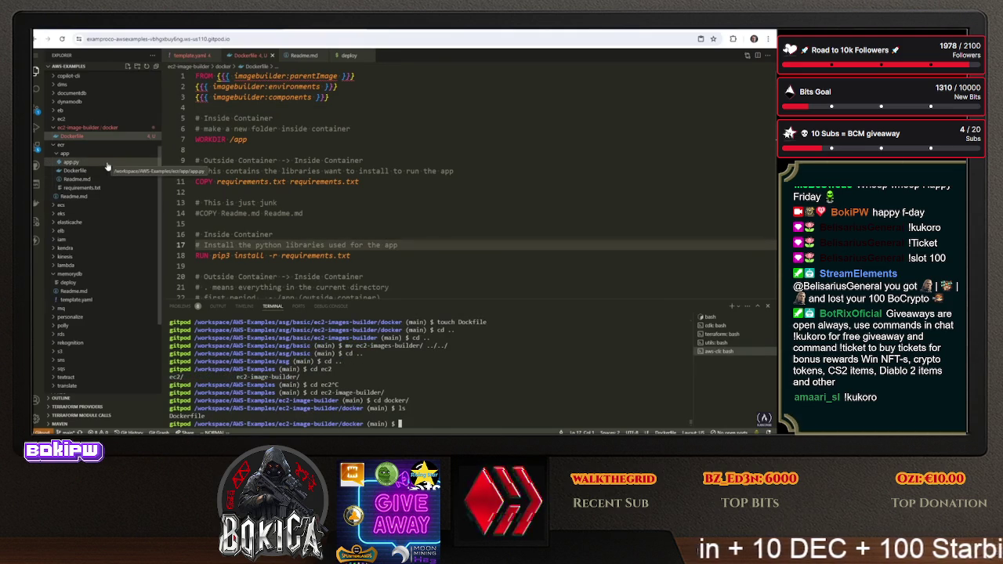
Copy the ecr app folder, then collapse the ecr, memorydb and ec2-image-builder/docker folders
{"action": "left_click", "coordinate": [74, 154]}
{"action": "right_click", "coordinate": [79, 154]}
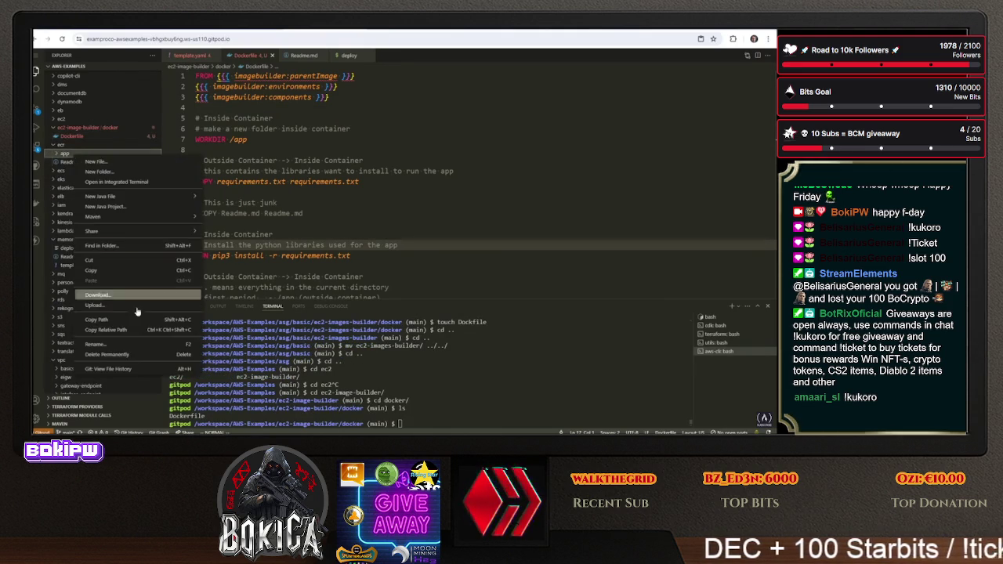
{"action": "left_click", "coordinate": [128, 271]}
{"action": "left_click", "coordinate": [299, 171]}
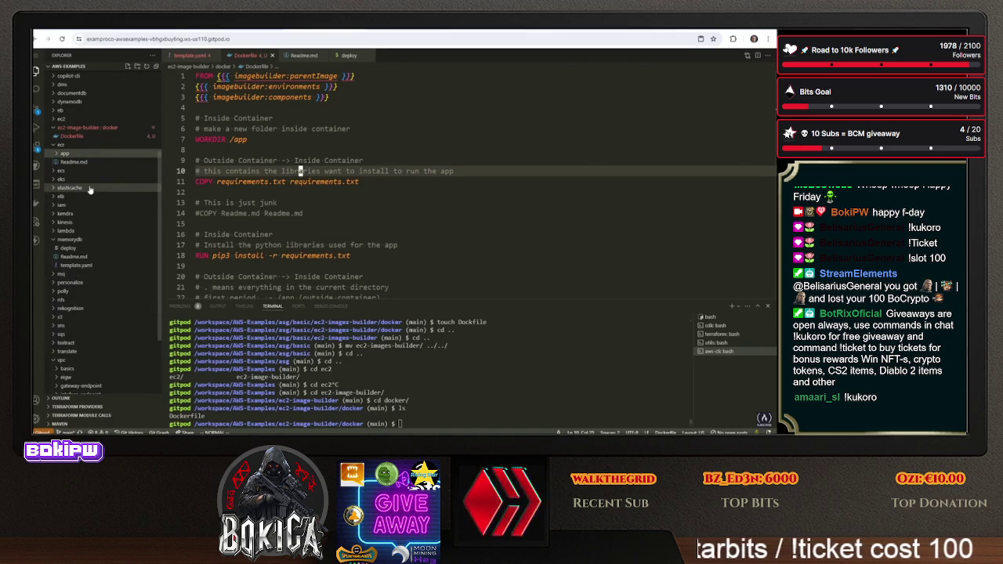
{"action": "left_click", "coordinate": [51, 146]}
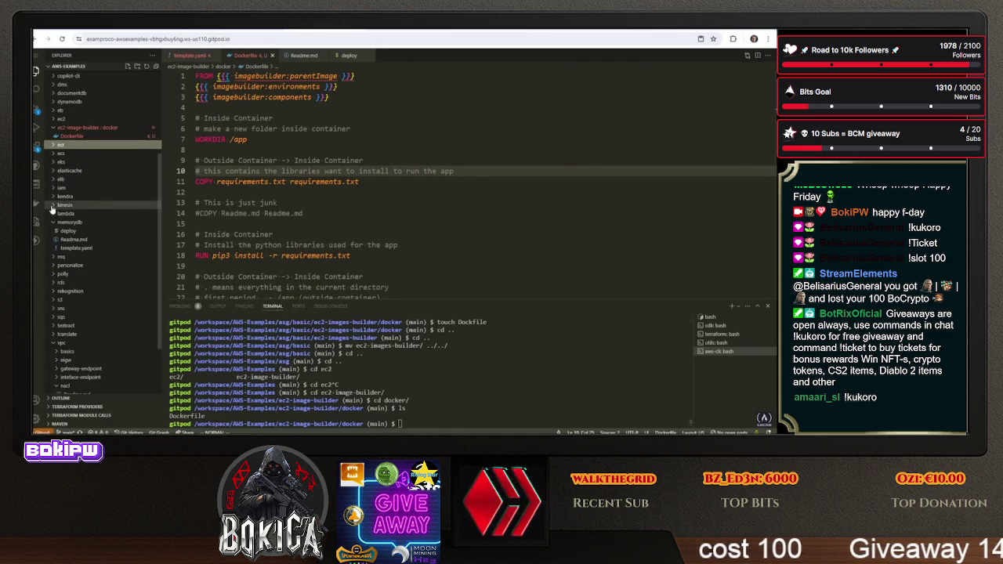
{"action": "left_click", "coordinate": [53, 223]}
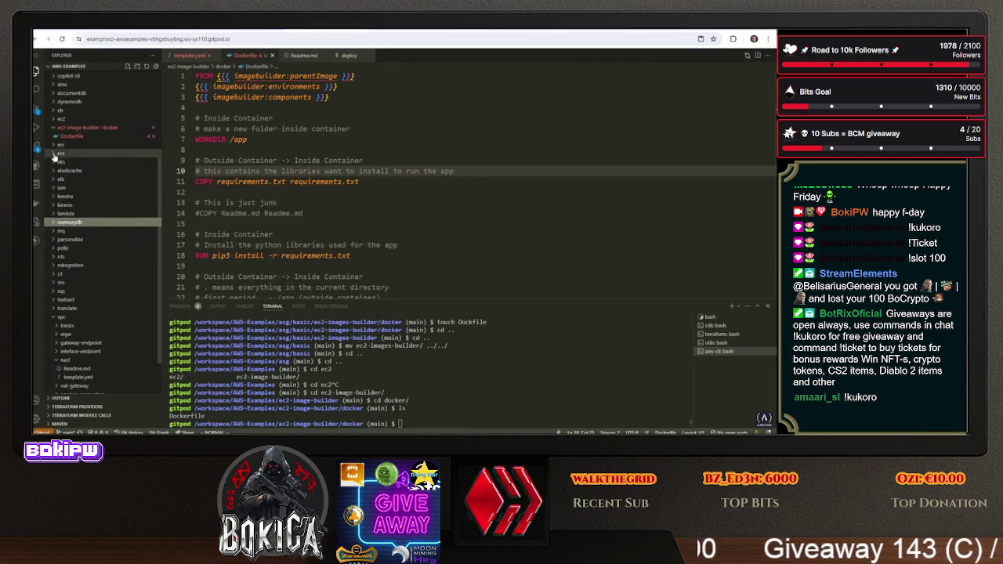
{"action": "left_click", "coordinate": [110, 128]}
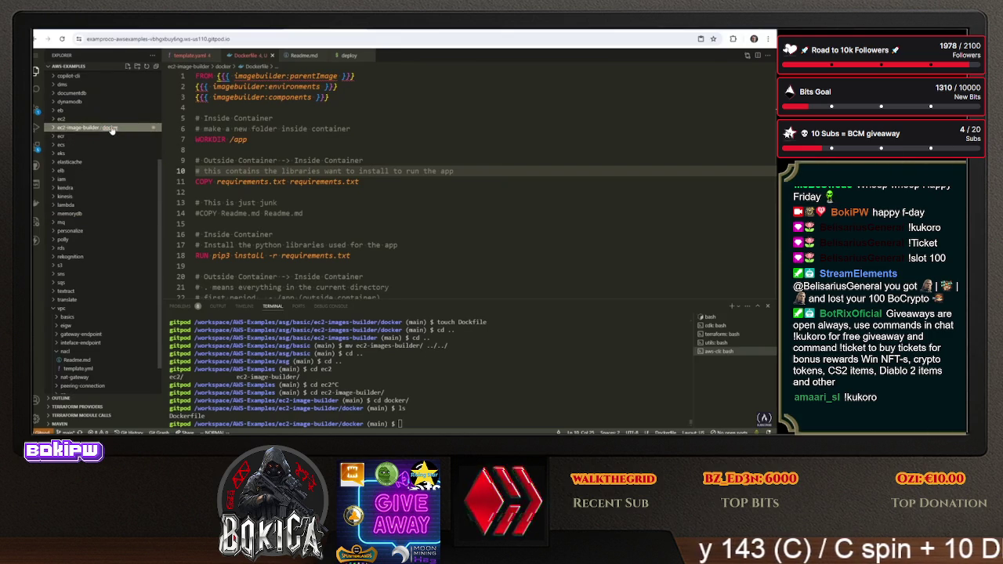
Paste the copied folder into ec2-image-builder/docker as app
{"action": "right_click", "coordinate": [112, 130]}
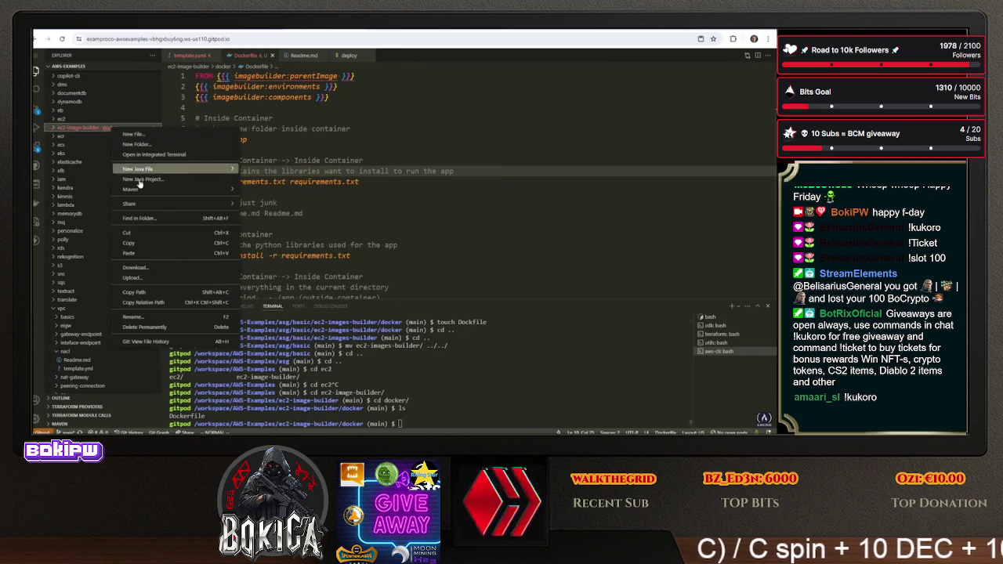
{"action": "left_click", "coordinate": [137, 144]}
{"action": "type", "text": "app"}
{"action": "key", "text": "Return"}
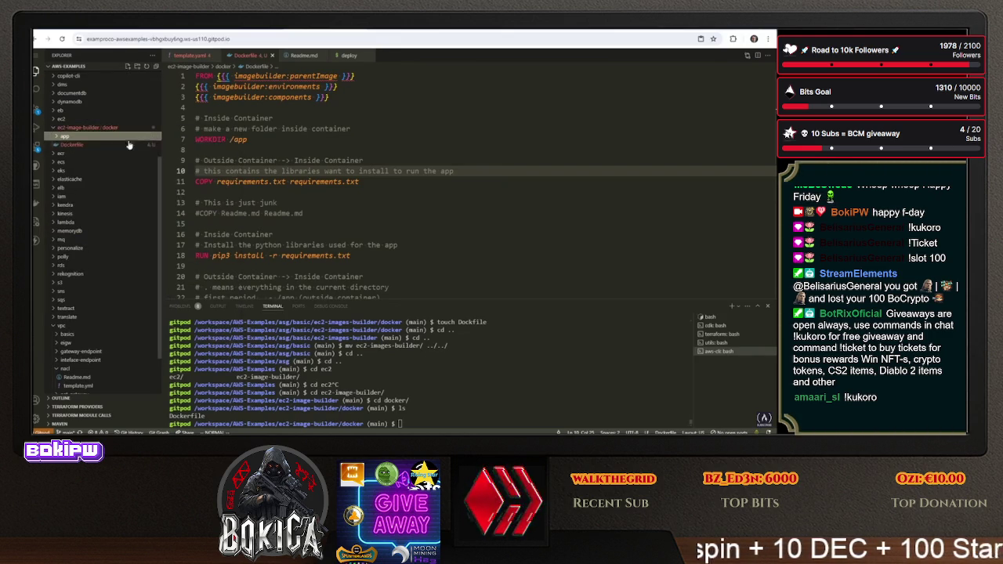
{"action": "left_click", "coordinate": [59, 137]}
Compare app/Dockerfile with the docker folder's Dockerfile, selecting its CMD line 32
{"action": "left_click", "coordinate": [77, 153]}
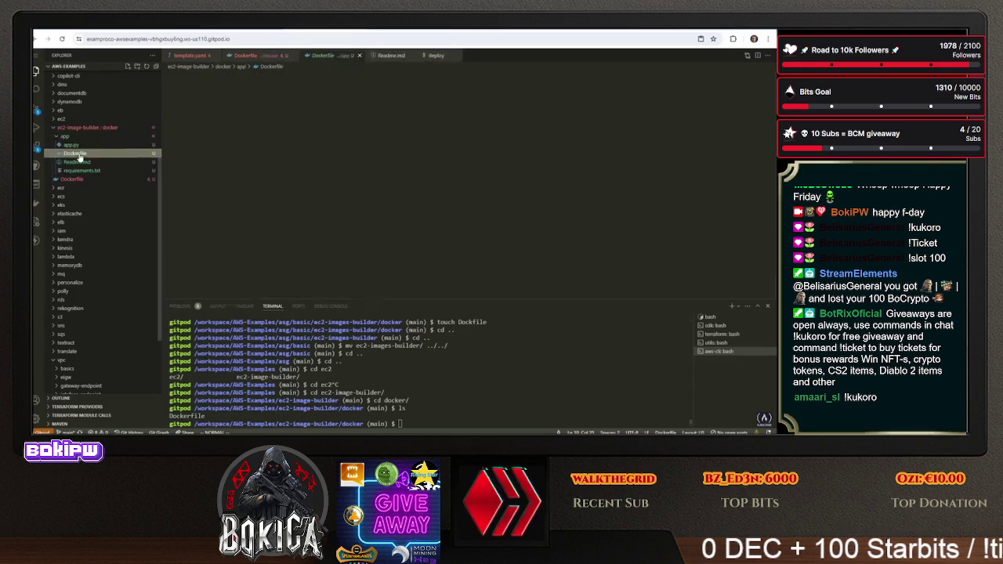
{"action": "right_click", "coordinate": [90, 156]}
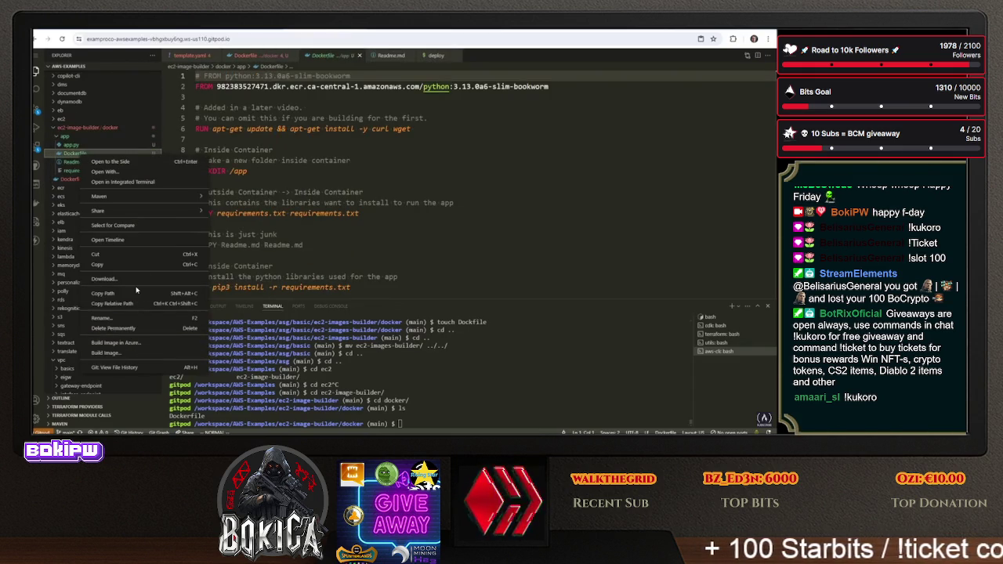
{"action": "key", "text": "Escape"}
{"action": "left_click", "coordinate": [72, 179]}
{"action": "scroll", "coordinate": [392, 181], "scroll_direction": "down", "scroll_amount": 5}
{"action": "left_click_drag", "start_coordinate": [553, 227], "coordinate": [195, 227]}
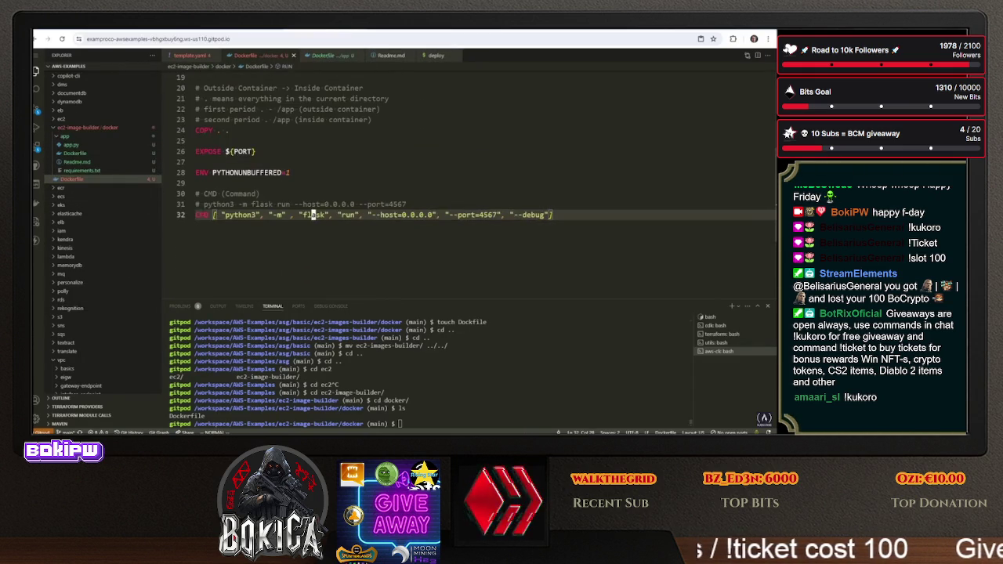
Permanently delete app/Dockerfile, confirming in the Delete dialog
{"action": "left_click", "coordinate": [119, 153]}
{"action": "right_click", "coordinate": [121, 153]}
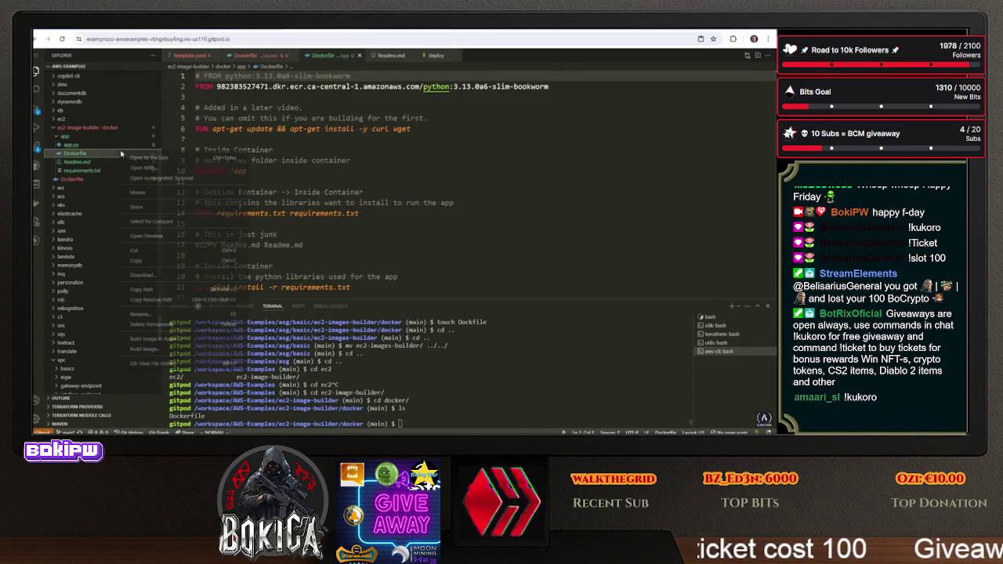
{"action": "left_click", "coordinate": [174, 324]}
{"action": "left_click", "coordinate": [458, 265]}
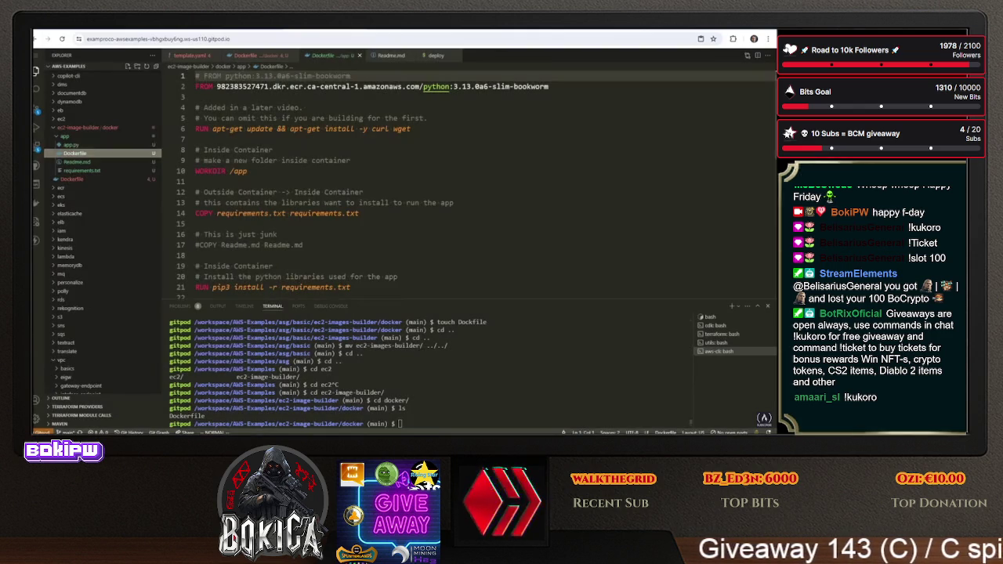
{"action": "right_click", "coordinate": [107, 134]}
{"action": "left_click", "coordinate": [143, 137]}
Create Readme.md in the docker folder containing an 'aws sync app .' line
{"action": "type", "text": "Readme."}
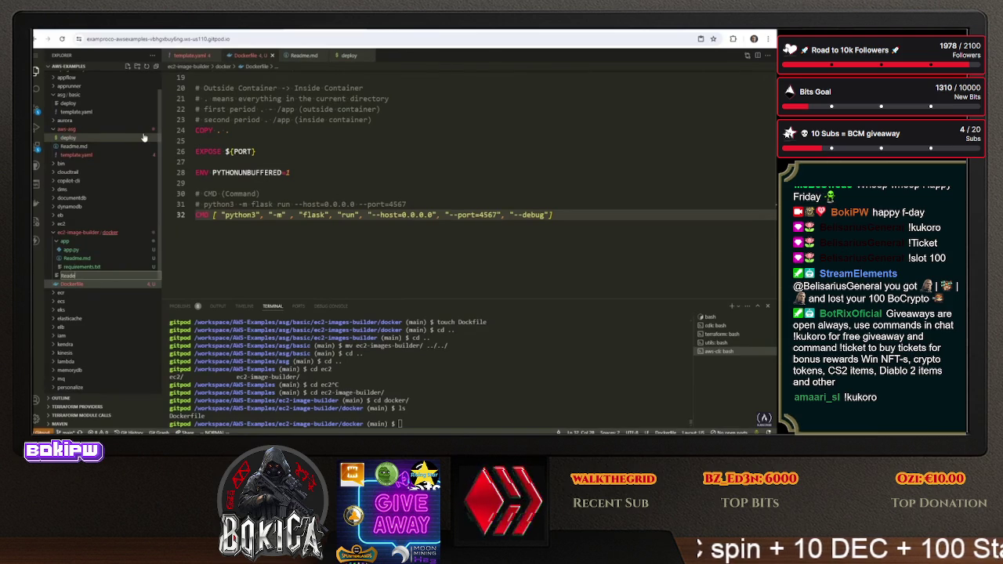
{"action": "type", "text": "md"}
{"action": "key", "text": "Return"}
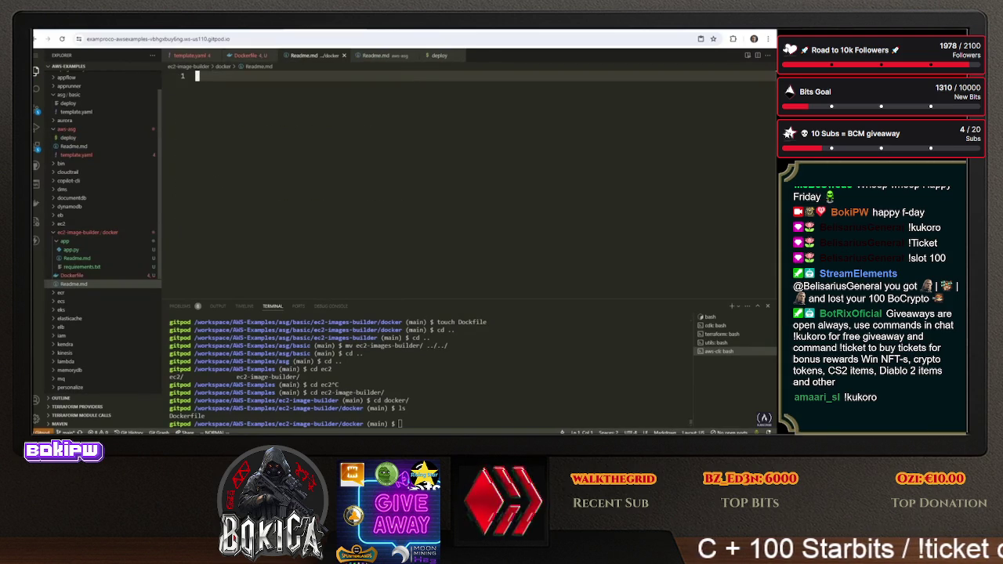
{"action": "type", "text": "aws sync "}
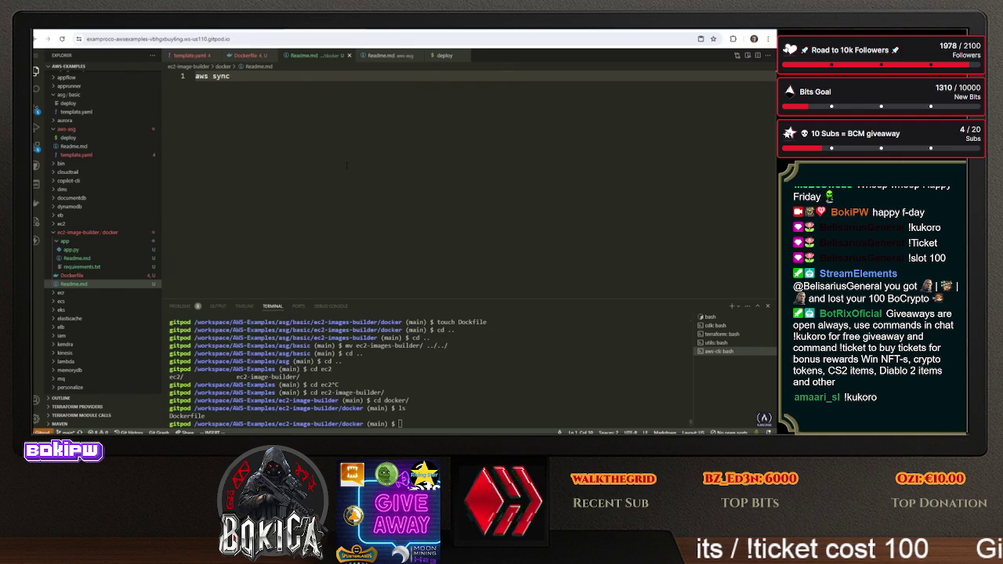
{"action": "type", "text": "app."}
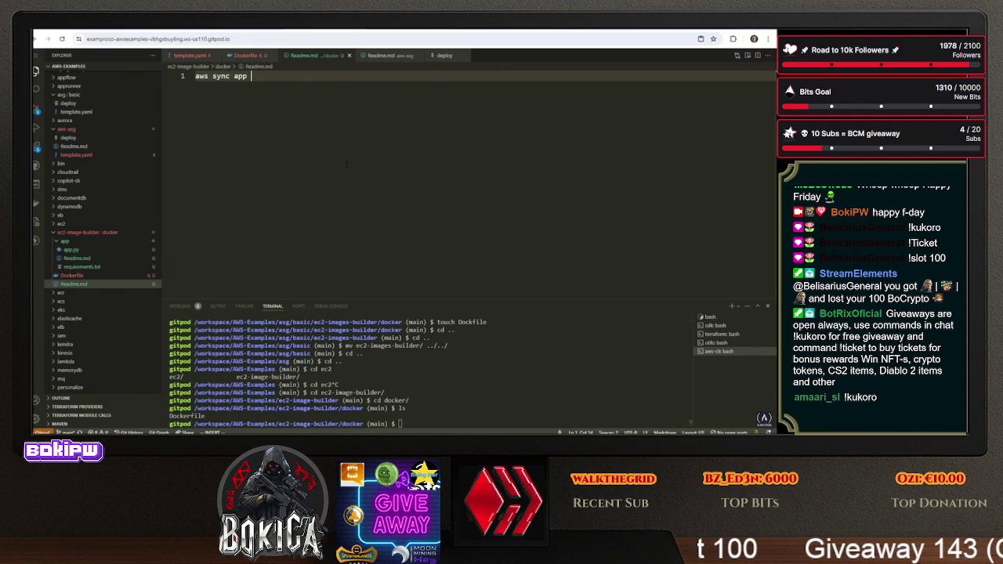
{"action": "key", "text": "Escape"}
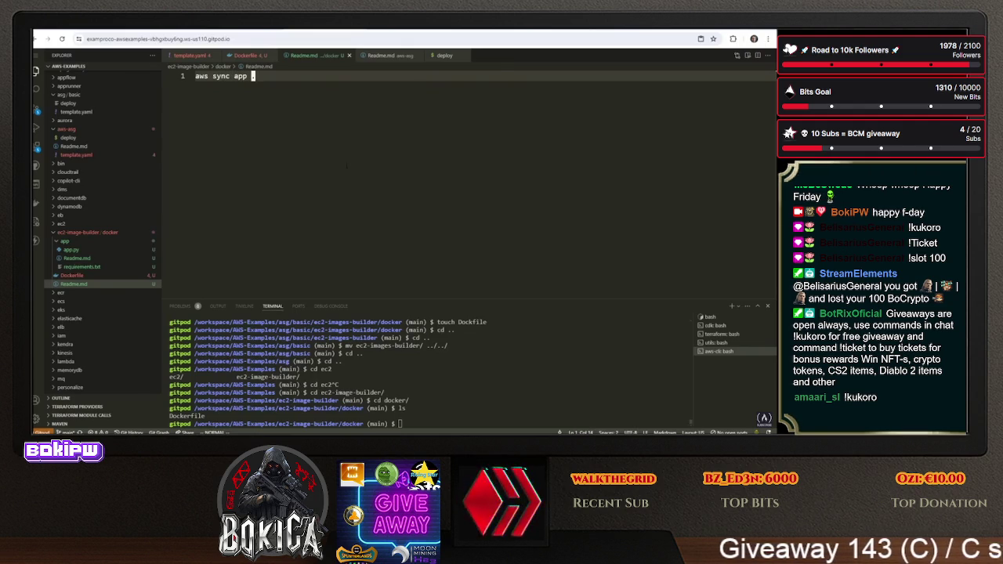
Add a heading about the app files bucket at the top of the Readme
{"action": "key", "text": "shift+o"}
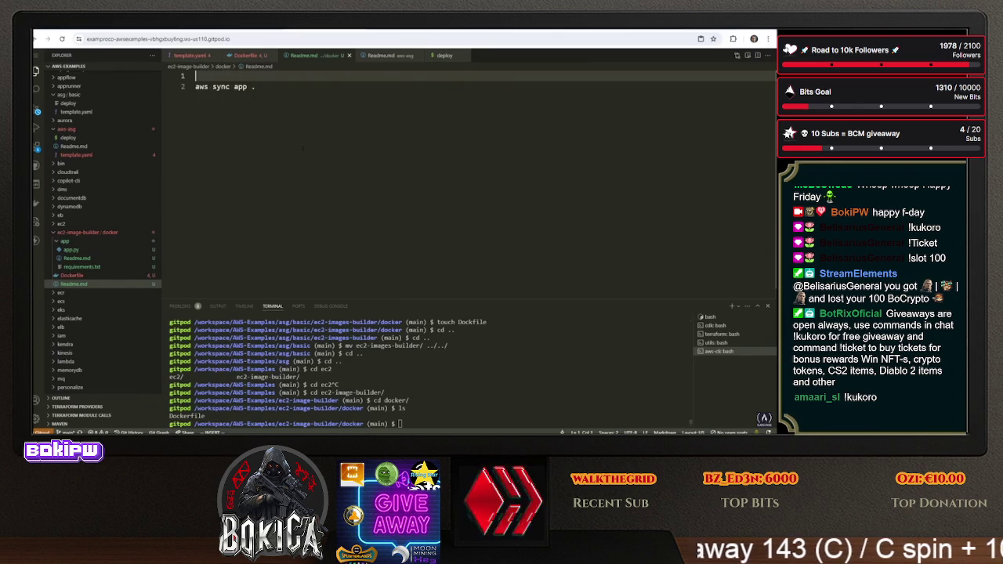
{"action": "type", "text": "aws s"}
{"action": "type", "text": "aws s3"}
{"action": "key", "text": "Escape"}
{"action": "key", "text": "shift+o"}
{"action": "type", "text": "#"}
{"action": "type", "text": "e a "}
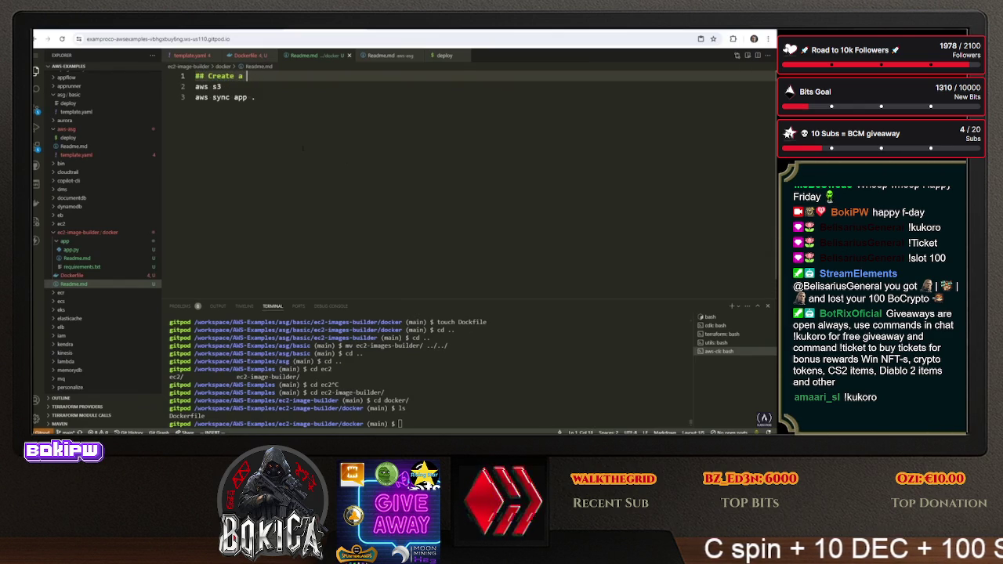
{"action": "type", "text": "st o"}
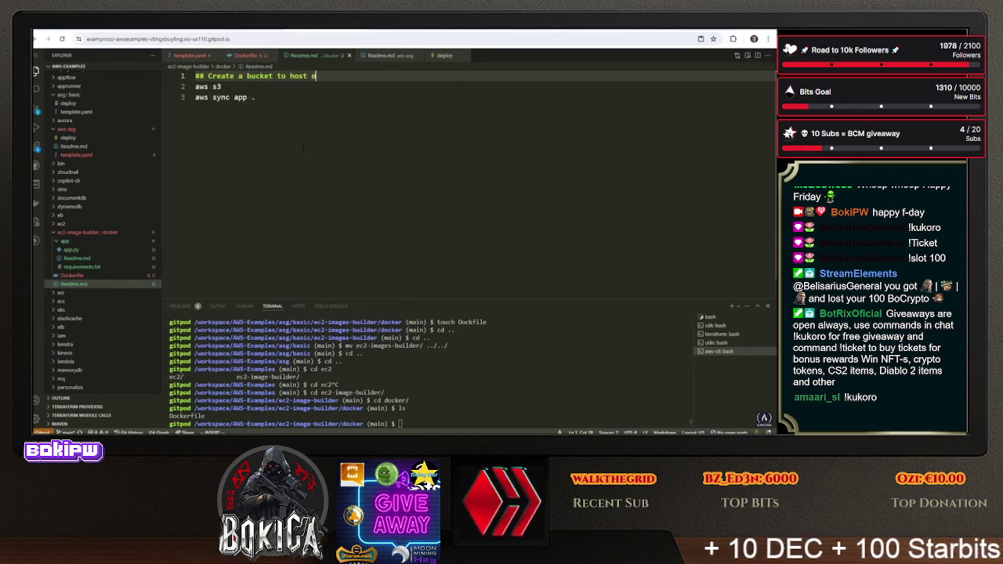
{"action": "type", "text": "ur aes"}
{"action": "key", "text": "Escape"}
{"action": "key", "text": "j"}
{"action": "key", "text": "o"}
Add an empty ```sh code block below the heading
{"action": "key", "text": "Escape"}
{"action": "key", "text": "k"}
{"action": "key", "text": "O"}
{"action": "key", "text": "Return"}
{"action": "type", "text": "```sh"}
{"action": "key", "text": "Escape"}
{"action": "type", "text": "jo```"}
{"action": "key", "text": "Escape"}
{"action": "key", "text": "k"}
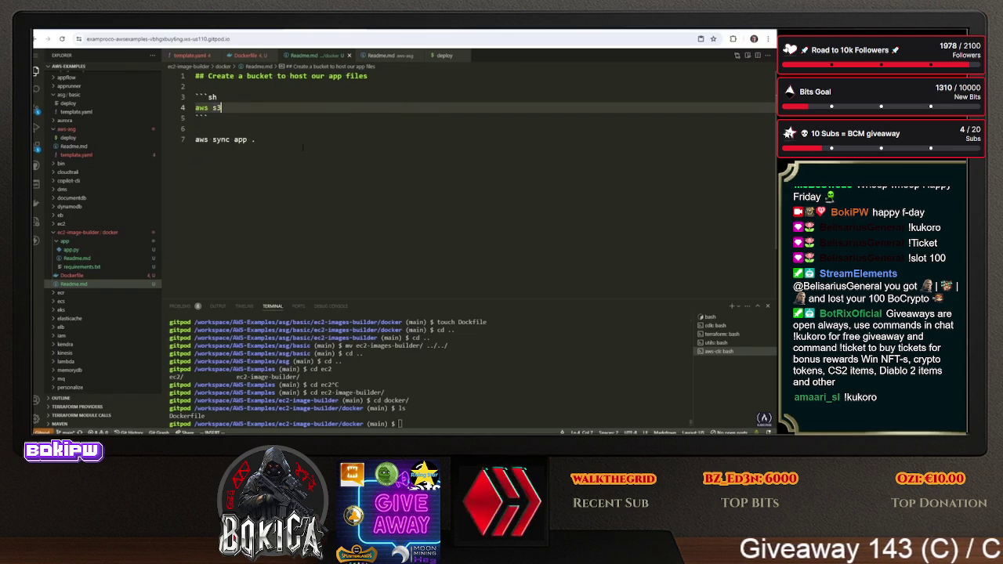
Write 'aws mb s3://ec2-image-builder-app-32422 --region ca-central-1' inside the code block
{"action": "type", "text": "s"}
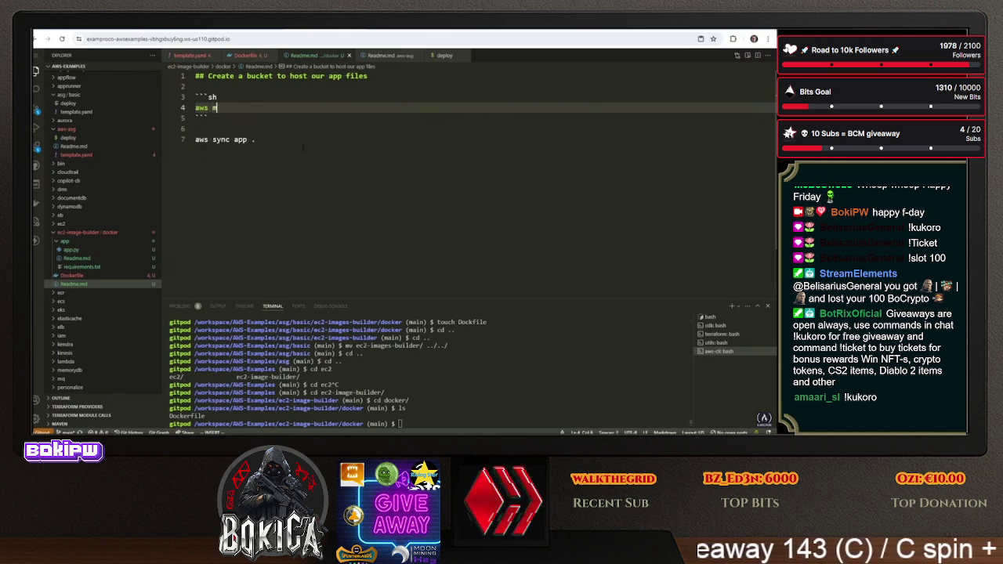
{"action": "type", "text": " mb s3:// "}
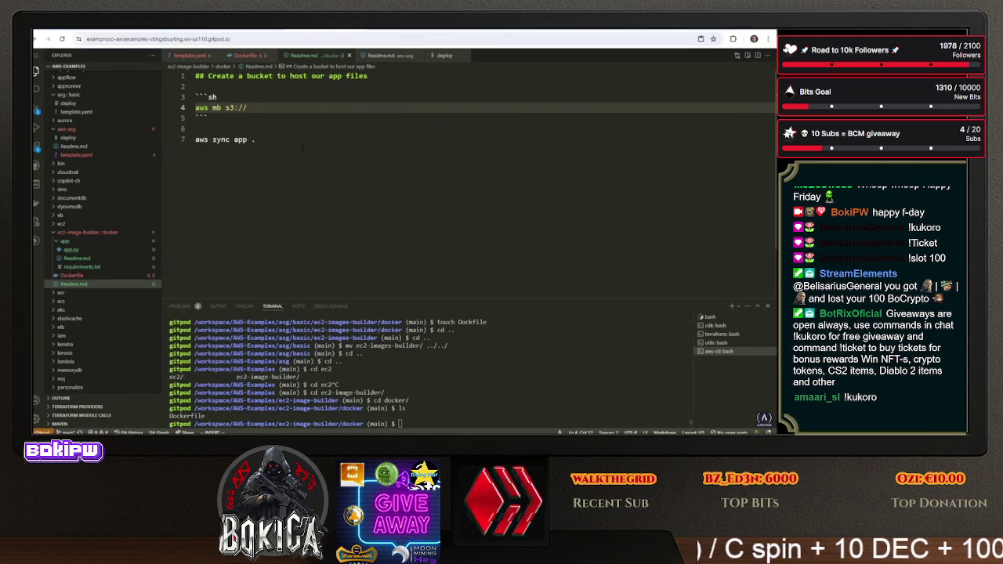
{"action": "type", "text": "--r"}
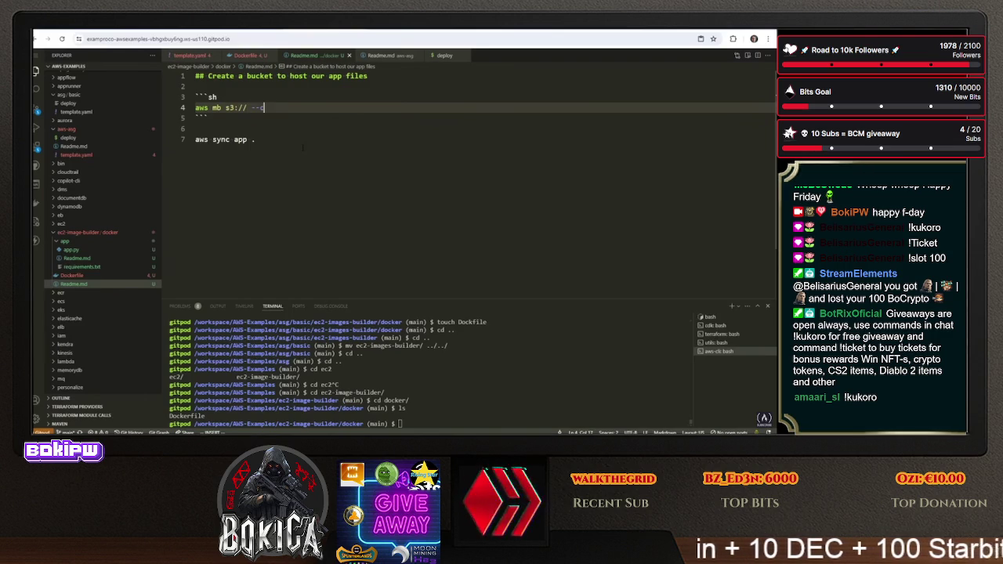
{"action": "type", "text": "egion ca-ce"}
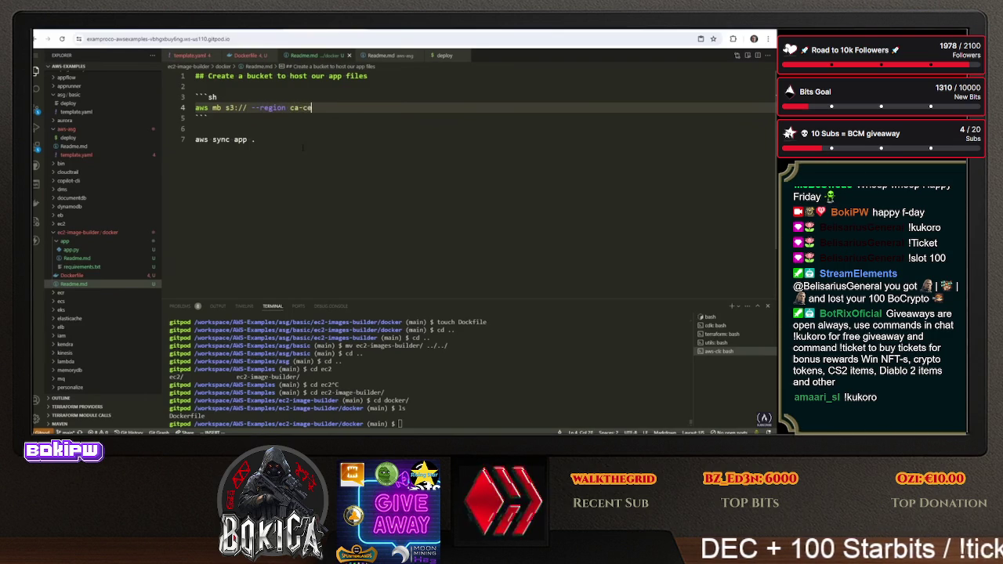
{"action": "key", "text": "ctrl+Left"}
{"action": "key", "text": "ctrl+Left"}
{"action": "key", "text": "ctrl+Left"}
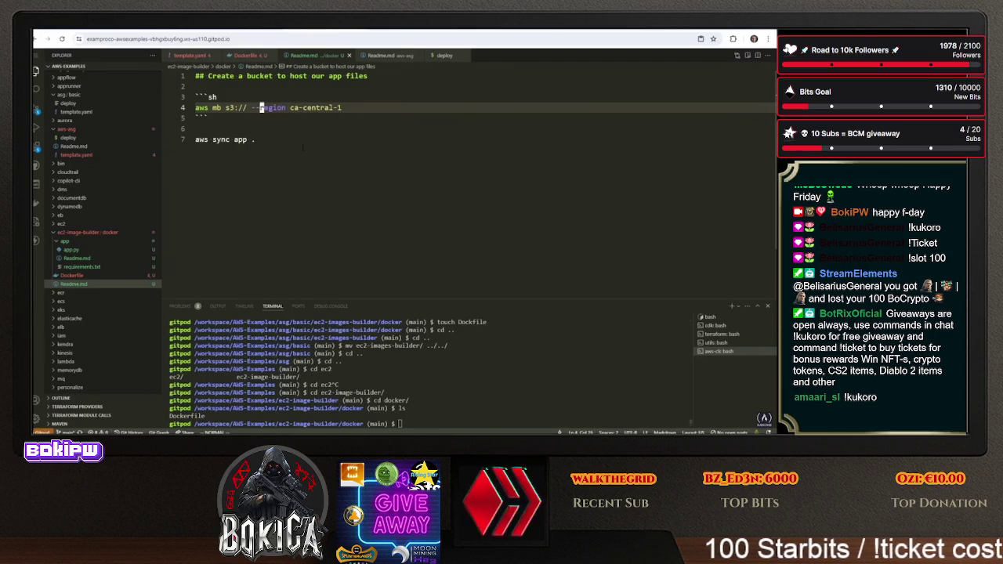
{"action": "key", "text": "Left"}
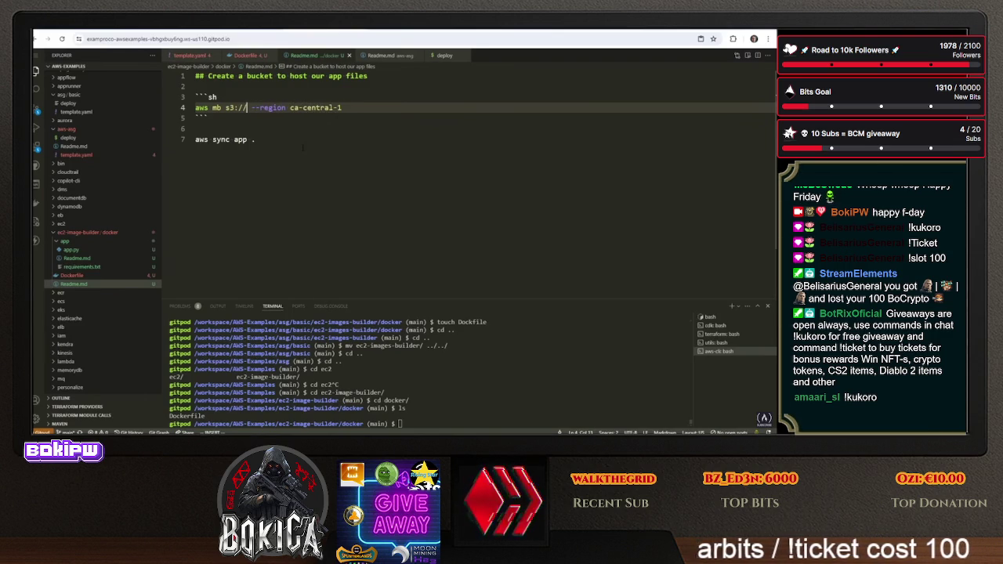
{"action": "type", "text": "ec2-image-bu"}
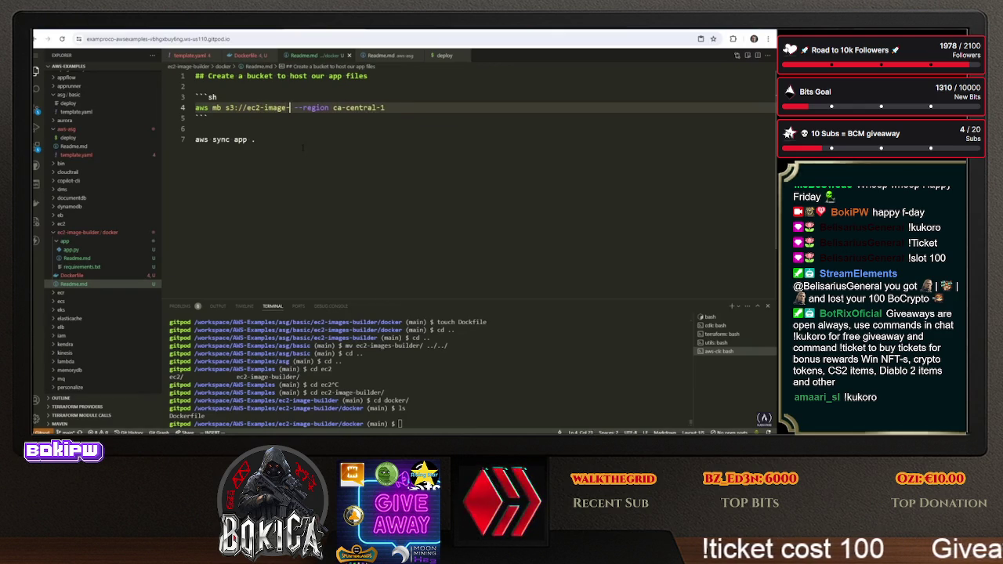
{"action": "type", "text": "ilder-art"}
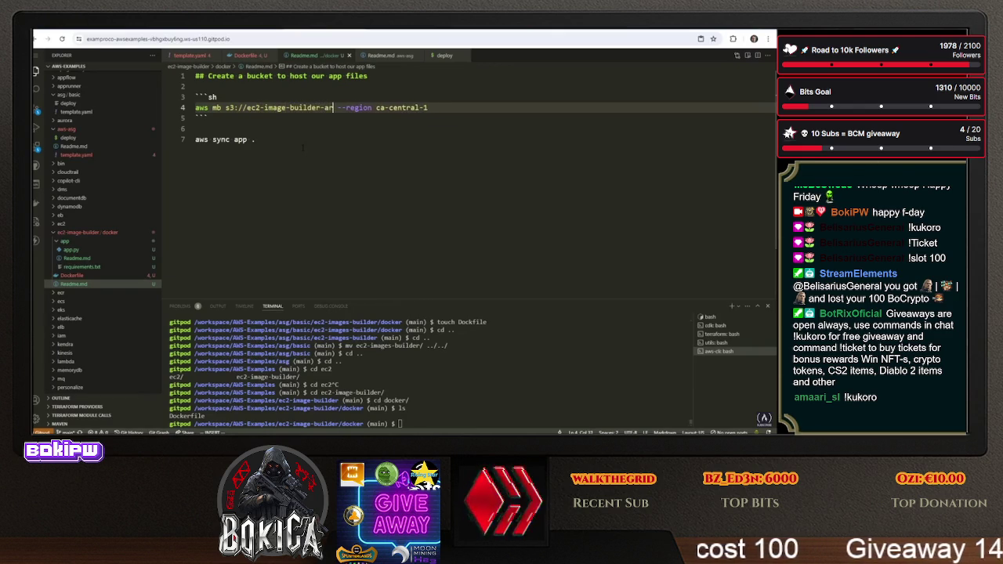
{"action": "key", "text": "BackSpace"}
{"action": "key", "text": "BackSpace"}
{"action": "type", "text": "pp-32422"}
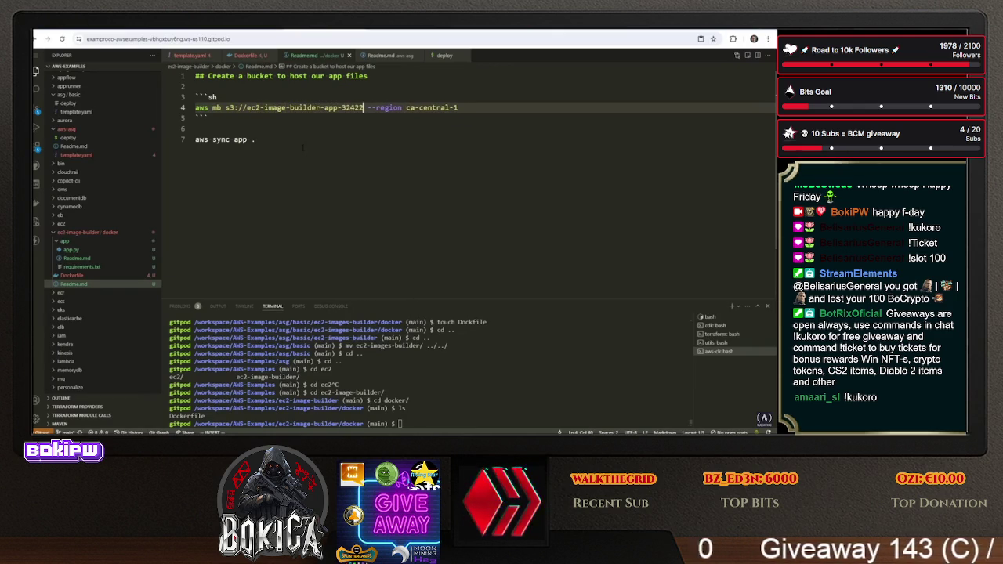
Run the Readme's bucket command in the terminal, then cancel the aws-cli prompt and clear the terminal
{"action": "key", "text": "ctrl+c"}
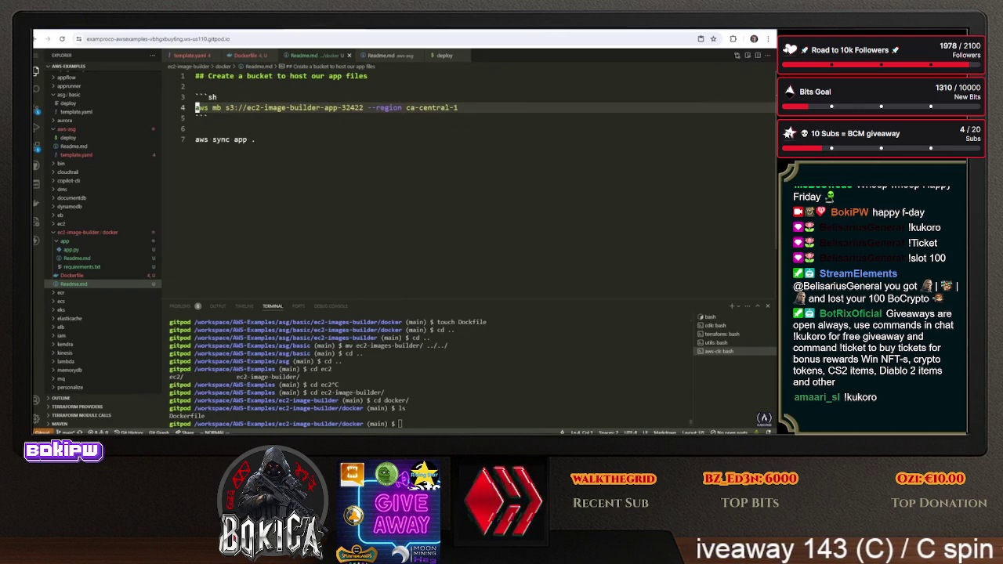
{"action": "key", "text": "ctrl+grave"}
{"action": "key", "text": "ctrl+v"}
{"action": "key", "text": "Return"}
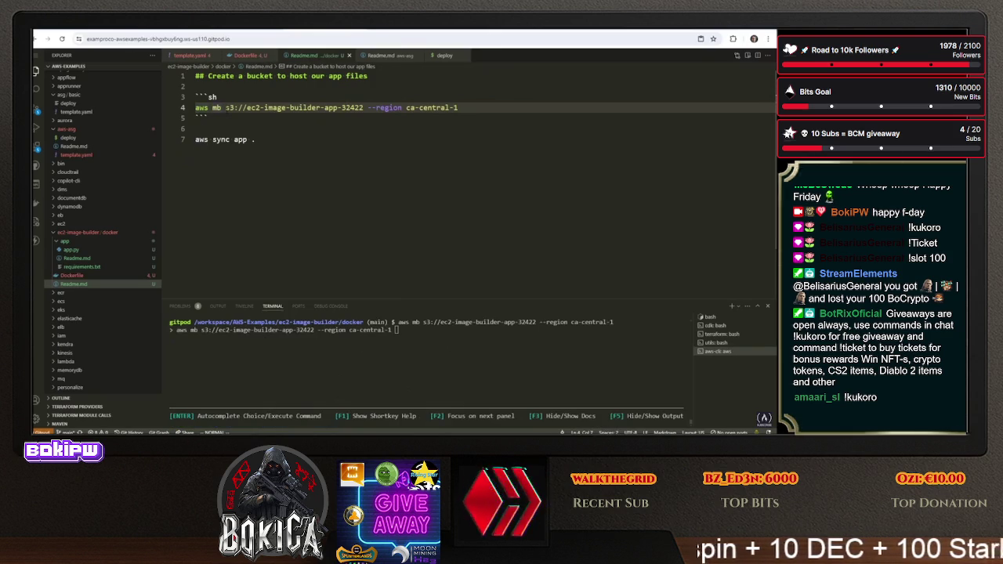
{"action": "type", "text": "is3"}
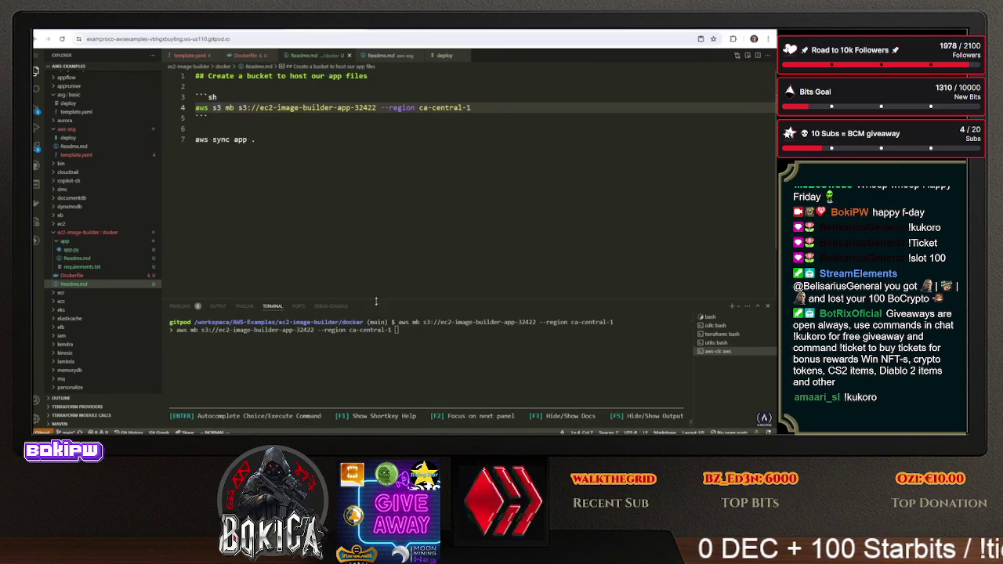
{"action": "key", "text": "ctrl+c"}
{"action": "type", "text": "ar"}
{"action": "key", "text": "Return"}
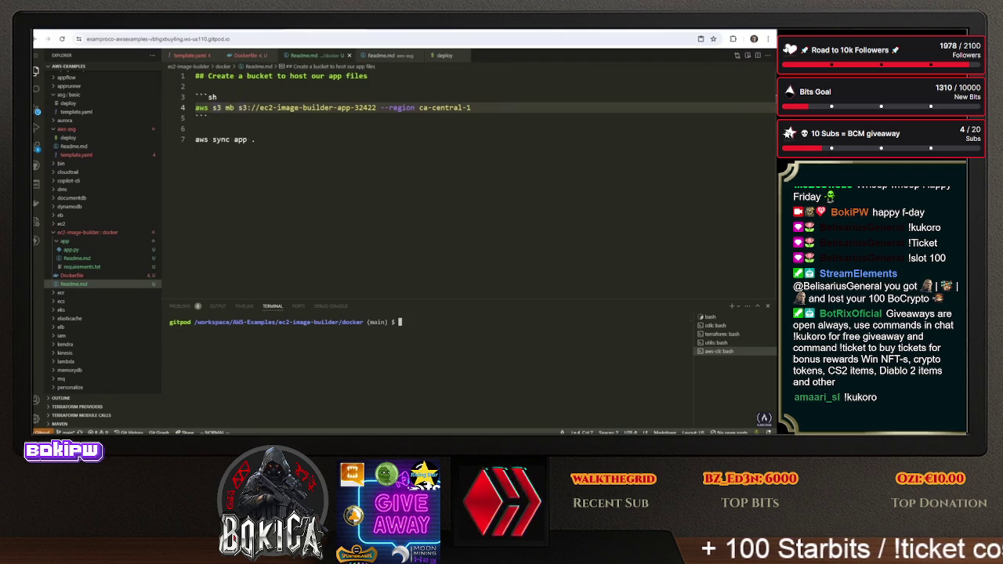
Copy the corrected 'aws s3 mb s3://ec2-image-builder-app-32422 --region ca-central-1' line from the Readme
{"action": "key", "text": "ctrl+1"}
{"action": "key", "text": "shift+v"}
{"action": "key", "text": "k"}
{"action": "right_click", "coordinate": [290, 156]}
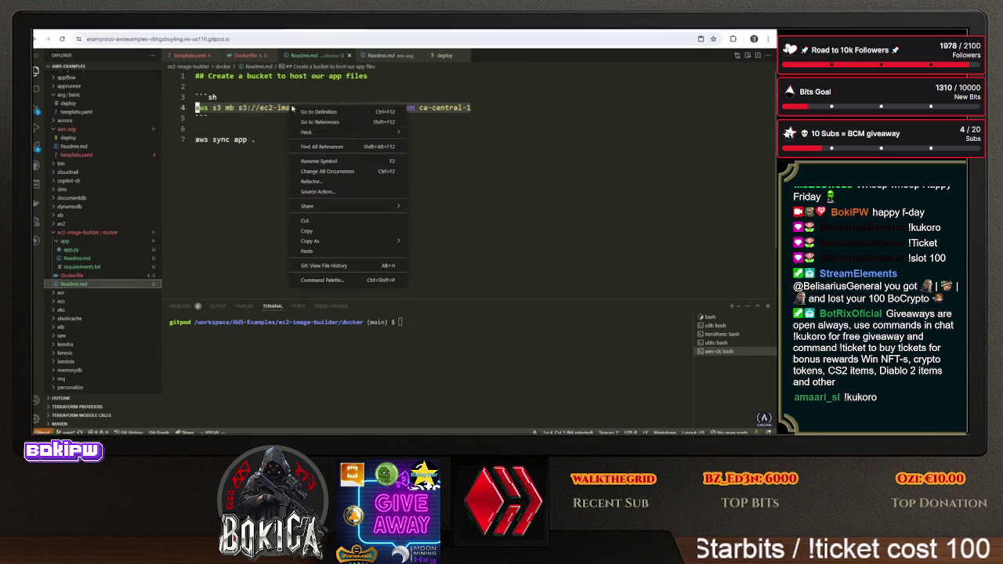
{"action": "left_click", "coordinate": [338, 224]}
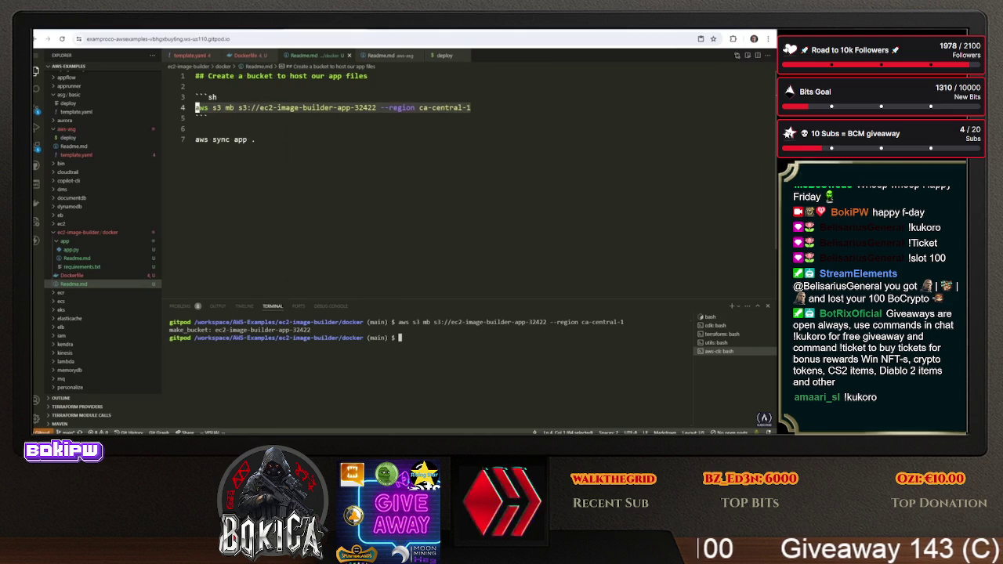
{"action": "left_click", "coordinate": [252, 140]}
{"action": "key", "text": "alt+Tab"}
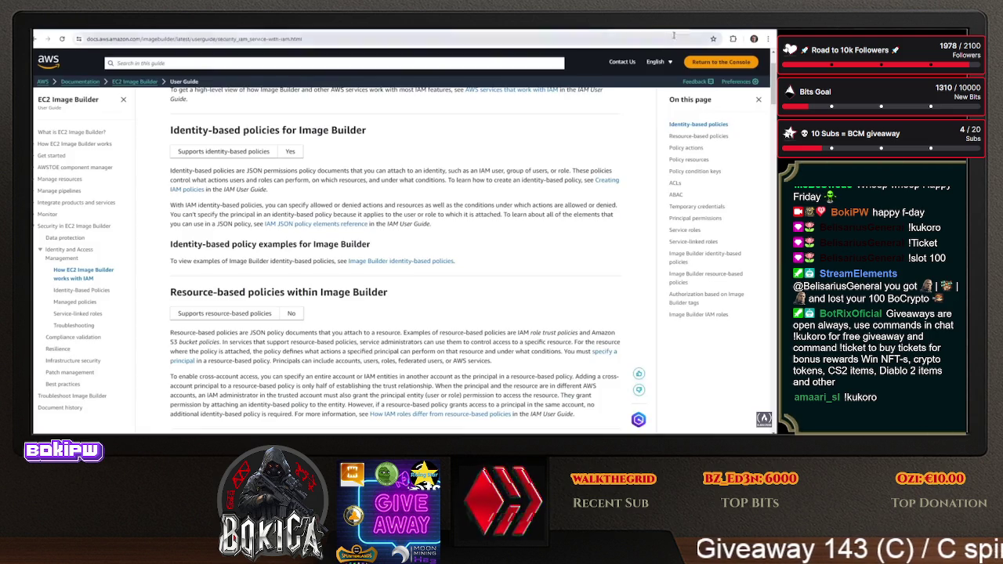
Look up the 'aws s3 sync' examples in the AWS CLI reference, then return to Gitpod
{"action": "key", "text": "ctrl+t"}
{"action": "type", "text": "aws s3 sync"}
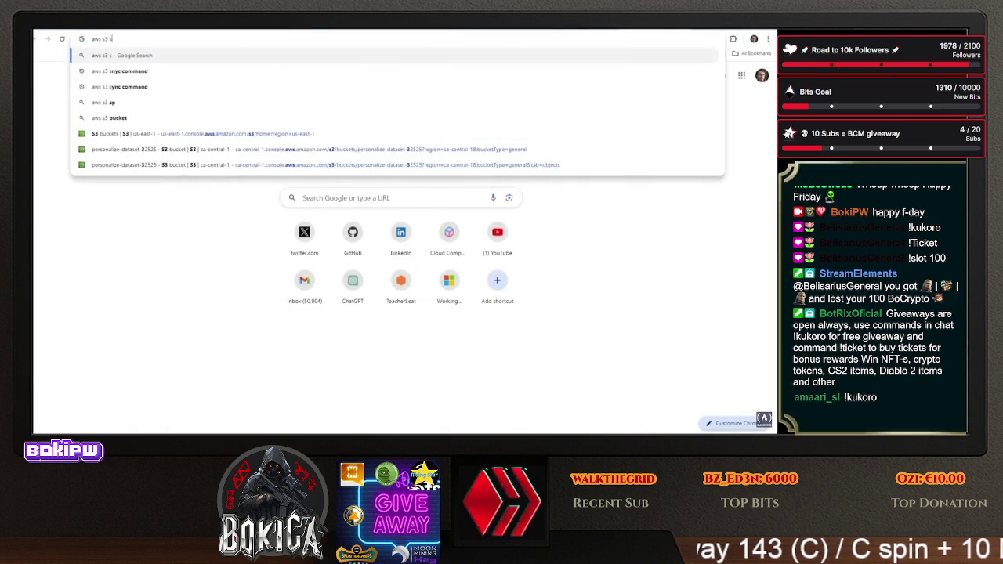
{"action": "key", "text": "Return"}
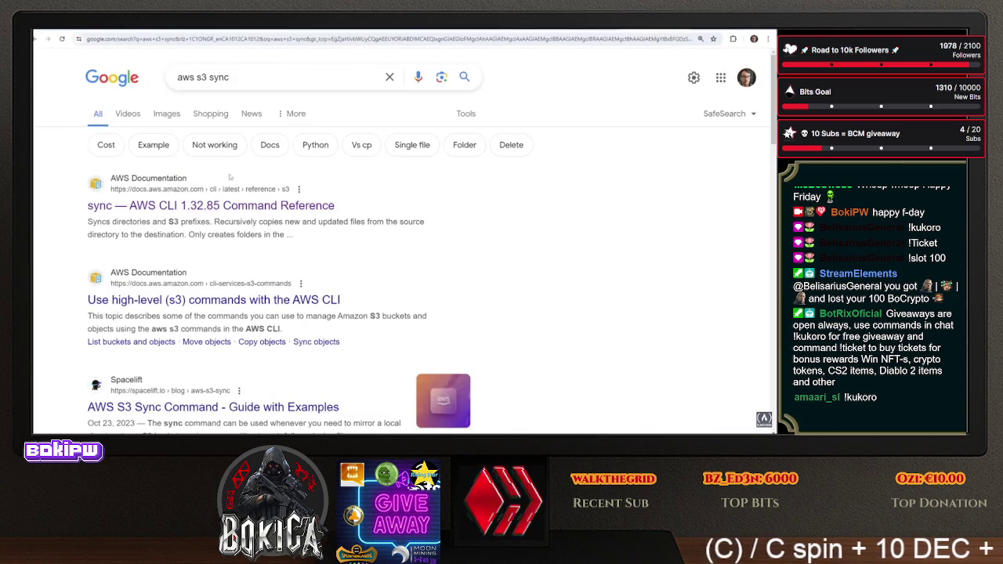
{"action": "left_click", "coordinate": [304, 205]}
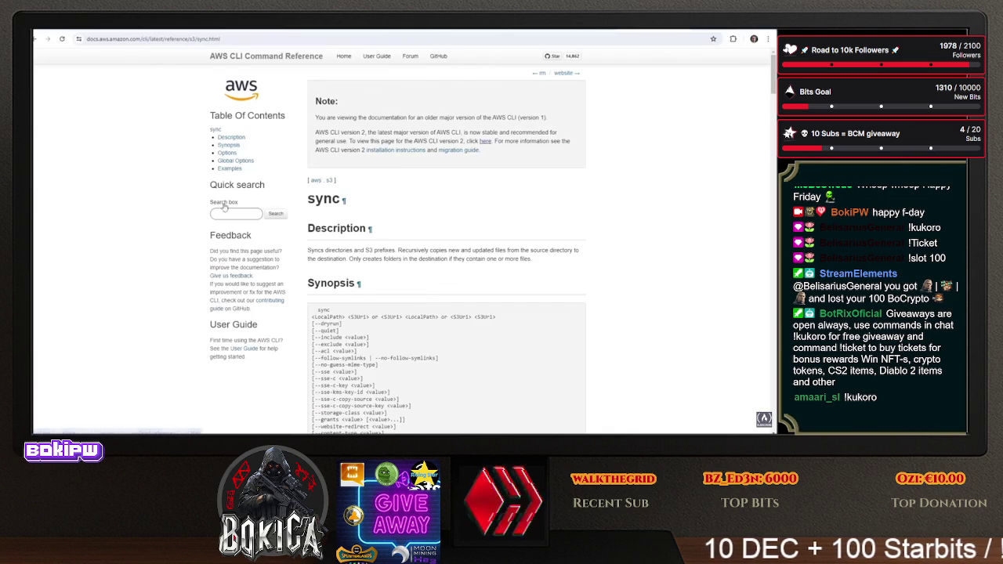
{"action": "left_click", "coordinate": [230, 169]}
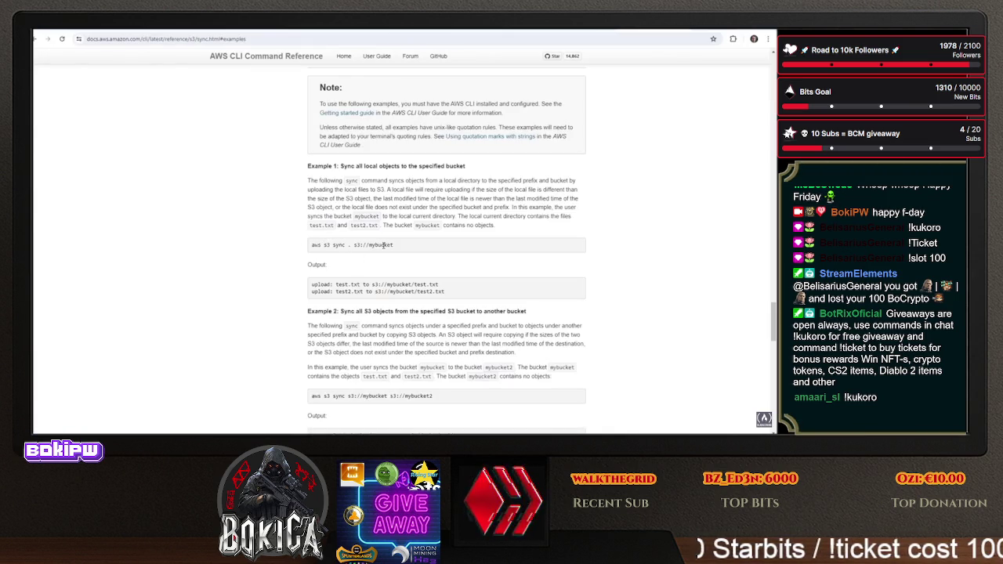
{"action": "left_click", "coordinate": [306, 32]}
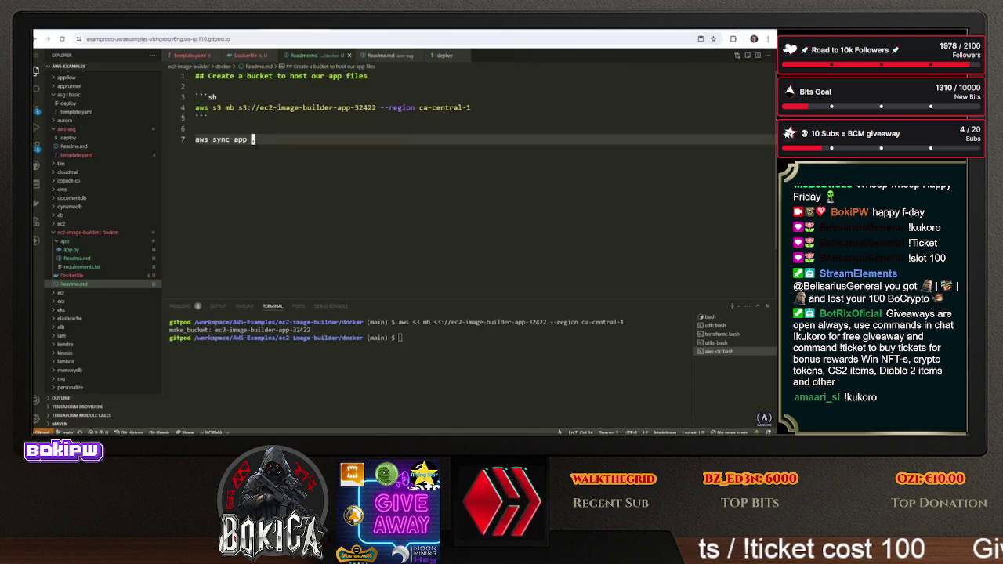
Point Readme line 7's sync at s3://ec2-image-builder-app-32422/app and run it in the terminal
{"action": "type", "text": "i/"}
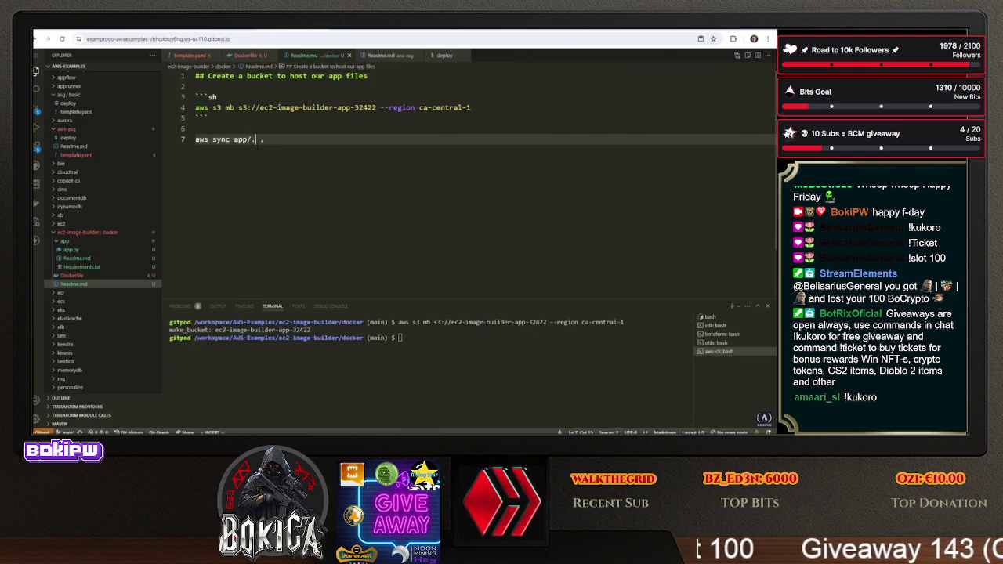
{"action": "type", "text": "A"}
{"action": "key", "text": "BackSpace"}
{"action": "type", "text": "s3://ec2"}
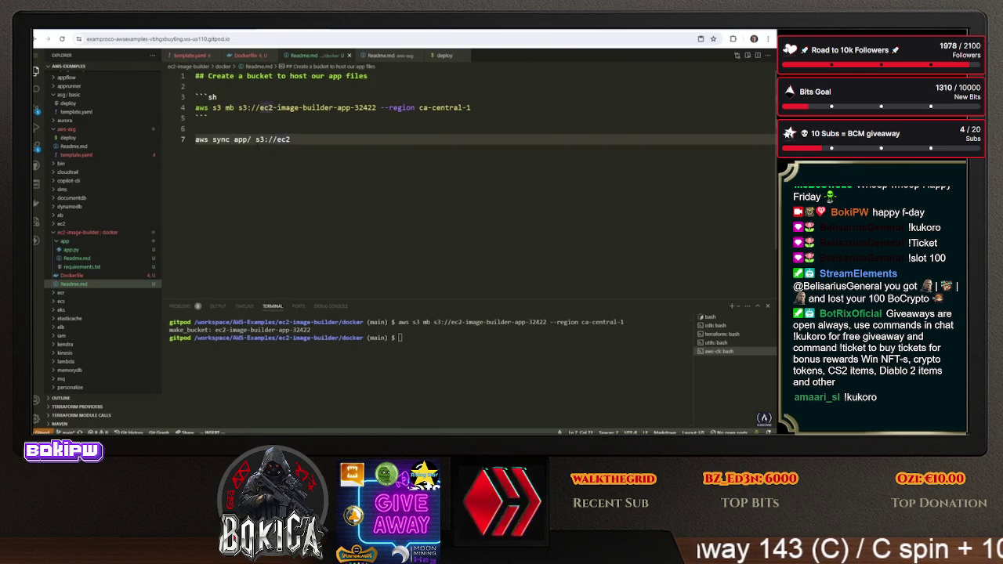
{"action": "left_click_drag", "start_coordinate": [377, 107], "coordinate": [253, 107]}
{"action": "key", "text": "y"}
{"action": "left_click_drag", "start_coordinate": [291, 139], "coordinate": [272, 139]}
{"action": "right_click", "coordinate": [257, 138]}
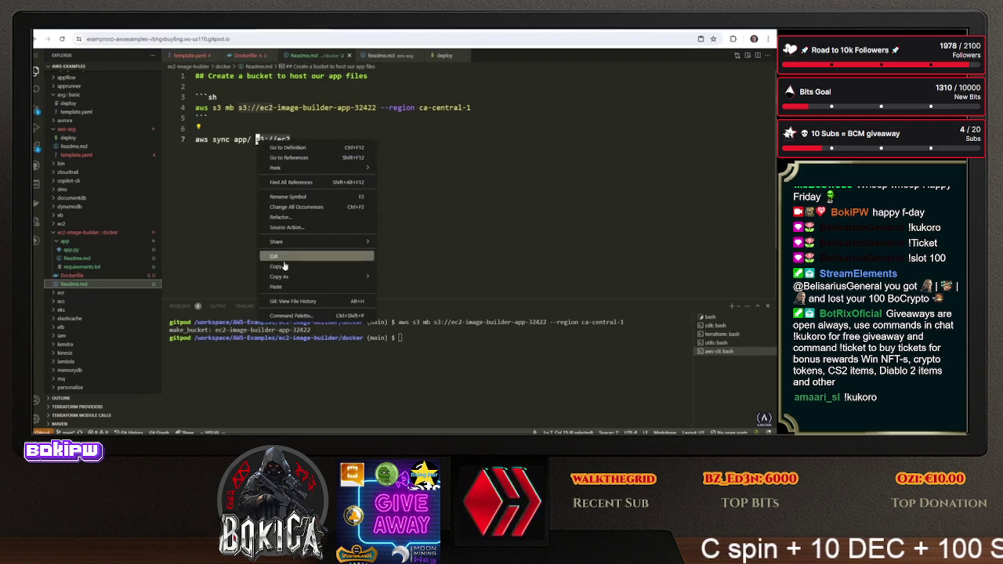
{"action": "left_click", "coordinate": [279, 221]}
{"action": "key", "text": "shift+a"}
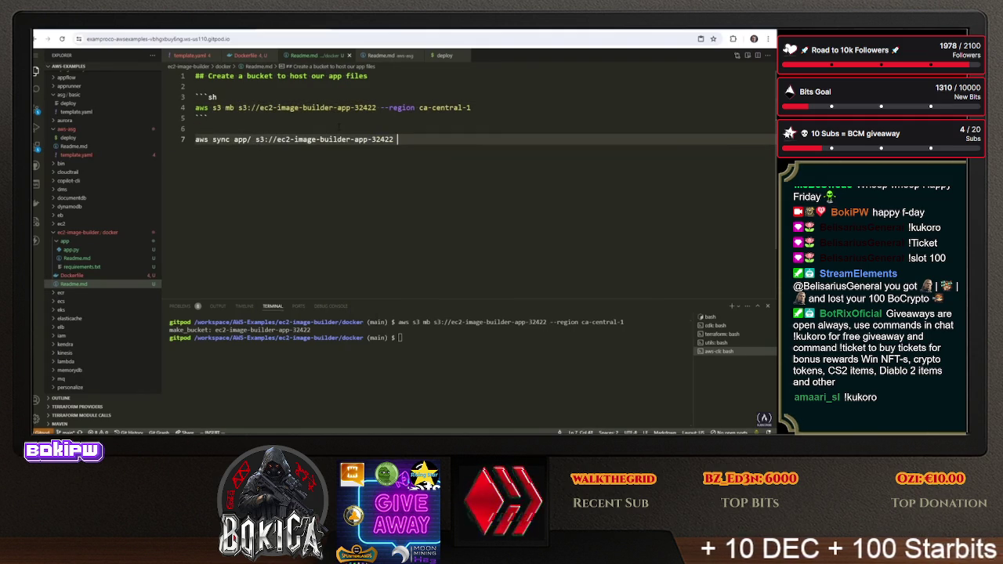
{"action": "type", "text": "ap"}
{"action": "key", "text": "Escape"}
{"action": "key", "text": "shift+v"}
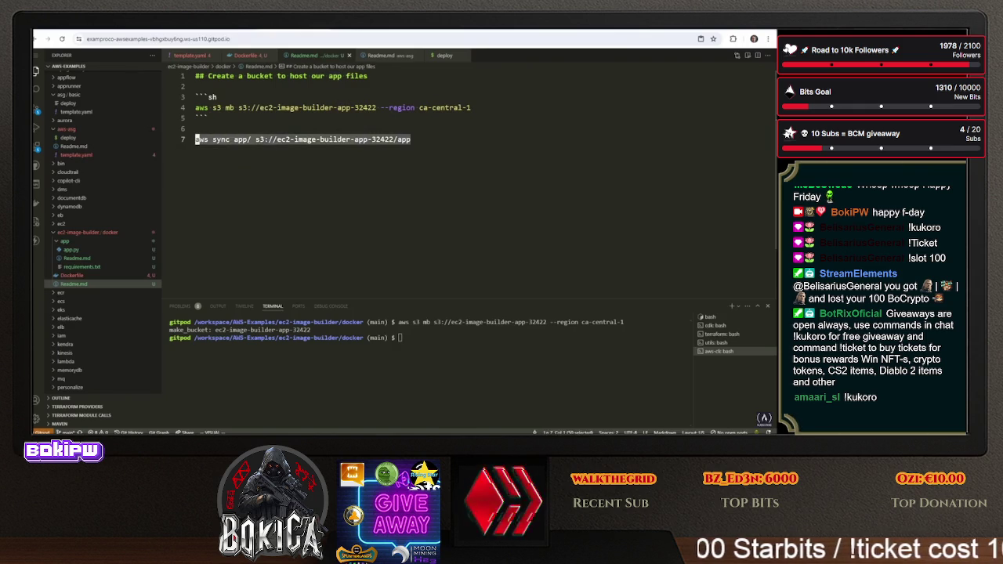
{"action": "key", "text": "ctrl+Return"}
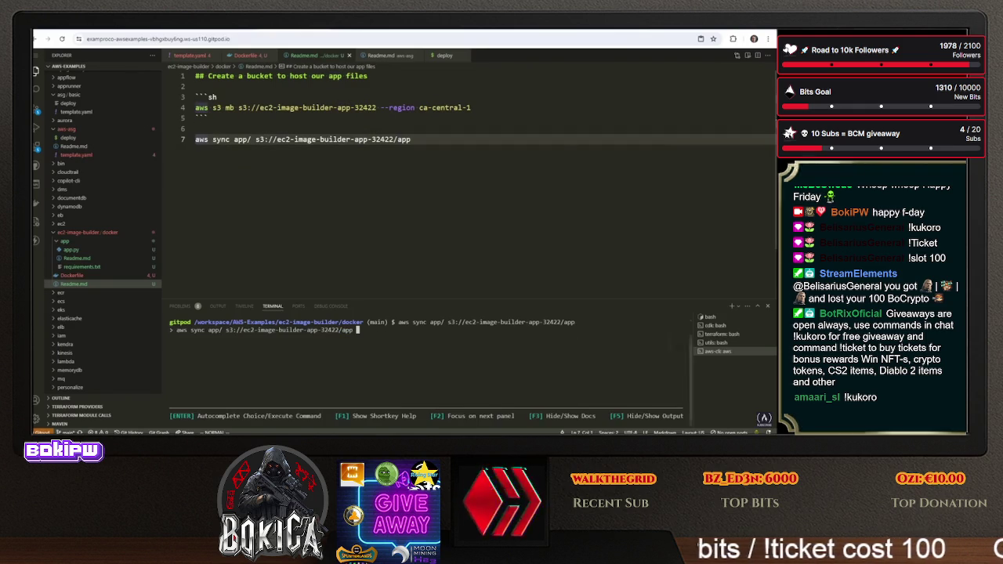
{"action": "key", "text": "Return"}
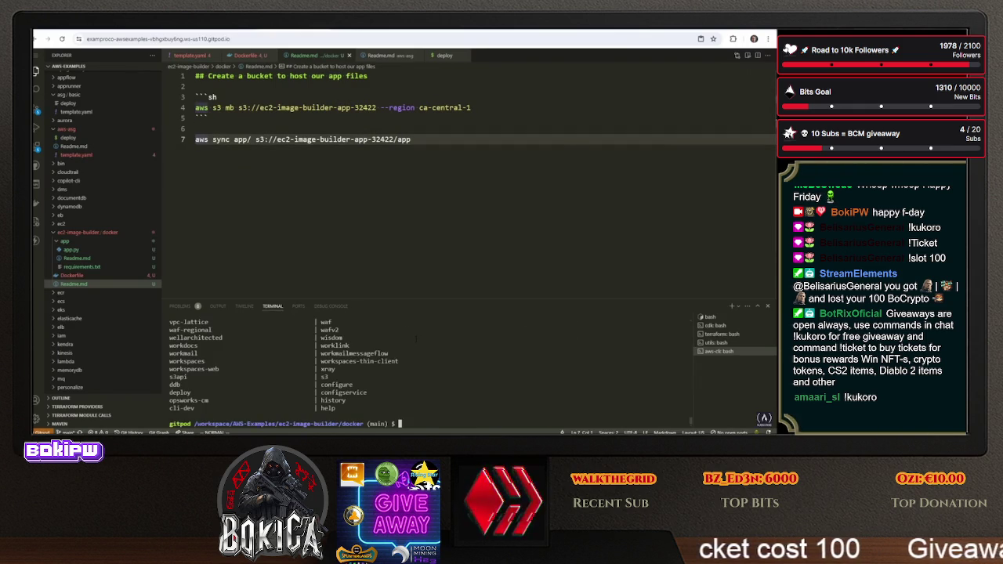
Correct line 7 to 'aws s3 sync ./app s3://ec2-image-builder-app-32422/app' and run it to upload the app files
{"action": "left_click", "coordinate": [234, 139]}
{"action": "type", "text": "i./"}
{"action": "key", "text": "Escape"}
{"action": "left_click", "coordinate": [256, 140]}
{"action": "key", "text": "x"}
{"action": "left_click", "coordinate": [214, 139]}
{"action": "type", "text": "is3"}
{"action": "key", "text": "Escape"}
{"action": "key", "text": "shift+v"}
{"action": "key", "text": "y"}
{"action": "key", "text": "ctrl+shift+v"}
{"action": "key", "text": "Return"}
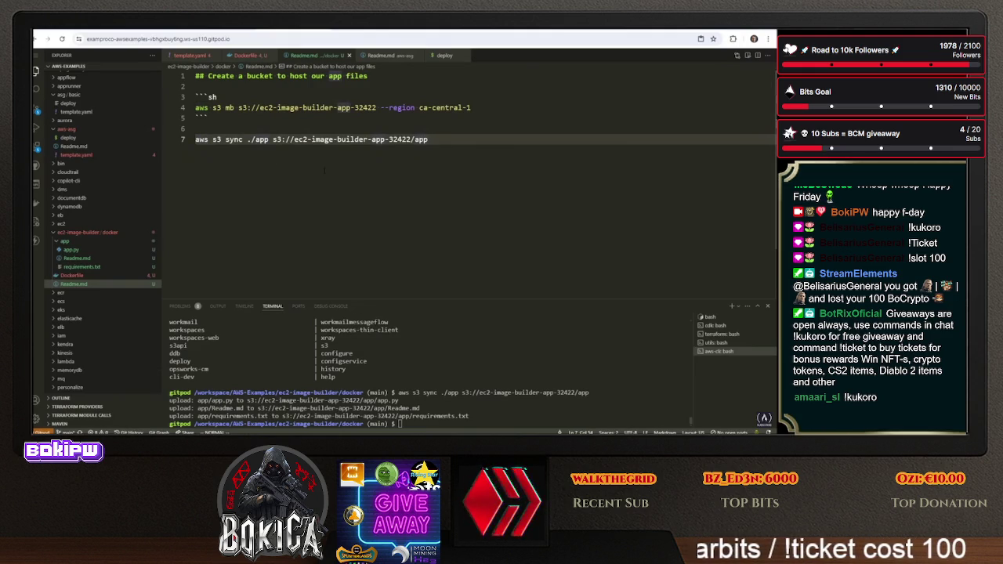
Add a 'Sync our app files' heading and an sh code fence around the sync command
{"action": "key", "text": "shift+o"}
{"action": "type", "text": "Syn"}
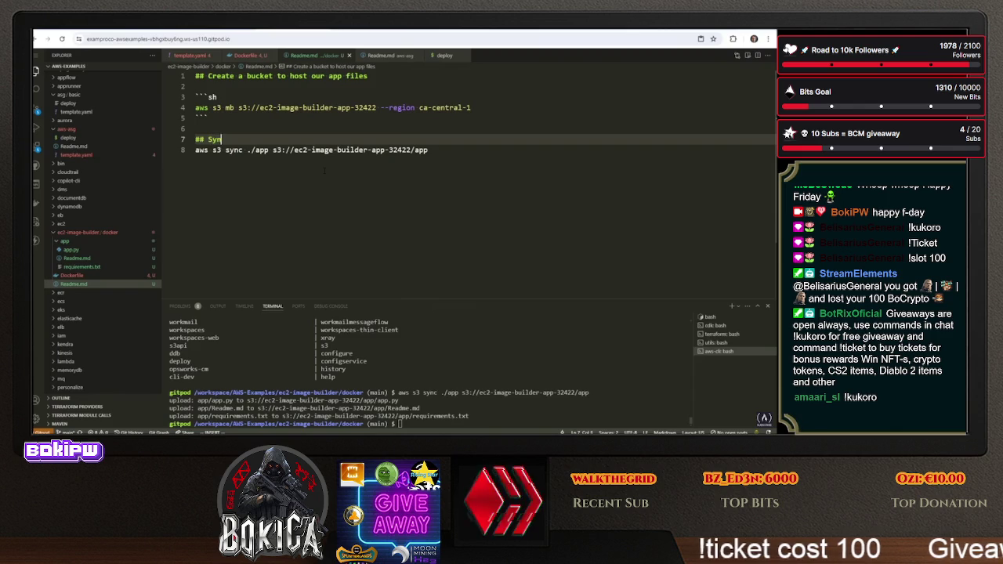
{"action": "type", "text": "c our app files"}
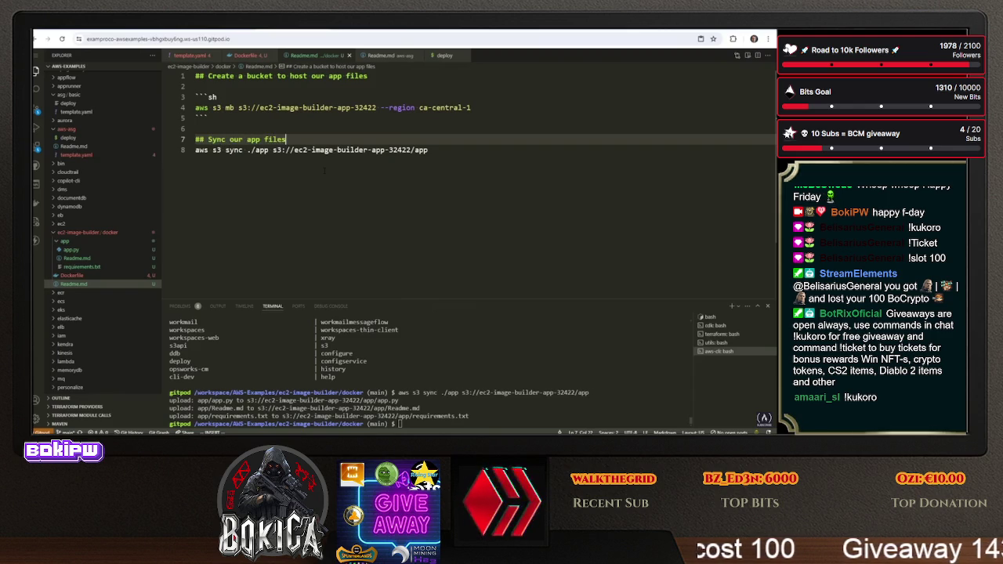
{"action": "key", "text": "Return"}
{"action": "key", "text": "Return"}
{"action": "type", "text": "```sh"}
{"action": "key", "text": "Escape"}
{"action": "key", "text": "j"}
{"action": "key", "text": "o"}
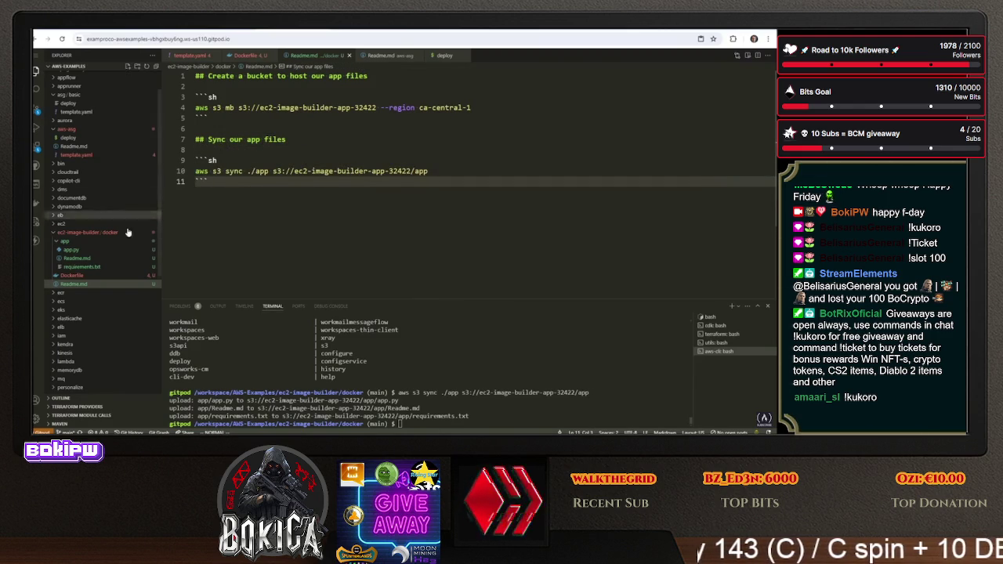
{"action": "left_click", "coordinate": [71, 275]}
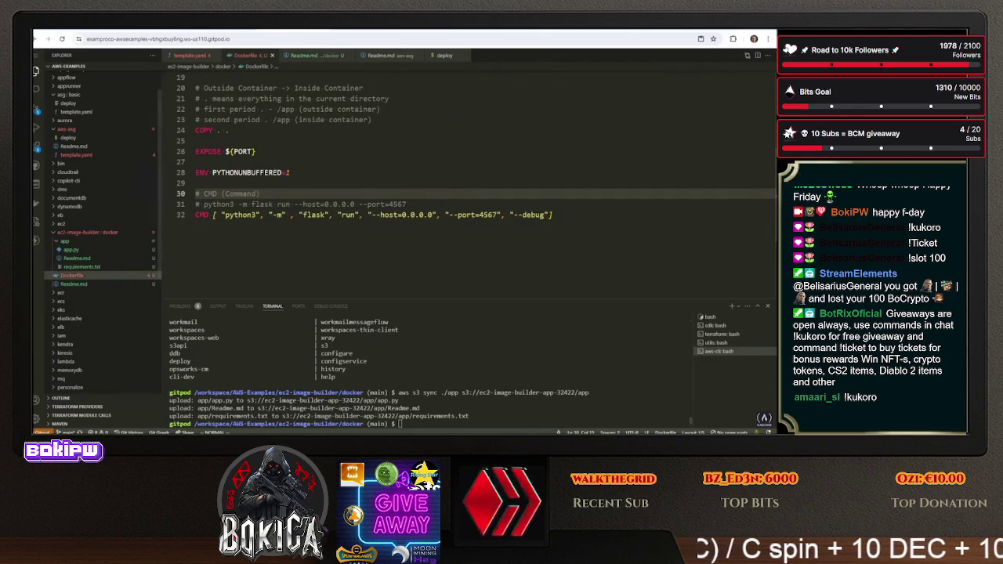
Add a '# RUN (Command)' comment and draft a 'RUN aws s3 cp' line with the bucket's app.py path
{"action": "left_click", "coordinate": [260, 183]}
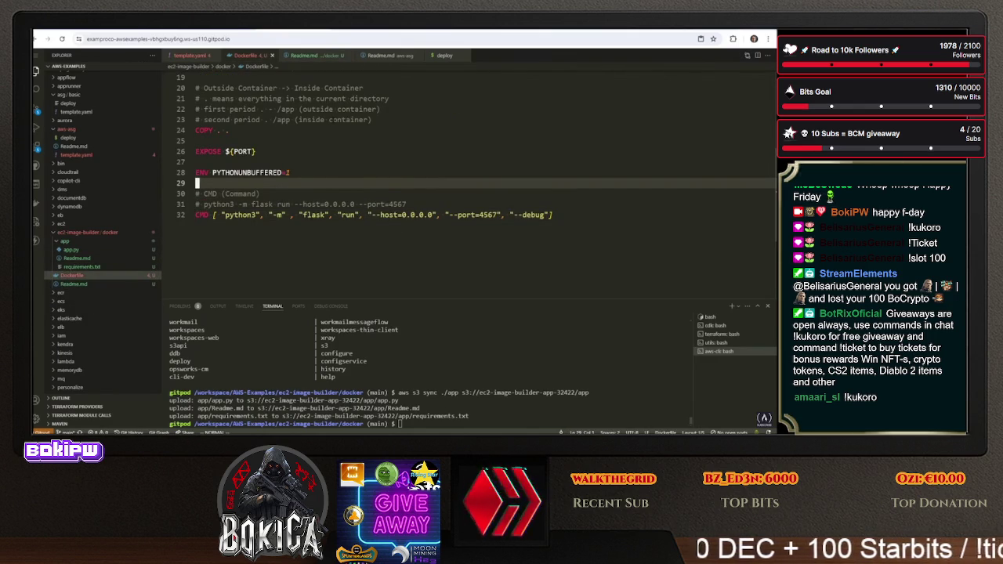
{"action": "key", "text": "Return"}
{"action": "type", "text": "# RUN (Command)"}
{"action": "key", "text": "Return"}
{"action": "key", "text": "Escape"}
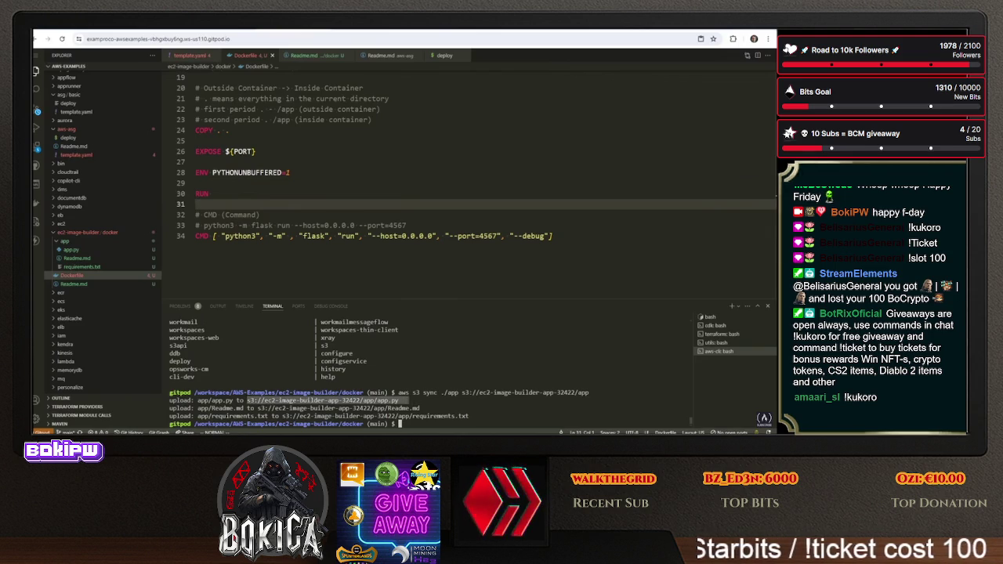
{"action": "left_click", "coordinate": [238, 193]}
{"action": "right_click", "coordinate": [239, 193]}
{"action": "left_click", "coordinate": [297, 329]}
{"action": "left_click", "coordinate": [226, 193]}
{"action": "type", "text": "aws s3 "}
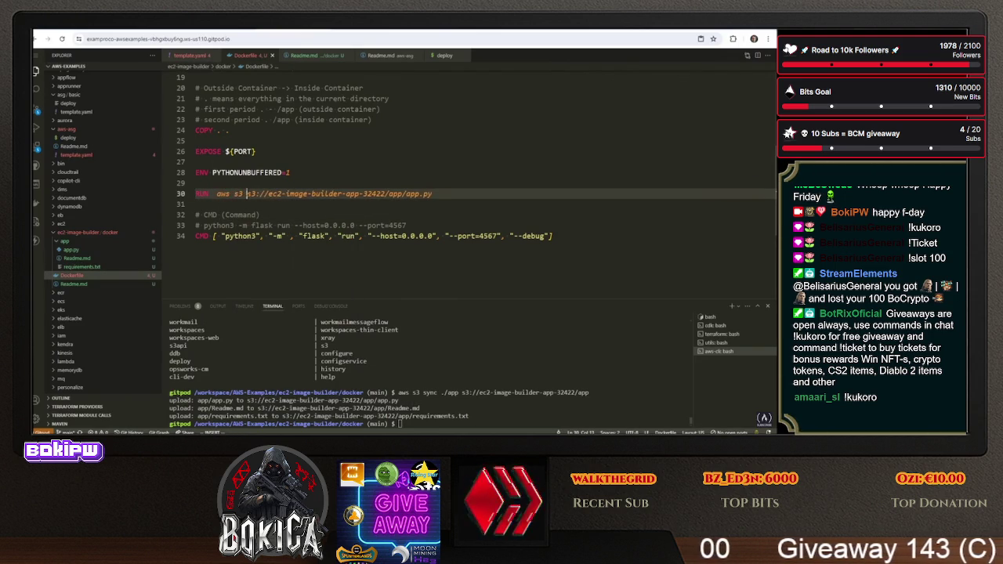
{"action": "type", "text": "cp"}
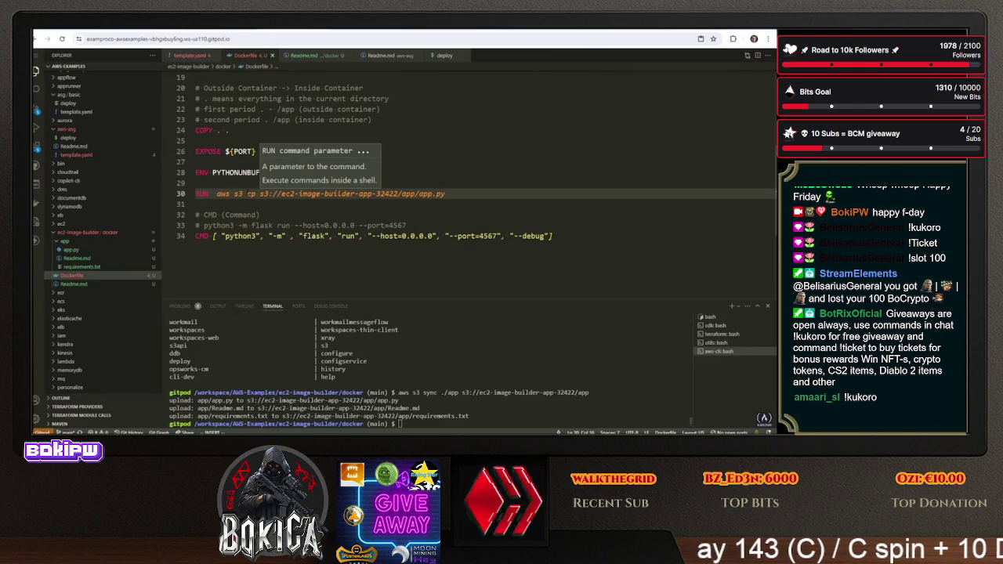
{"action": "key", "text": "Escape"}
{"action": "key", "text": "b"}
{"action": "type", "text": "lwcwsync"}
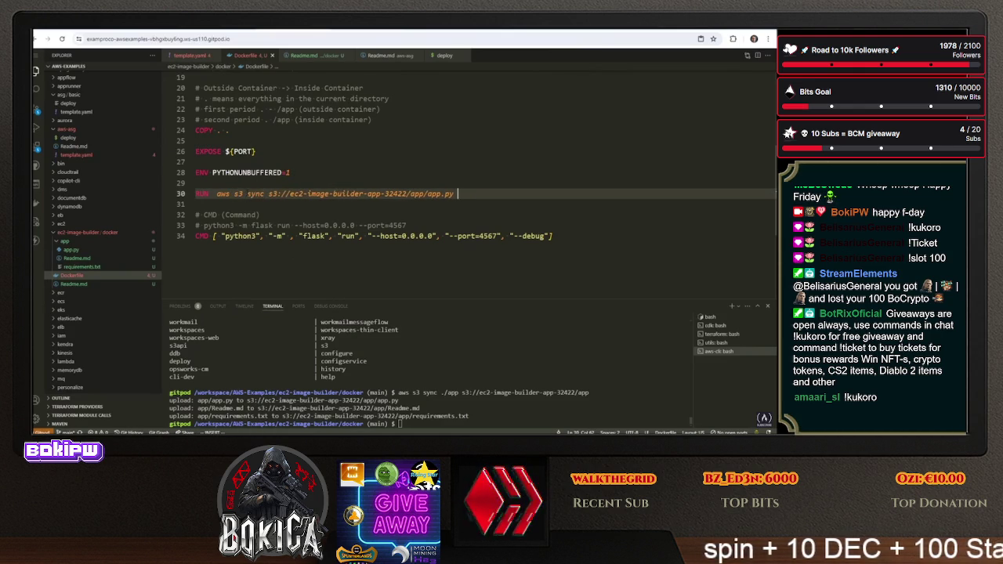
Move the RUN line up to sit directly below 'WORKDIR /app'
{"action": "key", "text": "End"}
{"action": "type", "text": "app"}
{"action": "key", "text": "Escape"}
{"action": "key", "text": "0"}
{"action": "key", "text": "d"}
{"action": "key", "text": "d"}
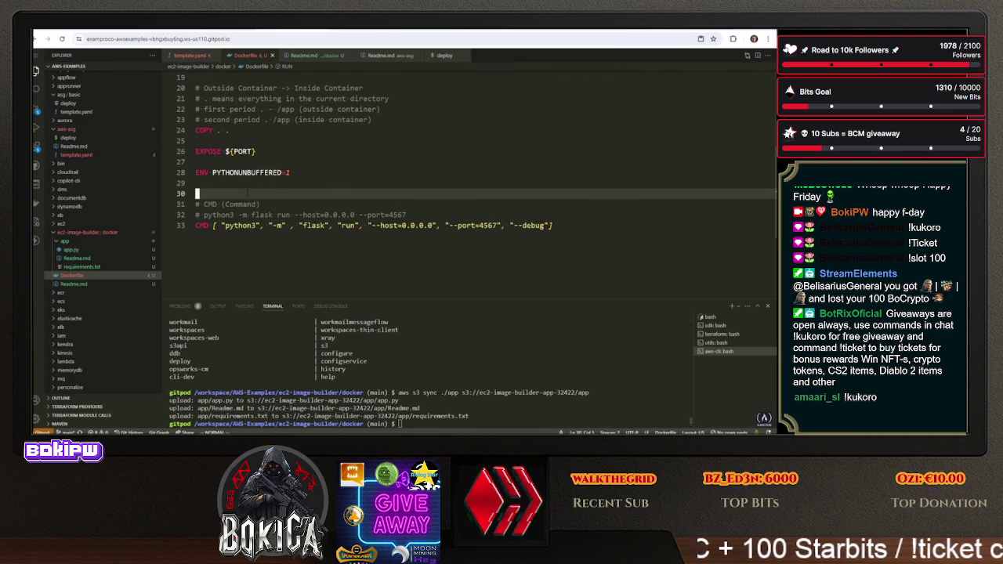
{"action": "key", "text": "5"}
{"action": "key", "text": "shift+g"}
{"action": "key", "text": "j"}
{"action": "key", "text": "j"}
{"action": "key", "text": "p"}
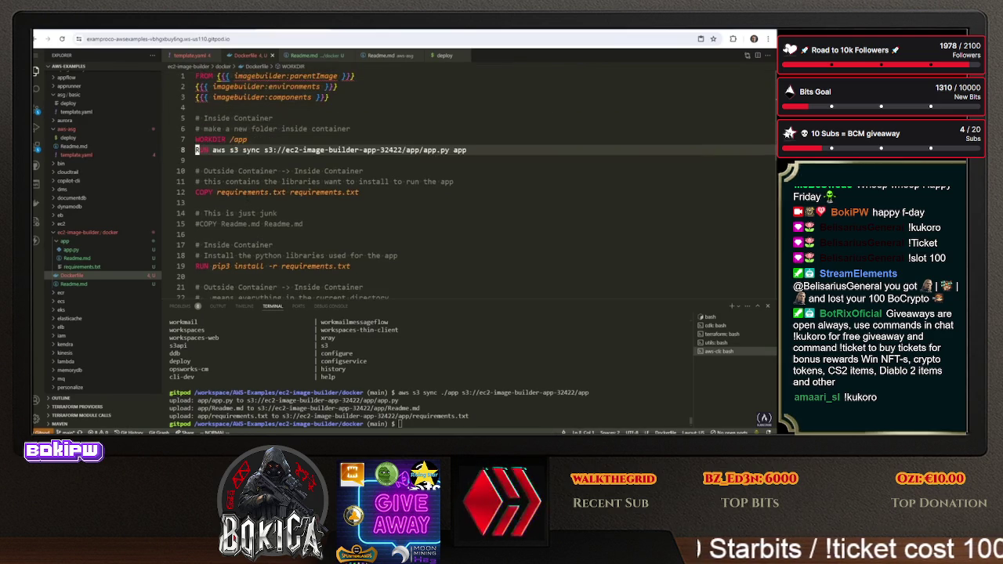
Make line 9 read 'RUN aws s3 sync s3://ec2-image-builder-app-32422/app/* .'
{"action": "key", "text": "O"}
{"action": "key", "text": "Escape"}
{"action": "left_click", "coordinate": [232, 159]}
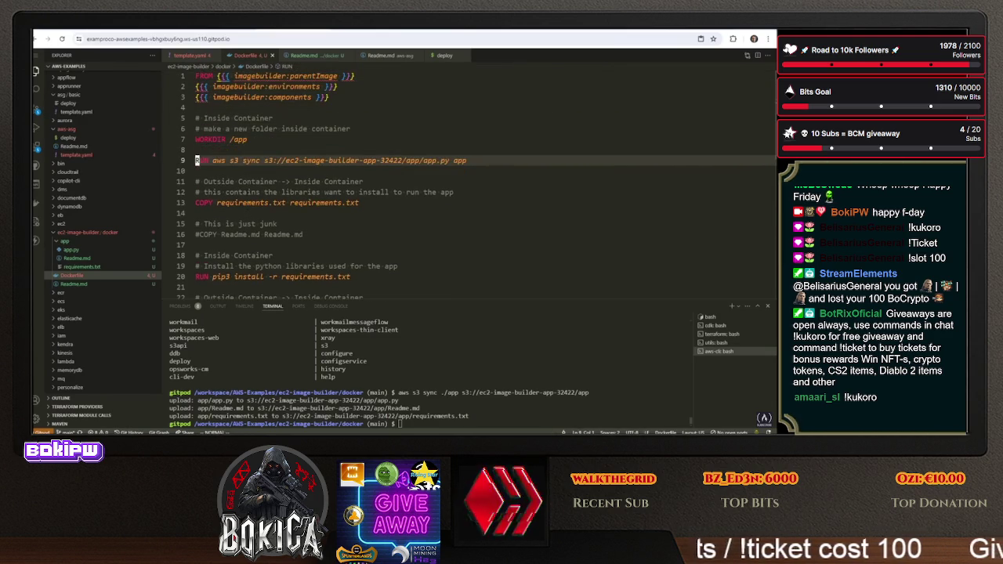
{"action": "key", "text": "BackSpace"}
{"action": "key", "text": "BackSpace"}
{"action": "key", "text": "BackSpace"}
{"action": "left_click", "coordinate": [443, 160]}
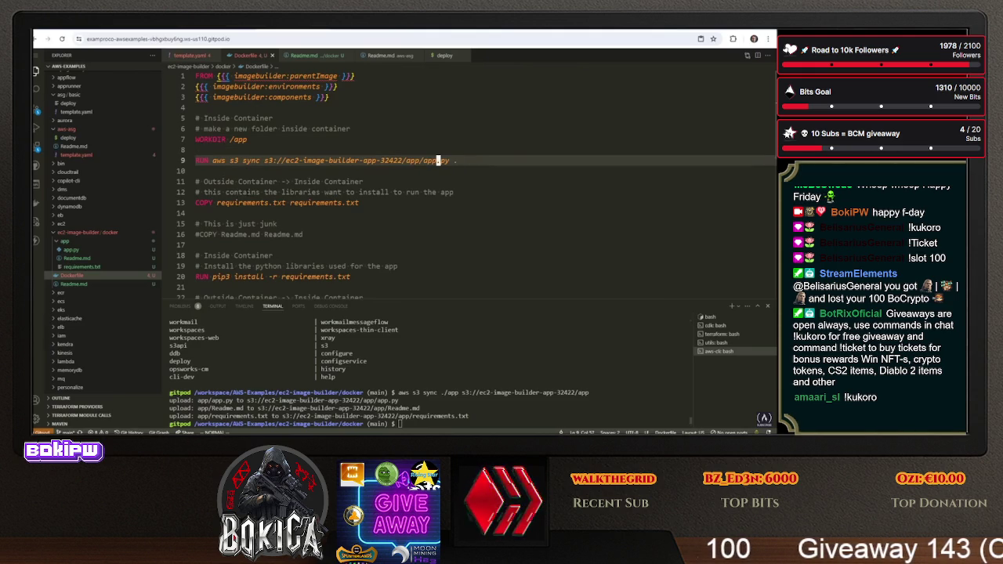
{"action": "key", "text": "BackSpace"}
{"action": "key", "text": "Escape"}
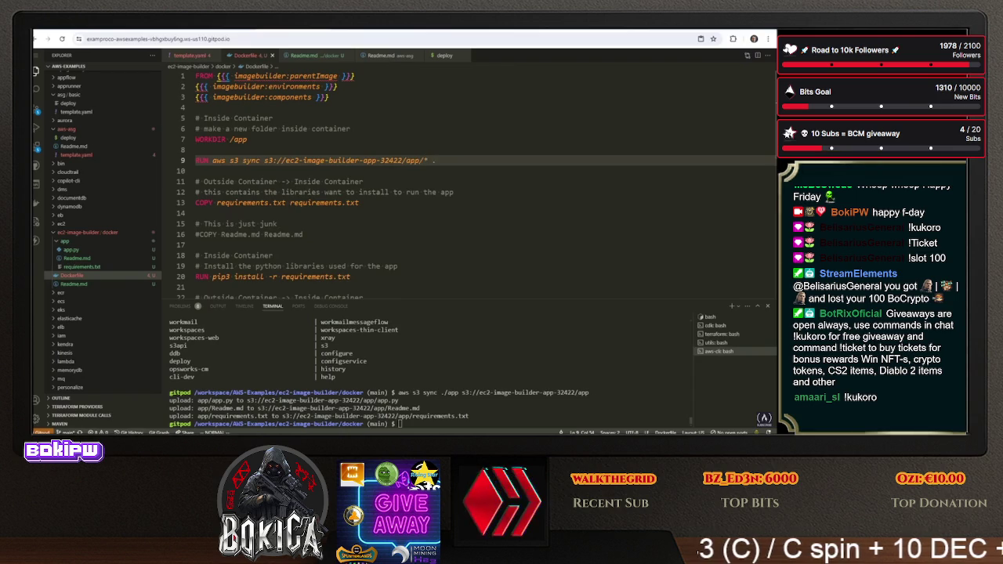
{"action": "left_click", "coordinate": [274, 223]}
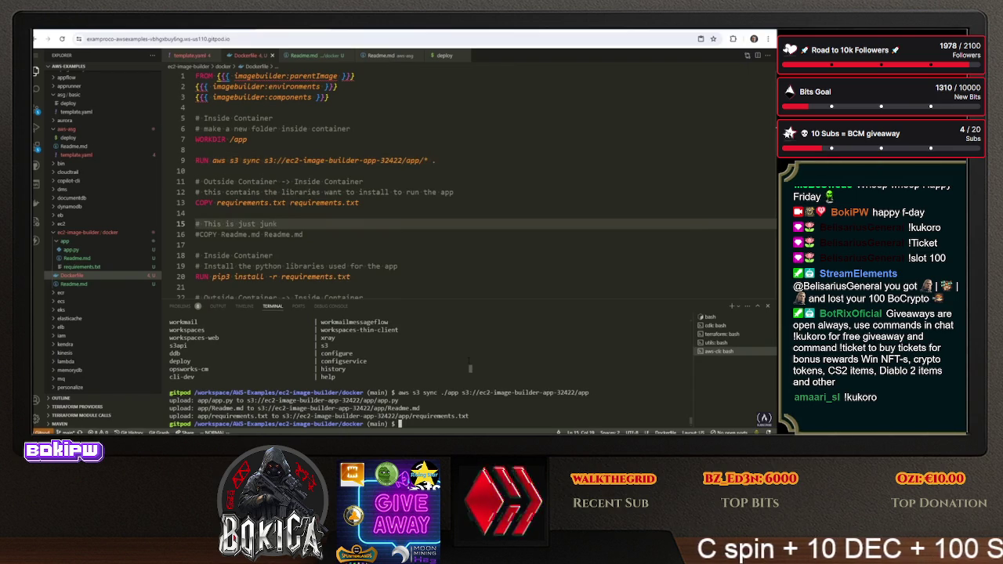
Create a test folder in the terminal and change into it
{"action": "type", "text": "mkdir test"}
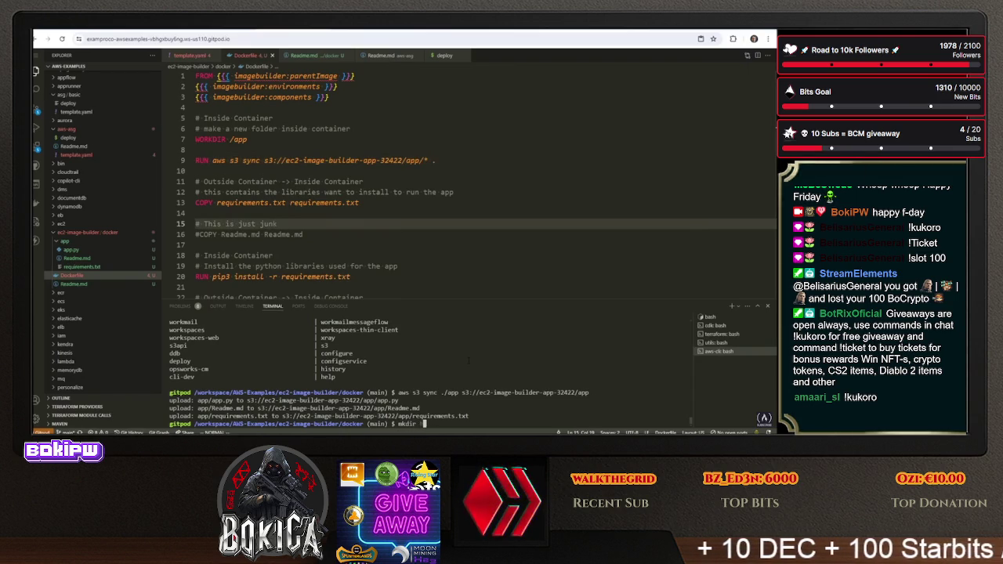
{"action": "key", "text": "Return"}
{"action": "key", "text": "BackSpace"}
{"action": "type", "text": "cd test/"}
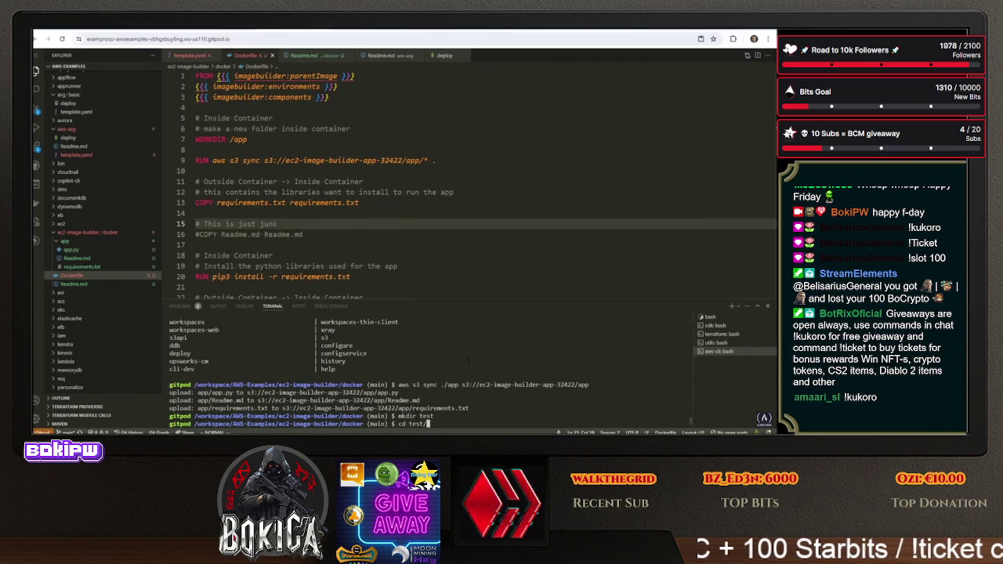
{"action": "key", "text": "Return"}
Run Dockerfile line 9's sync command in the test folder and list its contents
{"action": "left_click", "coordinate": [392, 129]}
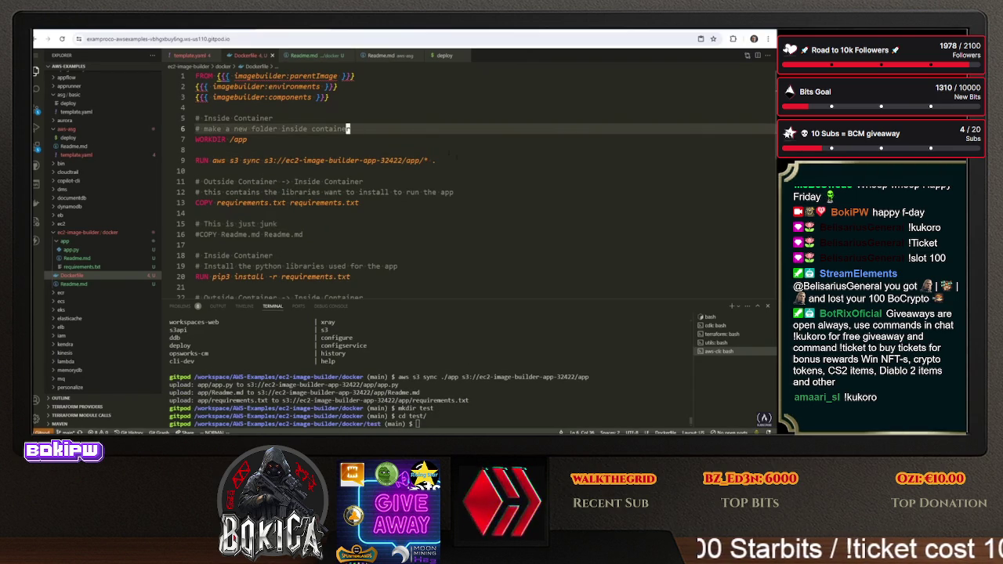
{"action": "mouse_move", "coordinate": [435, 160]}
{"action": "left_mouse_down"}
{"action": "mouse_move", "coordinate": [196, 161]}
{"action": "mouse_move", "coordinate": [227, 159]}
{"action": "left_mouse_up"}
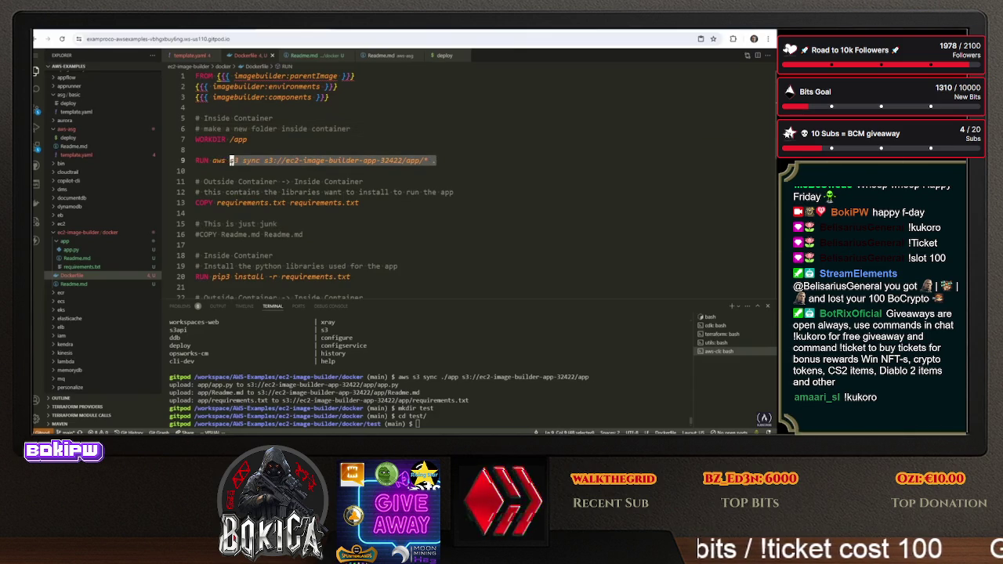
{"action": "right_click", "coordinate": [213, 160]}
{"action": "left_click", "coordinate": [286, 291]}
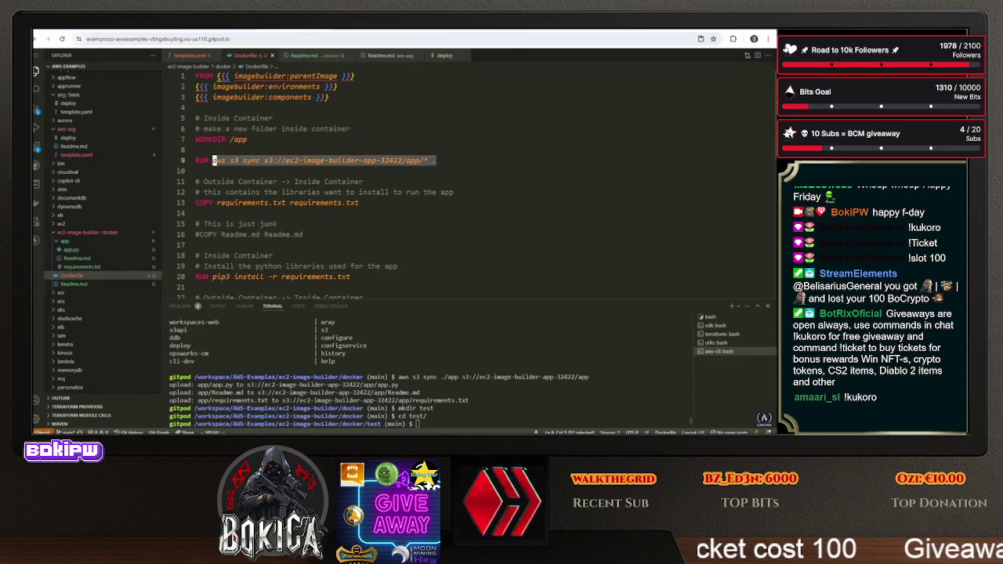
{"action": "key", "text": "Return"}
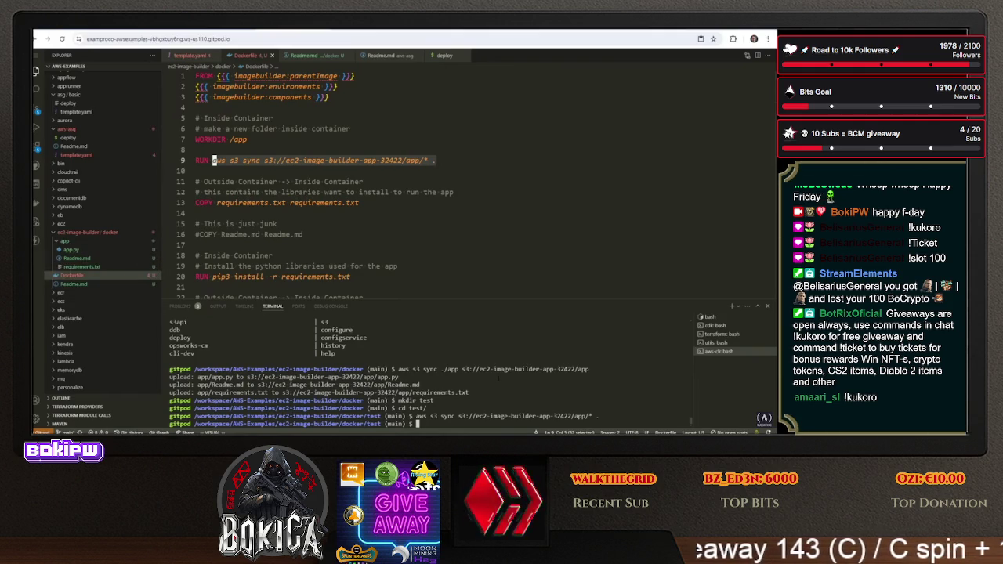
{"action": "type", "text": "ls"}
{"action": "key", "text": "Return"}
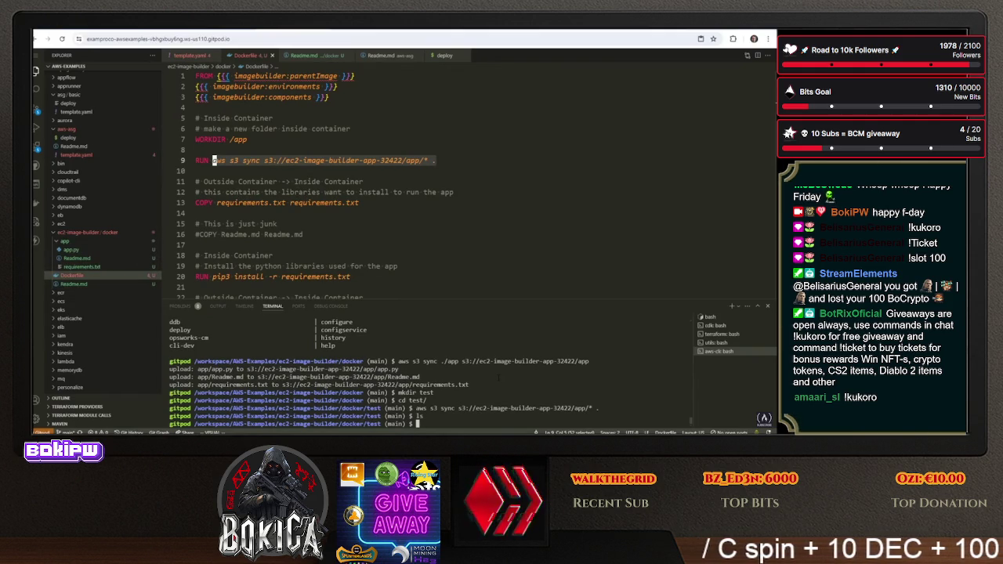
{"action": "type", "text": "s"}
{"action": "key", "text": "Return"}
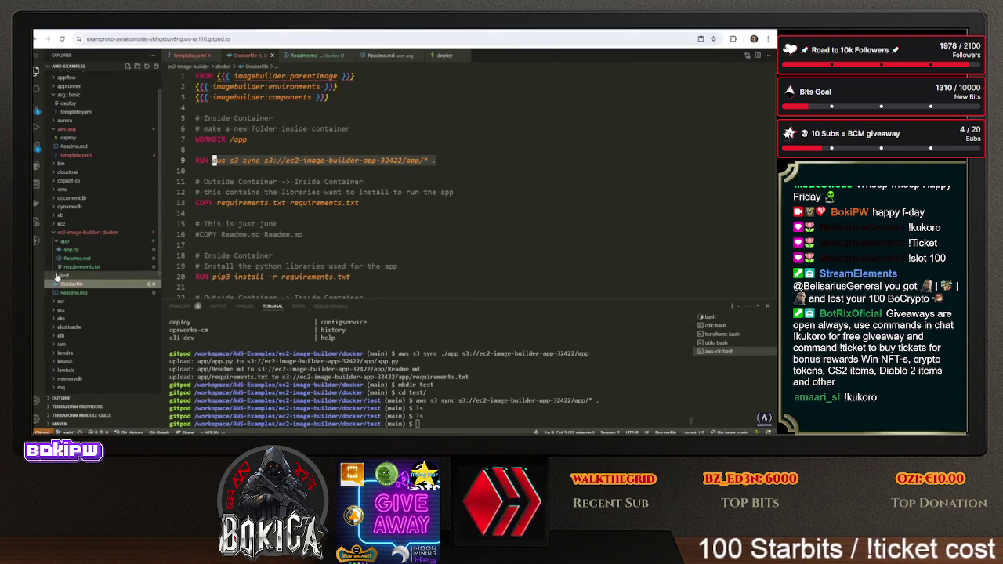
Remove '/*' from line 9, rerun the sync, and confirm app.py, Readme.md and requirements.txt downloaded
{"action": "left_click", "coordinate": [457, 159]}
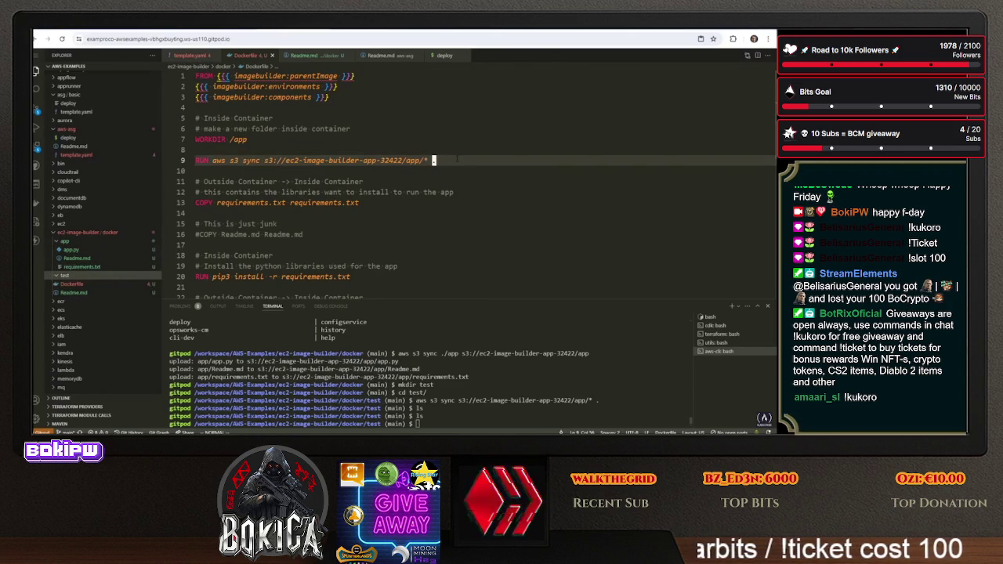
{"action": "key", "text": "D"}
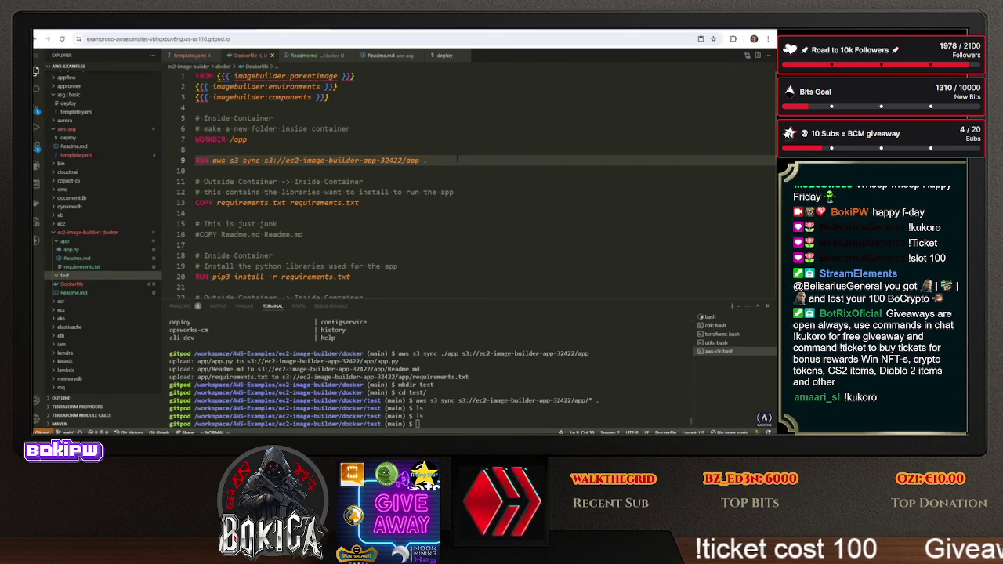
{"action": "key", "text": "u"}
{"action": "key", "text": "y"}
{"action": "key", "text": "y"}
{"action": "key", "text": "ctrl+grave"}
{"action": "key", "text": "ctrl+shift+v"}
{"action": "key", "text": "Return"}
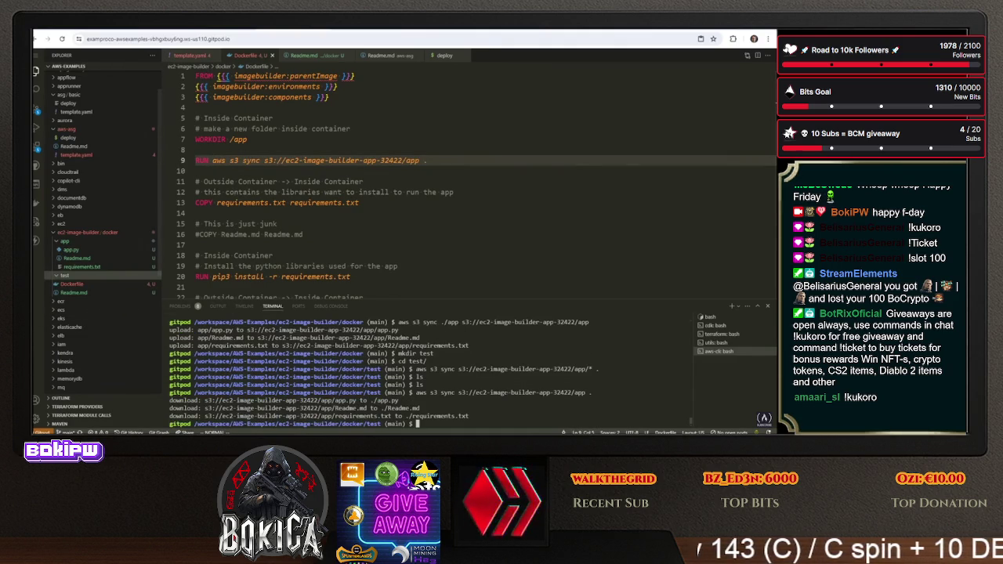
{"action": "type", "text": "ls"}
{"action": "key", "text": "Return"}
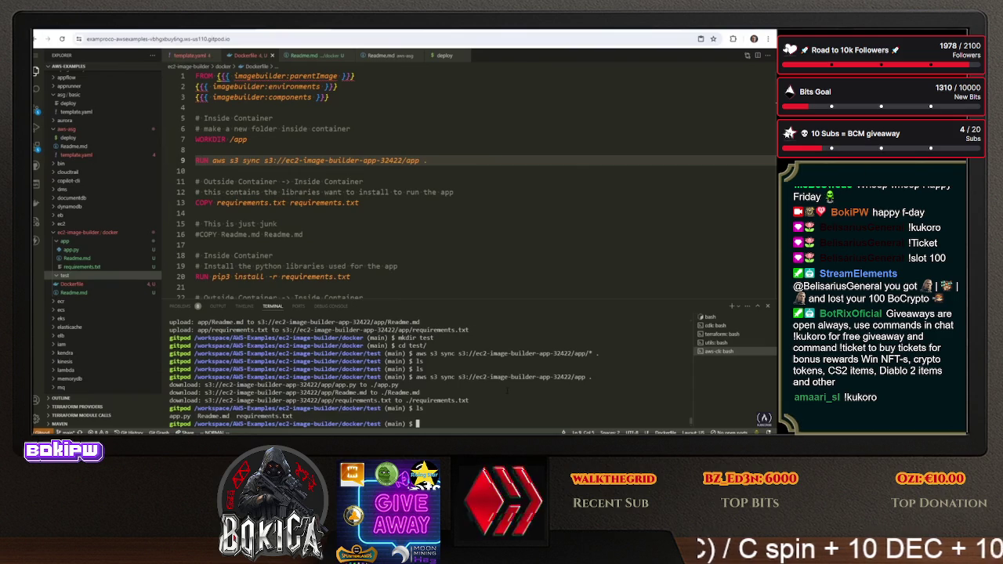
{"action": "left_click", "coordinate": [314, 202]}
{"action": "left_click", "coordinate": [235, 149]}
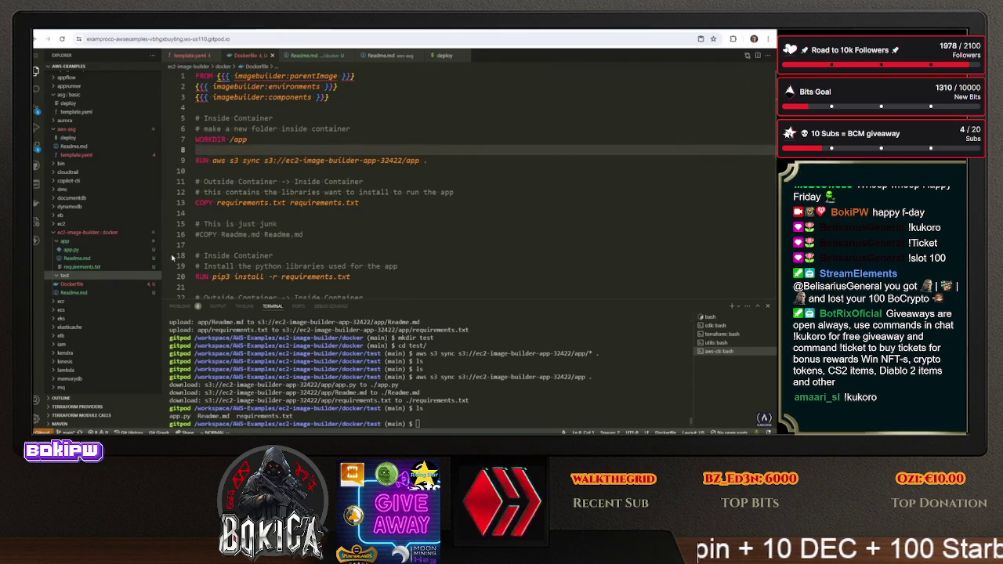
{"action": "right_click", "coordinate": [71, 275]}
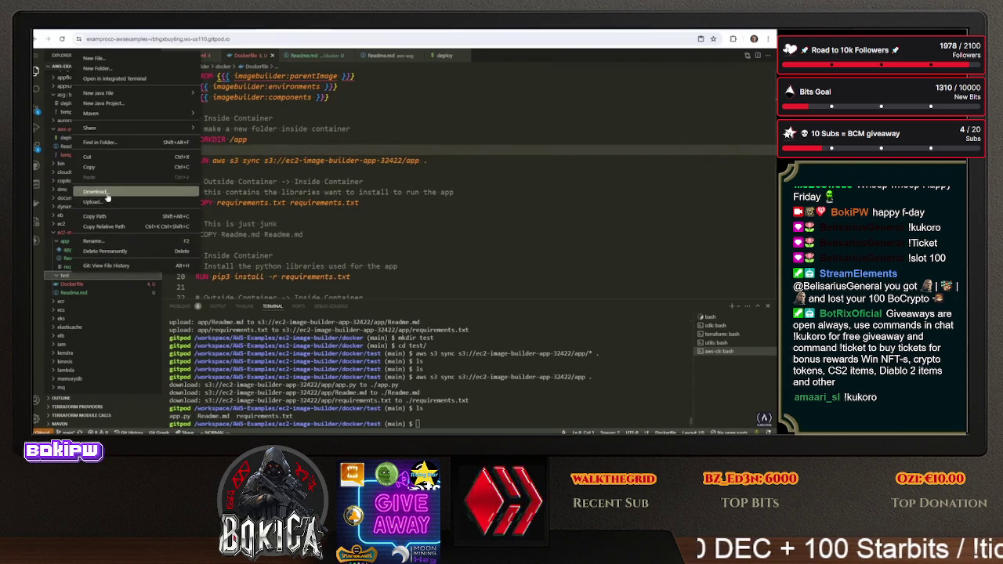
Permanently delete the test folder and remove the junk '#COPY Readme.md' comment lines from the Dockerfile
{"action": "left_click", "coordinate": [105, 251]}
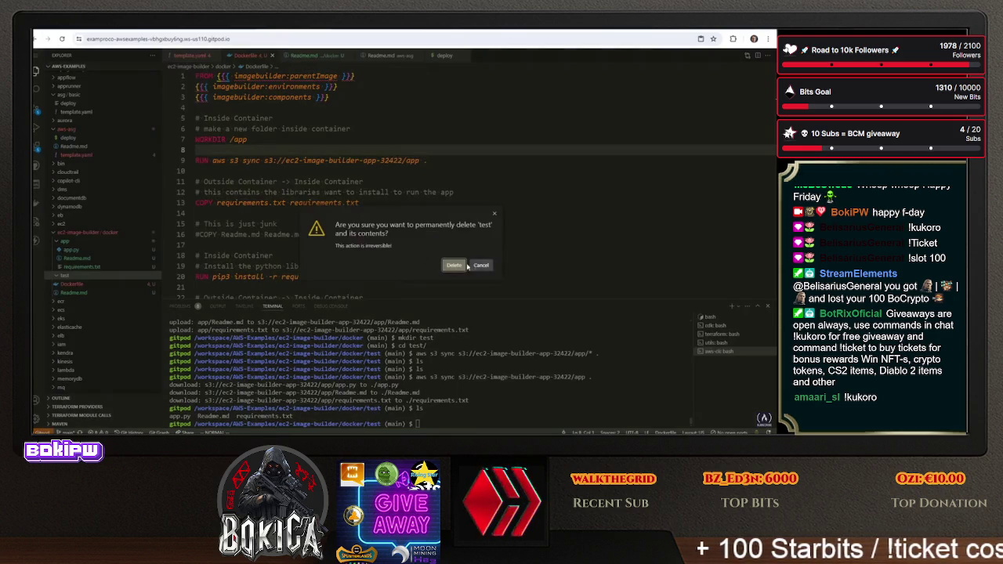
{"action": "key", "text": "Return"}
{"action": "left_click", "coordinate": [390, 160]}
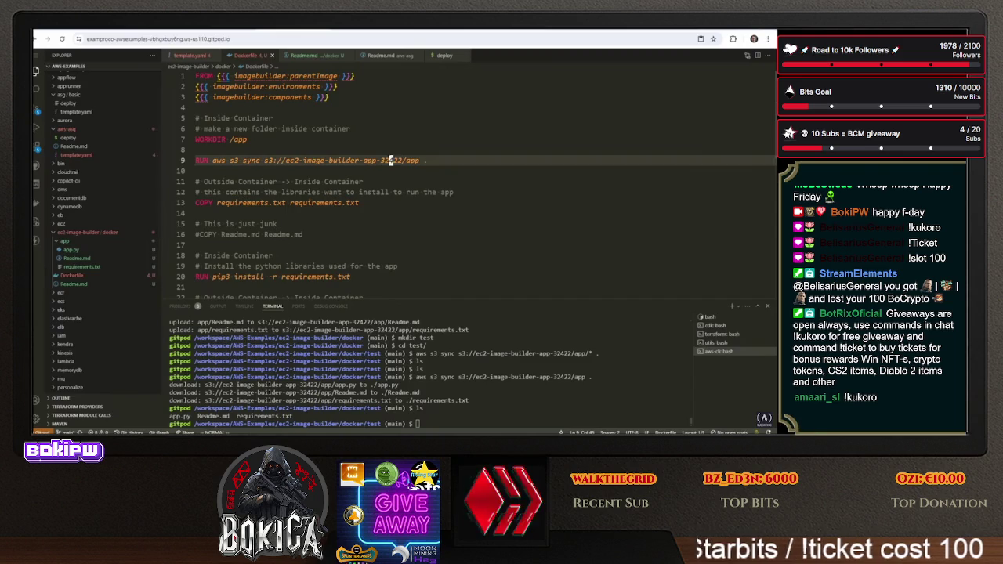
{"action": "key", "text": "j"}
{"action": "key", "text": "j"}
{"action": "key", "text": "j"}
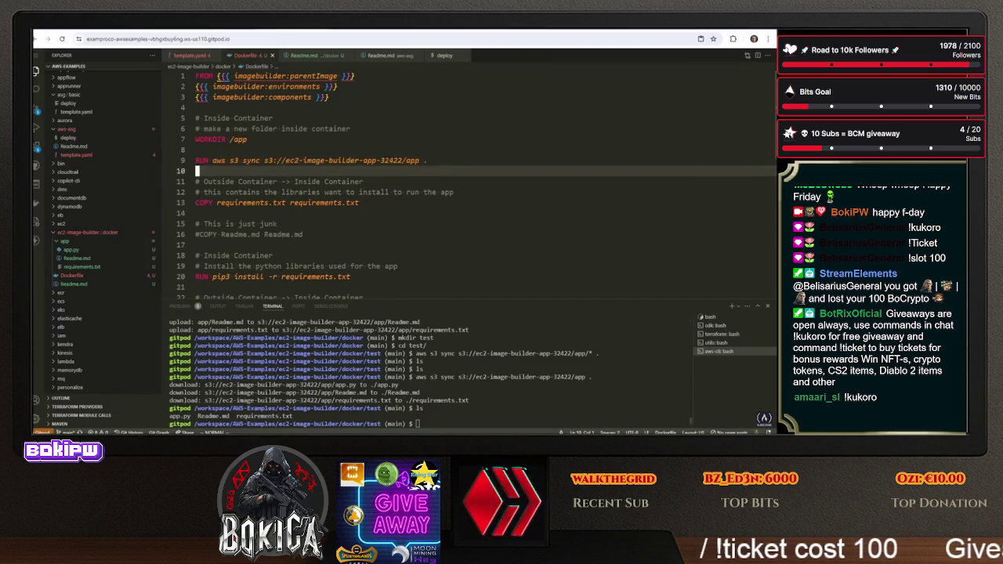
{"action": "key", "text": "j"}
{"action": "key", "text": "j"}
{"action": "key", "text": "j"}
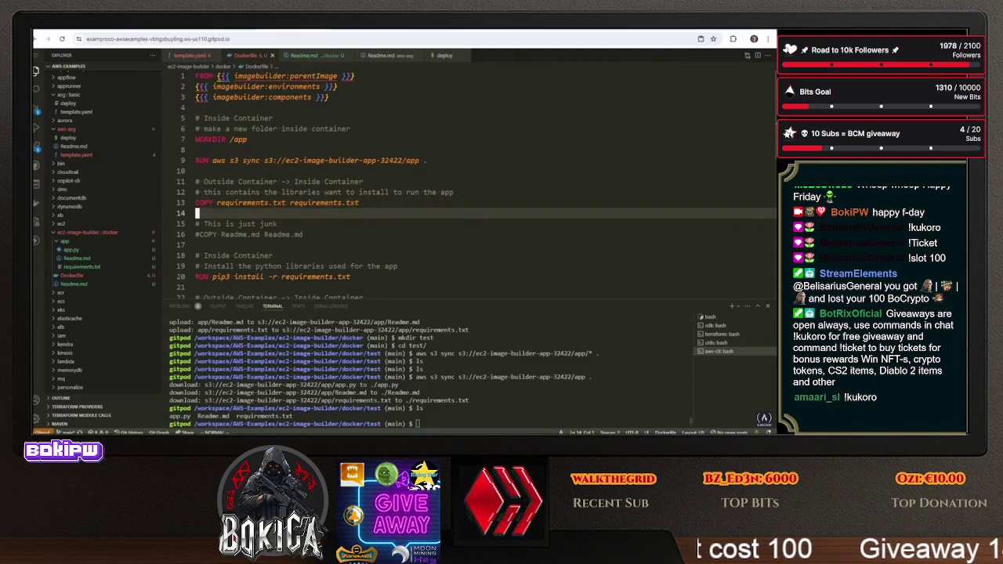
{"action": "key", "text": "d"}
{"action": "key", "text": "d"}
{"action": "key", "text": "k"}
{"action": "key", "text": "d"}
{"action": "key", "text": "d"}
{"action": "key", "text": "d"}
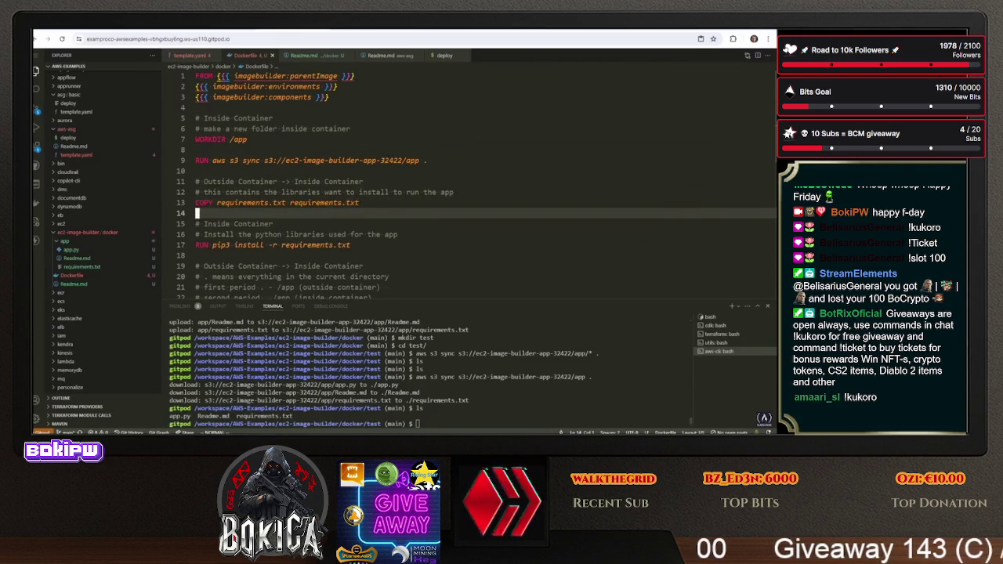
{"action": "key", "text": "G"}
{"action": "key", "text": "j"}
{"action": "key", "text": "j"}
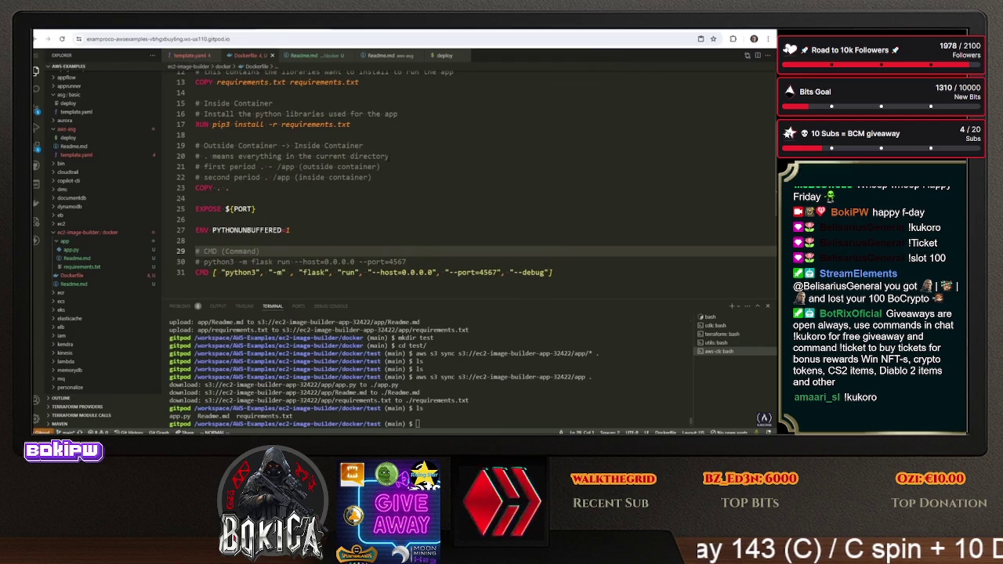
Select the entire Dockerfile in vim with ggVG and copy it
{"action": "key", "text": "G"}
{"action": "key", "text": "V"}
{"action": "key", "text": "g"}
{"action": "key", "text": "g"}
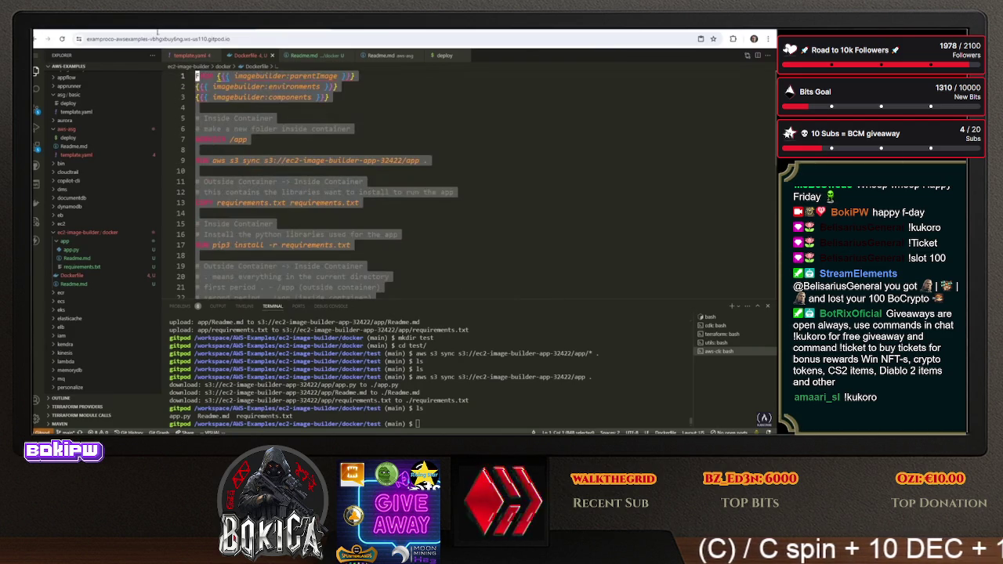
{"action": "right_click", "coordinate": [242, 101]}
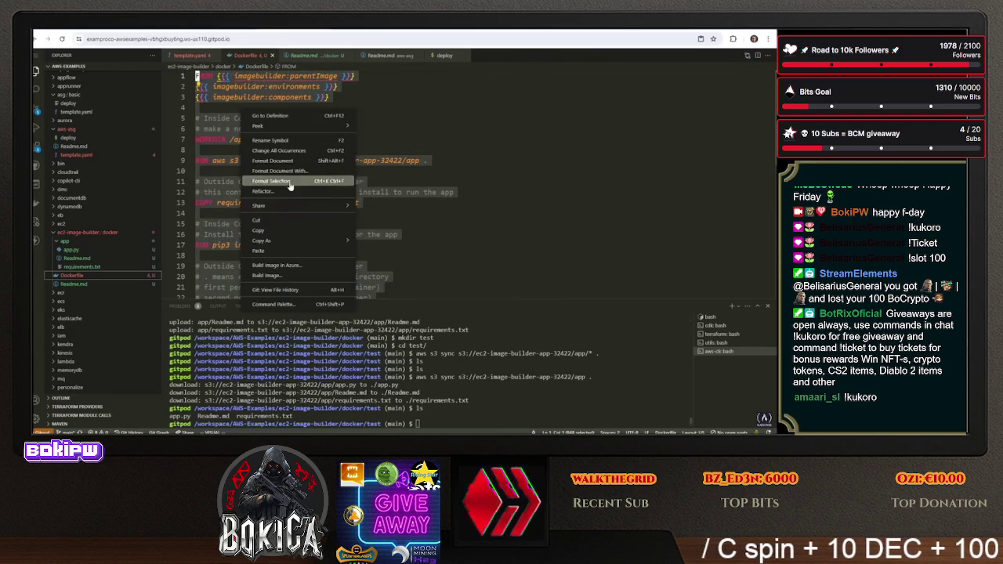
{"action": "left_click", "coordinate": [259, 227]}
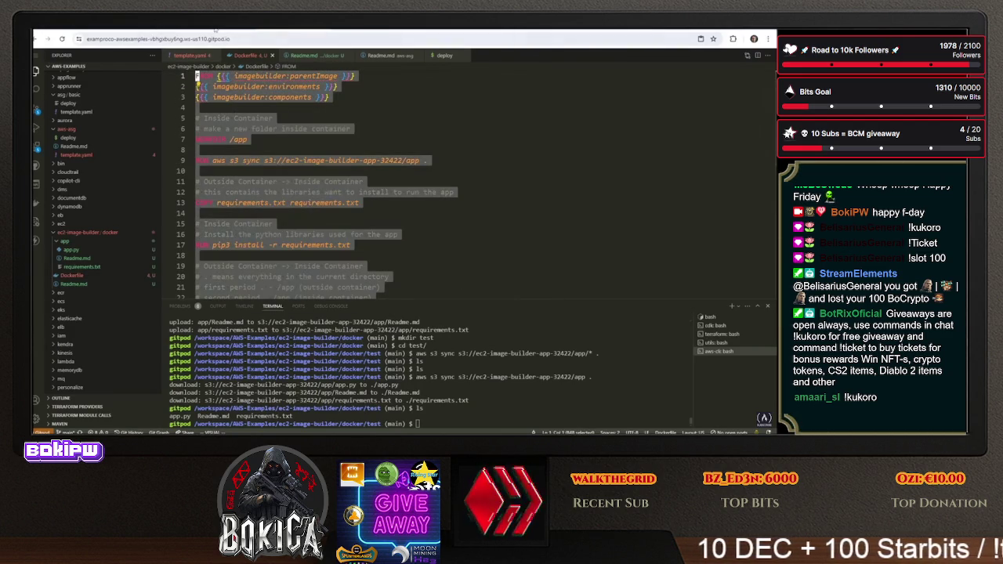
{"action": "key", "text": "ctrl+Tab"}
{"action": "key", "text": "ctrl+Tab"}
{"action": "key", "text": "ctrl+Tab"}
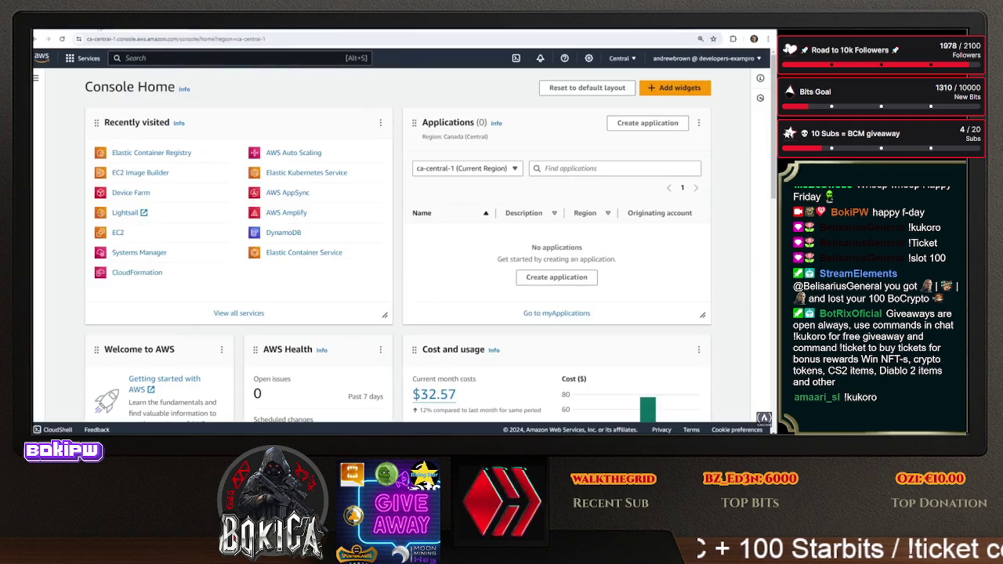
Paste the copied Dockerfile over the example template content and inspect the line 7 error
{"action": "key", "text": "ctrl+a"}
{"action": "right_click", "coordinate": [286, 186]}
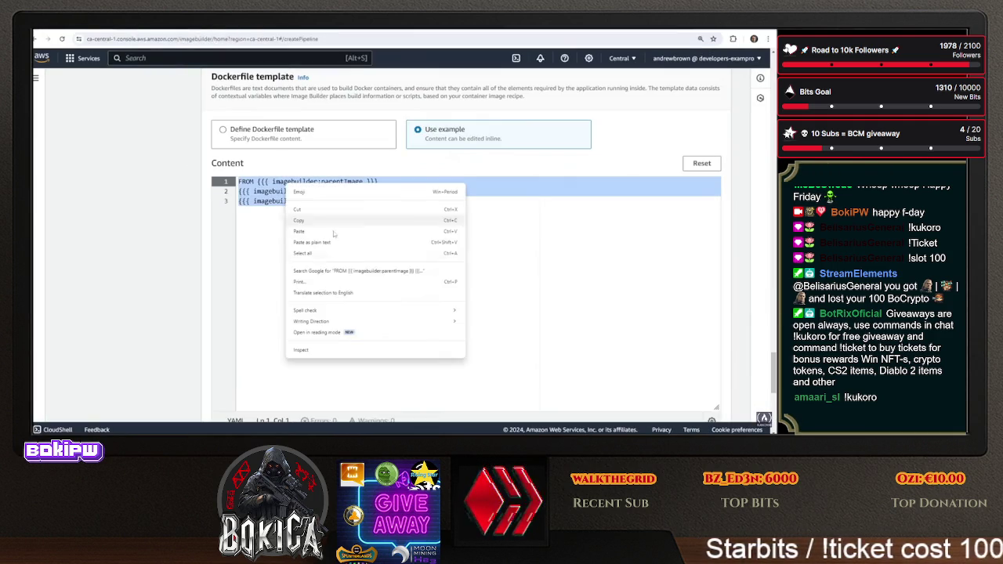
{"action": "left_click", "coordinate": [298, 231]}
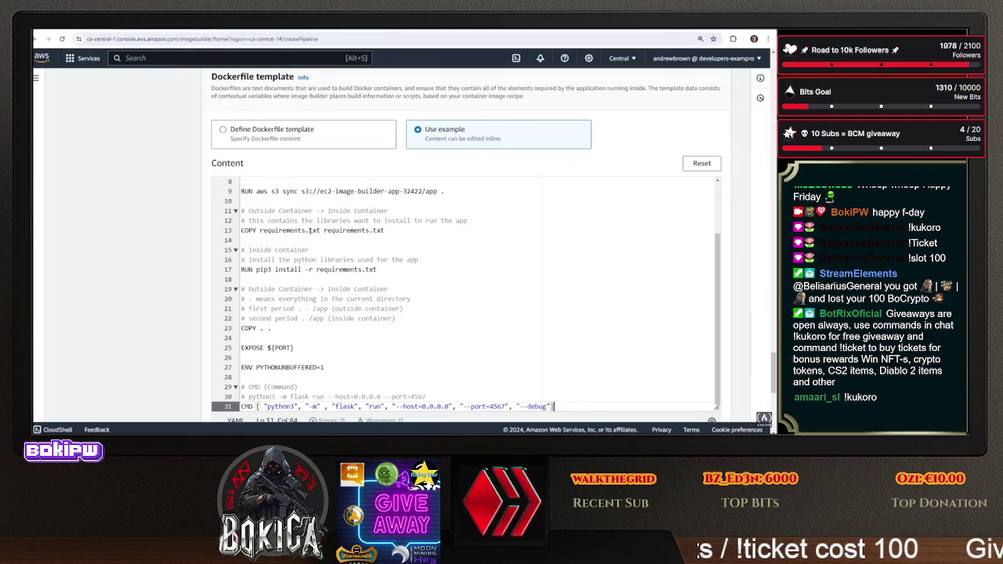
{"action": "left_click_drag", "start_coordinate": [309, 318], "coordinate": [301, 133]}
{"action": "left_click", "coordinate": [360, 243]}
{"action": "scroll", "coordinate": [314, 190], "scroll_direction": "down", "scroll_amount": 5}
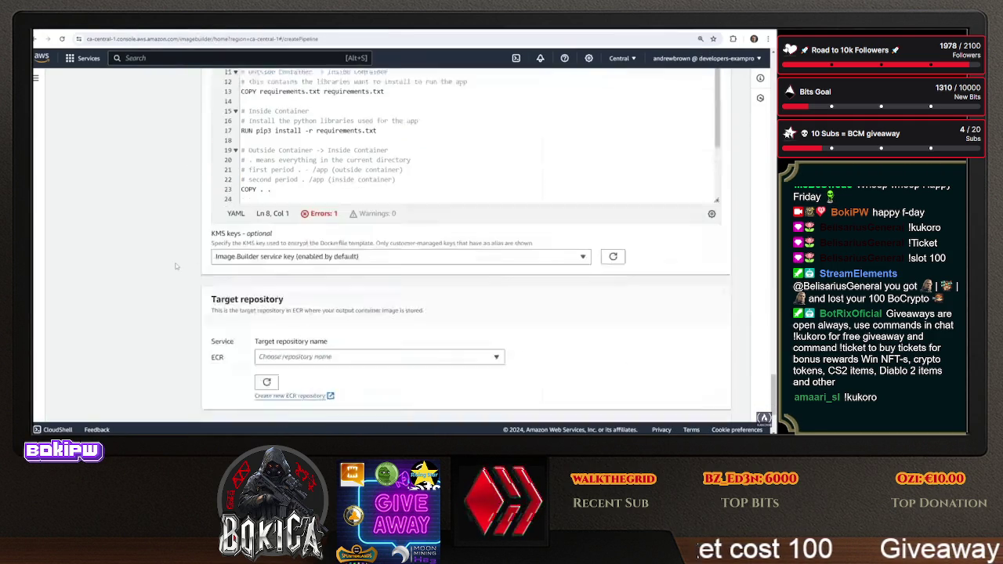
{"action": "left_click", "coordinate": [316, 186]}
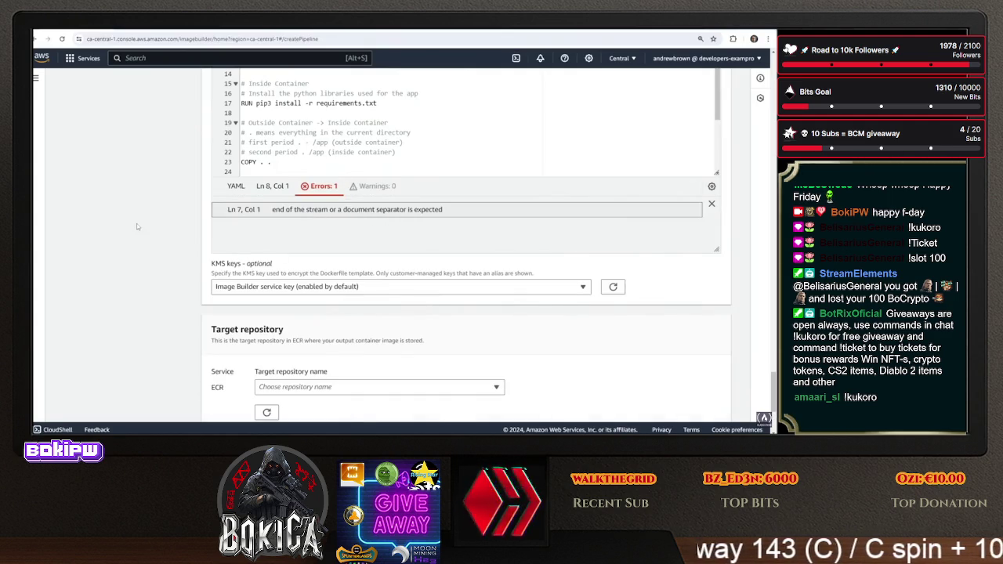
Undo the paste to bring back the three-line example template content
{"action": "scroll", "coordinate": [141, 233], "scroll_direction": "up", "scroll_amount": 2}
{"action": "left_click", "coordinate": [339, 181]}
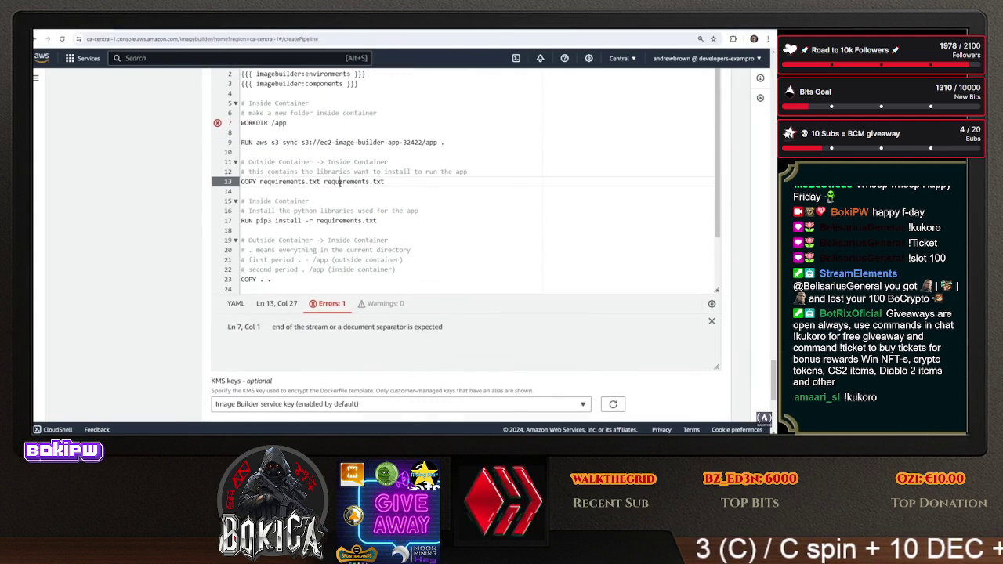
{"action": "key", "text": "ctrl+z"}
{"action": "scroll", "coordinate": [343, 217], "scroll_direction": "up", "scroll_amount": 3}
{"action": "left_click", "coordinate": [381, 207]}
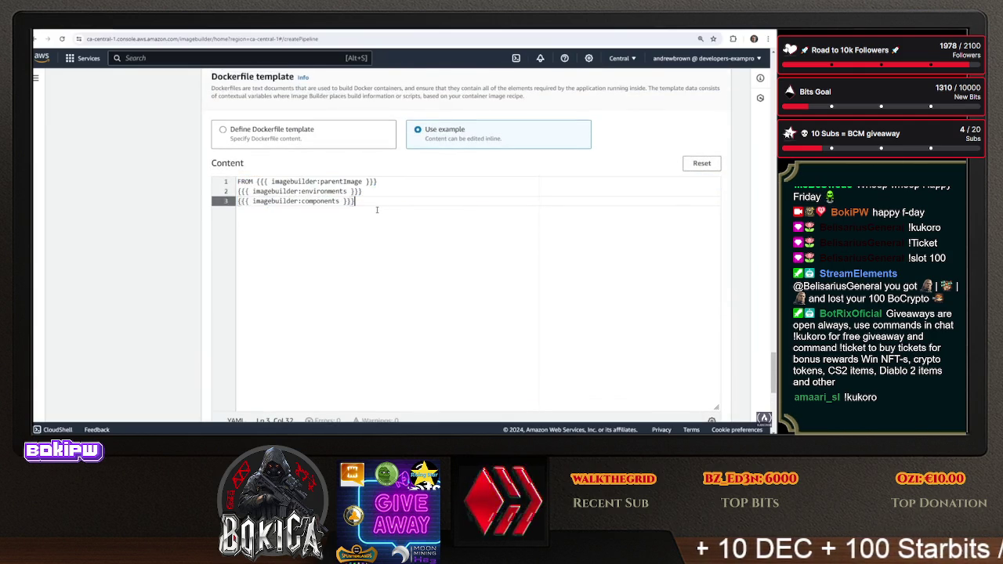
Paste the copied Dockerfile over the example template content again
{"action": "scroll", "coordinate": [377, 210], "scroll_direction": "down", "scroll_amount": 3}
{"action": "scroll", "coordinate": [368, 219], "scroll_direction": "up", "scroll_amount": 3}
{"action": "scroll", "coordinate": [367, 222], "scroll_direction": "down", "scroll_amount": 2}
{"action": "scroll", "coordinate": [347, 217], "scroll_direction": "up", "scroll_amount": 2}
{"action": "mouse_move", "coordinate": [355, 162]}
{"action": "left_mouse_down"}
{"action": "mouse_move", "coordinate": [238, 161]}
{"action": "mouse_move", "coordinate": [232, 145]}
{"action": "left_mouse_up"}
{"action": "right_click", "coordinate": [269, 149]}
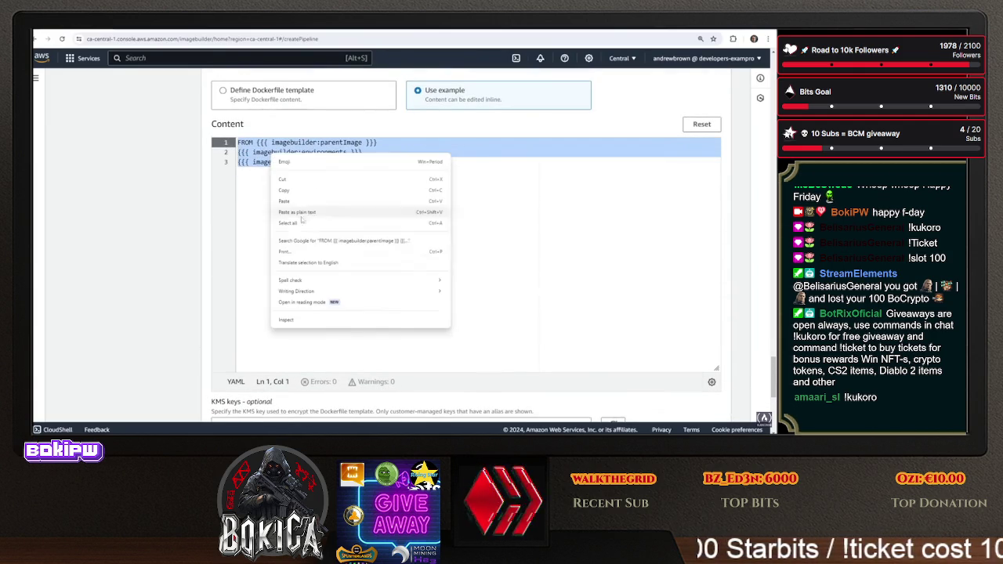
{"action": "left_click", "coordinate": [301, 202]}
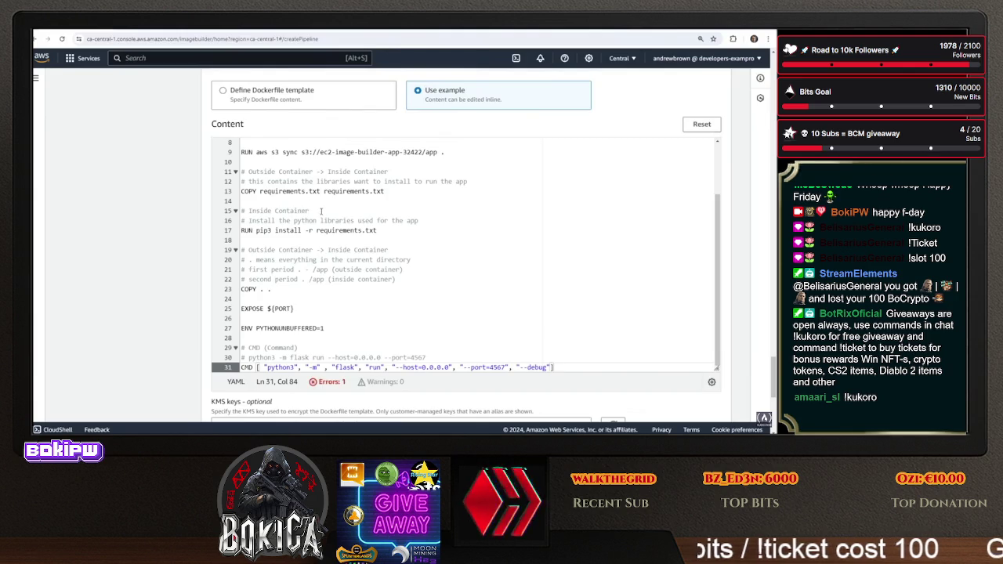
{"action": "scroll", "coordinate": [307, 201], "scroll_direction": "down", "scroll_amount": 2}
{"action": "scroll", "coordinate": [321, 213], "scroll_direction": "up", "scroll_amount": 1}
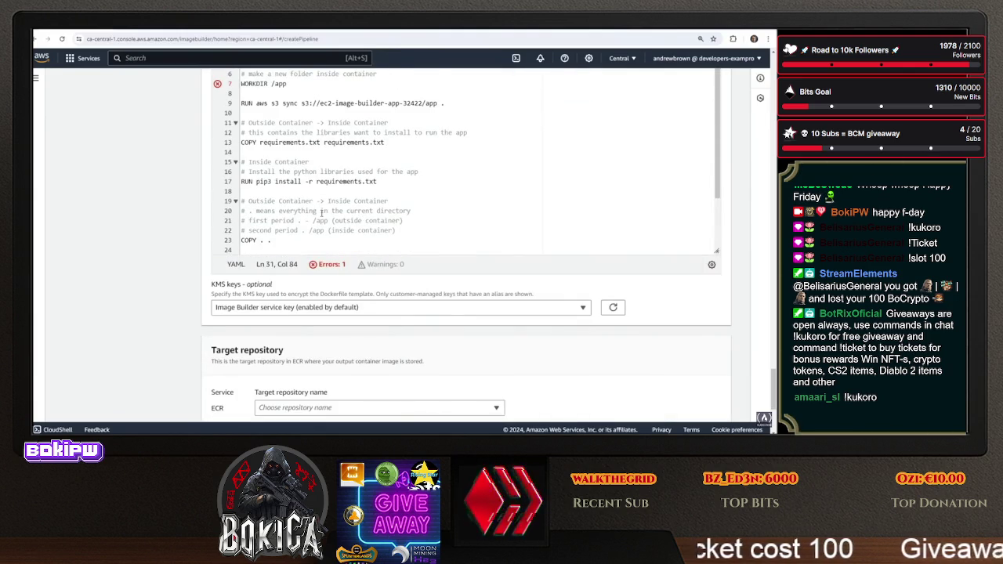
{"action": "scroll", "coordinate": [301, 181], "scroll_direction": "up", "scroll_amount": 1}
Remove the extra trailing quote from line 9's 'aws s3 sync s3://ec2-image-builder-app-32422/app .' RUN line and review the file
{"action": "left_click", "coordinate": [260, 142]}
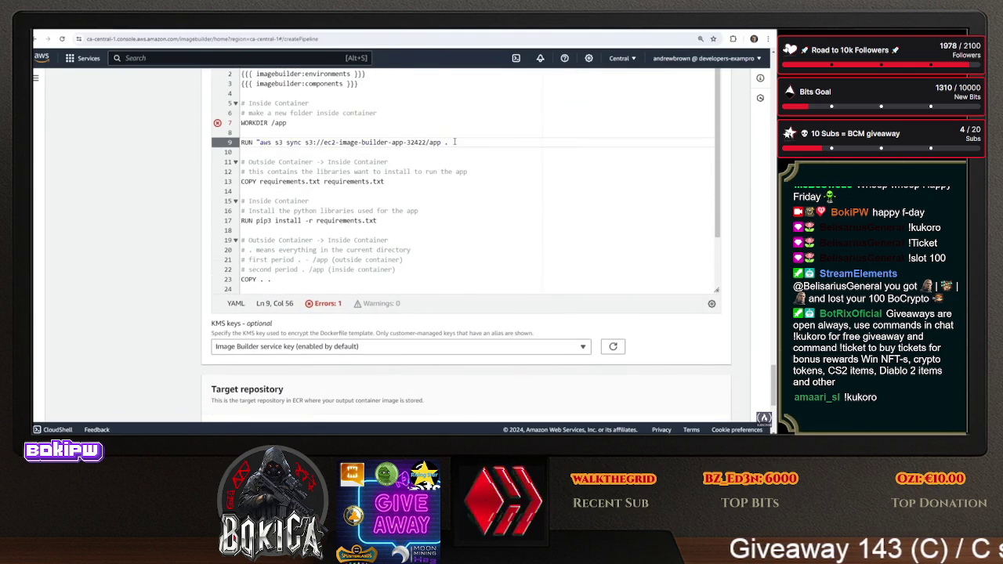
{"action": "left_click", "coordinate": [475, 196]}
{"action": "left_click", "coordinate": [457, 143]}
{"action": "key", "text": "BackSpace"}
{"action": "scroll", "coordinate": [413, 207], "scroll_direction": "down", "scroll_amount": 2}
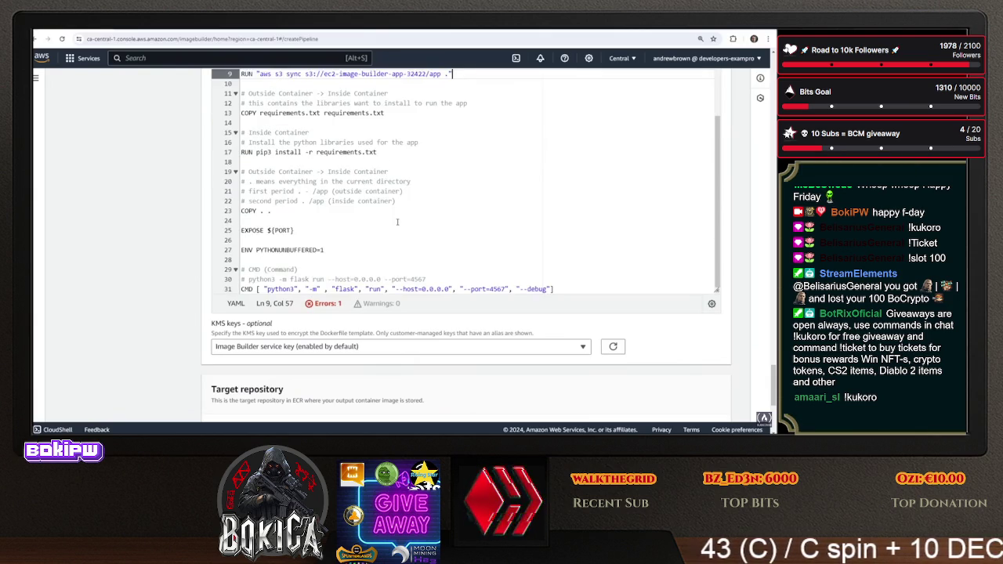
{"action": "scroll", "coordinate": [395, 225], "scroll_direction": "up", "scroll_amount": 1}
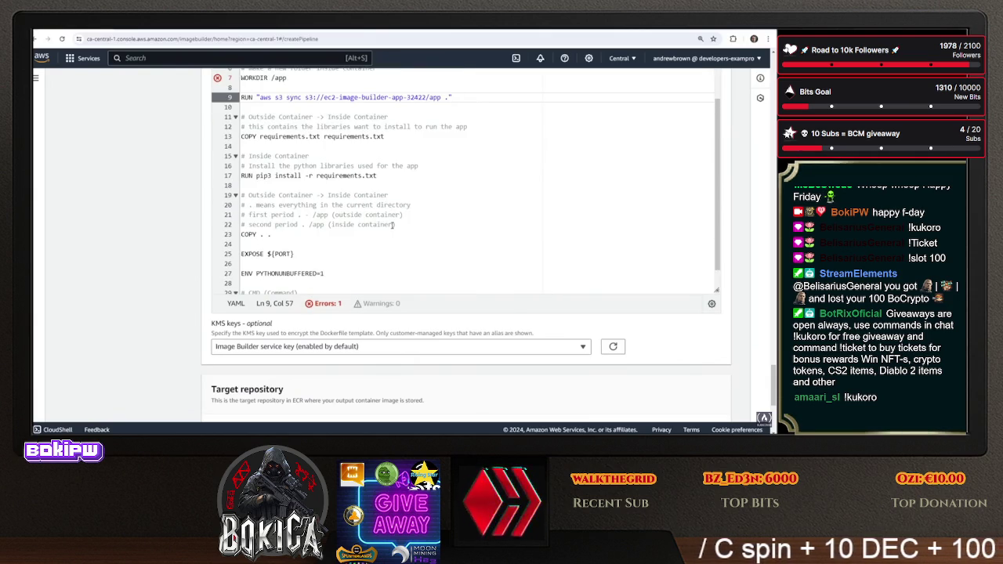
{"action": "scroll", "coordinate": [131, 249], "scroll_direction": "down", "scroll_amount": 1}
{"action": "scroll", "coordinate": [135, 246], "scroll_direction": "up", "scroll_amount": 1}
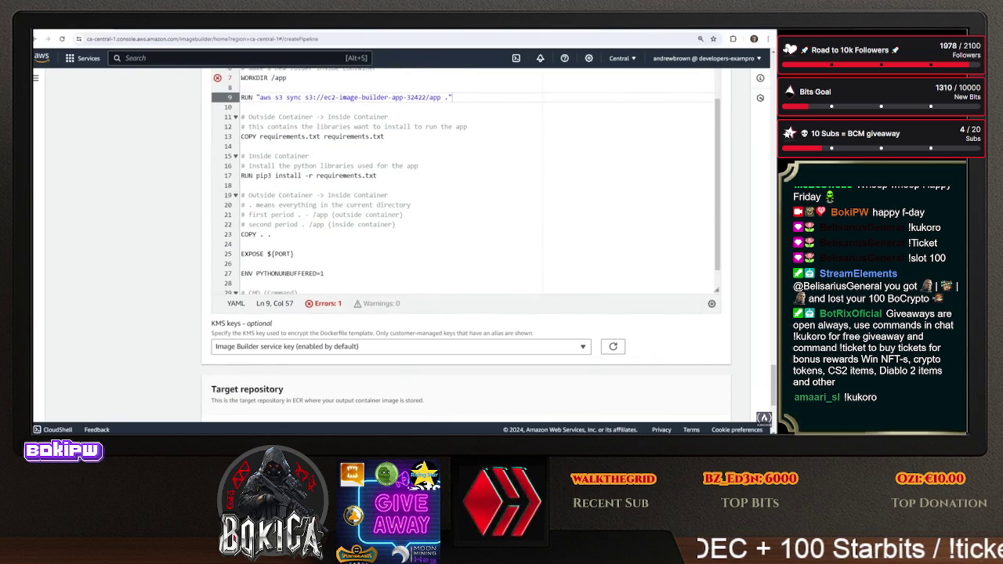
{"action": "scroll", "coordinate": [292, 146], "scroll_direction": "up", "scroll_amount": 2}
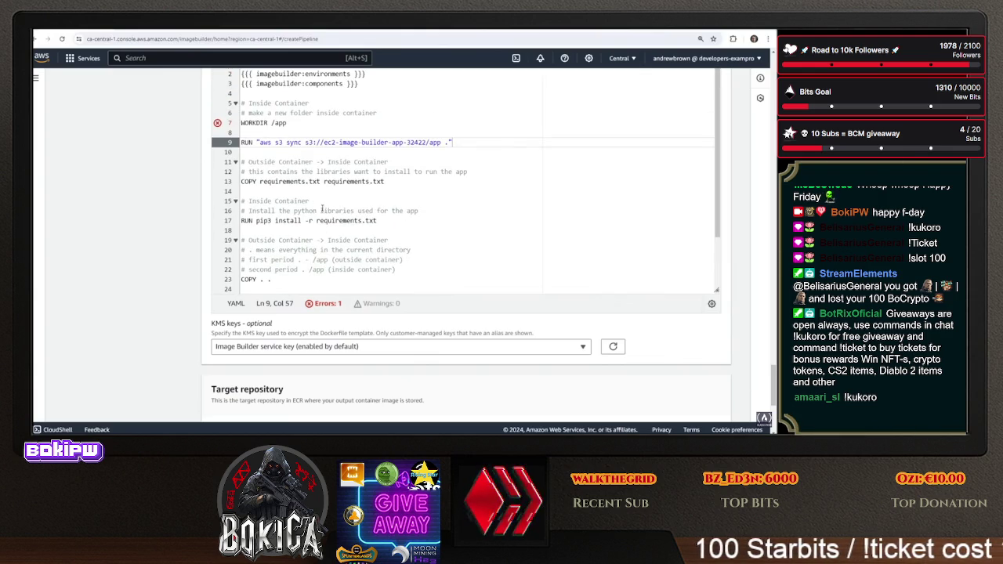
{"action": "scroll", "coordinate": [149, 201], "scroll_direction": "up", "scroll_amount": 2}
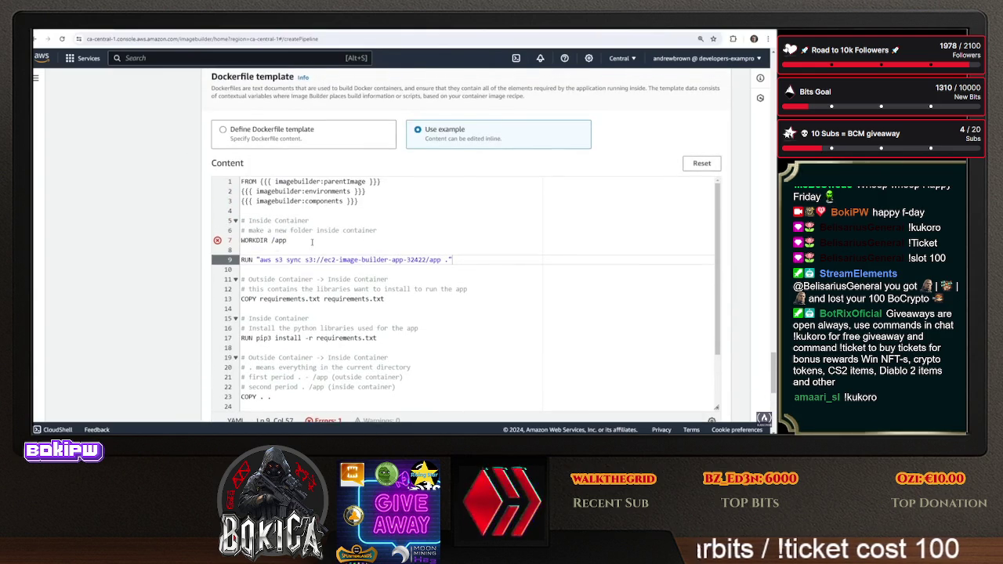
{"action": "scroll", "coordinate": [391, 267], "scroll_direction": "down", "scroll_amount": 5}
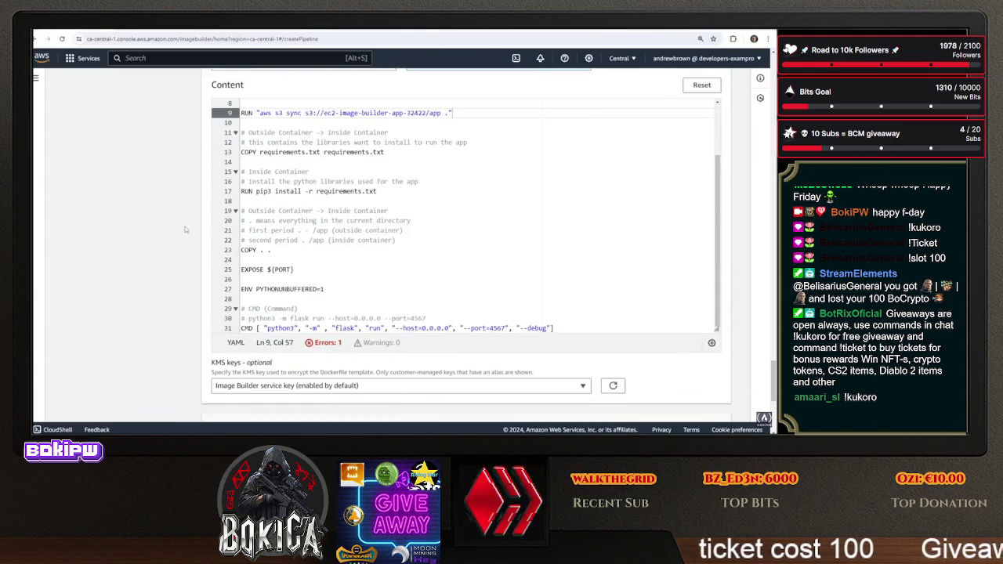
{"action": "scroll", "coordinate": [278, 259], "scroll_direction": "up", "scroll_amount": 3}
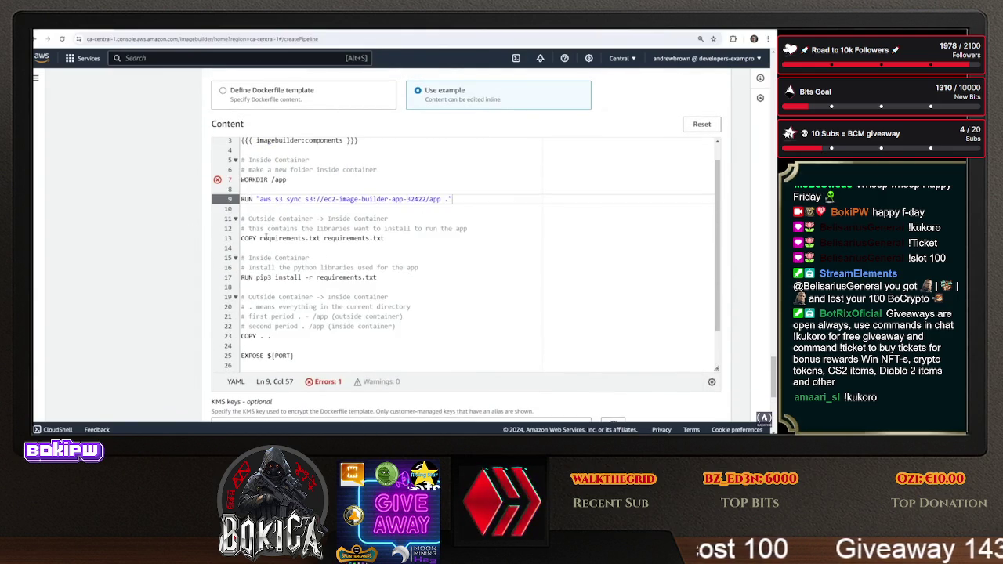
Quote the WORKDIR path as "/app" on the flagged line 7
{"action": "left_click", "coordinate": [218, 181]}
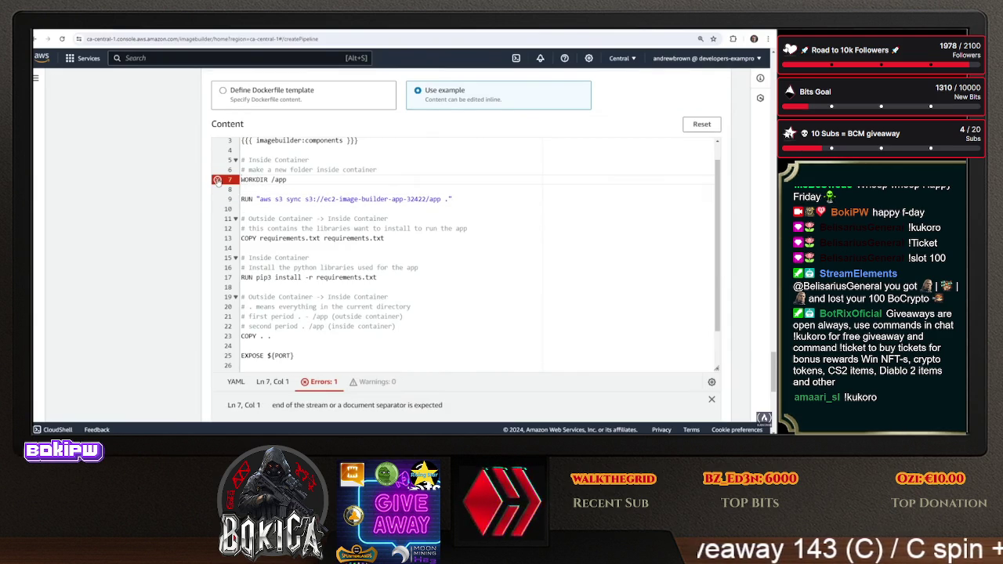
{"action": "scroll", "coordinate": [298, 208], "scroll_direction": "up", "scroll_amount": 1}
{"action": "key", "text": "End"}
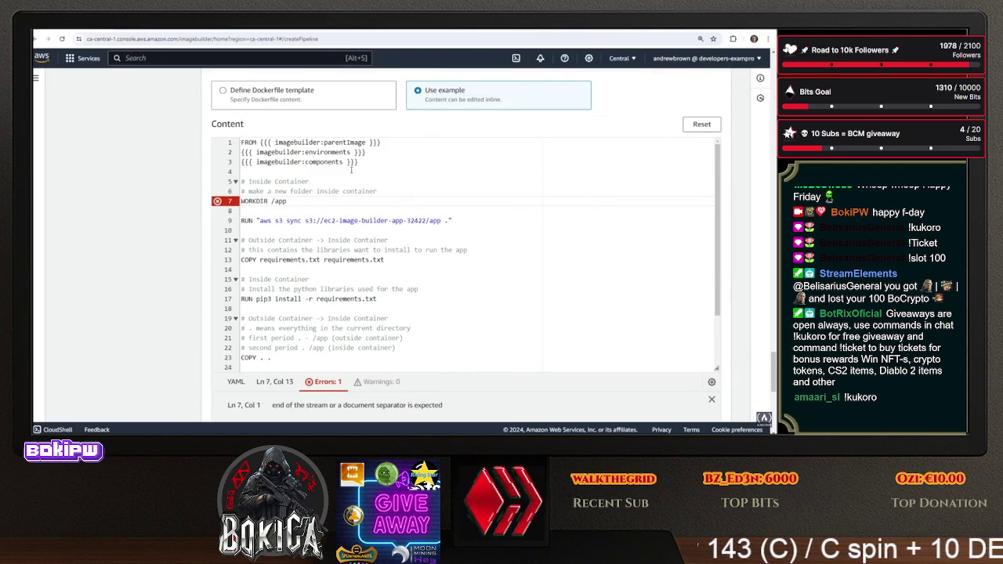
{"action": "scroll", "coordinate": [351, 171], "scroll_direction": "up", "scroll_amount": 10}
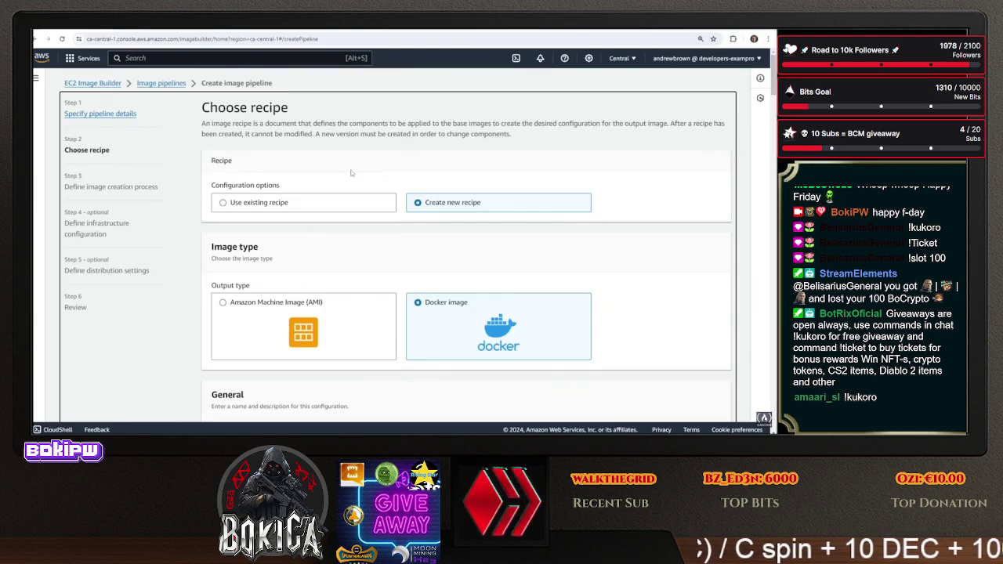
{"action": "scroll", "coordinate": [289, 166], "scroll_direction": "down", "scroll_amount": 10}
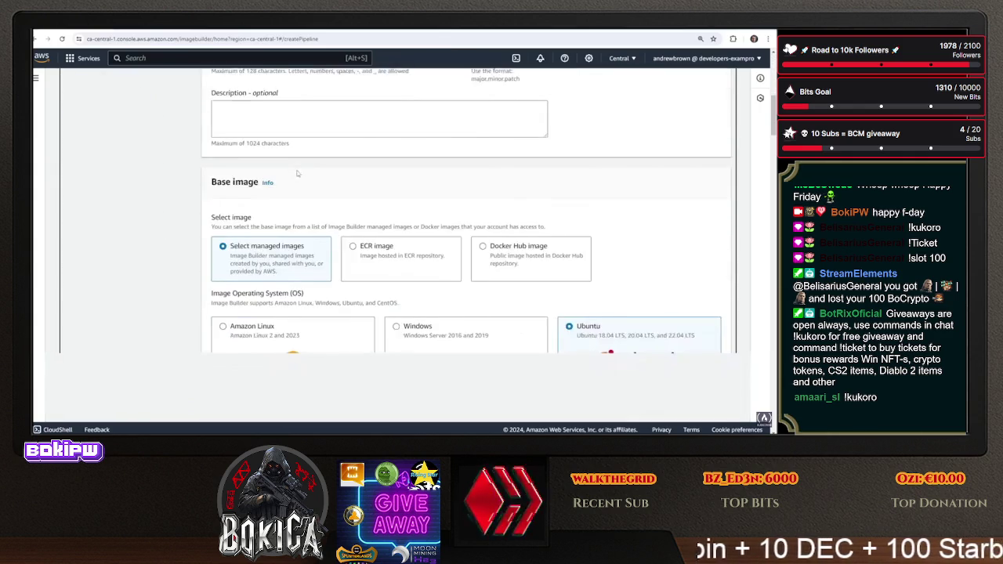
{"action": "scroll", "coordinate": [305, 216], "scroll_direction": "down", "scroll_amount": 15}
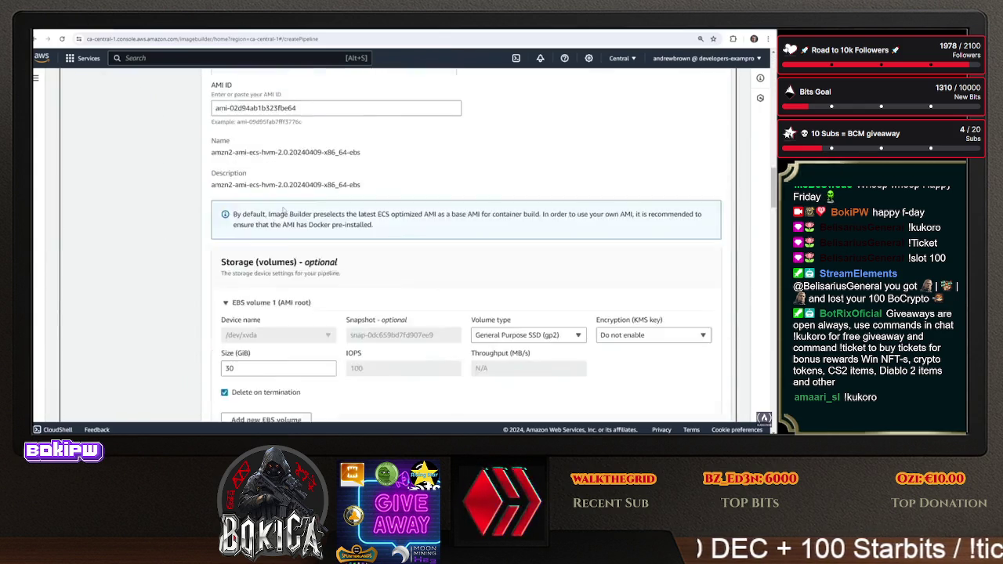
{"action": "scroll", "coordinate": [167, 192], "scroll_direction": "down", "scroll_amount": 20}
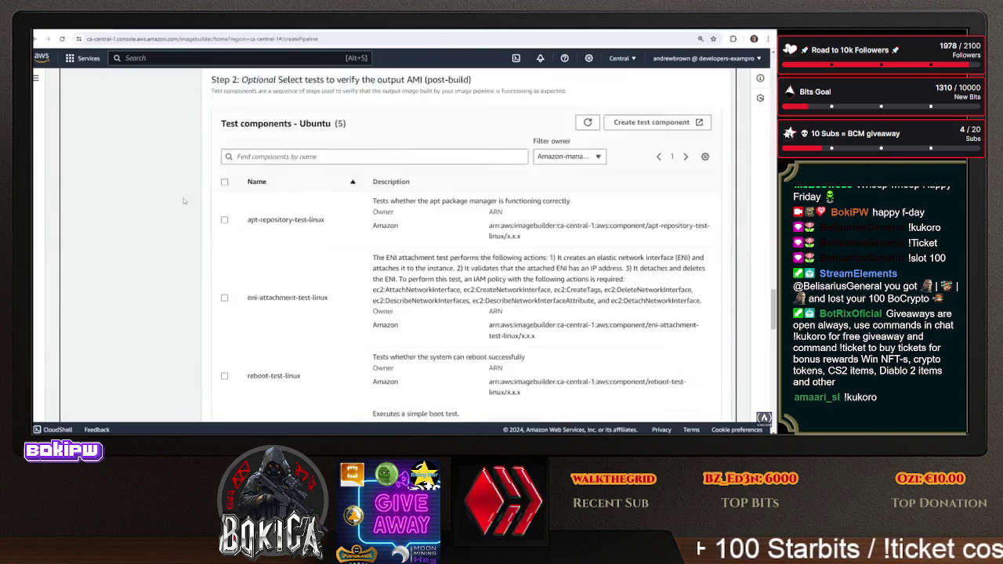
{"action": "left_click", "coordinate": [272, 104]}
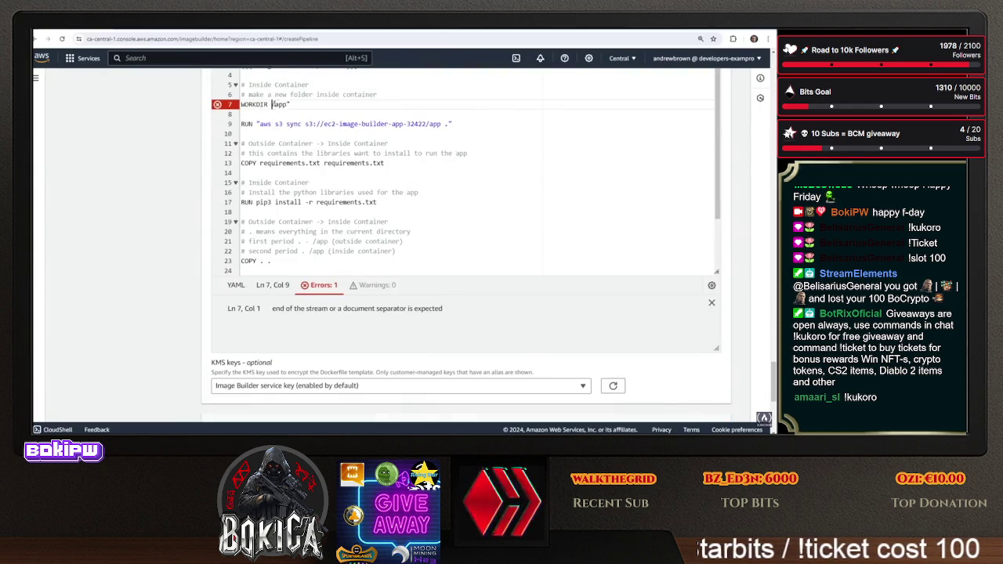
{"action": "type", "text": "/"}
{"action": "left_click", "coordinate": [310, 163]}
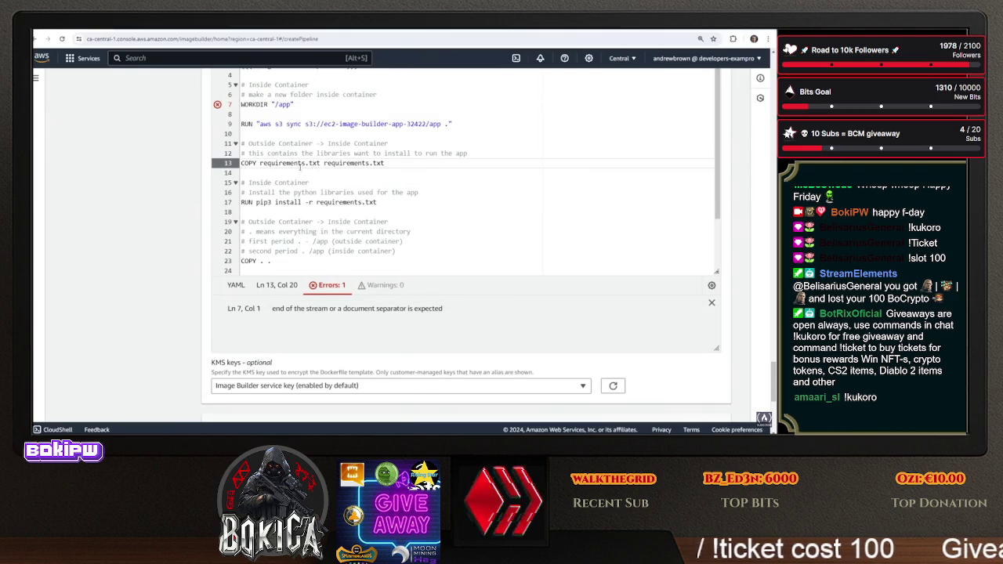
{"action": "scroll", "coordinate": [266, 172], "scroll_direction": "up", "scroll_amount": 1}
Inspect the remaining template error and read the Dockerfile template help panel
{"action": "left_click", "coordinate": [218, 183]}
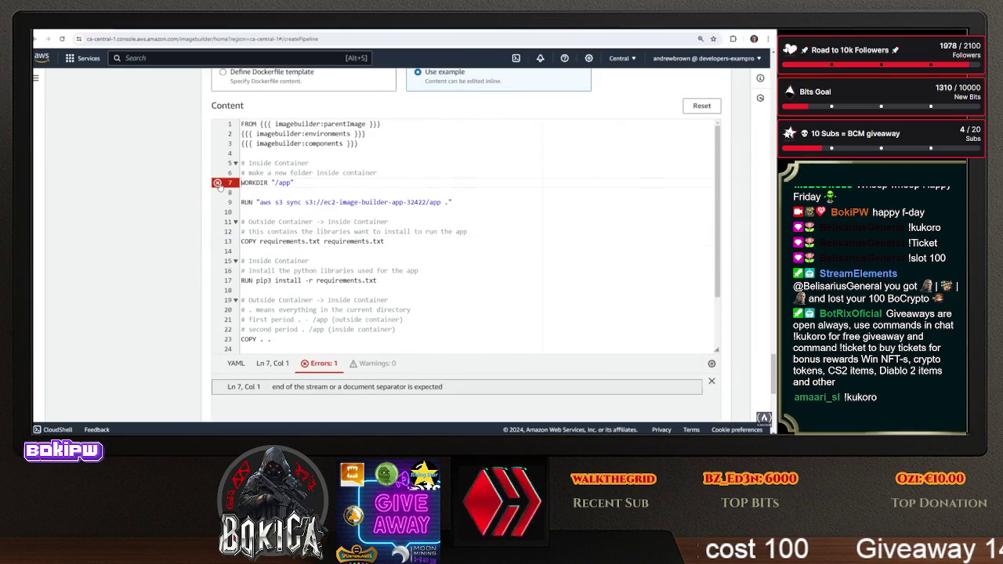
{"action": "left_click_drag", "start_coordinate": [451, 391], "coordinate": [286, 397]}
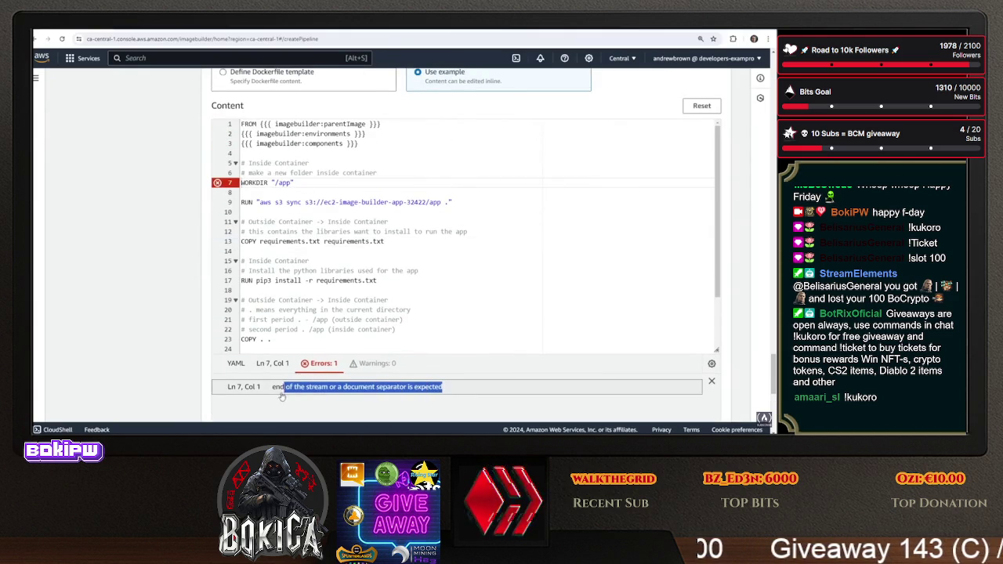
{"action": "left_click", "coordinate": [274, 397]}
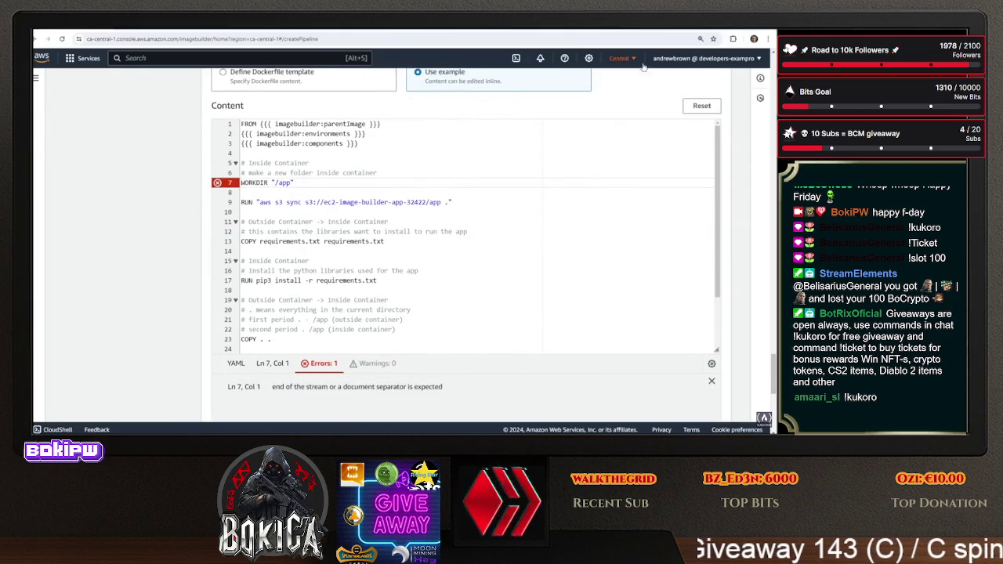
{"action": "left_click", "coordinate": [326, 310]}
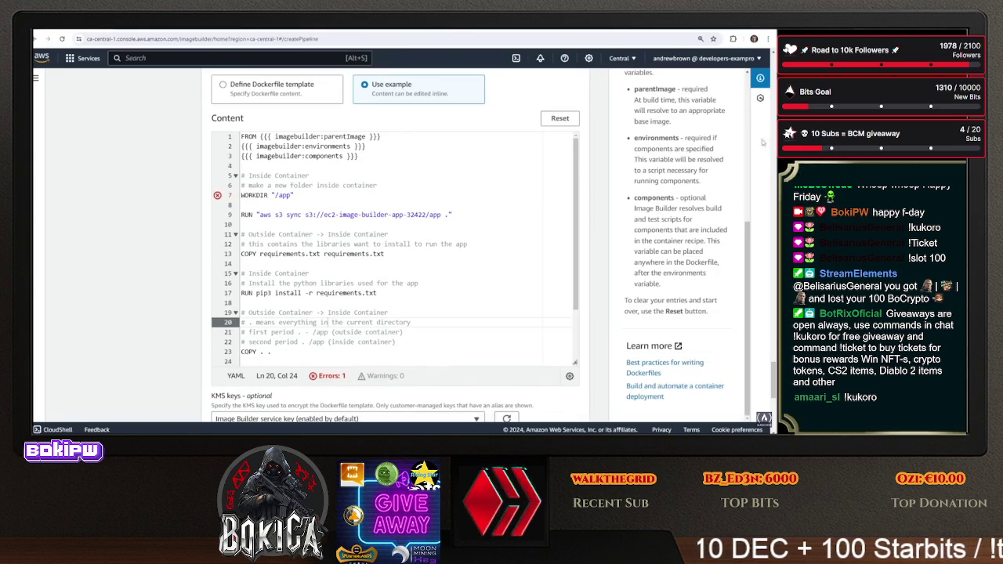
{"action": "left_click", "coordinate": [324, 146]}
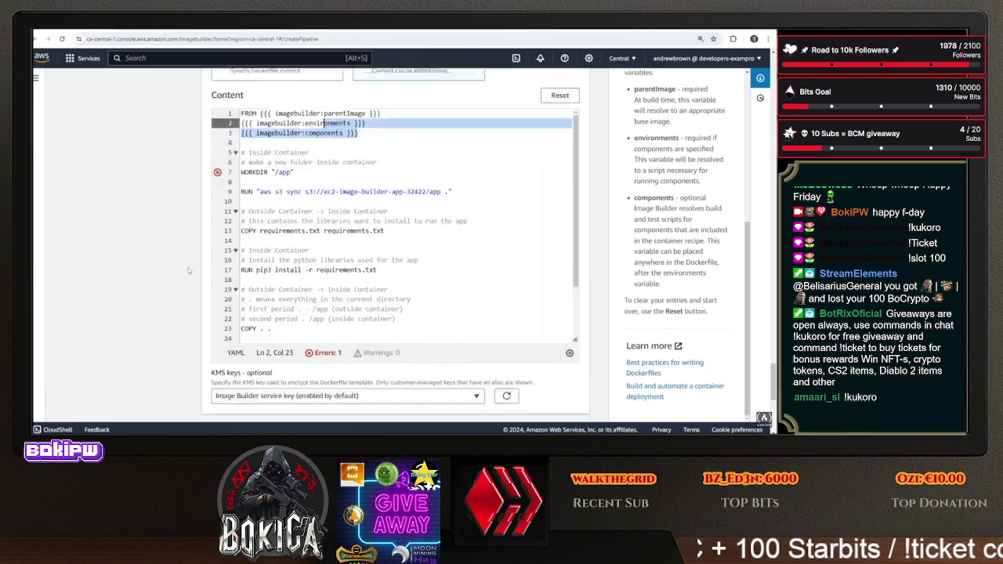
{"action": "scroll", "coordinate": [241, 273], "scroll_direction": "down", "scroll_amount": 2}
{"action": "scroll", "coordinate": [315, 275], "scroll_direction": "down", "scroll_amount": 2}
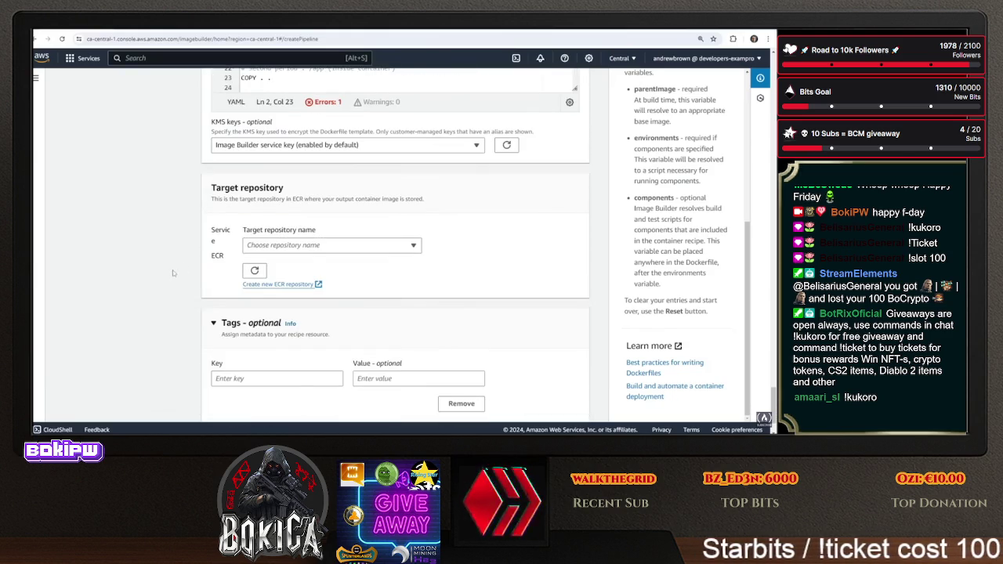
{"action": "scroll", "coordinate": [744, 102], "scroll_direction": "up", "scroll_amount": 5}
{"action": "scroll", "coordinate": [744, 102], "scroll_direction": "up", "scroll_amount": 5}
{"action": "left_click", "coordinate": [729, 83]}
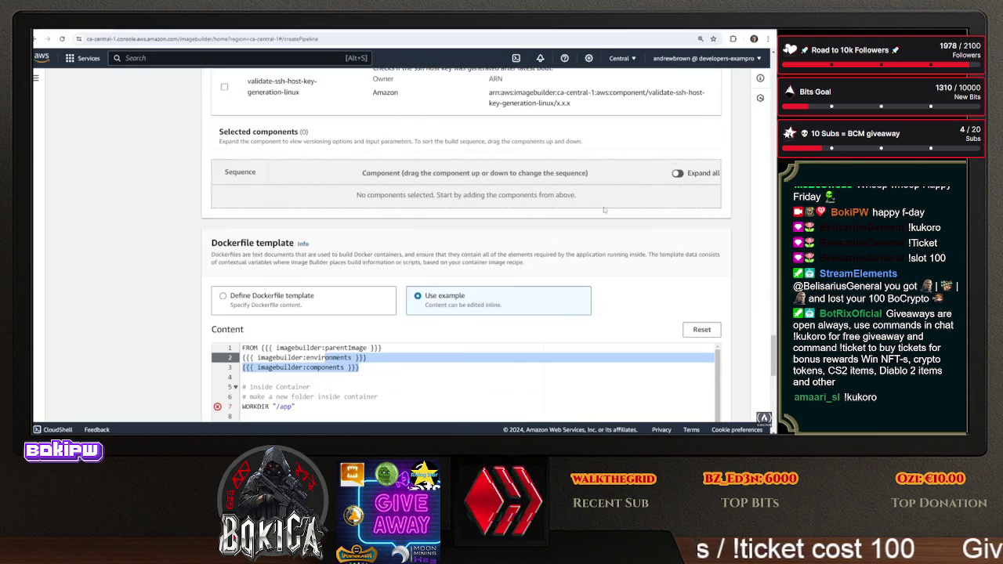
Open the Target repository name dropdown to see which ECR repositories are available
{"action": "scroll", "coordinate": [90, 303], "scroll_direction": "down", "scroll_amount": 3}
{"action": "scroll", "coordinate": [312, 235], "scroll_direction": "down", "scroll_amount": 2}
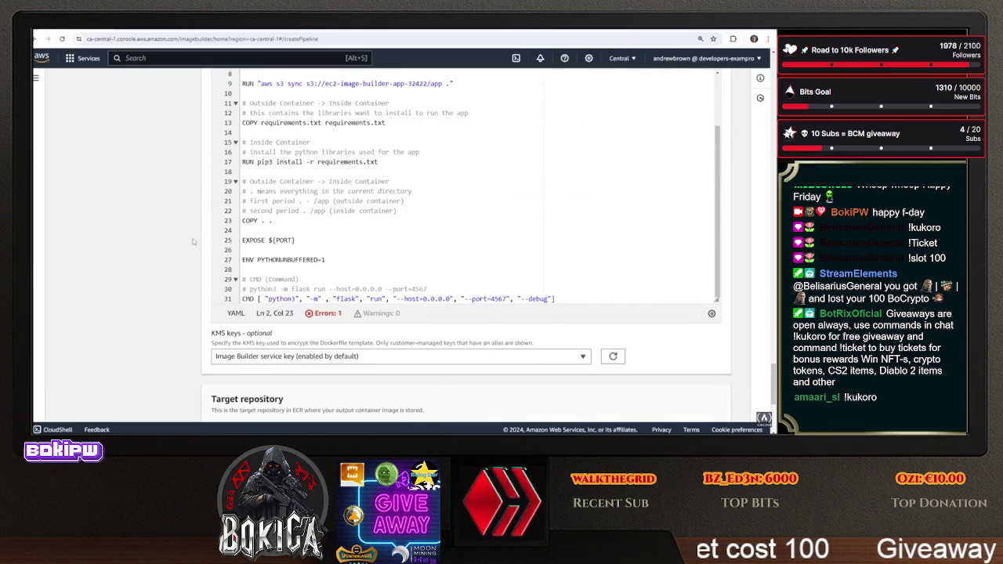
{"action": "scroll", "coordinate": [162, 252], "scroll_direction": "down", "scroll_amount": 3}
{"action": "left_click", "coordinate": [312, 261]}
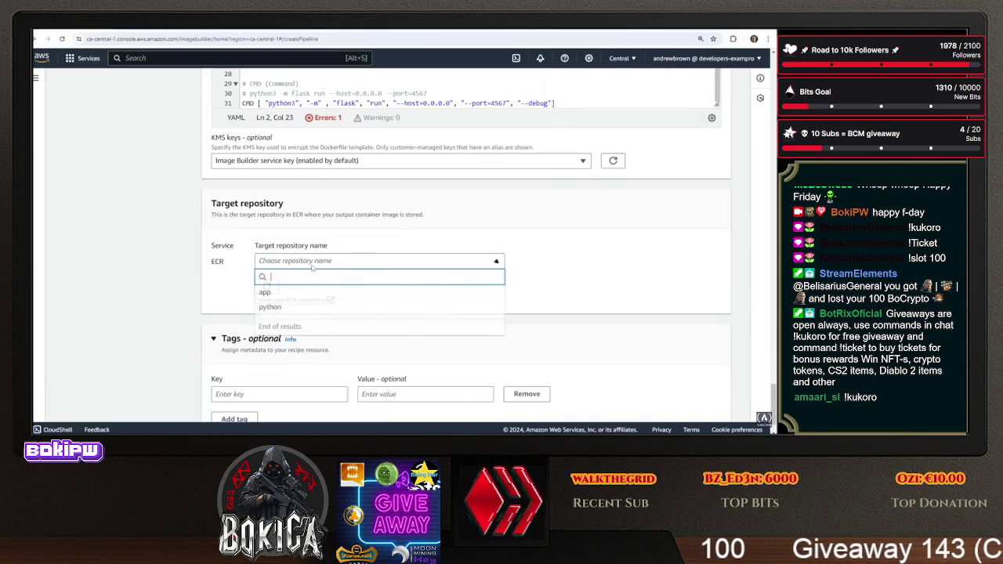
Close the repository list and go to Elastic Container Registry from Console Home
{"action": "left_click", "coordinate": [310, 266]}
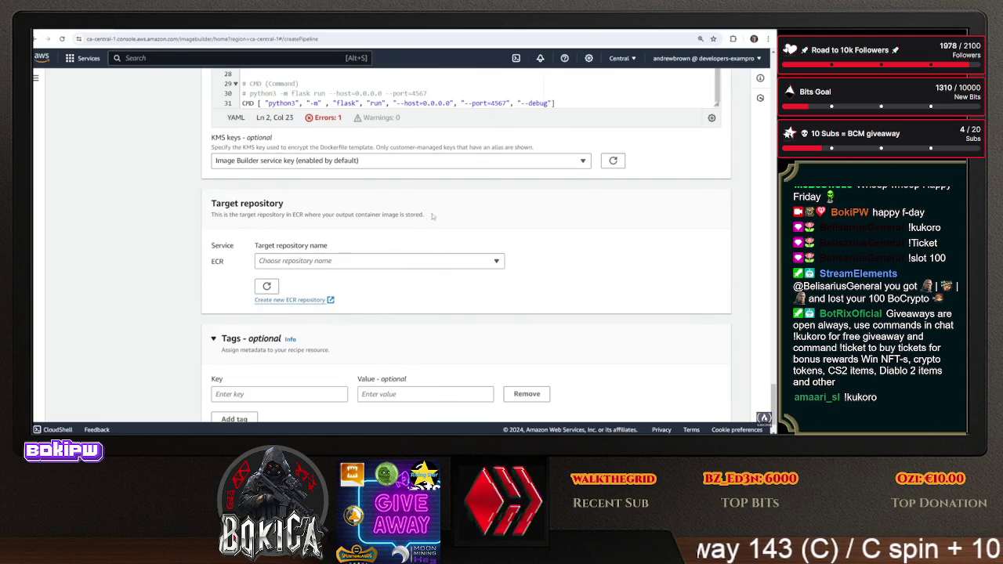
{"action": "left_click", "coordinate": [153, 31]}
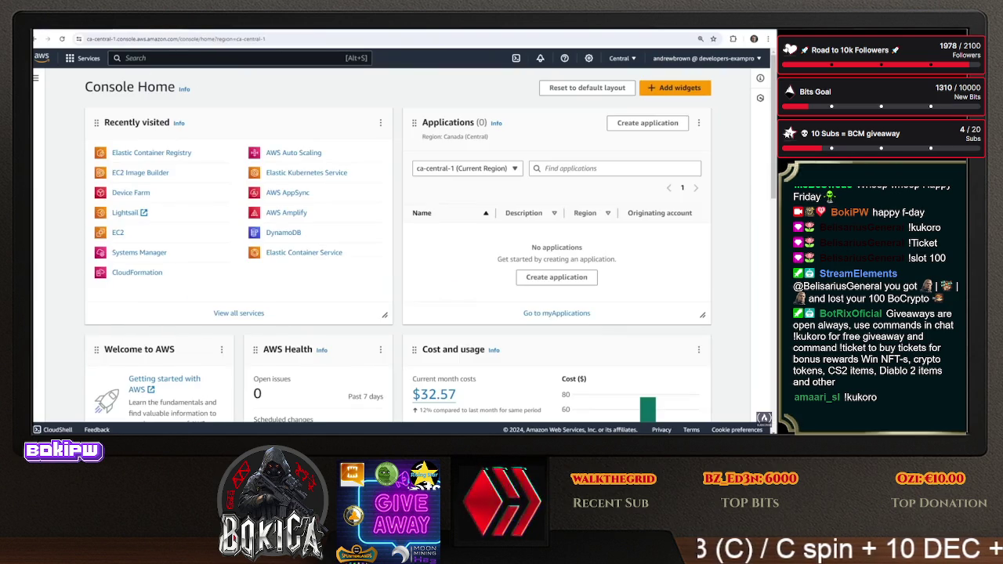
{"action": "left_click", "coordinate": [180, 154]}
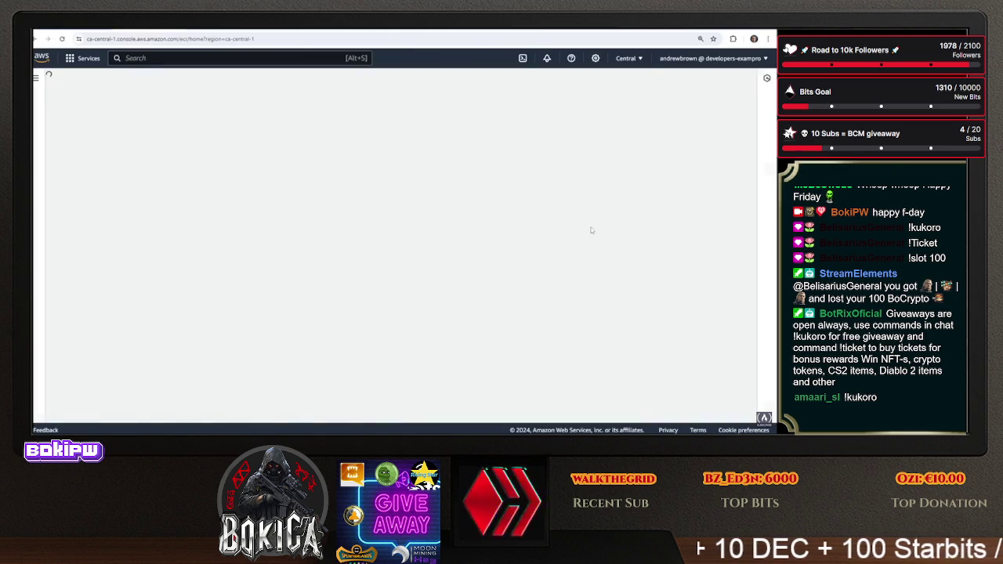
Create a private ECR repository named ec2builderapp, then go back to the Image Builder tab
{"action": "left_click", "coordinate": [688, 141]}
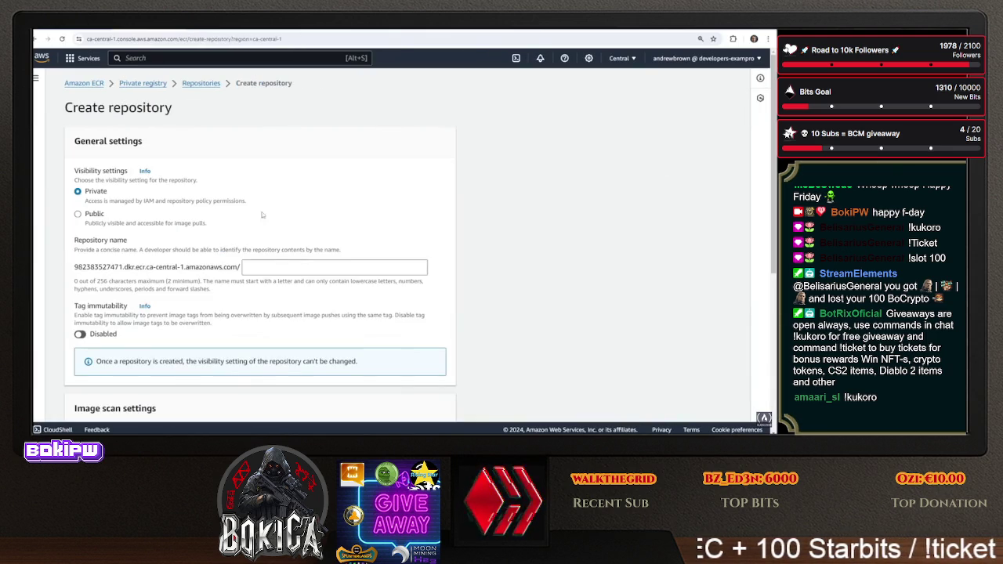
{"action": "left_click", "coordinate": [271, 267]}
{"action": "type", "text": "ec2"}
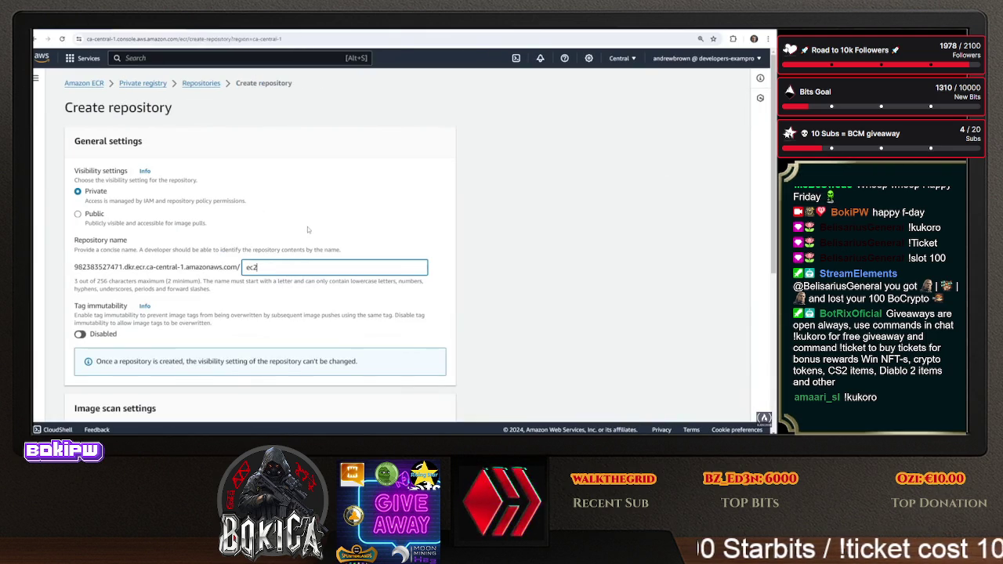
{"action": "type", "text": "-app"}
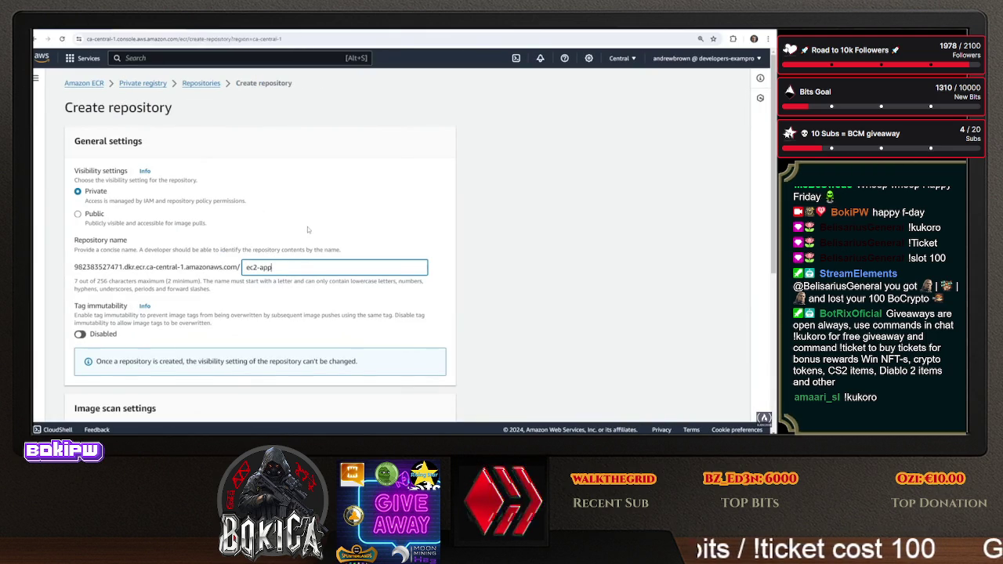
{"action": "key", "text": "BackSpace"}
{"action": "key", "text": "BackSpace"}
{"action": "key", "text": "BackSpace"}
{"action": "type", "text": "builderapp"}
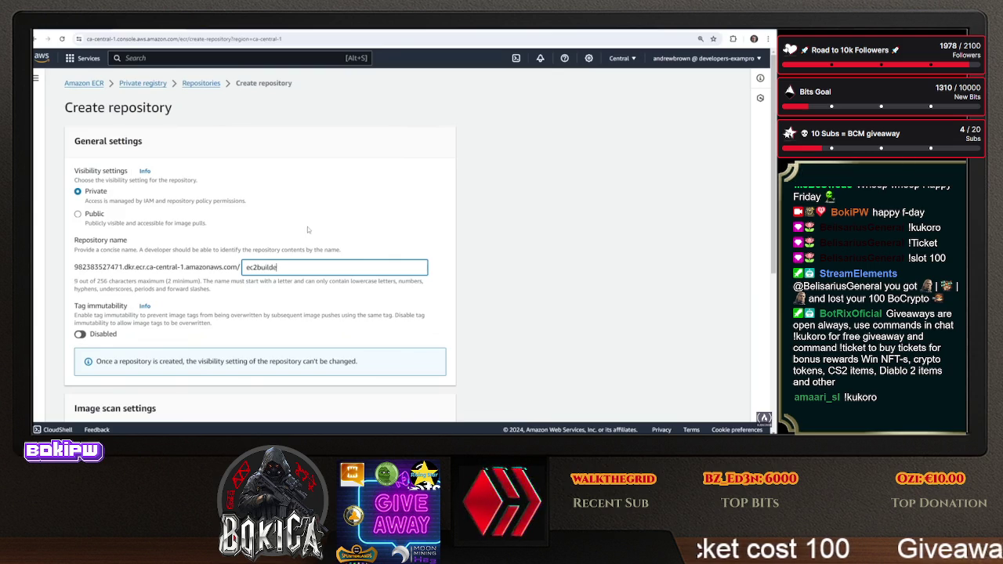
{"action": "scroll", "coordinate": [307, 227], "scroll_direction": "down", "scroll_amount": 4}
{"action": "scroll", "coordinate": [55, 154], "scroll_direction": "up", "scroll_amount": 3}
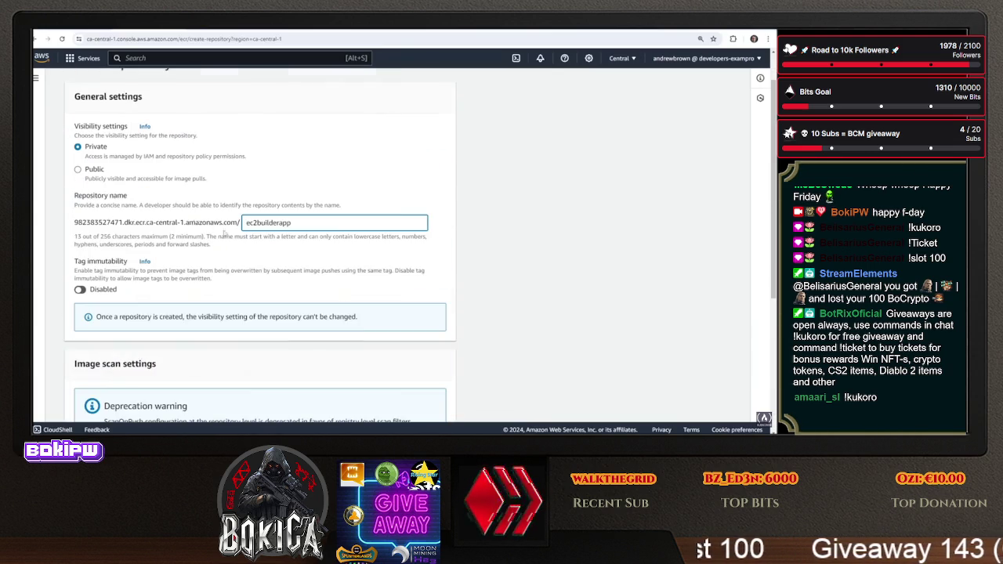
{"action": "scroll", "coordinate": [194, 359], "scroll_direction": "down", "scroll_amount": 5}
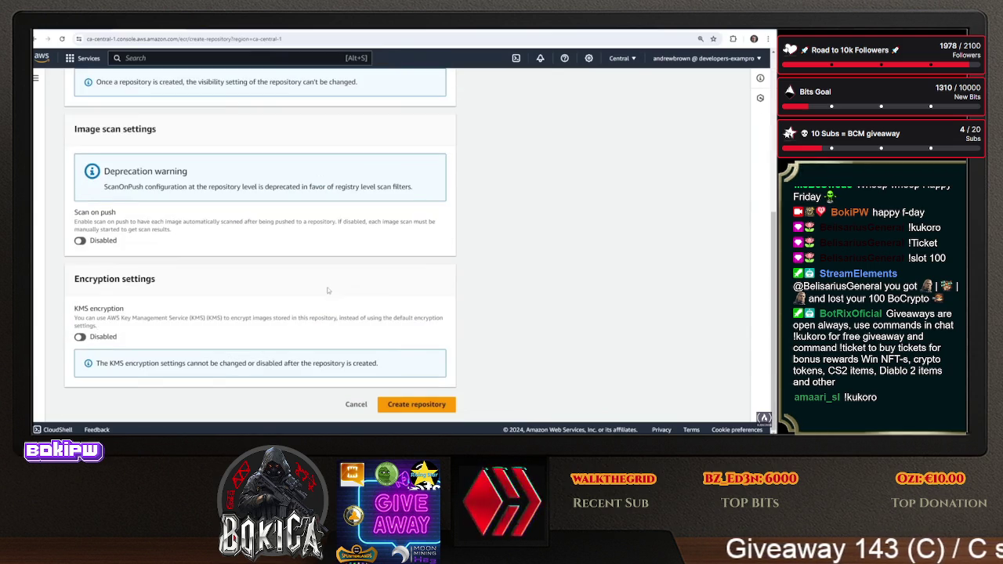
{"action": "scroll", "coordinate": [194, 358], "scroll_direction": "up", "scroll_amount": 4}
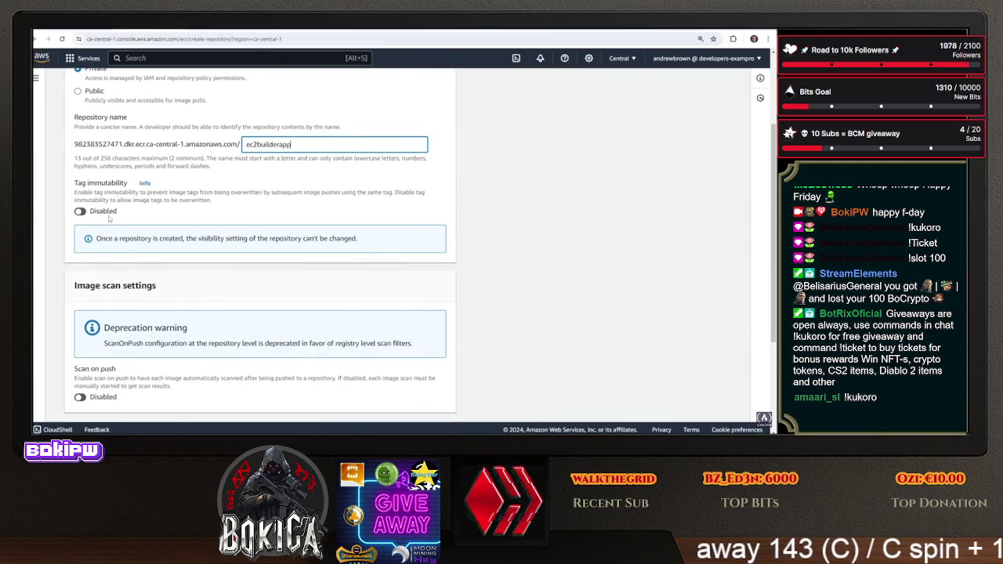
{"action": "scroll", "coordinate": [87, 199], "scroll_direction": "down", "scroll_amount": 4}
{"action": "scroll", "coordinate": [415, 403], "scroll_direction": "up", "scroll_amount": 5}
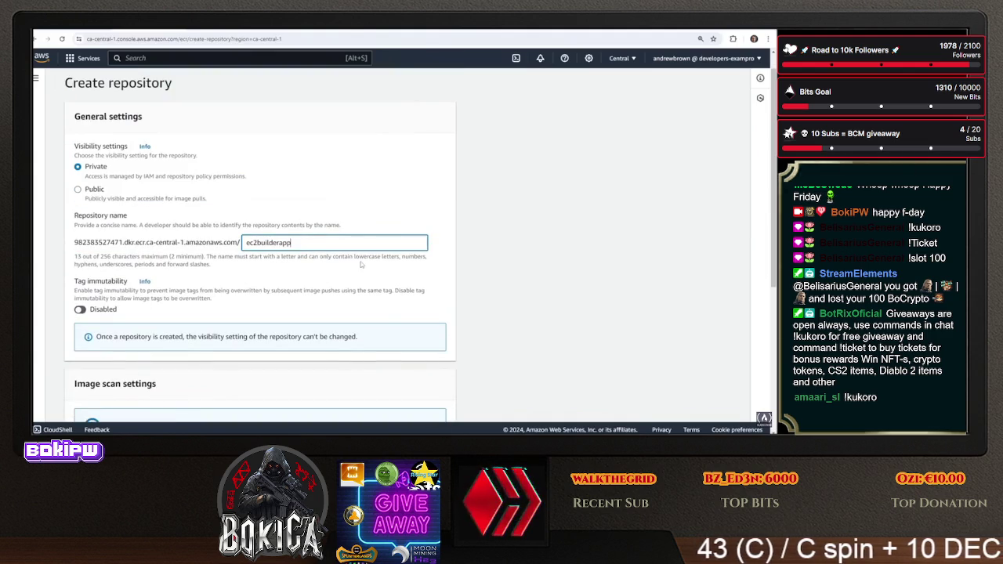
{"action": "scroll", "coordinate": [361, 265], "scroll_direction": "down", "scroll_amount": 5}
{"action": "left_click", "coordinate": [414, 405]}
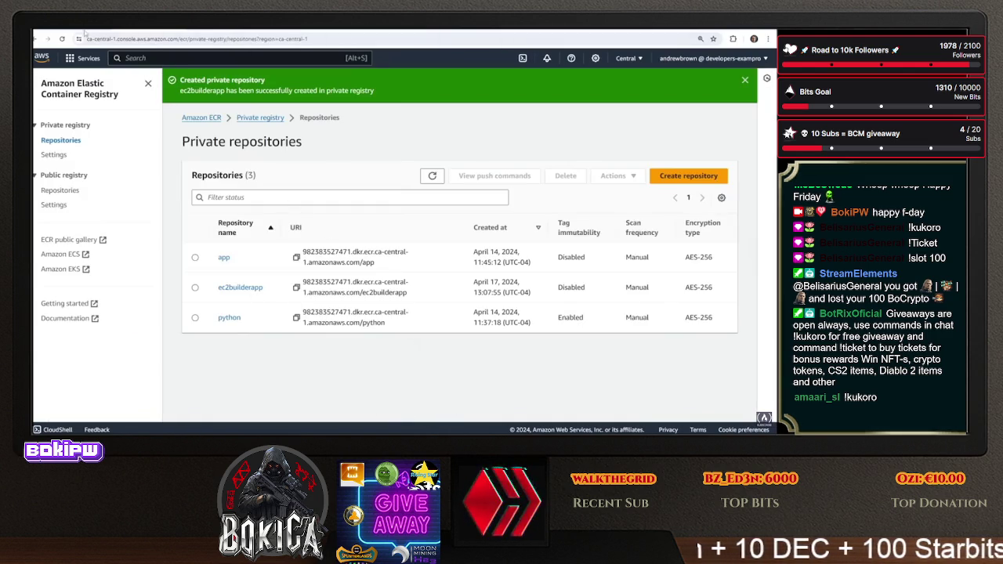
{"action": "key", "text": "ctrl+shift+Tab"}
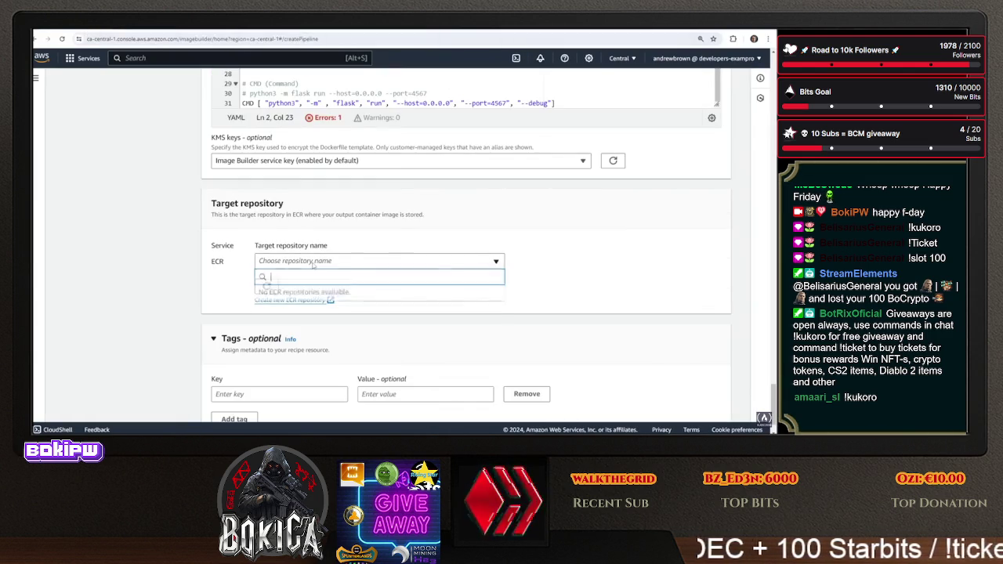
Choose ec2builderapp as the target ECR repository and continue to the next step
{"action": "left_click", "coordinate": [309, 266]}
{"action": "left_click", "coordinate": [306, 308]}
{"action": "scroll", "coordinate": [298, 259], "scroll_direction": "down", "scroll_amount": 1}
{"action": "left_click", "coordinate": [709, 404]}
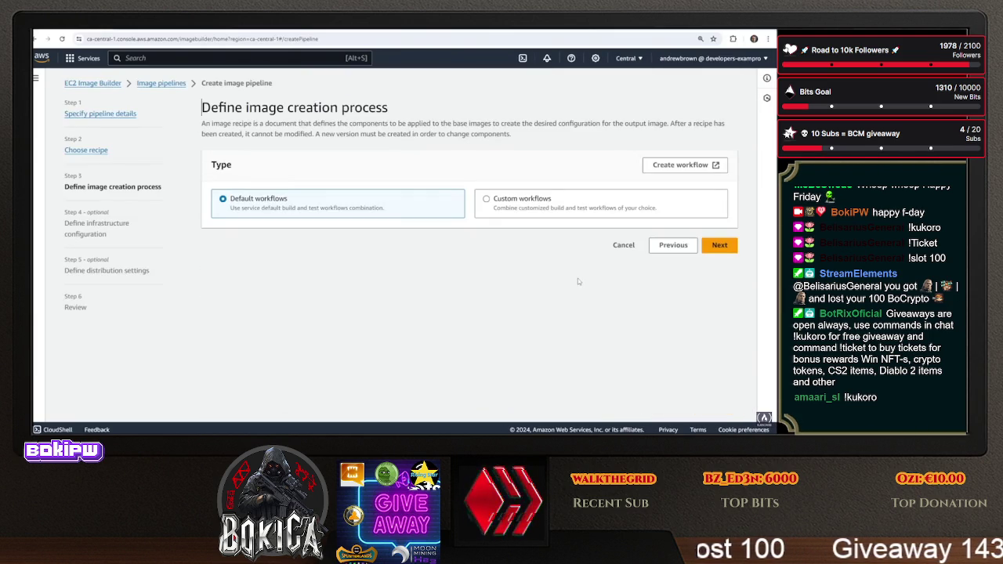
Keep the default image creation, infrastructure and distribution settings and create the pipeline
{"action": "left_click_drag", "start_coordinate": [280, 124], "coordinate": [576, 141]}
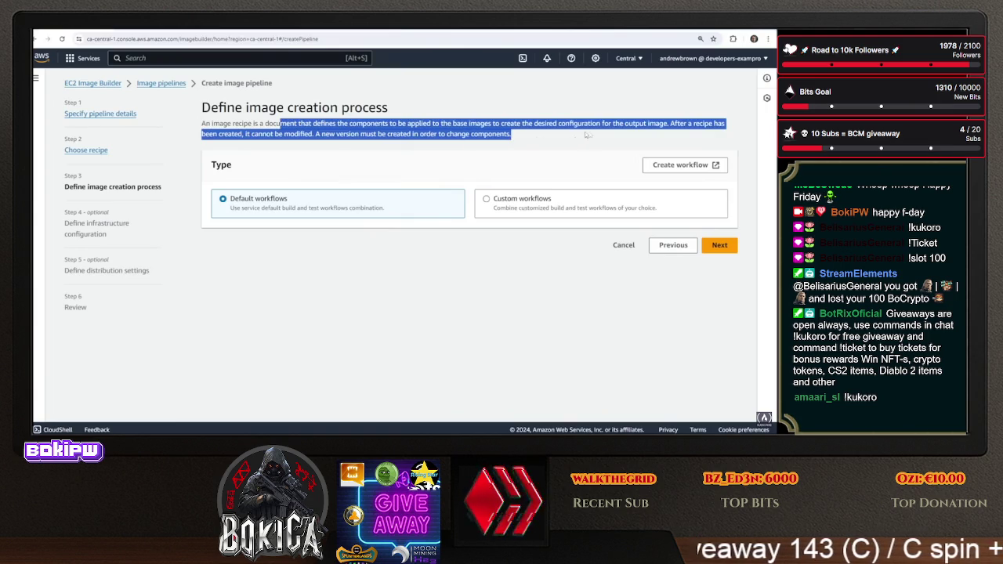
{"action": "left_click", "coordinate": [719, 245]}
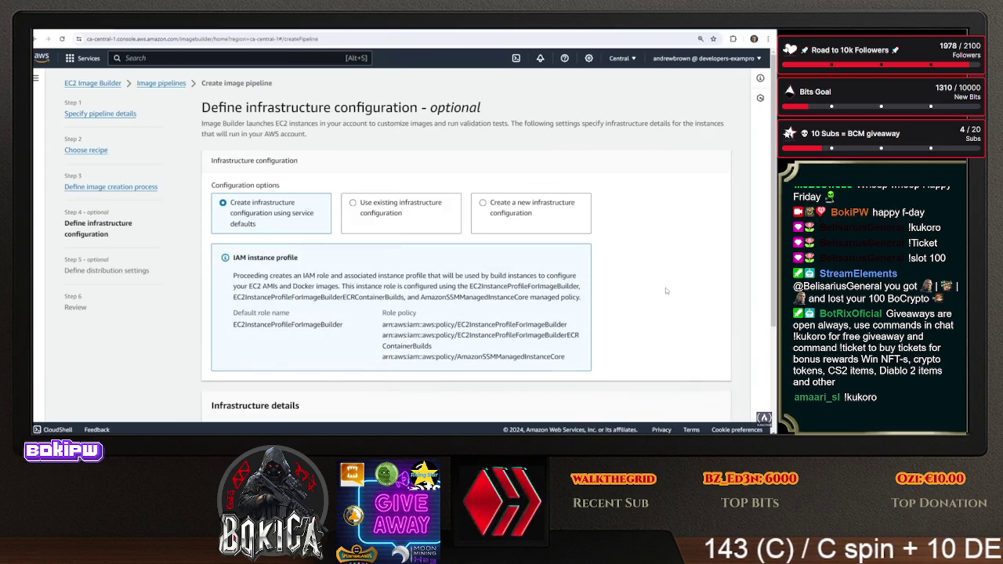
{"action": "scroll", "coordinate": [643, 283], "scroll_direction": "down", "scroll_amount": 2}
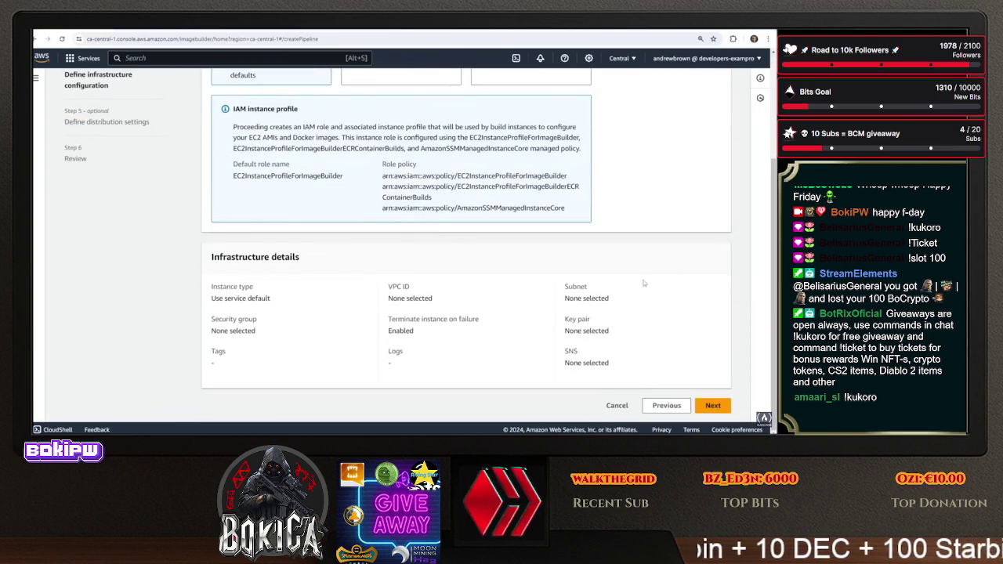
{"action": "scroll", "coordinate": [645, 324], "scroll_direction": "up", "scroll_amount": 2}
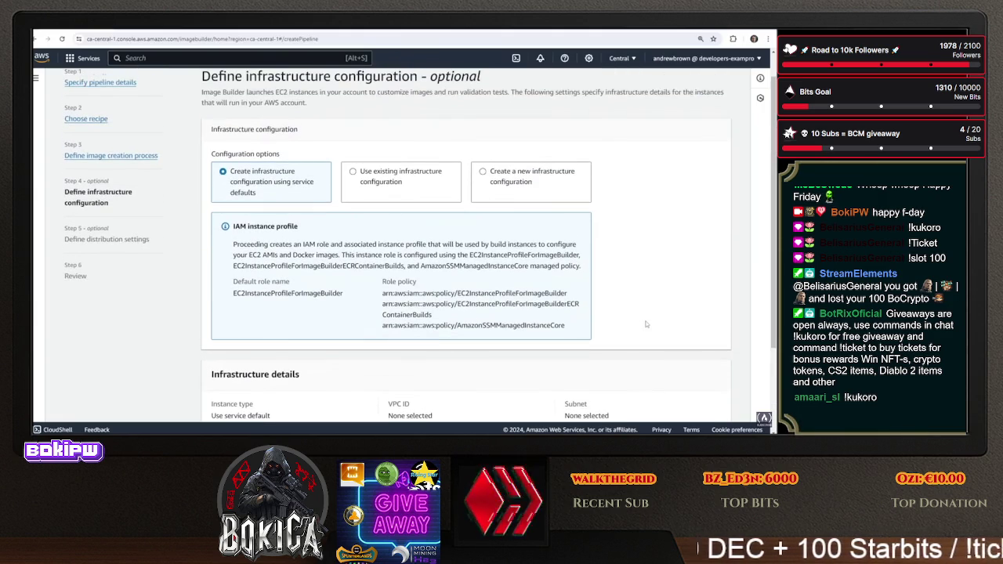
{"action": "scroll", "coordinate": [645, 324], "scroll_direction": "down", "scroll_amount": 1}
{"action": "scroll", "coordinate": [646, 324], "scroll_direction": "down", "scroll_amount": 3}
{"action": "left_click", "coordinate": [712, 405]}
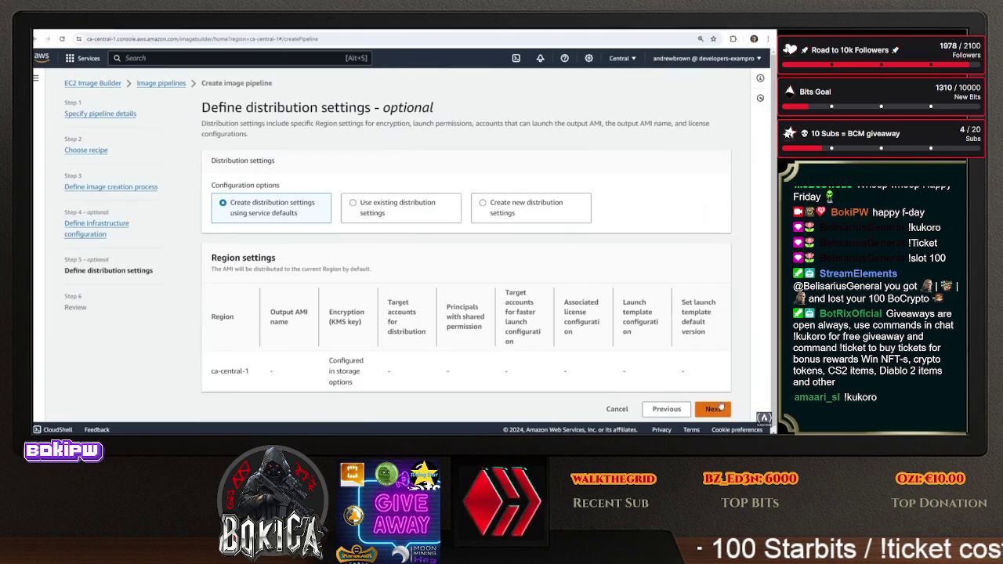
{"action": "left_click", "coordinate": [712, 406]}
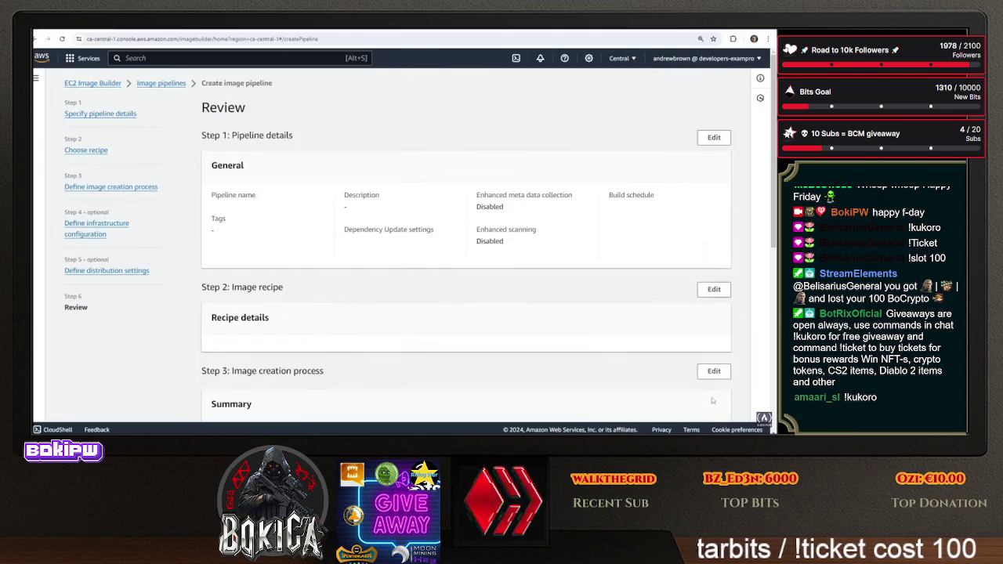
{"action": "scroll", "coordinate": [689, 369], "scroll_direction": "down", "scroll_amount": 7}
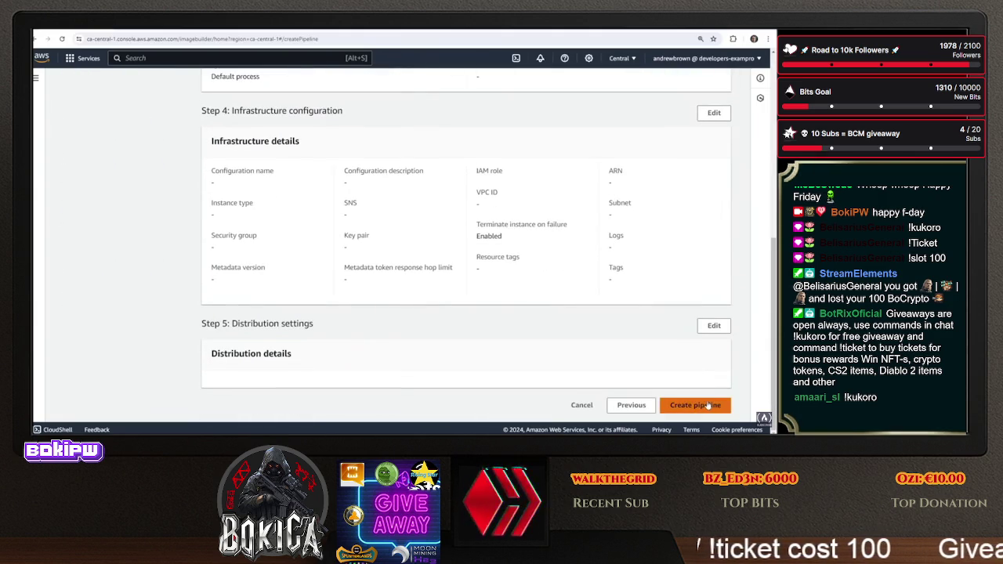
{"action": "left_click", "coordinate": [707, 404]}
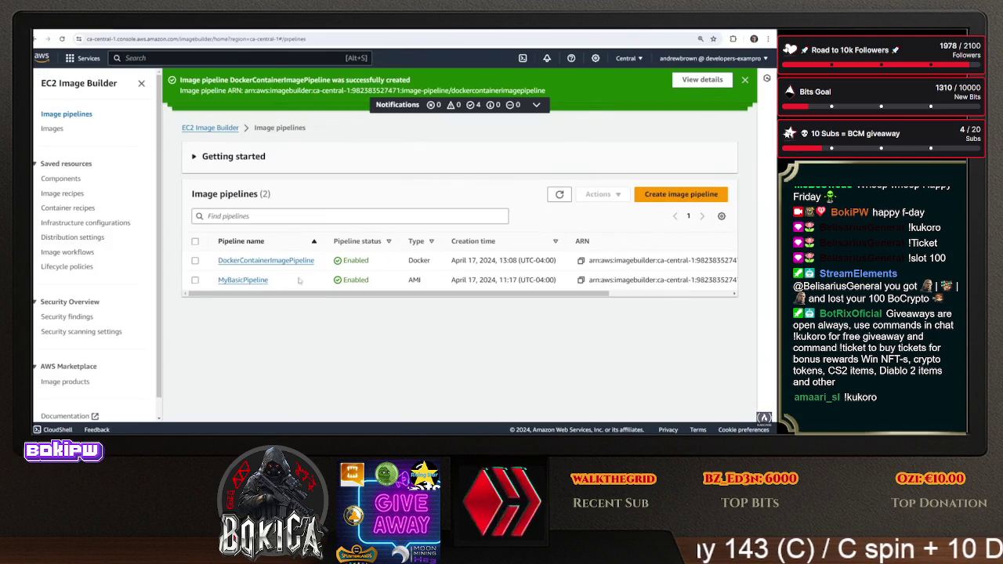
Open the DockerContainerImagePipeline details page and dismiss the success banners
{"action": "left_click", "coordinate": [274, 261]}
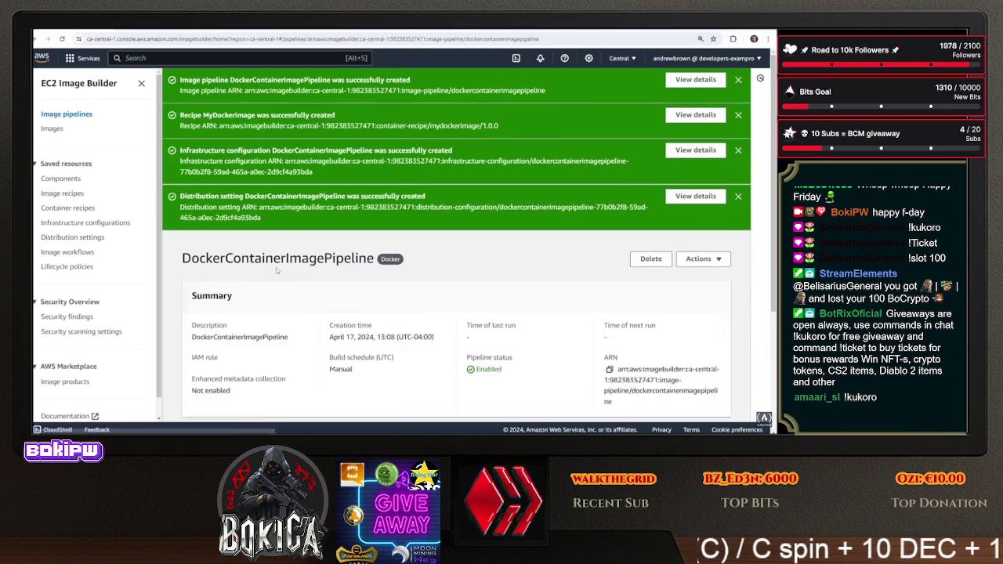
{"action": "left_click", "coordinate": [737, 80]}
{"action": "left_click", "coordinate": [737, 80]}
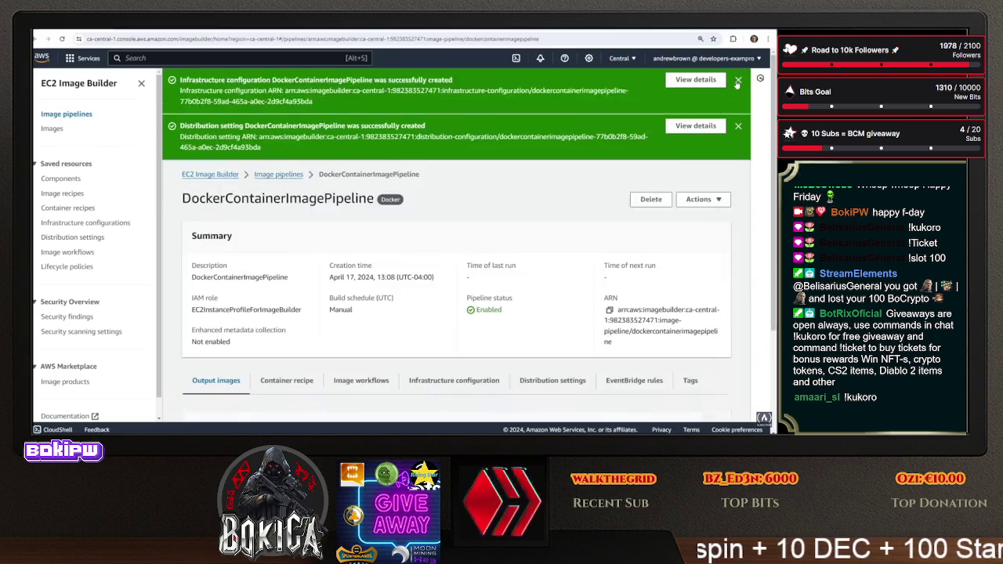
{"action": "left_click", "coordinate": [737, 81]}
{"action": "left_click", "coordinate": [737, 81]}
{"action": "scroll", "coordinate": [531, 208], "scroll_direction": "down", "scroll_amount": 1}
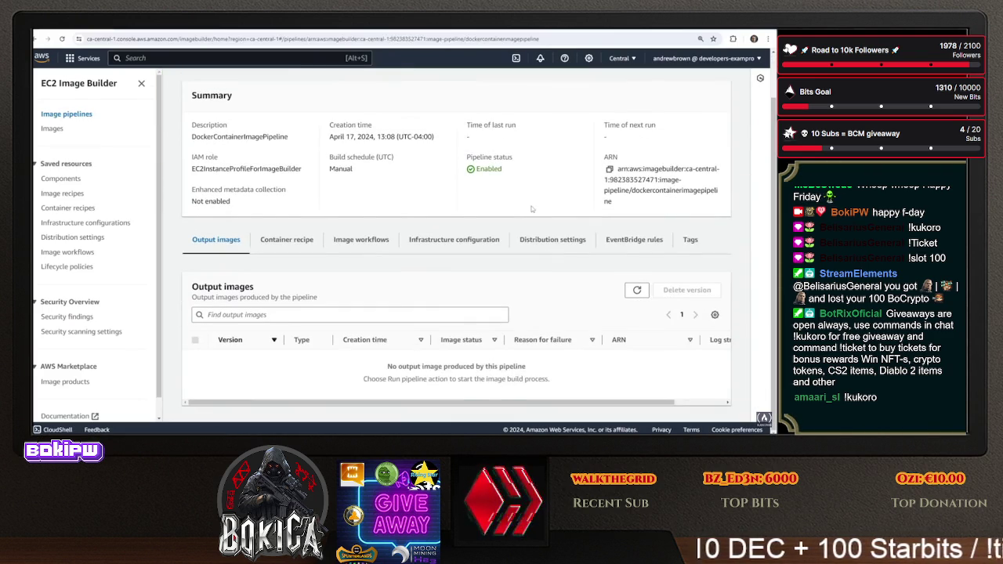
{"action": "scroll", "coordinate": [531, 209], "scroll_direction": "up", "scroll_amount": 1}
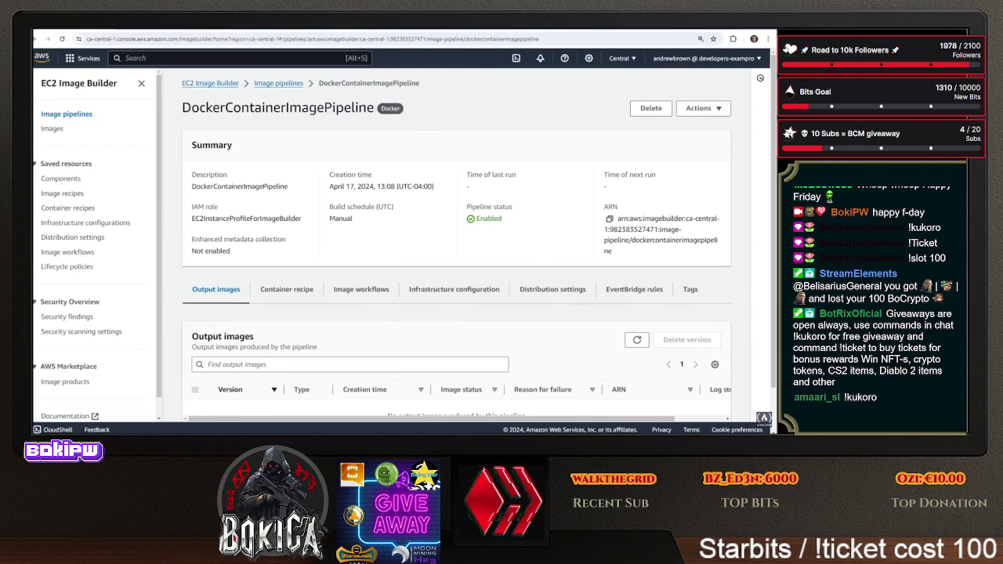
Check the documentation and ECR repository tabs, then show the pipeline's Infrastructure configuration tab
{"action": "key", "text": "ctrl+Tab"}
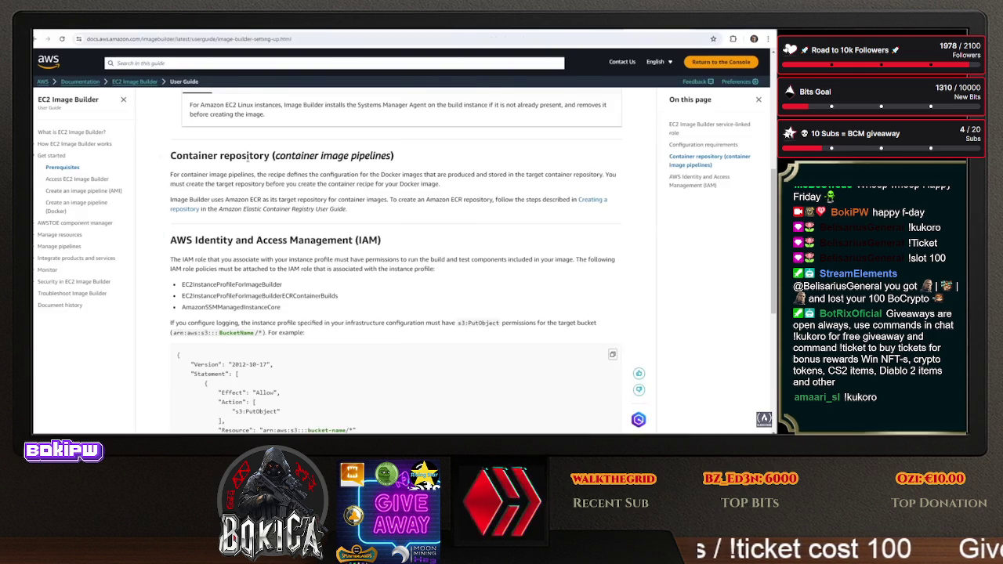
{"action": "key", "text": "ctrl+Tab"}
{"action": "key", "text": "ctrl+Tab"}
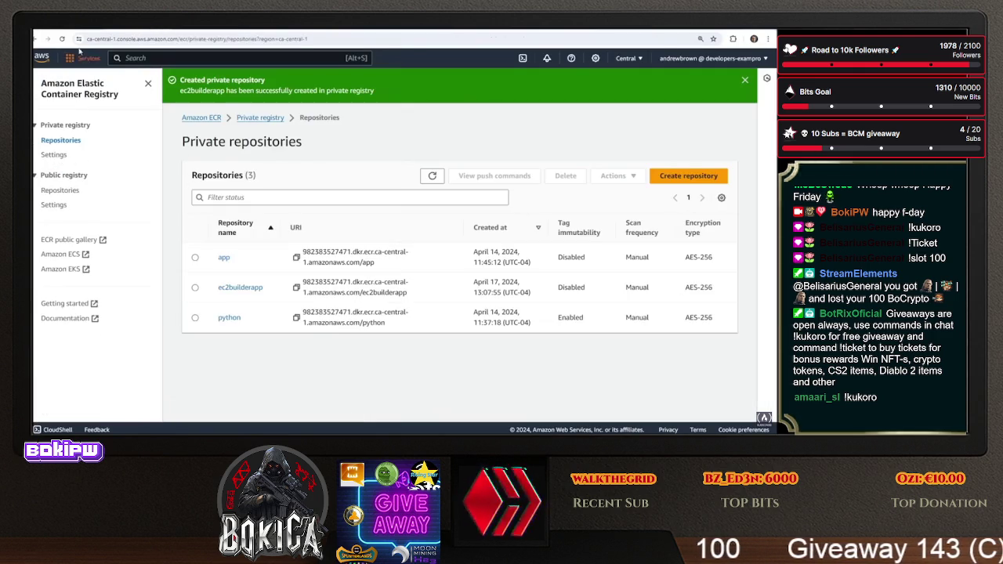
{"action": "key", "text": "ctrl+Tab"}
{"action": "scroll", "coordinate": [285, 272], "scroll_direction": "down", "scroll_amount": 1}
{"action": "scroll", "coordinate": [285, 272], "scroll_direction": "down", "scroll_amount": 1}
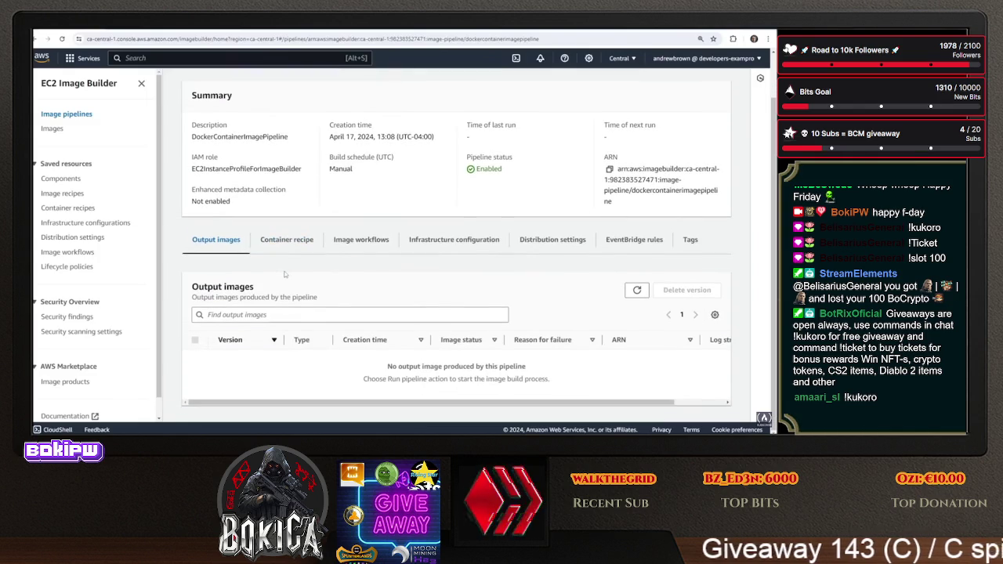
{"action": "left_click", "coordinate": [431, 237]}
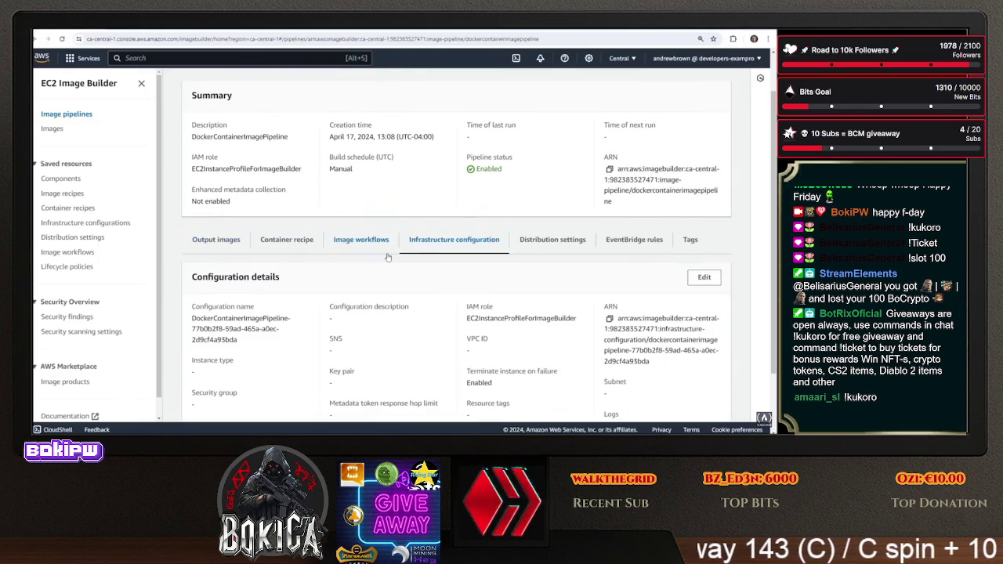
Select and copy the IAM role name EC2InstanceProfileForImageBuilder from the infrastructure configuration
{"action": "left_click", "coordinate": [385, 249]}
{"action": "left_click", "coordinate": [442, 295]}
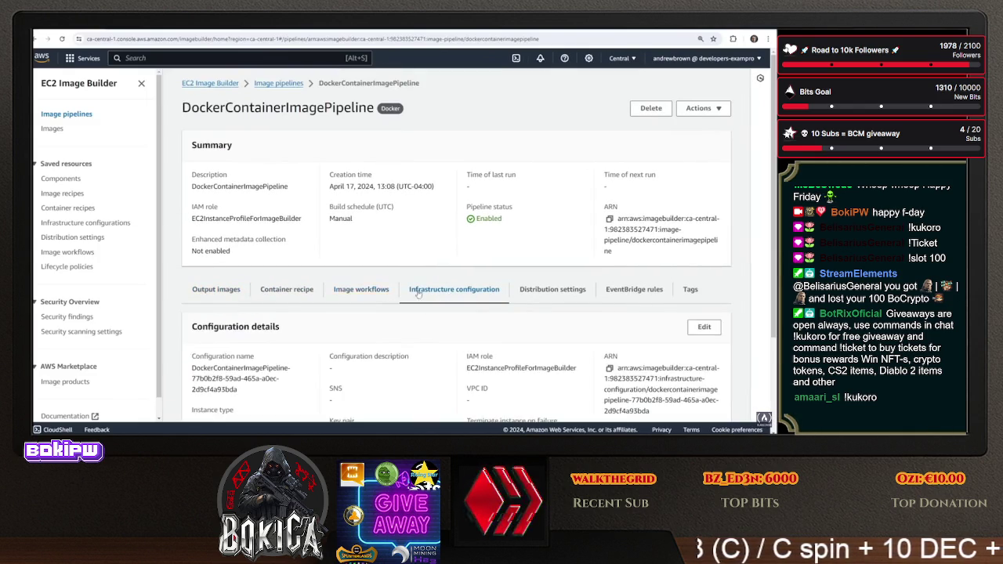
{"action": "scroll", "coordinate": [427, 239], "scroll_direction": "down", "scroll_amount": 3}
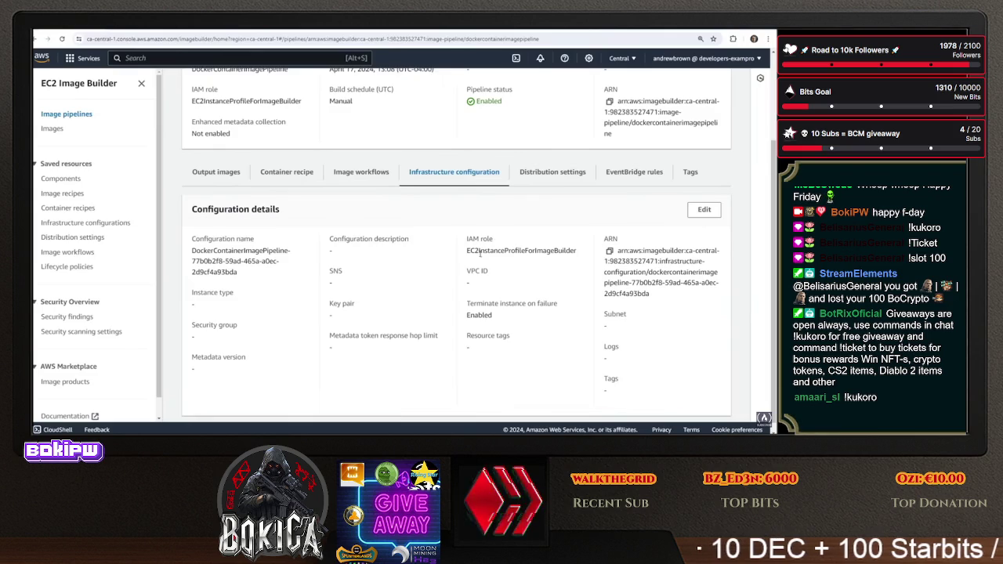
{"action": "left_click_drag", "start_coordinate": [470, 251], "coordinate": [588, 253]}
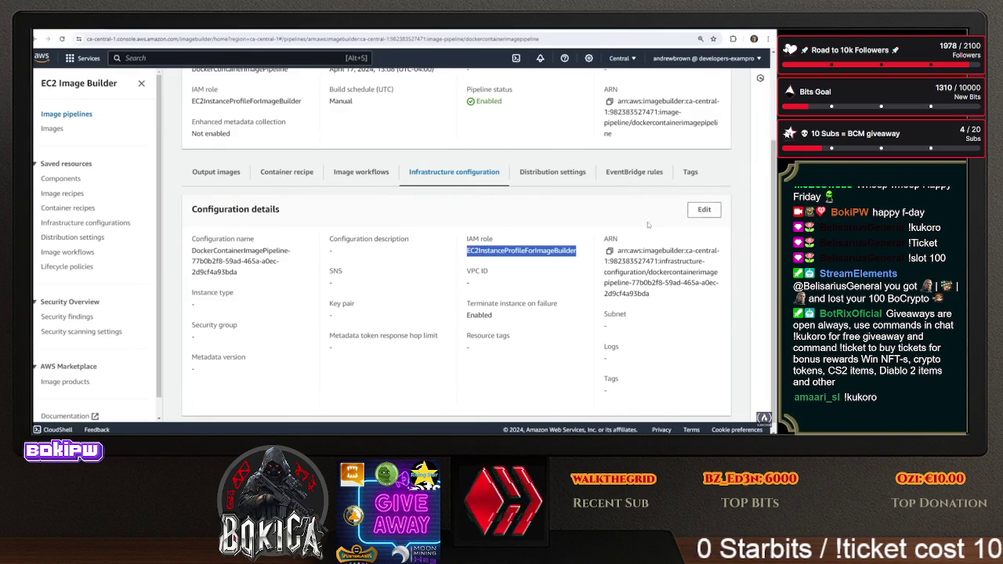
{"action": "right_click", "coordinate": [47, 38]}
{"action": "left_click", "coordinate": [69, 70]}
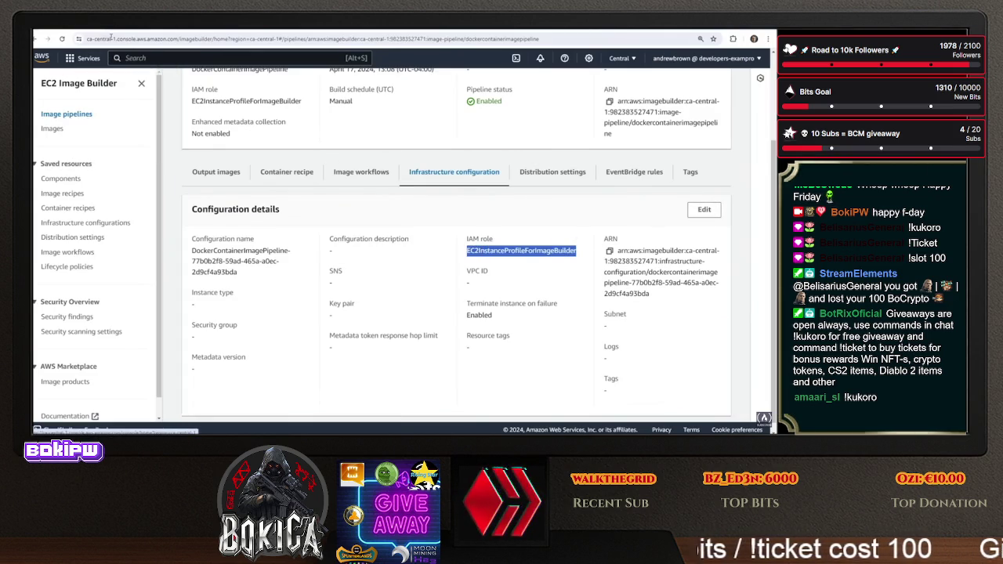
{"action": "key", "text": "Tab"}
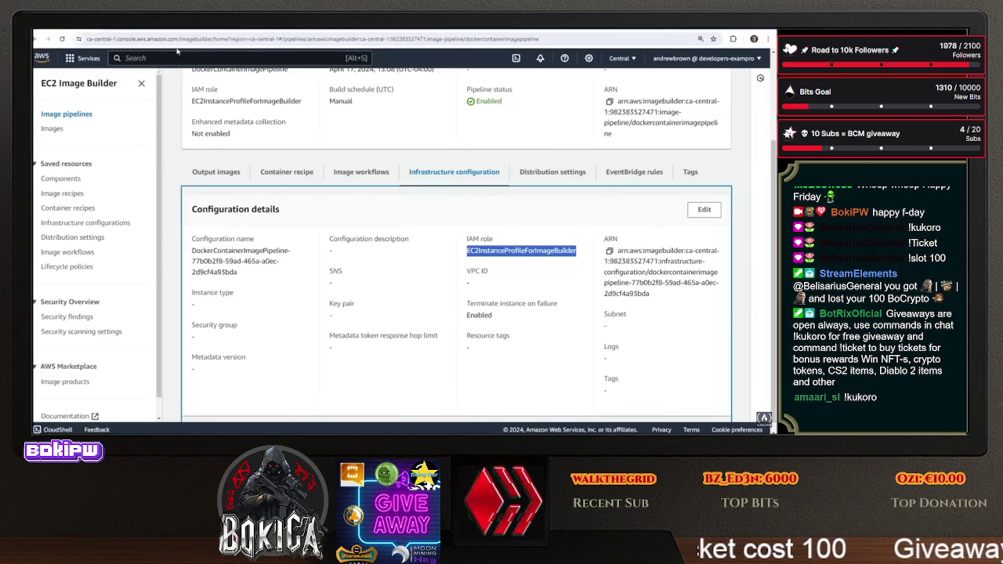
{"action": "key", "text": "alt+s"}
Find and open the EC2InstanceProfileForImageBuilder role in IAM Roles
{"action": "type", "text": "roles"}
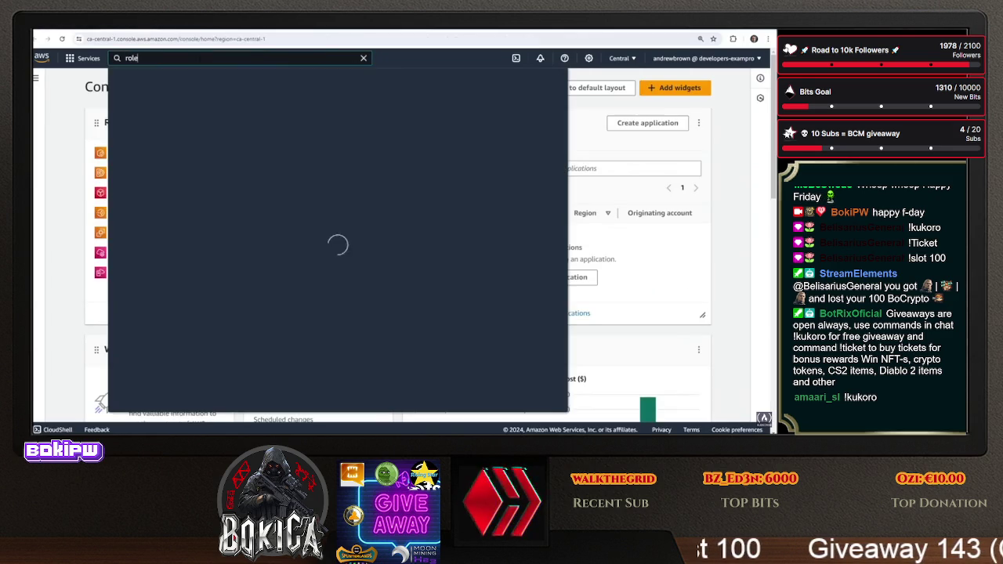
{"action": "left_click", "coordinate": [263, 133]}
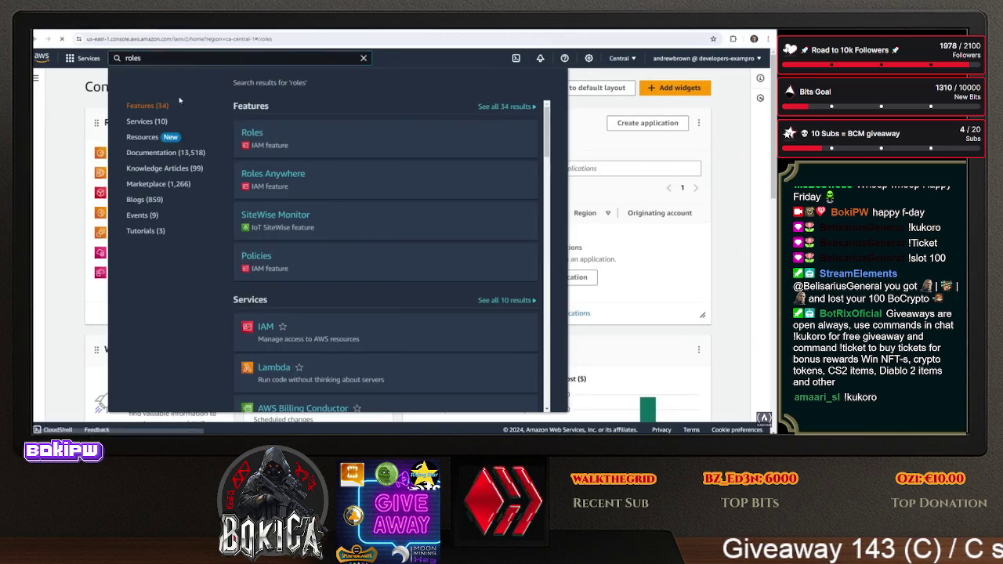
{"action": "left_click", "coordinate": [186, 127]}
{"action": "type", "text": "EC2InstanceProfileForImageBuilder"}
{"action": "left_click", "coordinate": [255, 161]}
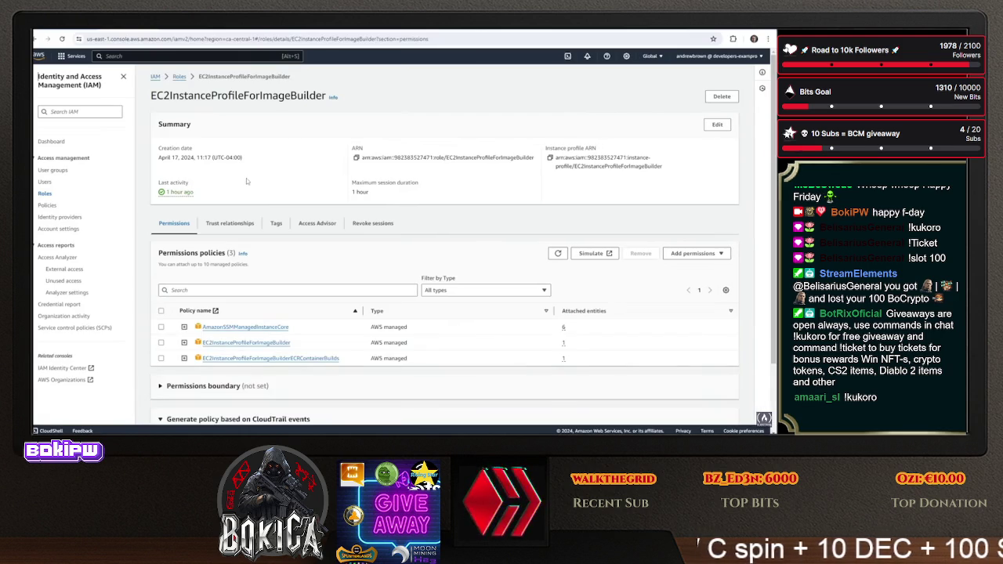
Read the AmazonSSMManagedInstanceCore and EC2InstanceProfileForImageBuilder policy JSON documents
{"action": "scroll", "coordinate": [267, 196], "scroll_direction": "down", "scroll_amount": 2}
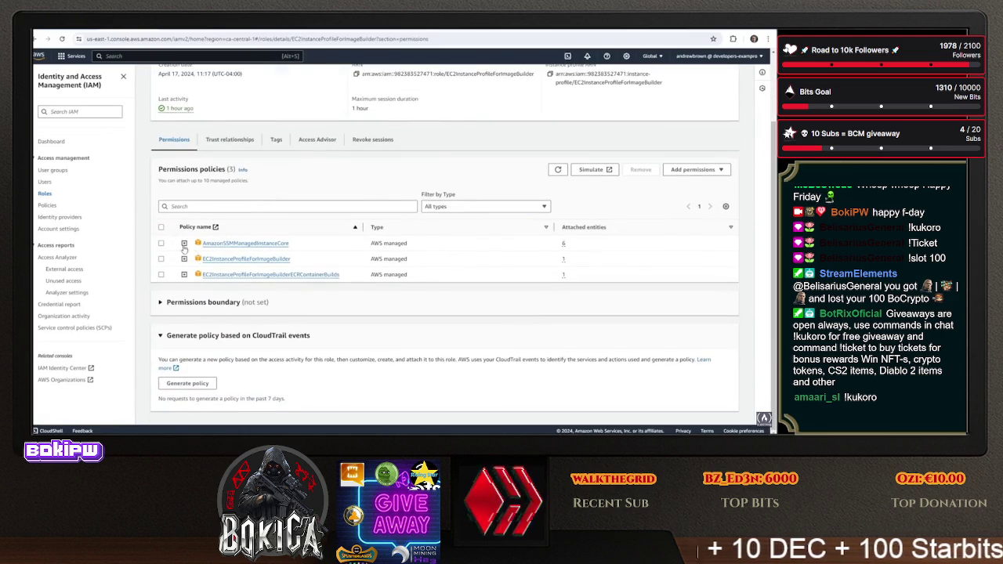
{"action": "left_click", "coordinate": [183, 243]}
{"action": "left_click", "coordinate": [184, 243]}
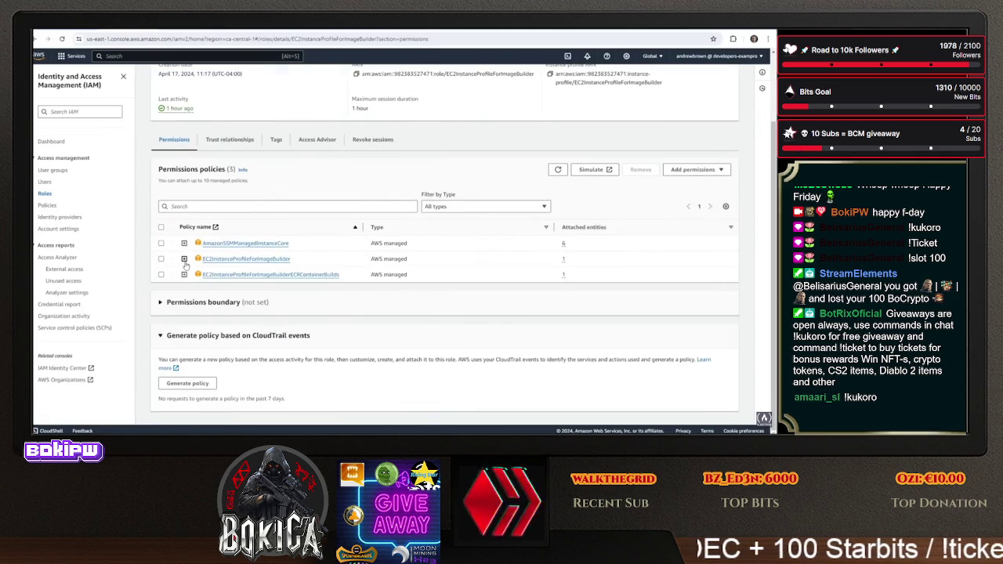
{"action": "left_click", "coordinate": [184, 259]}
{"action": "scroll", "coordinate": [180, 274], "scroll_direction": "down", "scroll_amount": 2}
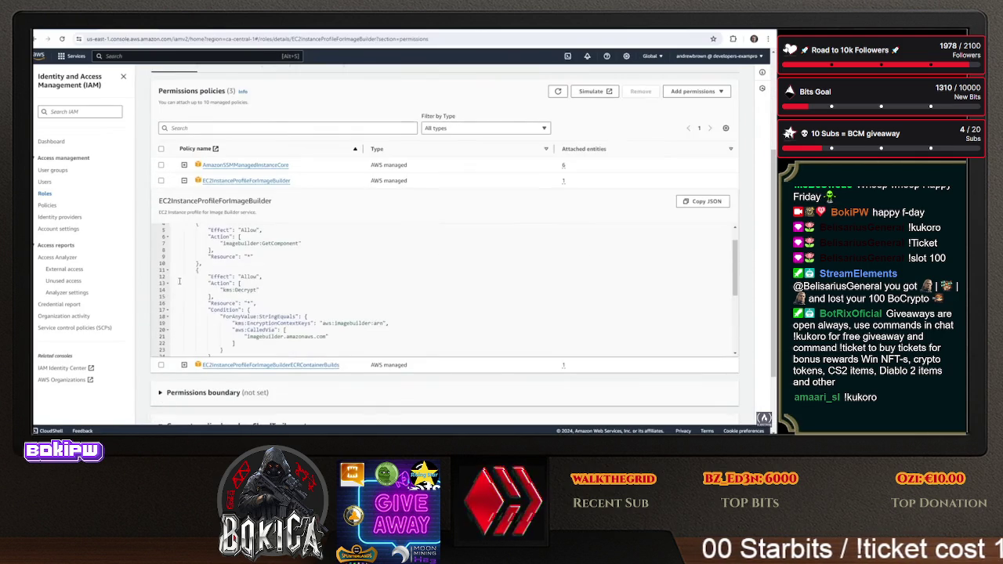
{"action": "scroll", "coordinate": [174, 285], "scroll_direction": "up", "scroll_amount": 3}
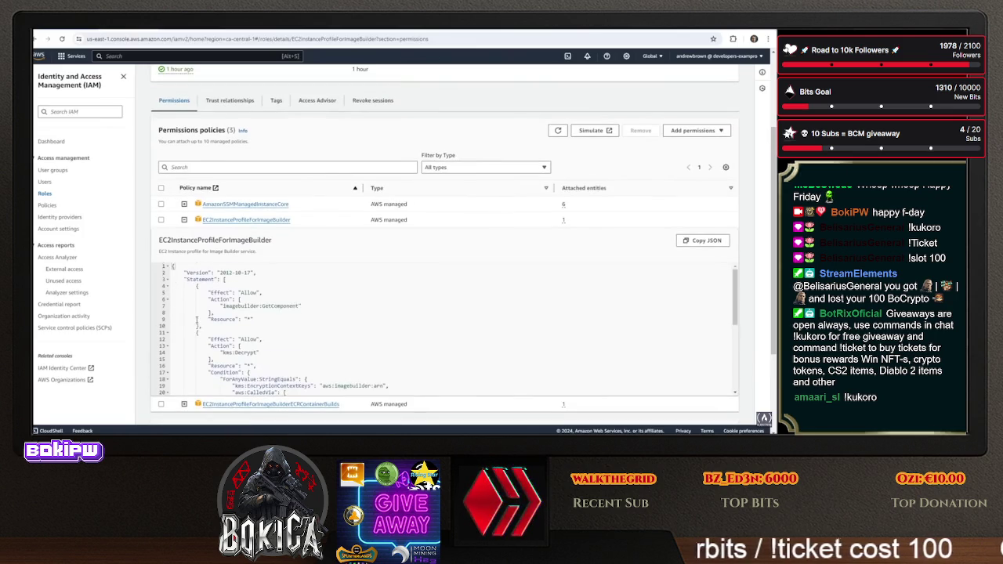
{"action": "scroll", "coordinate": [195, 320], "scroll_direction": "down", "scroll_amount": 5}
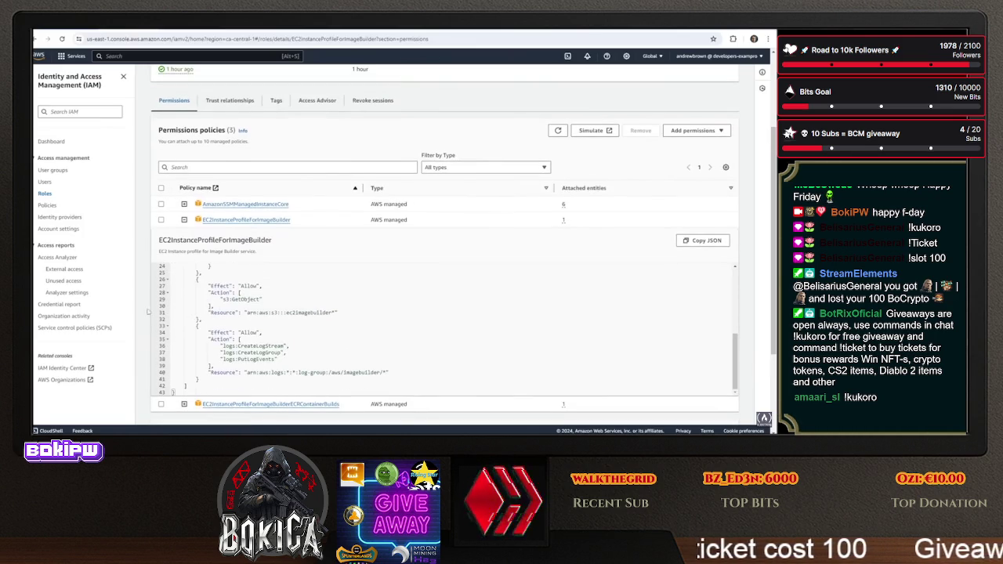
{"action": "scroll", "coordinate": [149, 312], "scroll_direction": "down", "scroll_amount": 3}
Read the ECRContainerBuilds policy JSON, then collapse the policies and return to the role summary
{"action": "left_click", "coordinate": [183, 275]}
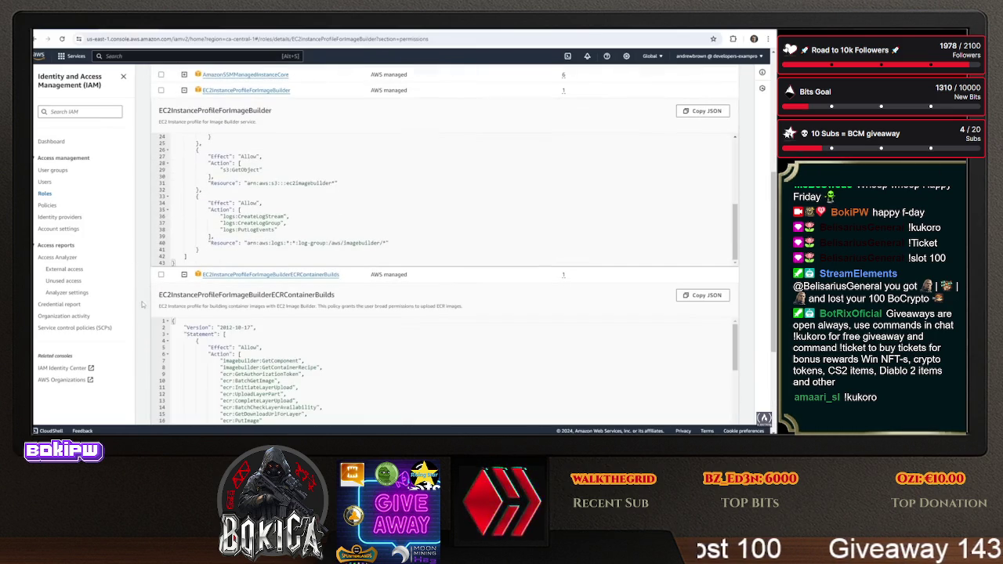
{"action": "scroll", "coordinate": [145, 304], "scroll_direction": "down", "scroll_amount": 1}
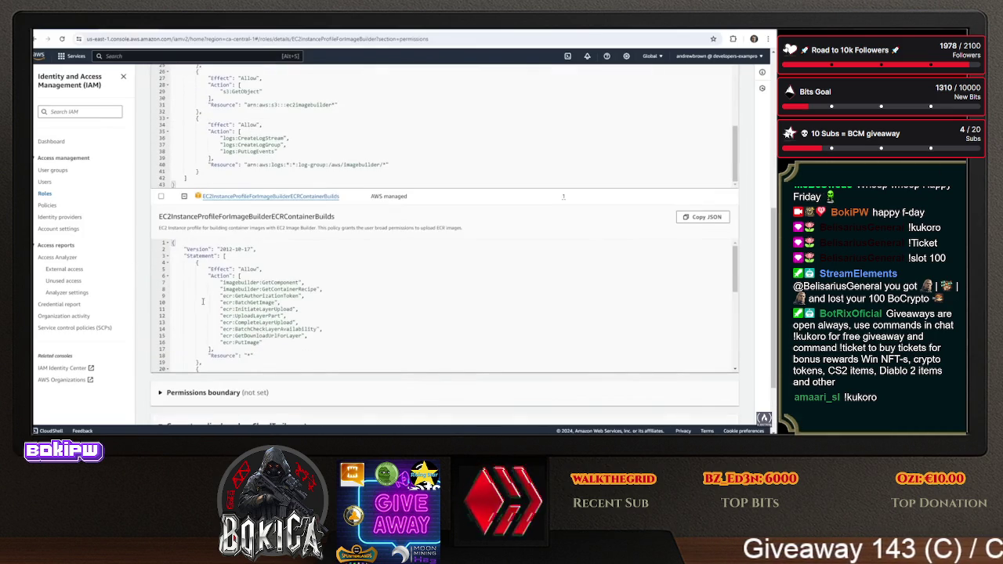
{"action": "scroll", "coordinate": [206, 300], "scroll_direction": "down", "scroll_amount": 3}
{"action": "scroll", "coordinate": [206, 300], "scroll_direction": "down", "scroll_amount": 4}
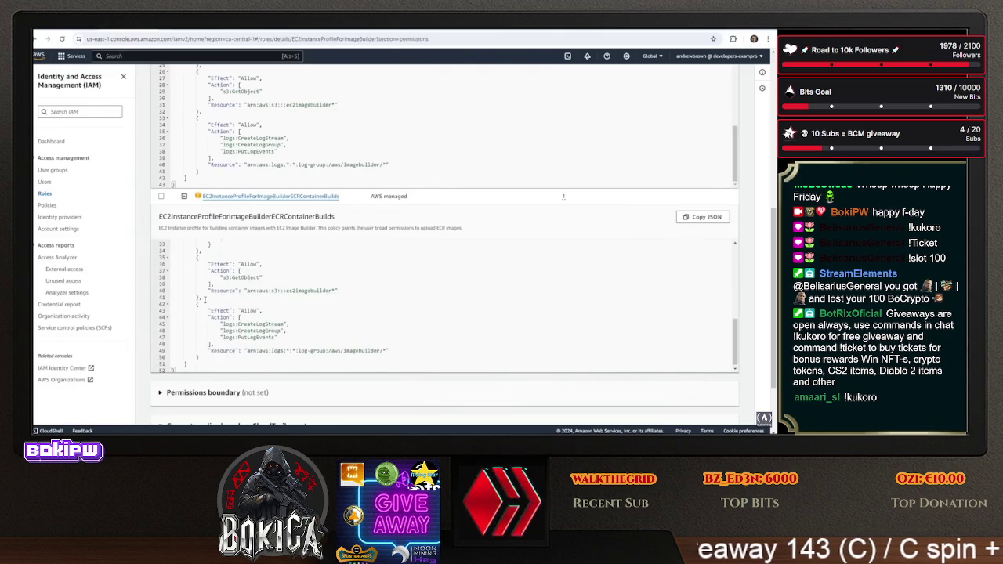
{"action": "scroll", "coordinate": [151, 311], "scroll_direction": "down", "scroll_amount": 2}
{"action": "scroll", "coordinate": [157, 337], "scroll_direction": "up", "scroll_amount": 5}
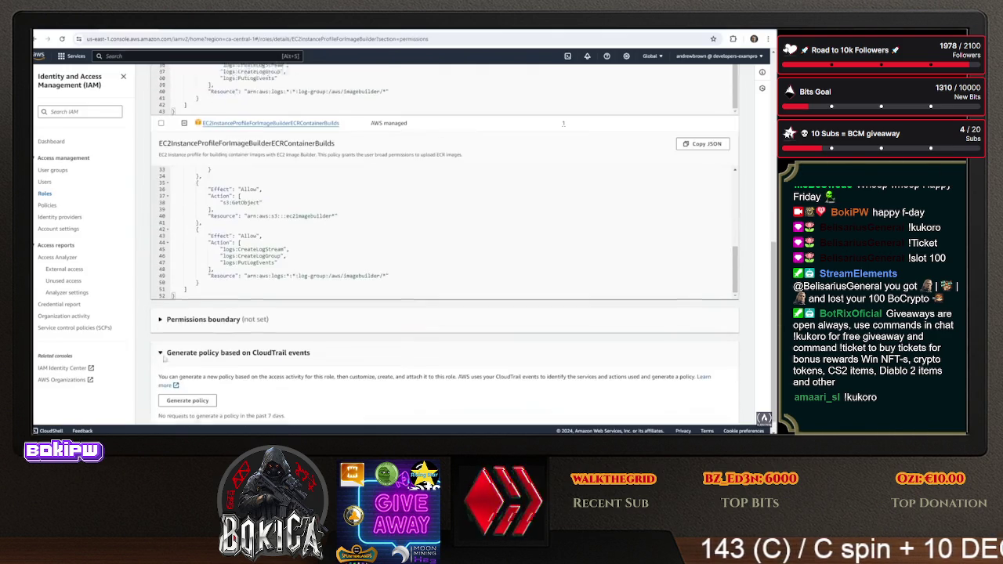
{"action": "left_click", "coordinate": [184, 195]}
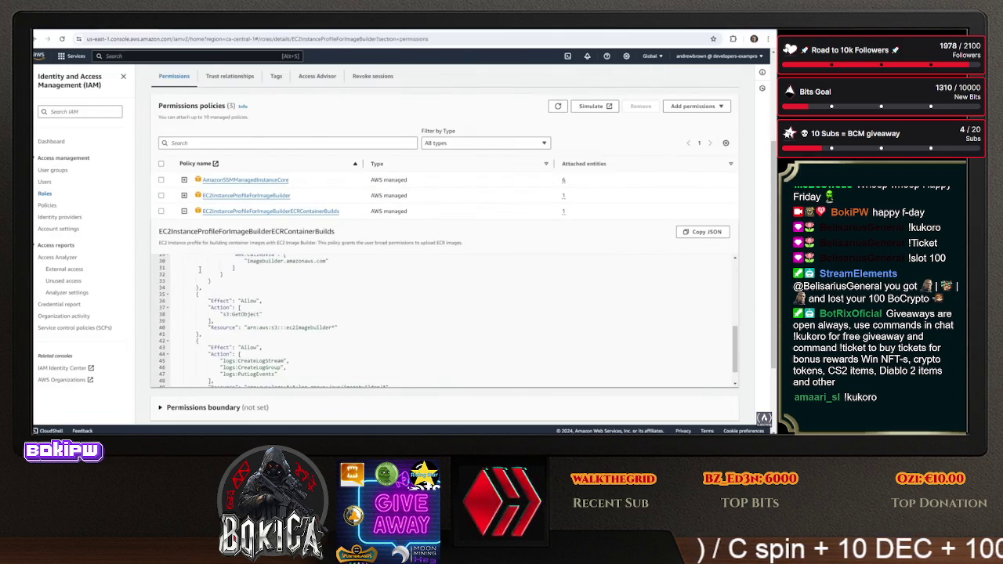
{"action": "left_click", "coordinate": [185, 210]}
{"action": "scroll", "coordinate": [170, 310], "scroll_direction": "up", "scroll_amount": 3}
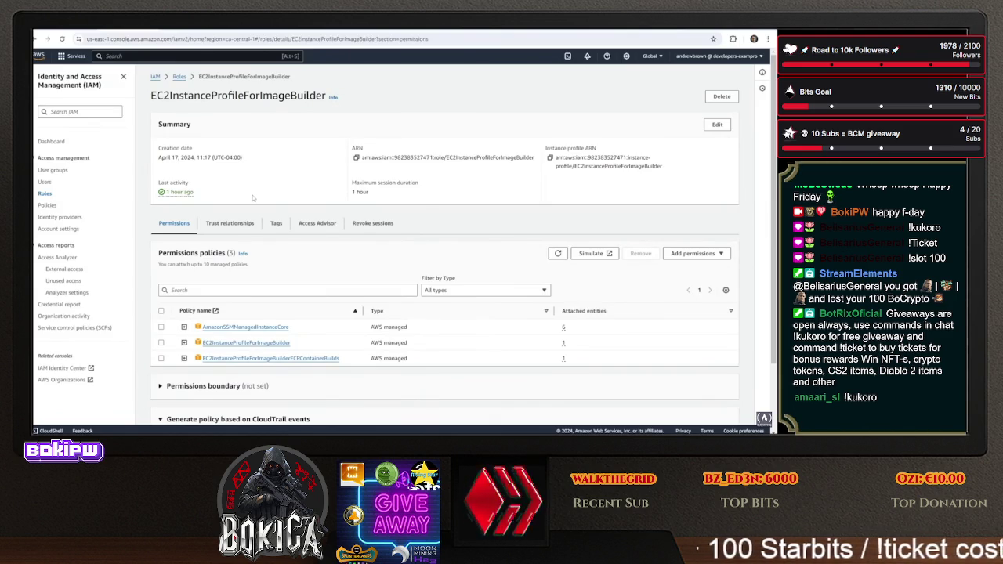
{"action": "left_click", "coordinate": [691, 254]}
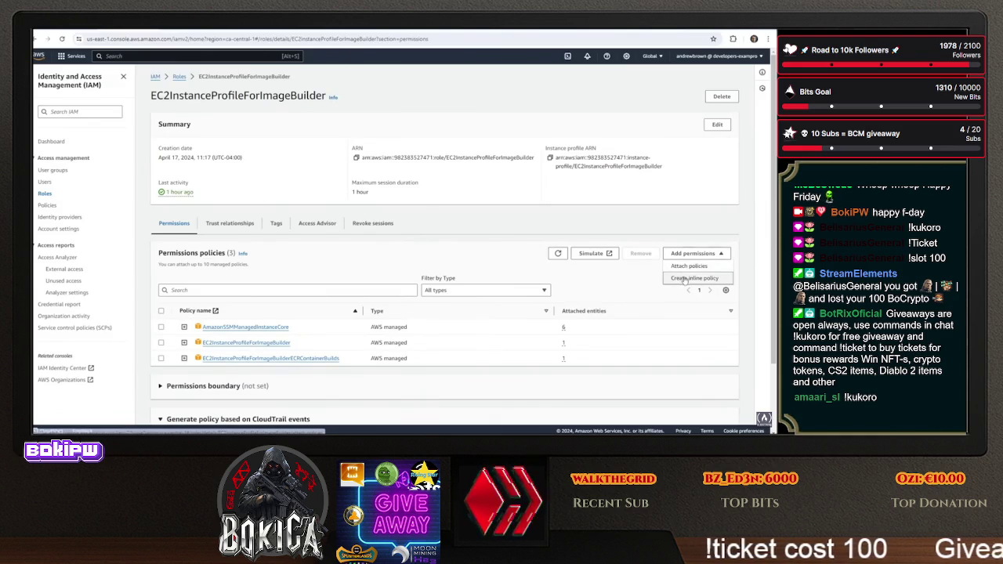
Start a new inline policy for the role with S3 as its service
{"action": "left_click", "coordinate": [684, 278]}
{"action": "left_click", "coordinate": [252, 213]}
{"action": "left_click", "coordinate": [249, 210]}
{"action": "left_click", "coordinate": [249, 210]}
{"action": "type", "text": "s3"}
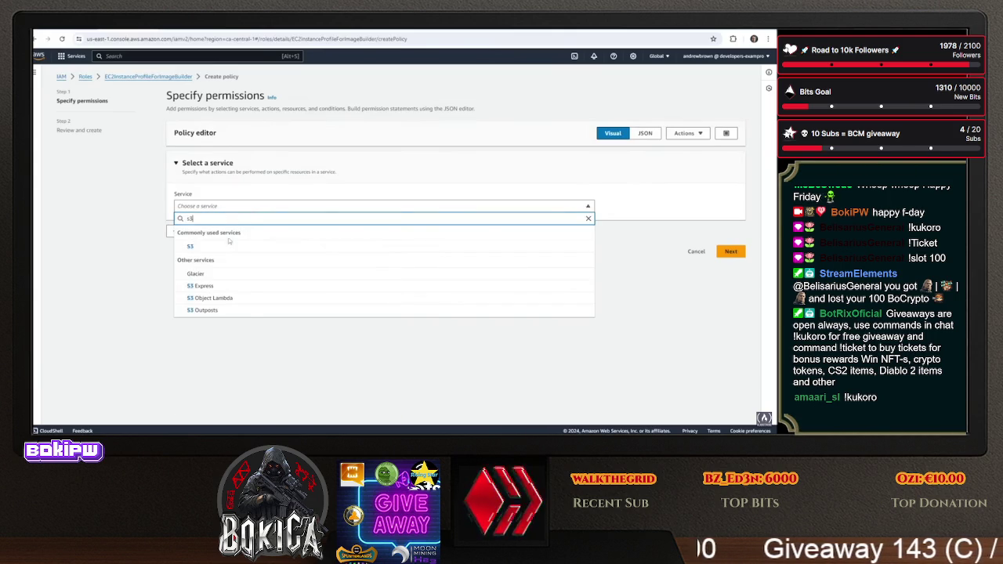
{"action": "left_click", "coordinate": [257, 246]}
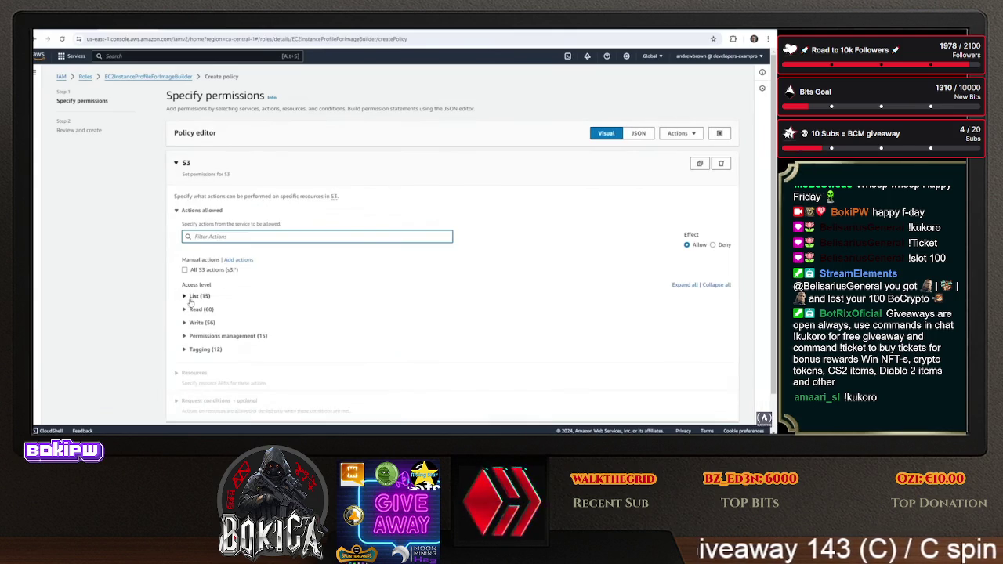
Allow the S3 Read action GetObject in the policy
{"action": "left_click", "coordinate": [188, 309]}
{"action": "scroll", "coordinate": [150, 296], "scroll_direction": "down", "scroll_amount": 2}
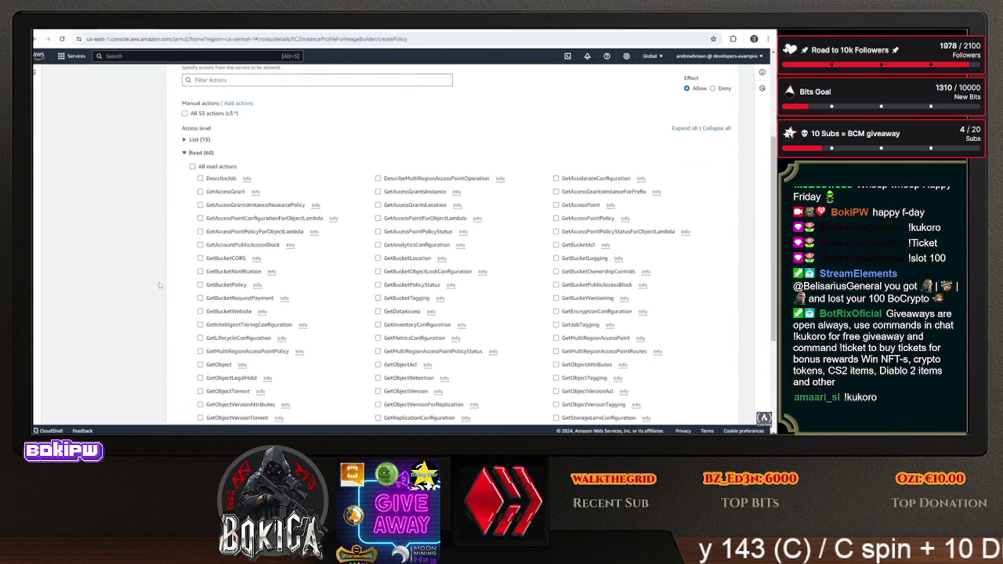
{"action": "left_click", "coordinate": [199, 364]}
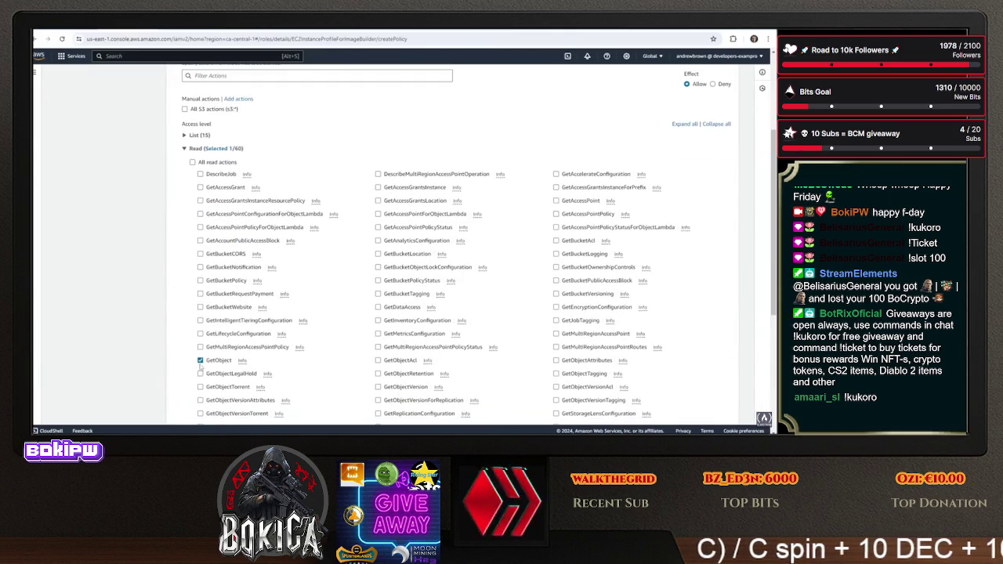
{"action": "scroll", "coordinate": [172, 315], "scroll_direction": "down", "scroll_amount": 3}
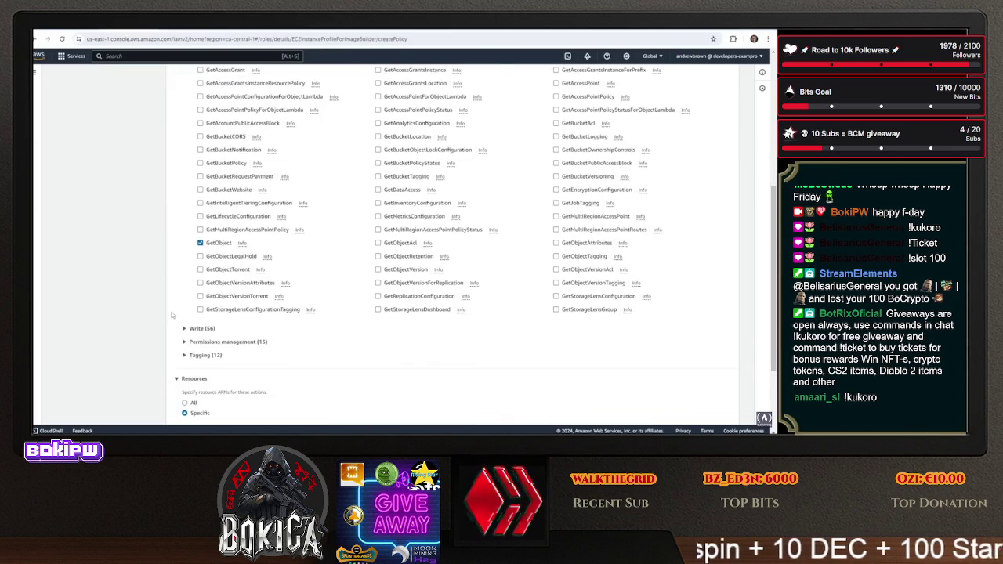
{"action": "scroll", "coordinate": [173, 315], "scroll_direction": "up", "scroll_amount": 2}
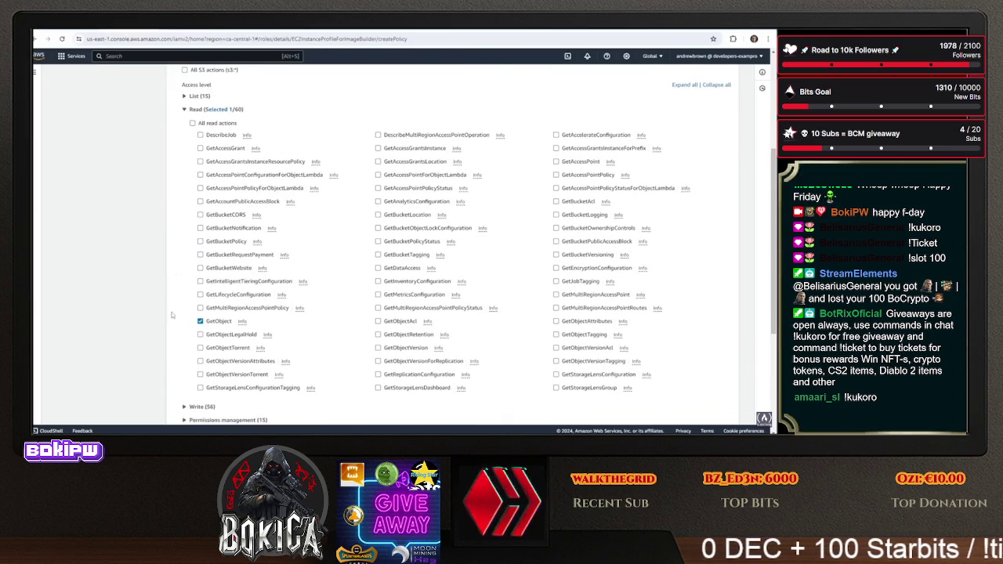
{"action": "key", "text": "ctrl+f"}
{"action": "type", "text": "get"}
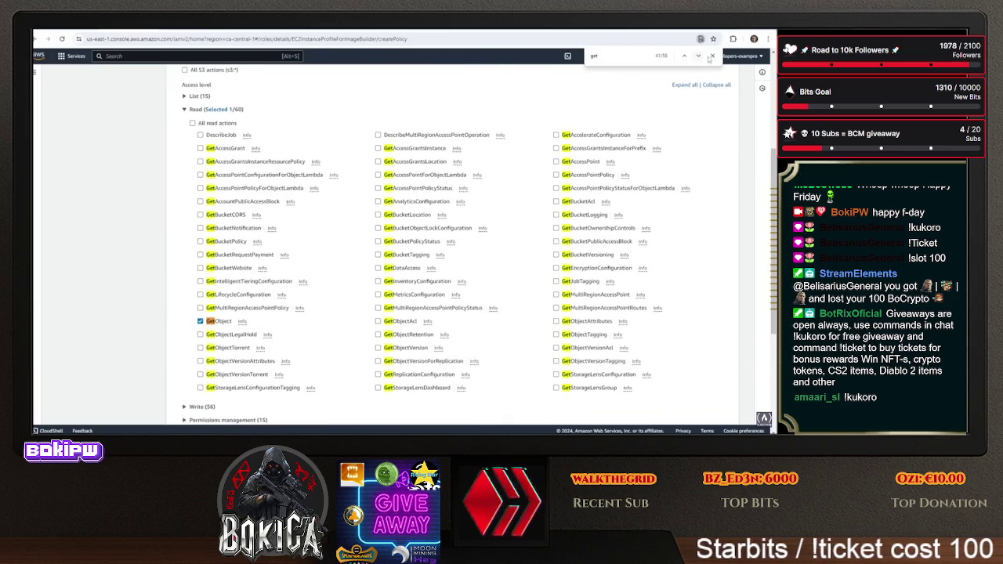
{"action": "left_click", "coordinate": [712, 57]}
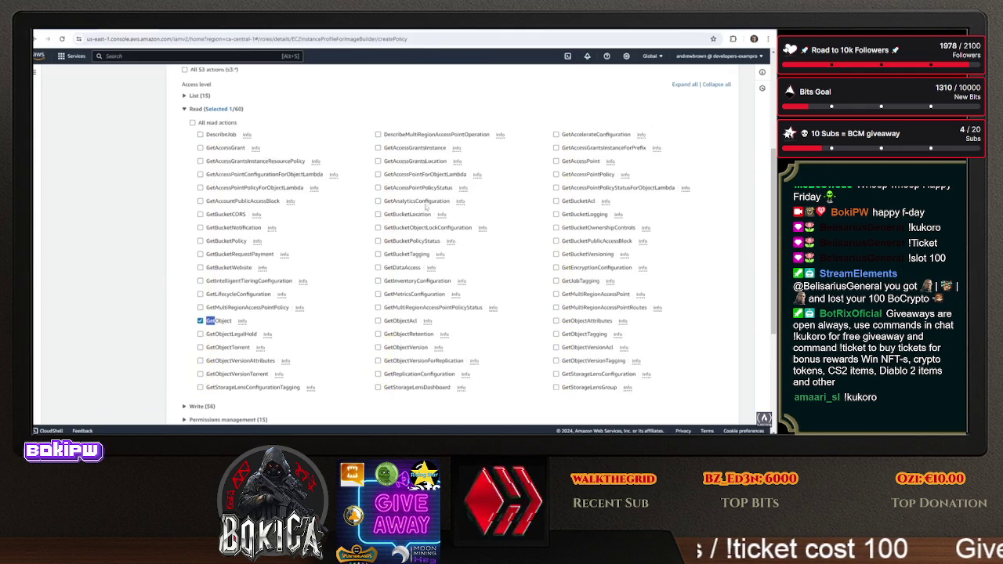
Apply the policy to all resources, name it GetObjectsFromS3, and create it
{"action": "scroll", "coordinate": [460, 274], "scroll_direction": "down", "scroll_amount": 4}
{"action": "scroll", "coordinate": [466, 297], "scroll_direction": "down", "scroll_amount": 1}
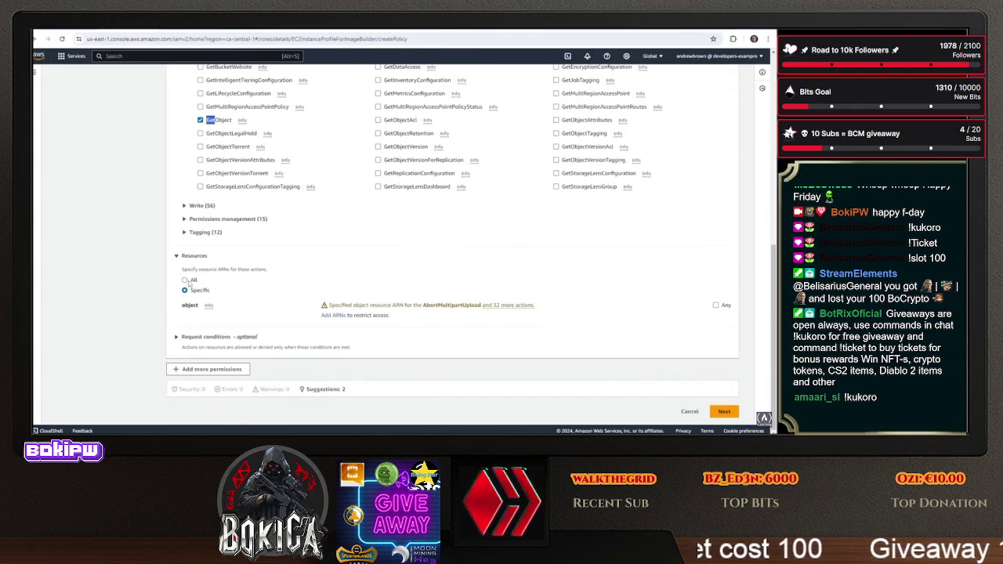
{"action": "left_click", "coordinate": [724, 411]}
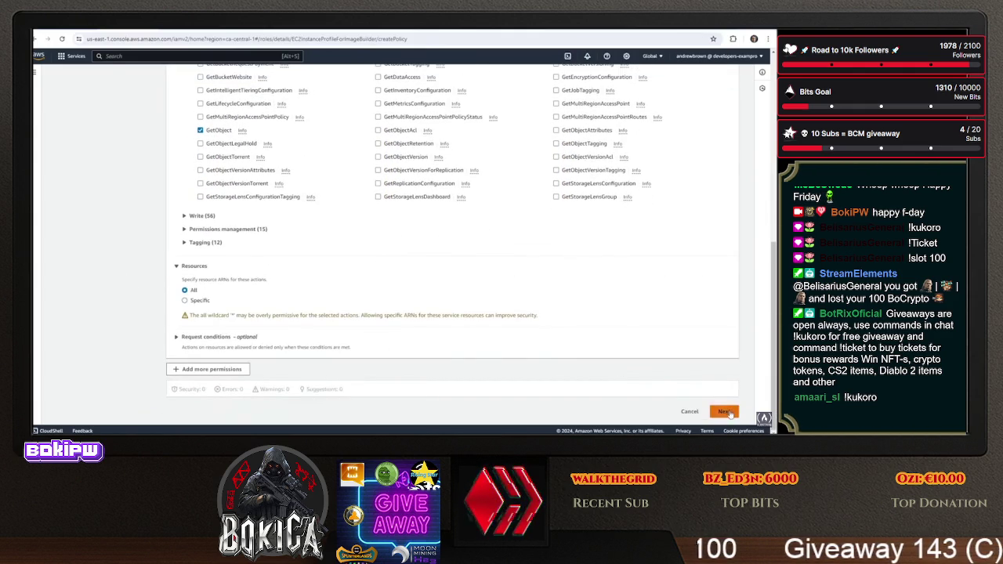
{"action": "left_click", "coordinate": [211, 175]}
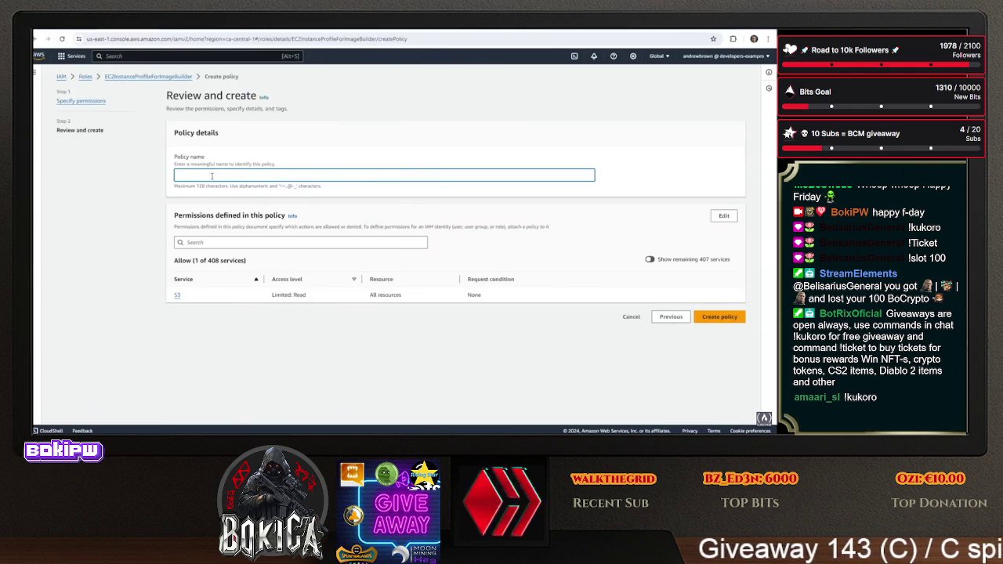
{"action": "type", "text": "GetObjectsFromS3"}
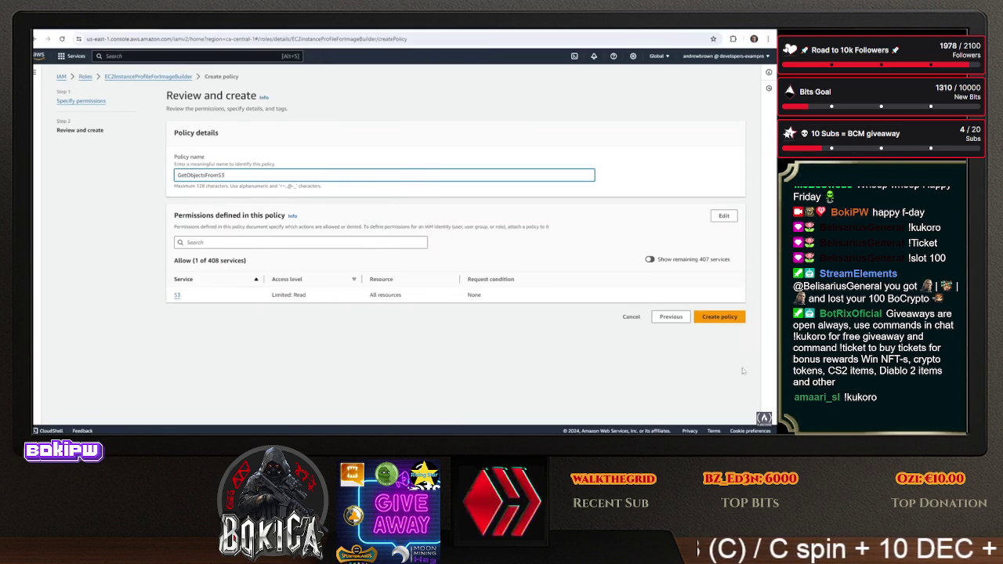
{"action": "left_click", "coordinate": [719, 317]}
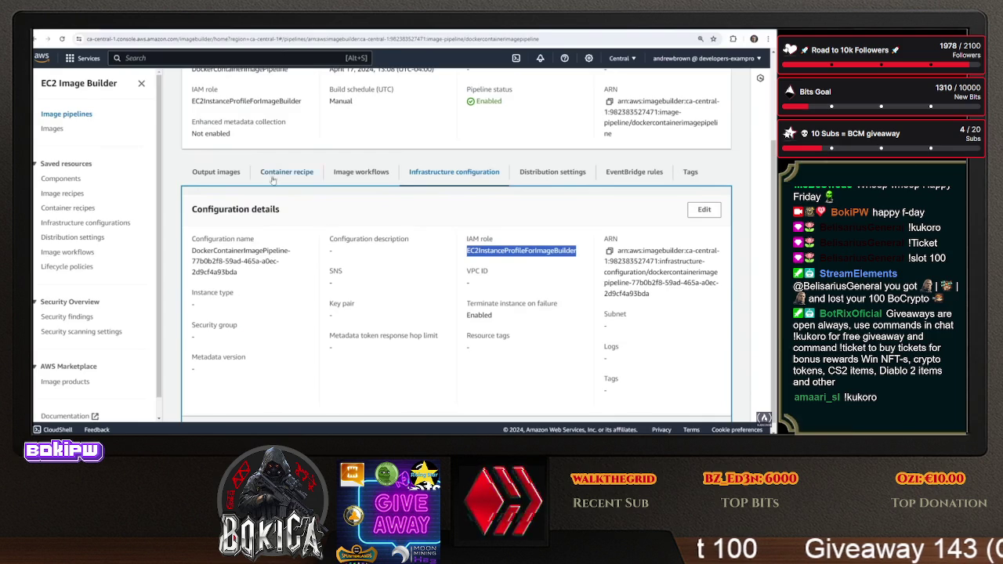
Switch back to the DockerContainerImagePipeline details page in EC2 Image Builder
{"action": "scroll", "coordinate": [279, 184], "scroll_direction": "up", "scroll_amount": 3}
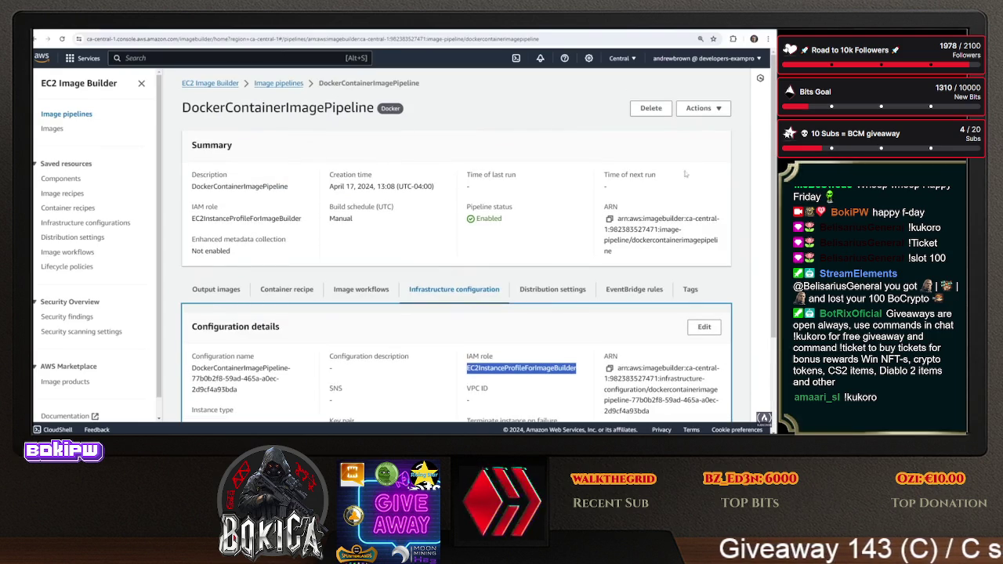
{"action": "left_click", "coordinate": [177, 30]}
{"action": "left_click", "coordinate": [130, 32]}
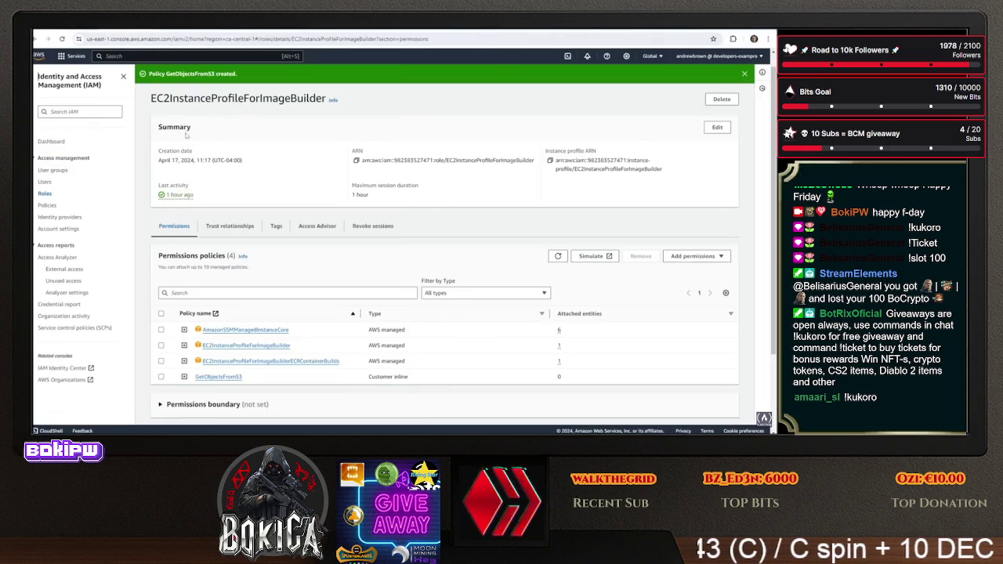
{"action": "key", "text": "ctrl+Tab"}
{"action": "key", "text": "ctrl+Tab"}
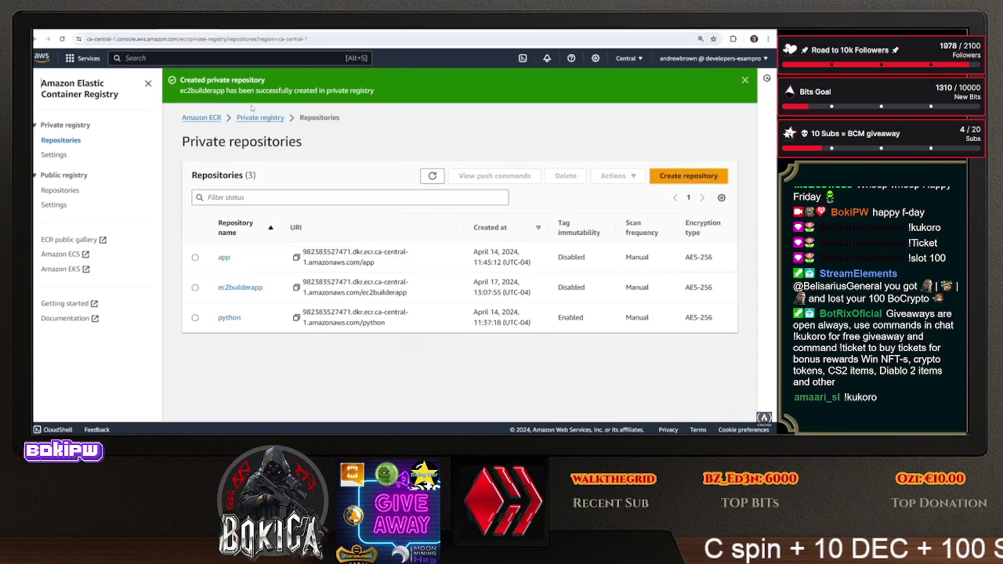
{"action": "key", "text": "ctrl+Tab"}
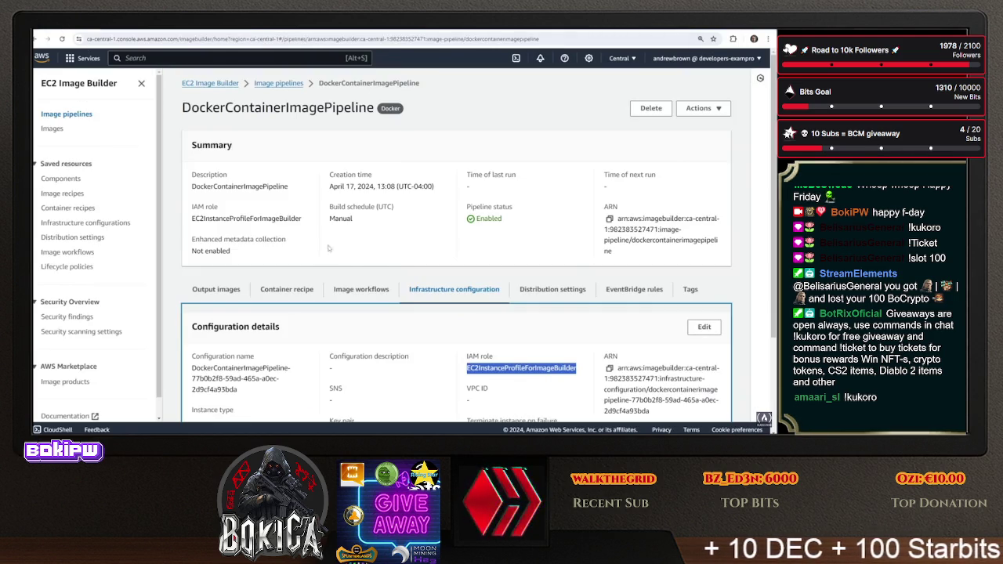
{"action": "left_click", "coordinate": [702, 109]}
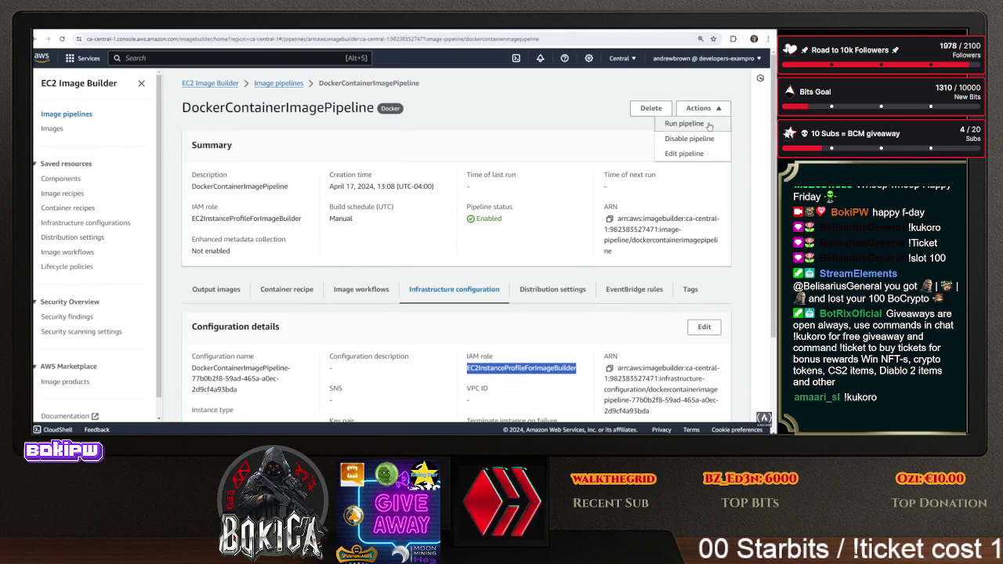
Run the DockerContainerImagePipeline and look over its workflows, distribution, recipe and output images
{"action": "left_click", "coordinate": [684, 123]}
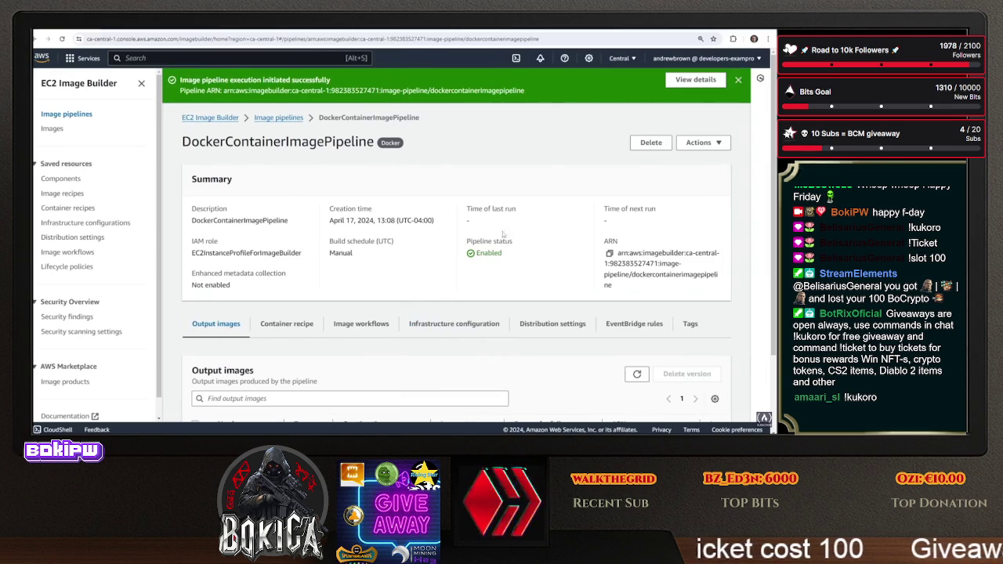
{"action": "scroll", "coordinate": [388, 290], "scroll_direction": "down", "scroll_amount": 2}
{"action": "left_click", "coordinate": [363, 235]}
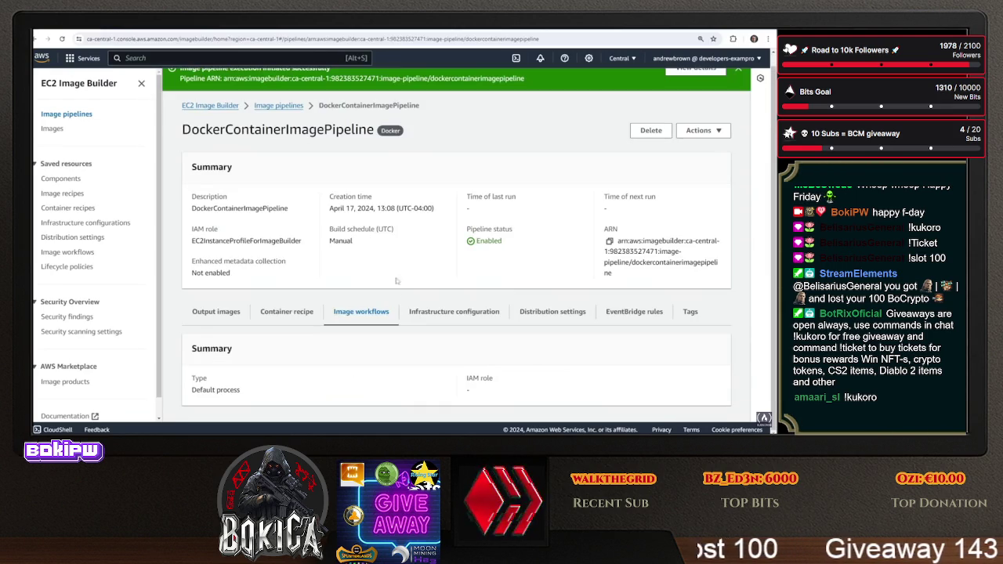
{"action": "left_click", "coordinate": [535, 315]}
{"action": "left_click", "coordinate": [287, 324]}
{"action": "left_click", "coordinate": [217, 323]}
Open the MyDockerImage 1.0.0/1 build and check its running workflow progress
{"action": "left_click", "coordinate": [61, 130]}
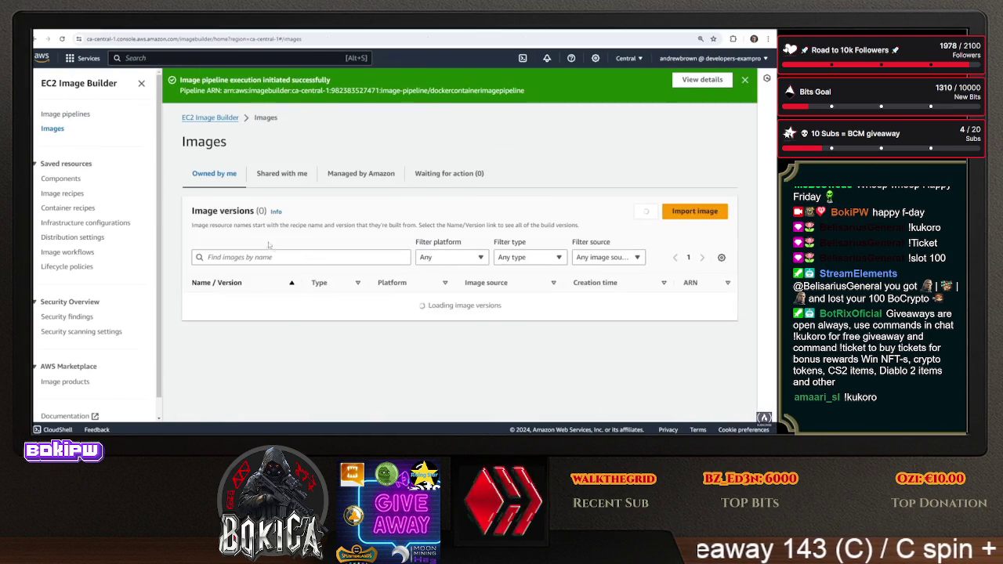
{"action": "left_click", "coordinate": [235, 321]}
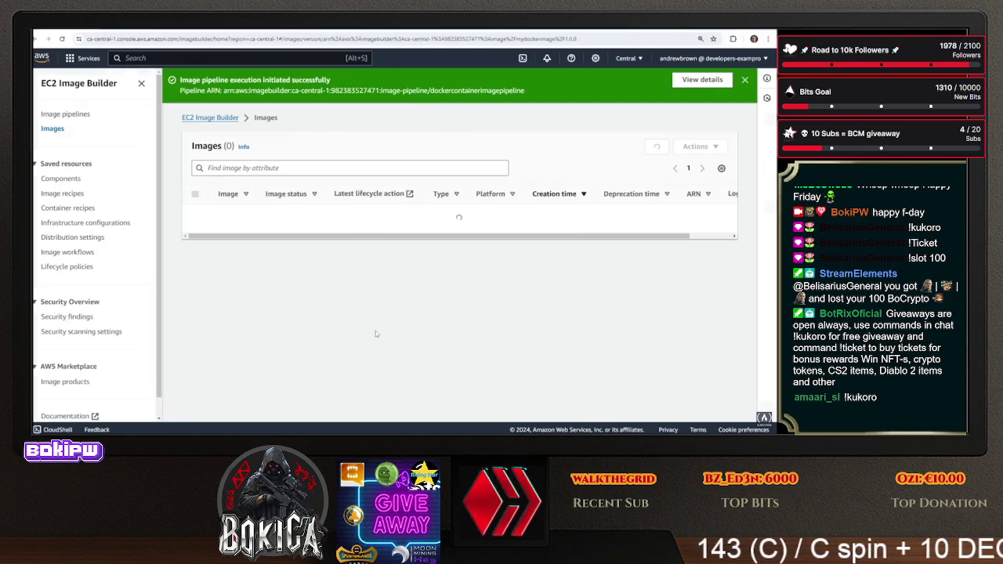
{"action": "left_click", "coordinate": [276, 213]}
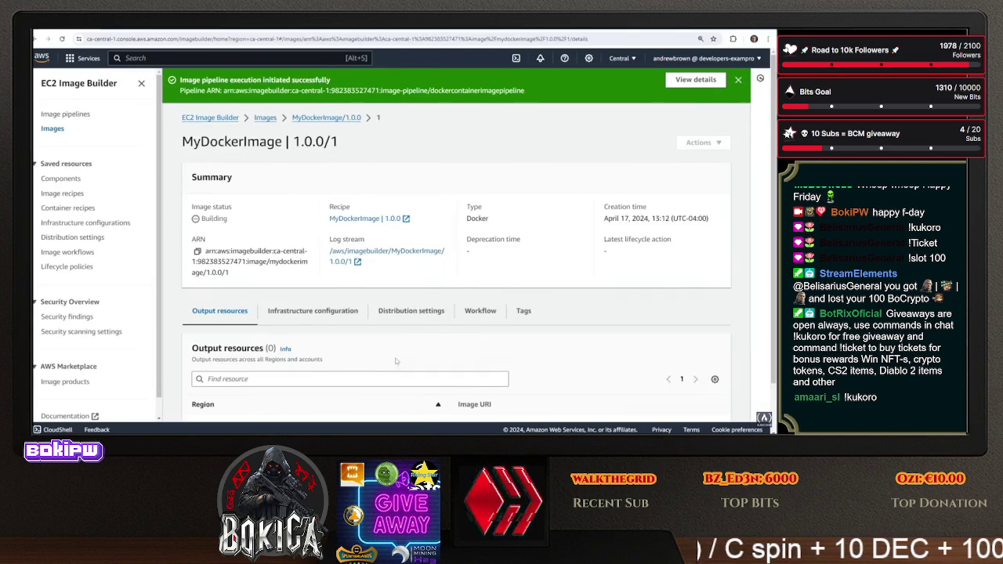
{"action": "scroll", "coordinate": [395, 360], "scroll_direction": "down", "scroll_amount": 1}
{"action": "left_click", "coordinate": [334, 255]}
{"action": "left_click", "coordinate": [400, 256]}
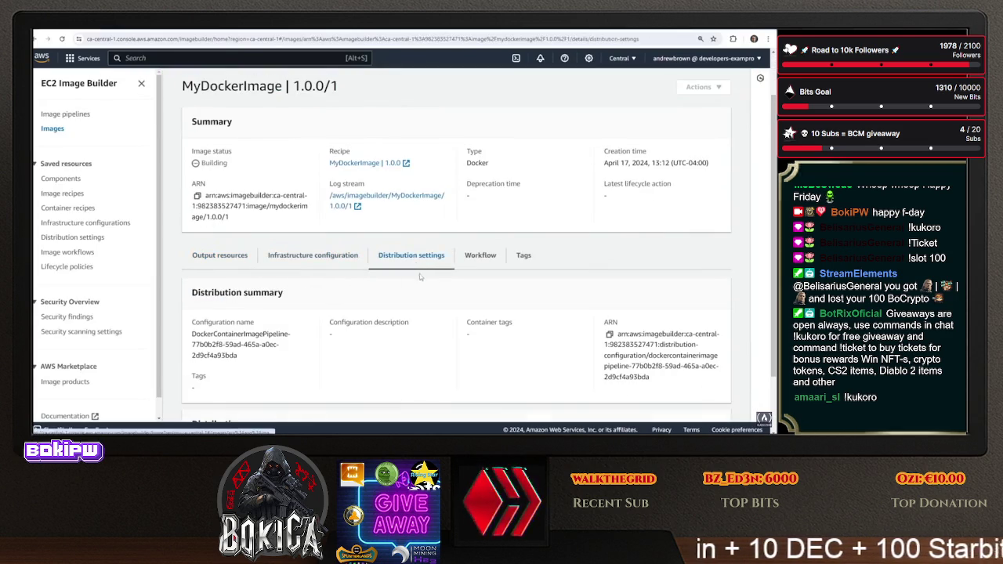
{"action": "left_click", "coordinate": [479, 256]}
{"action": "scroll", "coordinate": [380, 313], "scroll_direction": "up", "scroll_amount": 1}
{"action": "scroll", "coordinate": [381, 313], "scroll_direction": "down", "scroll_amount": 3}
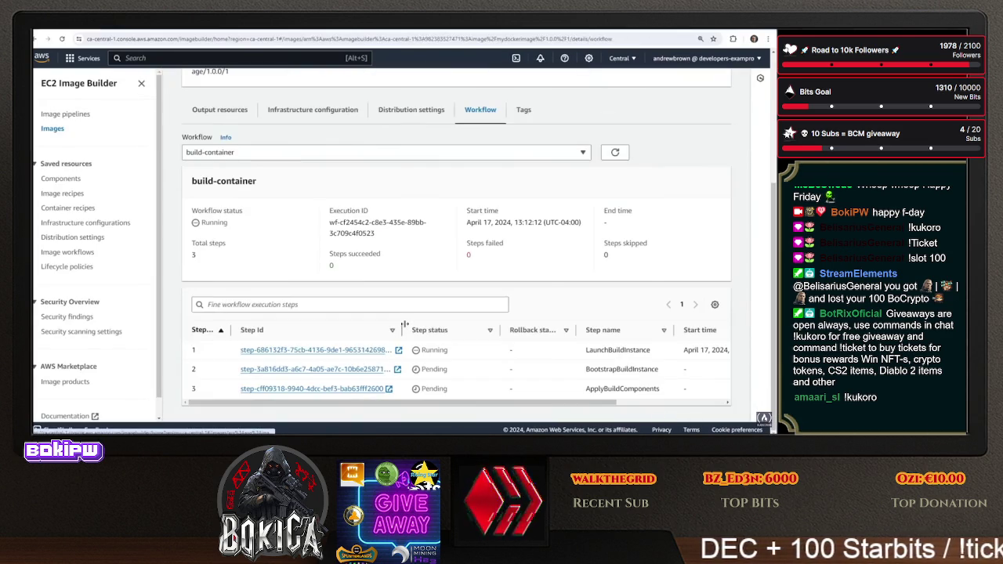
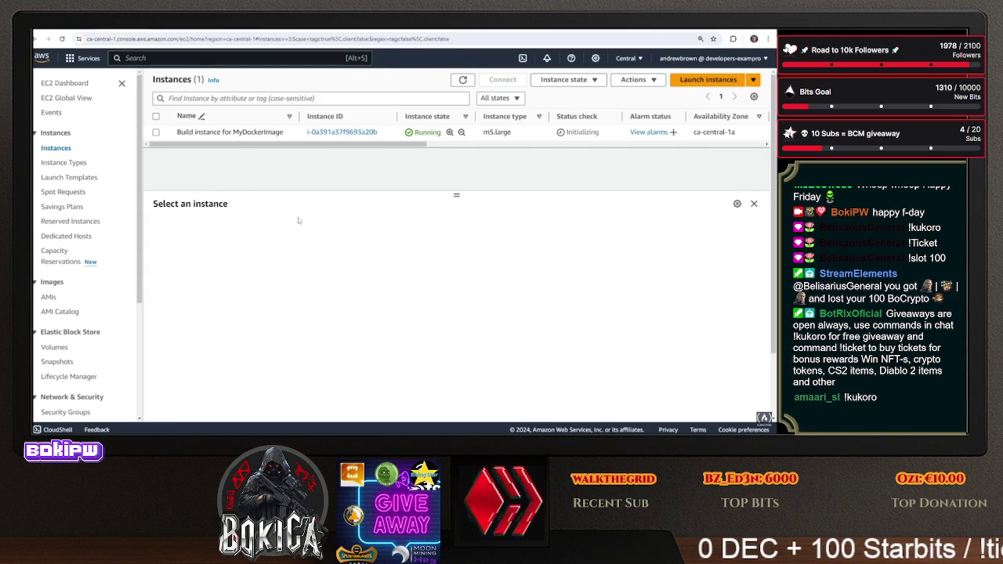
Select the 'Build instance for MyDockerImage' row to show its instance details below
{"action": "left_click", "coordinate": [485, 135]}
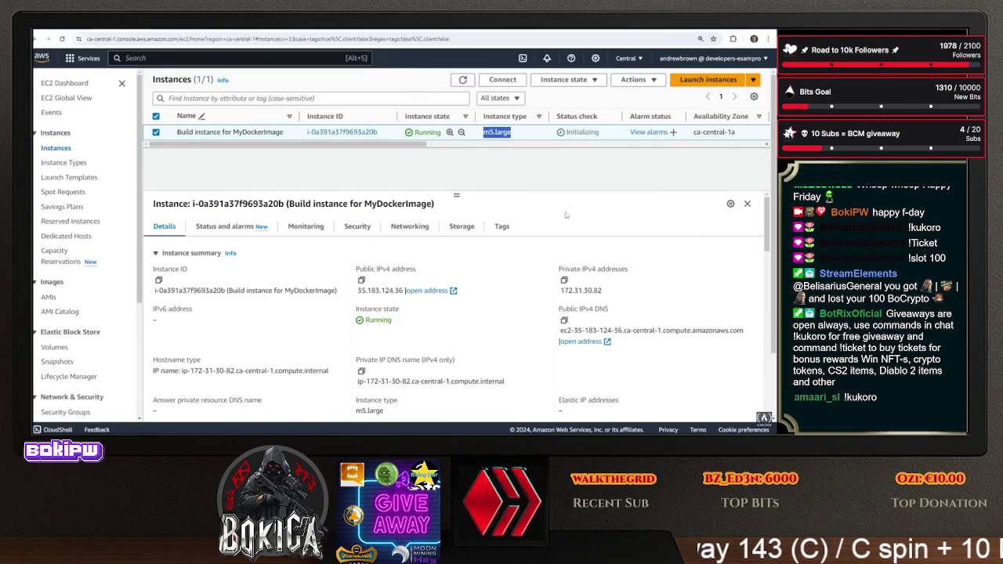
{"action": "mouse_move", "coordinate": [259, 145]}
{"action": "left_mouse_down"}
{"action": "mouse_move", "coordinate": [603, 145]}
{"action": "mouse_move", "coordinate": [258, 145]}
{"action": "left_mouse_up"}
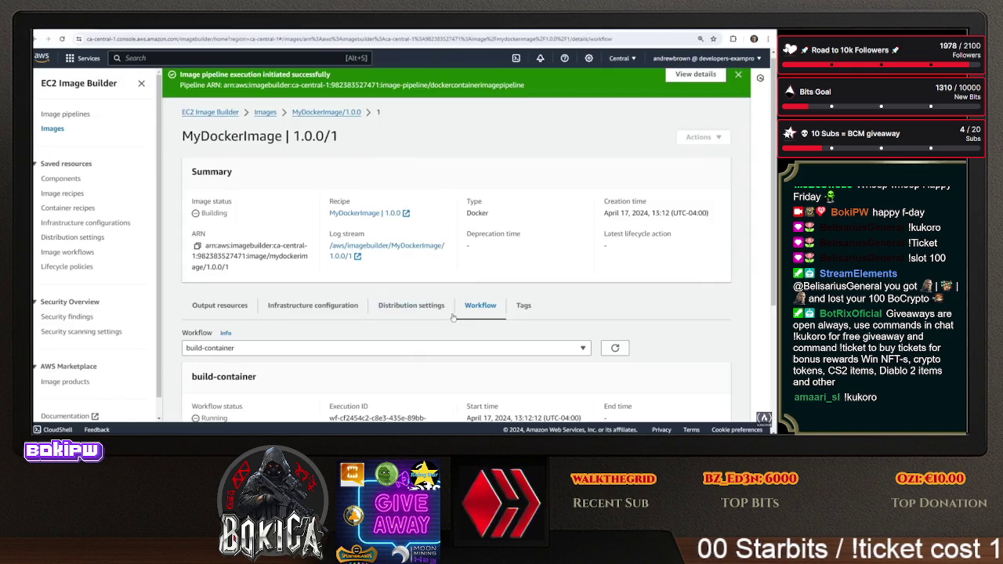
{"action": "scroll", "coordinate": [453, 316], "scroll_direction": "down", "scroll_amount": 2}
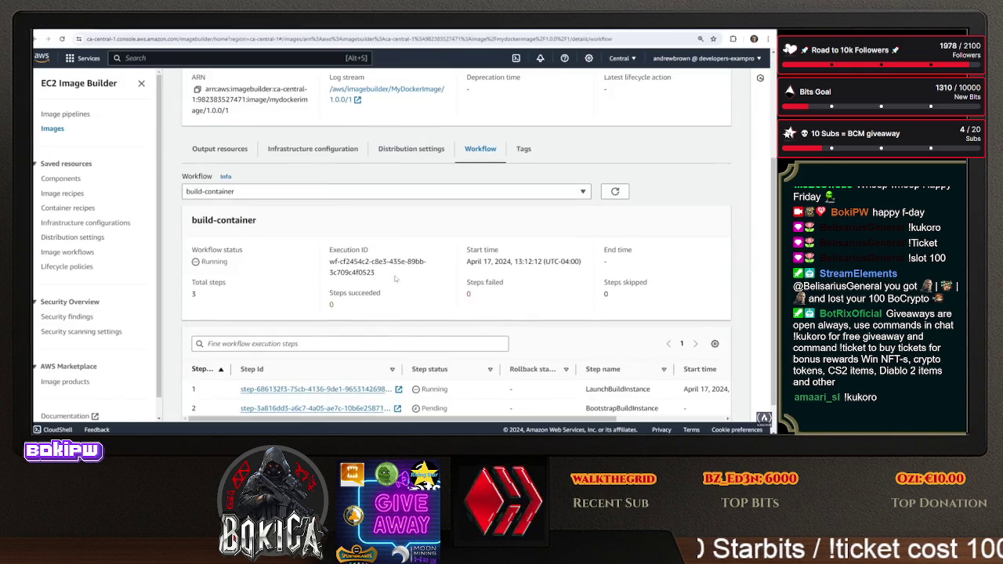
Check the build's infrastructure configuration, noting the empty instance type, and its distribution settings
{"action": "left_click", "coordinate": [322, 155]}
{"action": "mouse_move", "coordinate": [191, 304]}
{"action": "left_mouse_down"}
{"action": "mouse_move", "coordinate": [238, 326]}
{"action": "mouse_move", "coordinate": [256, 308]}
{"action": "left_mouse_up"}
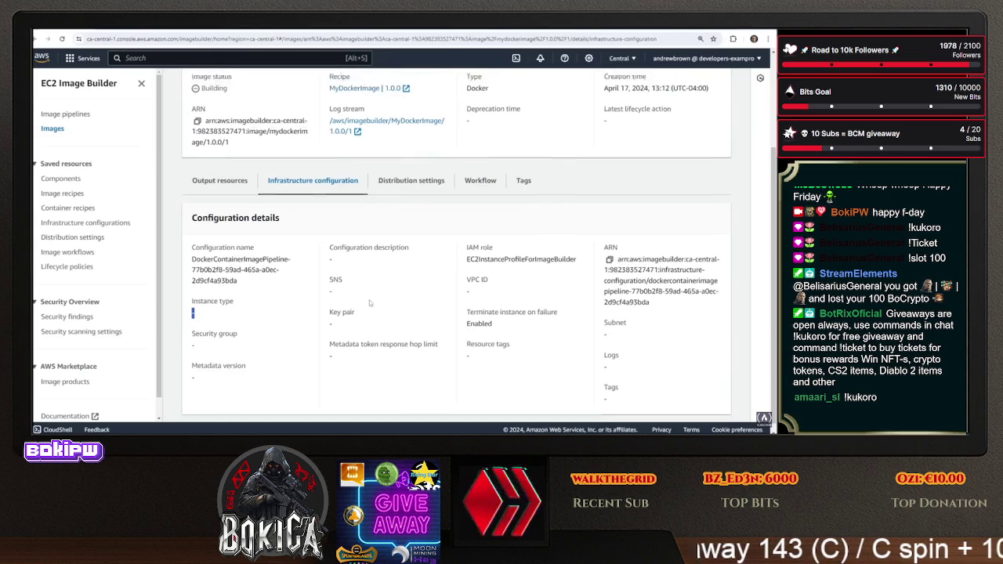
{"action": "scroll", "coordinate": [267, 194], "scroll_direction": "down", "scroll_amount": 3}
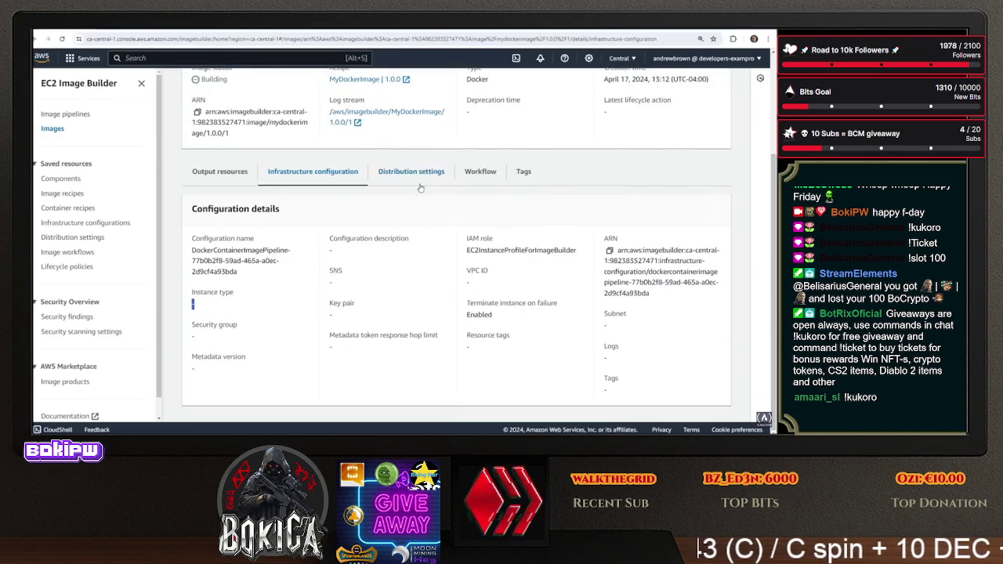
{"action": "left_click", "coordinate": [420, 185]}
{"action": "scroll", "coordinate": [390, 354], "scroll_direction": "up", "scroll_amount": 5}
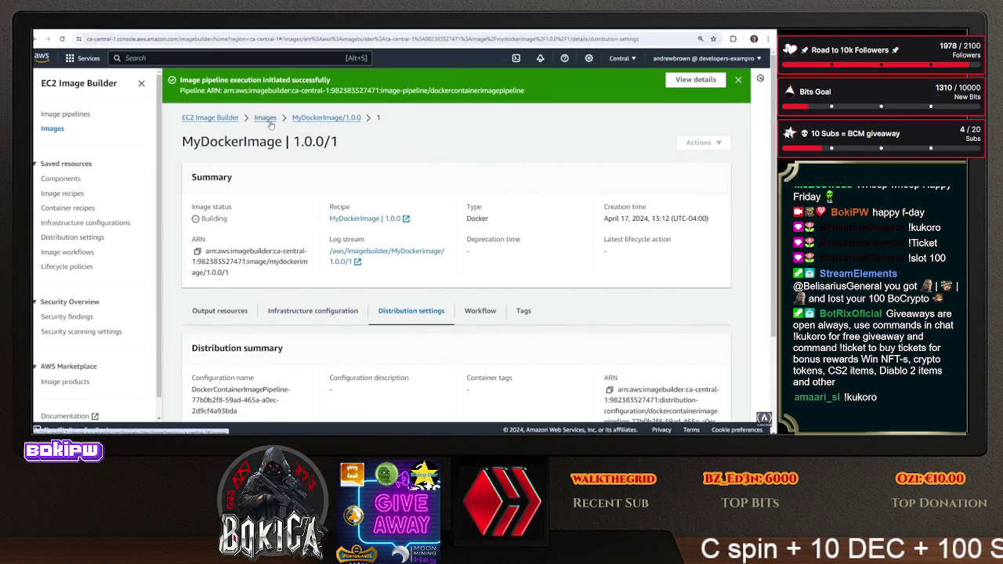
Open build MyDockerImage 1.0.0/1's workflow and its failed ApplyBuildComponents step
{"action": "left_click", "coordinate": [265, 117]}
{"action": "left_click", "coordinate": [235, 321]}
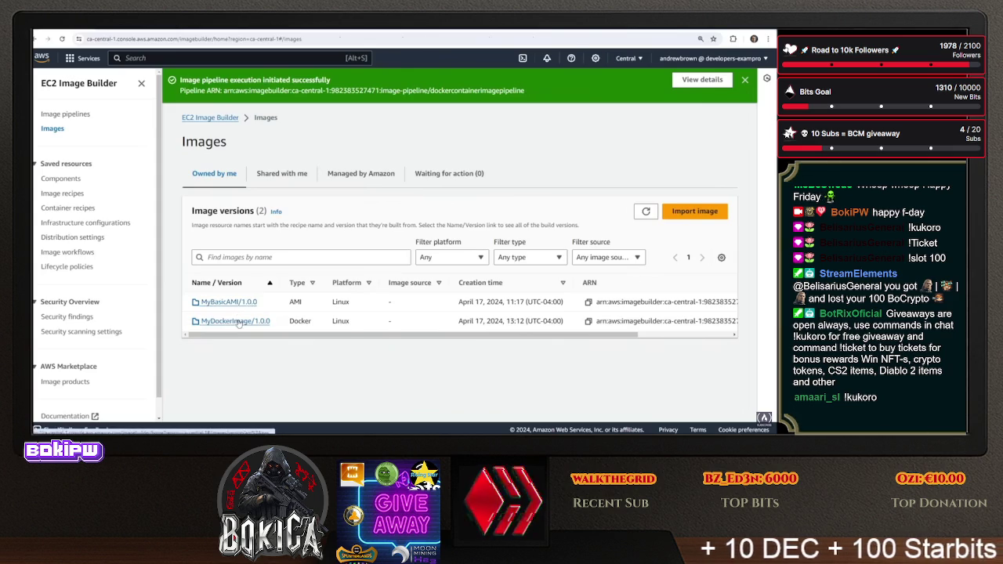
{"action": "left_click", "coordinate": [286, 215]}
{"action": "scroll", "coordinate": [376, 235], "scroll_direction": "down", "scroll_amount": 1}
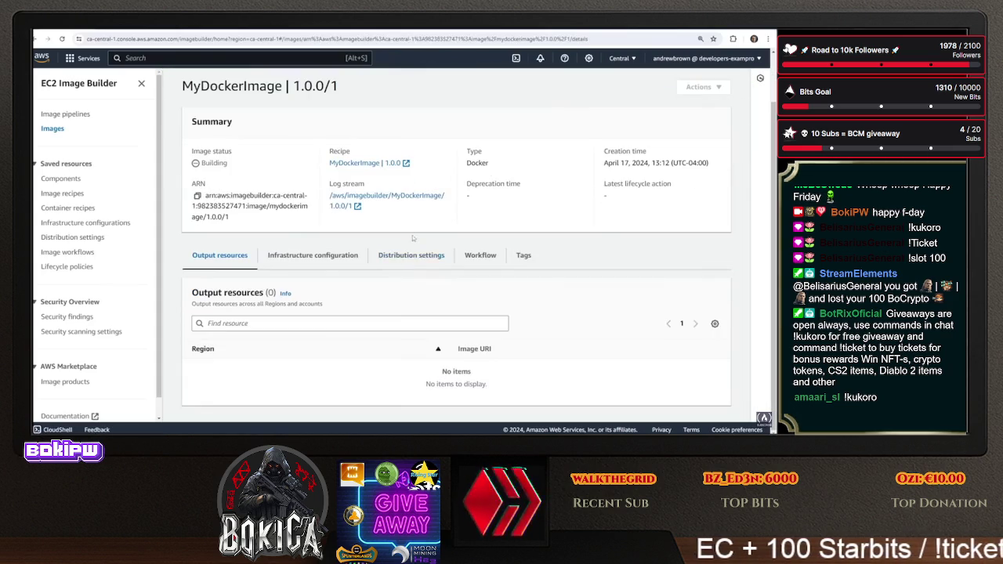
{"action": "left_click", "coordinate": [475, 256]}
{"action": "scroll", "coordinate": [458, 306], "scroll_direction": "down", "scroll_amount": 2}
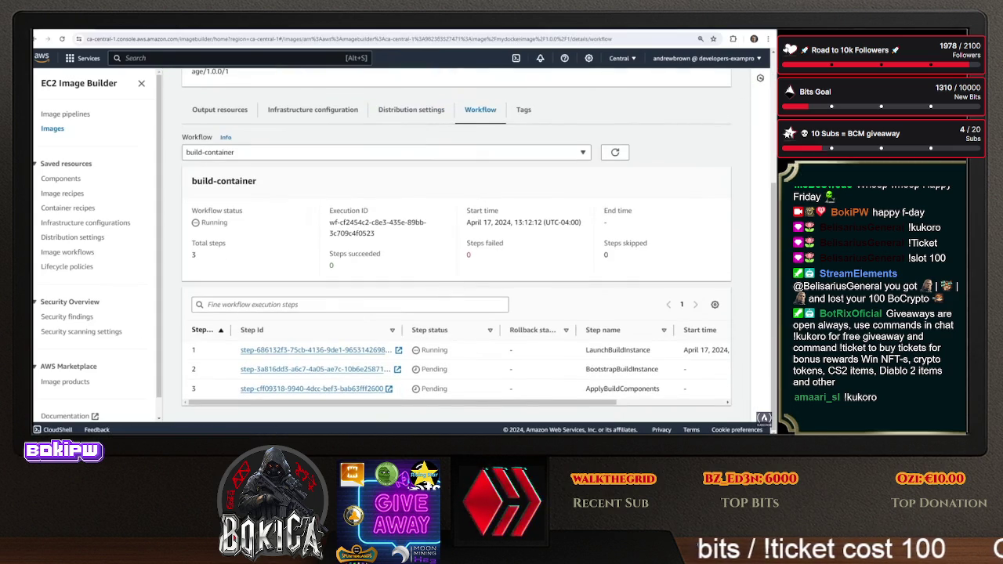
{"action": "scroll", "coordinate": [454, 235], "scroll_direction": "up", "scroll_amount": 2}
{"action": "scroll", "coordinate": [389, 207], "scroll_direction": "down", "scroll_amount": 2}
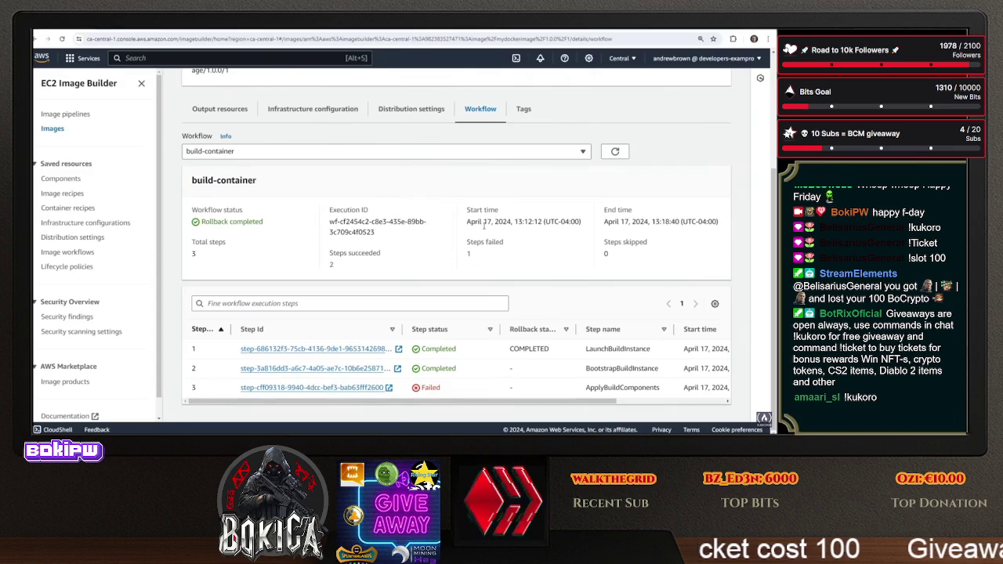
{"action": "scroll", "coordinate": [489, 401], "scroll_direction": "right", "scroll_amount": 1}
{"action": "scroll", "coordinate": [438, 395], "scroll_direction": "left", "scroll_amount": 1}
{"action": "left_click", "coordinate": [366, 388]}
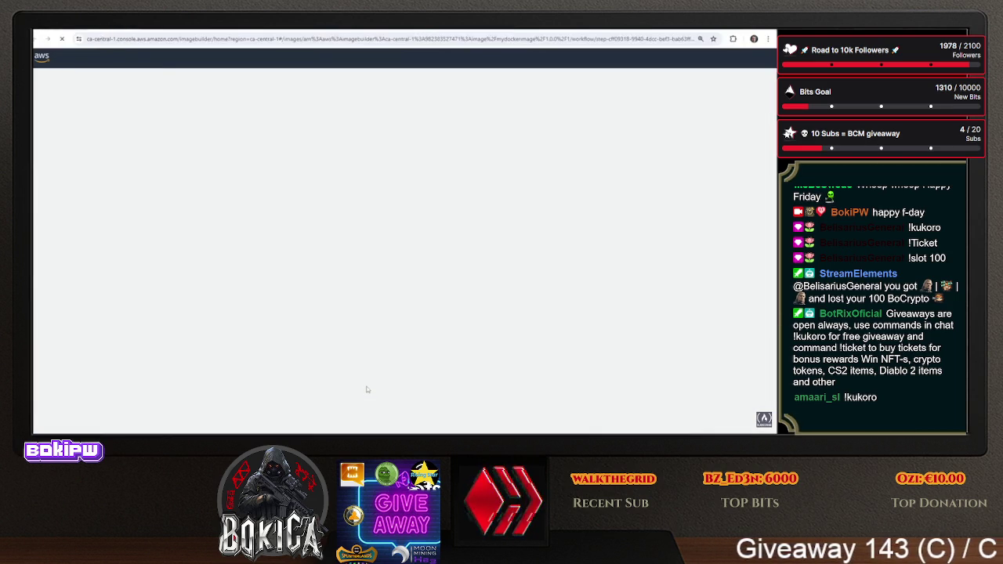
Read through the failed ApplyBuildComponents step's input Commands script, then show its step output
{"action": "scroll", "coordinate": [351, 312], "scroll_direction": "down", "scroll_amount": 3}
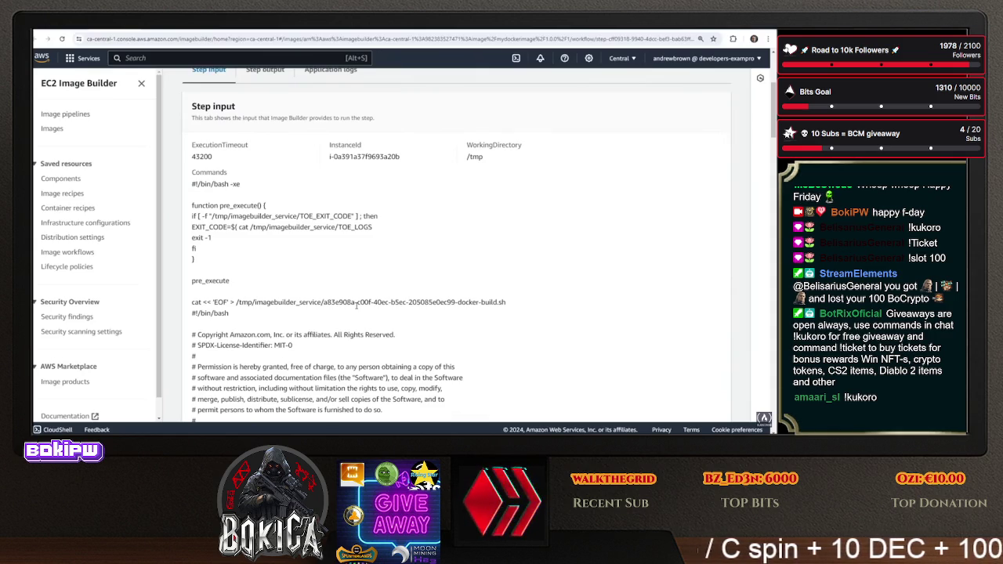
{"action": "scroll", "coordinate": [357, 305], "scroll_direction": "down", "scroll_amount": 10}
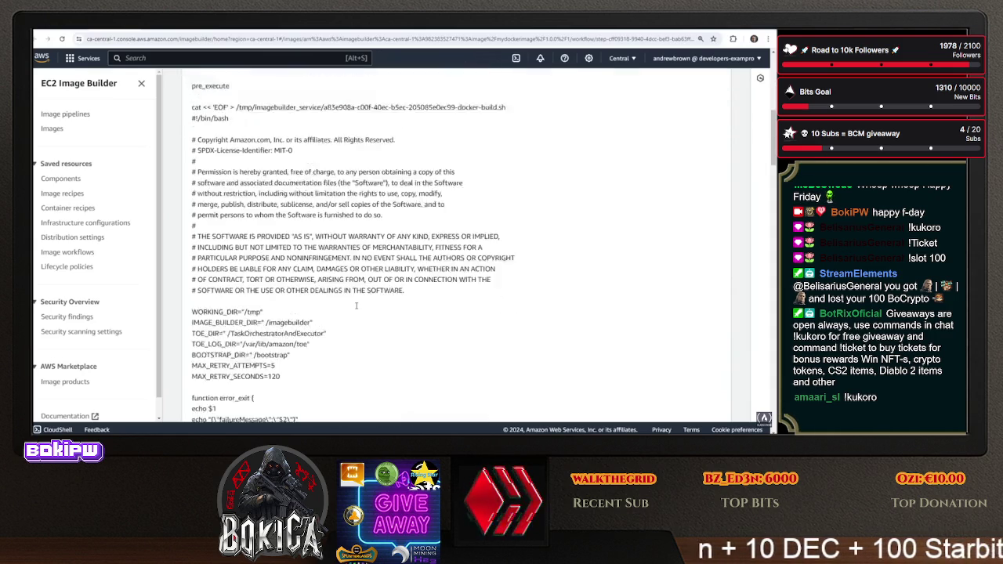
{"action": "scroll", "coordinate": [355, 308], "scroll_direction": "down", "scroll_amount": 10}
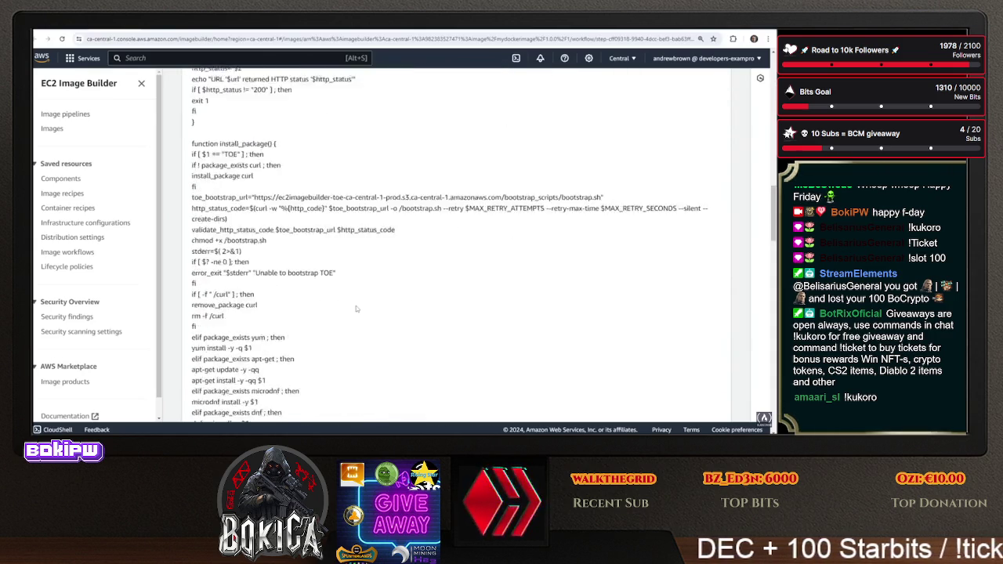
{"action": "scroll", "coordinate": [356, 306], "scroll_direction": "down", "scroll_amount": 10}
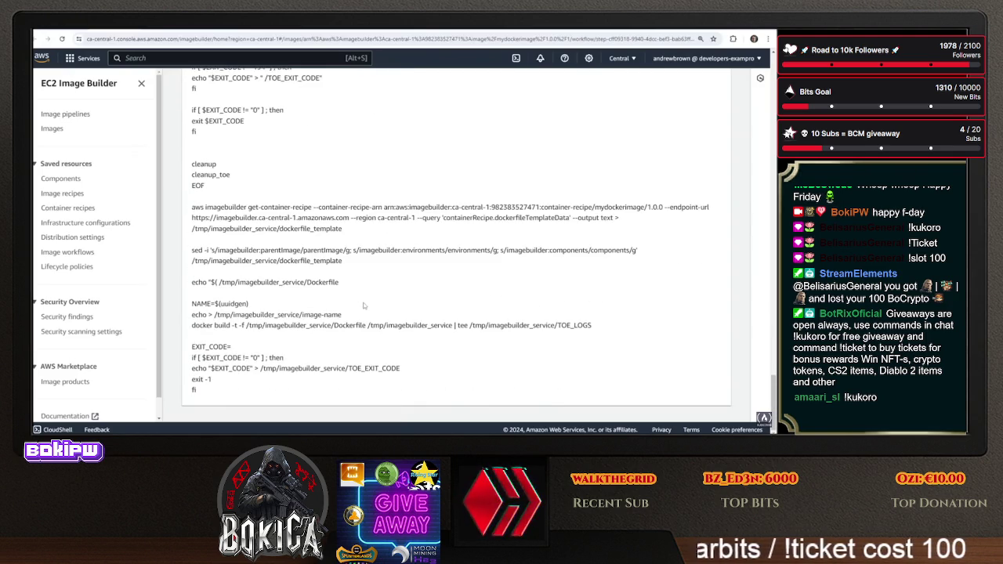
{"action": "scroll", "coordinate": [356, 296], "scroll_direction": "up", "scroll_amount": 20}
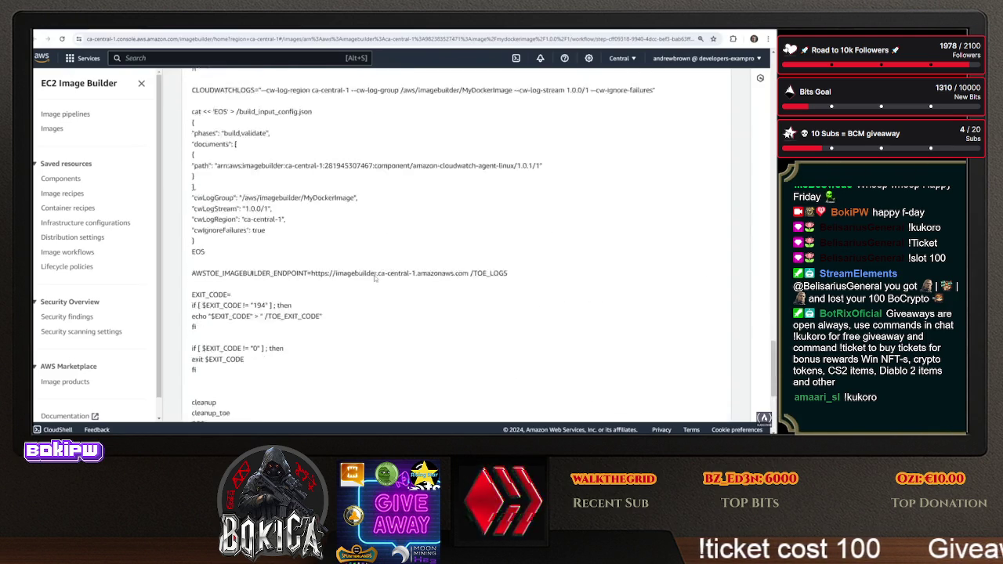
{"action": "scroll", "coordinate": [395, 290], "scroll_direction": "up", "scroll_amount": 10}
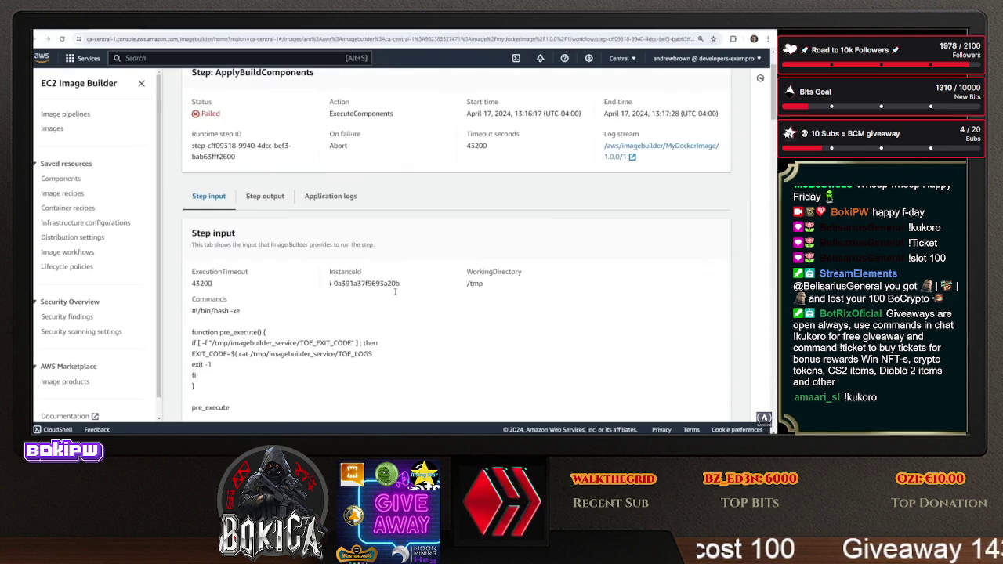
{"action": "left_click", "coordinate": [287, 205]}
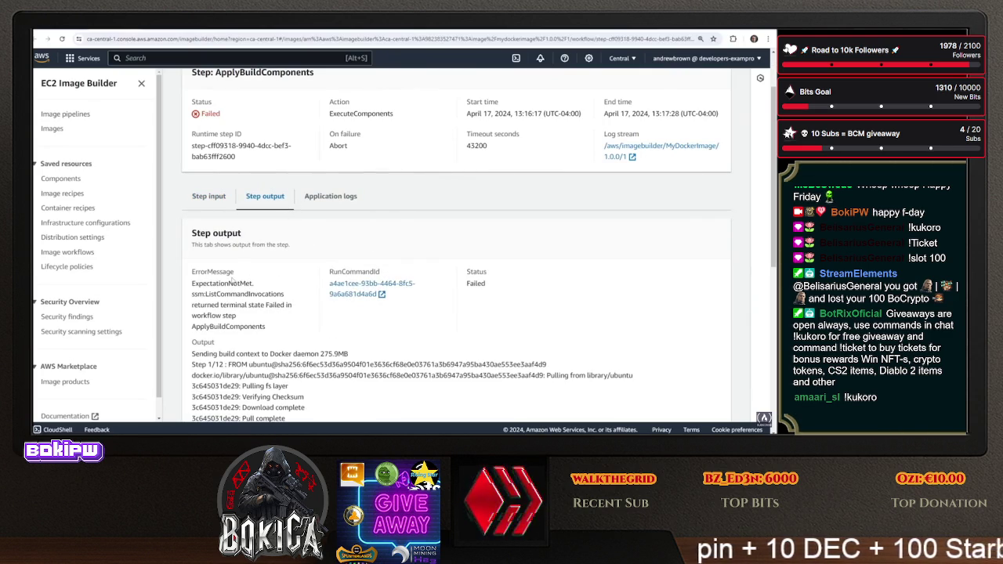
Highlight the ERROR section start and CommandInvocations in the ExpectationNotMet error output
{"action": "scroll", "coordinate": [231, 280], "scroll_direction": "down", "scroll_amount": 5}
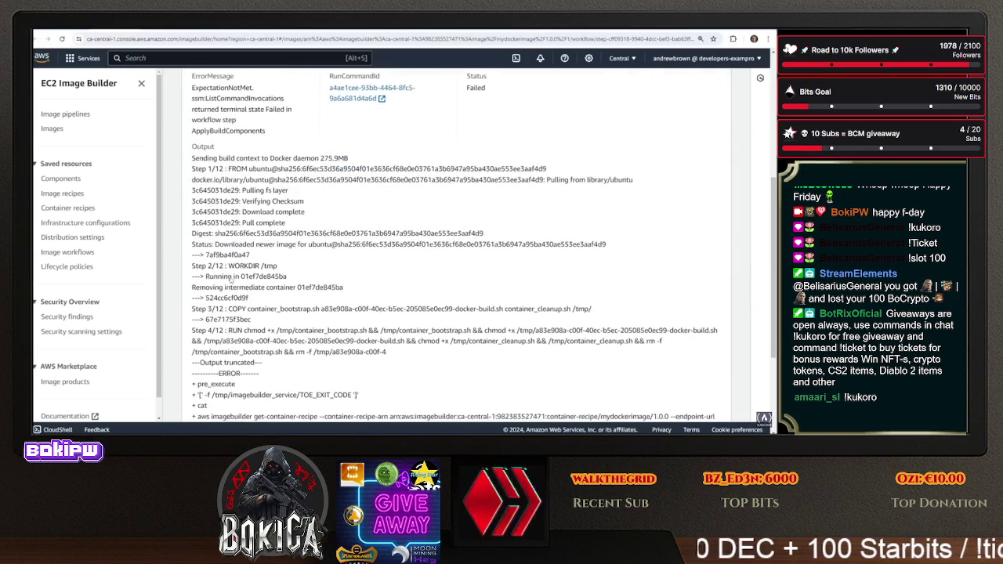
{"action": "left_click_drag", "start_coordinate": [212, 217], "coordinate": [291, 246]}
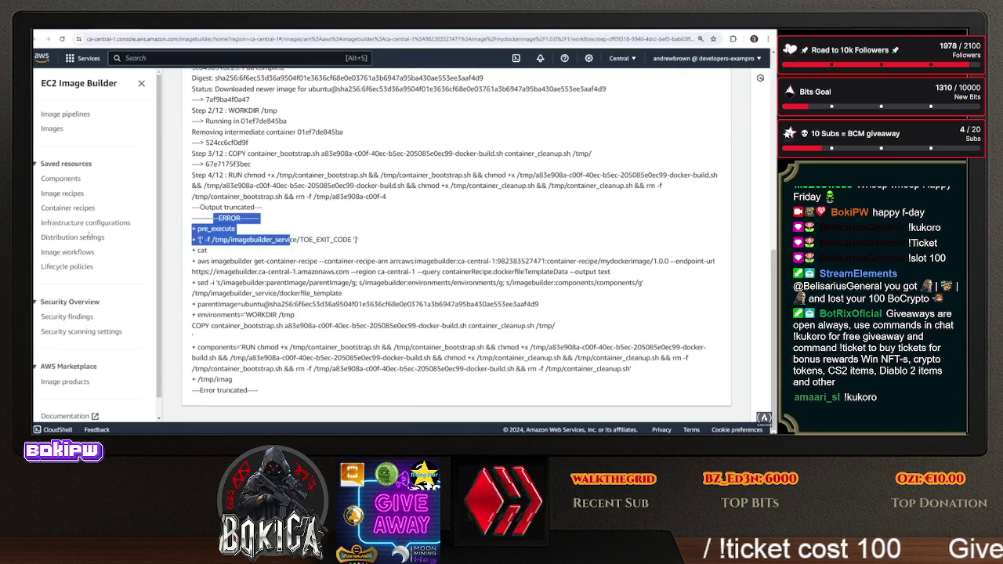
{"action": "scroll", "coordinate": [249, 294], "scroll_direction": "up", "scroll_amount": 5}
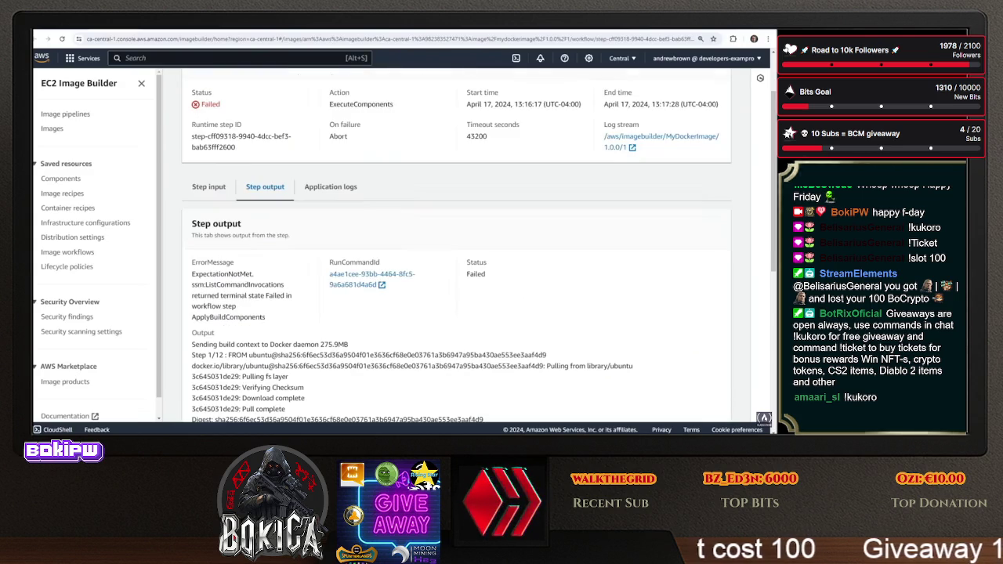
{"action": "left_click_drag", "start_coordinate": [218, 285], "coordinate": [284, 285]}
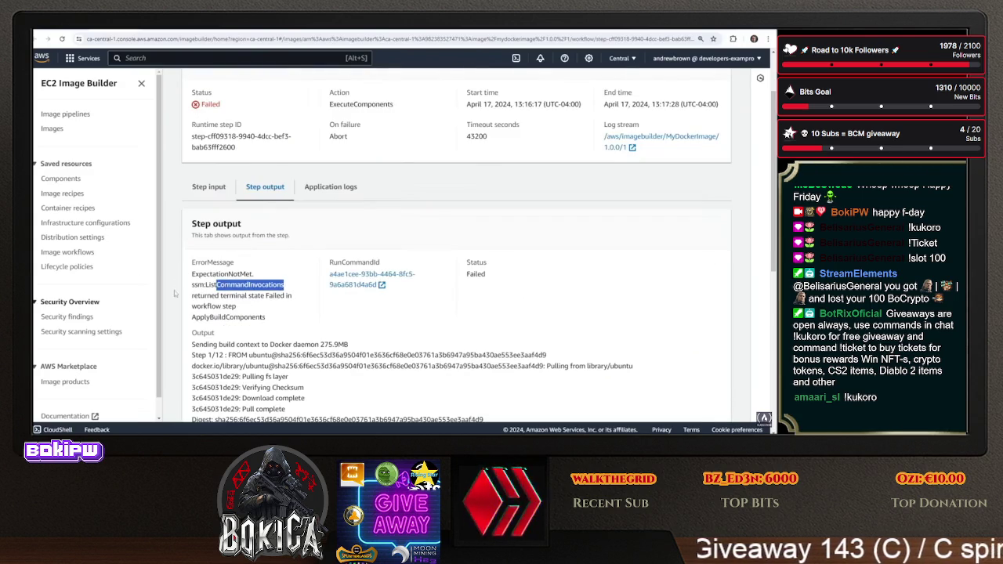
{"action": "scroll", "coordinate": [276, 258], "scroll_direction": "down", "scroll_amount": 5}
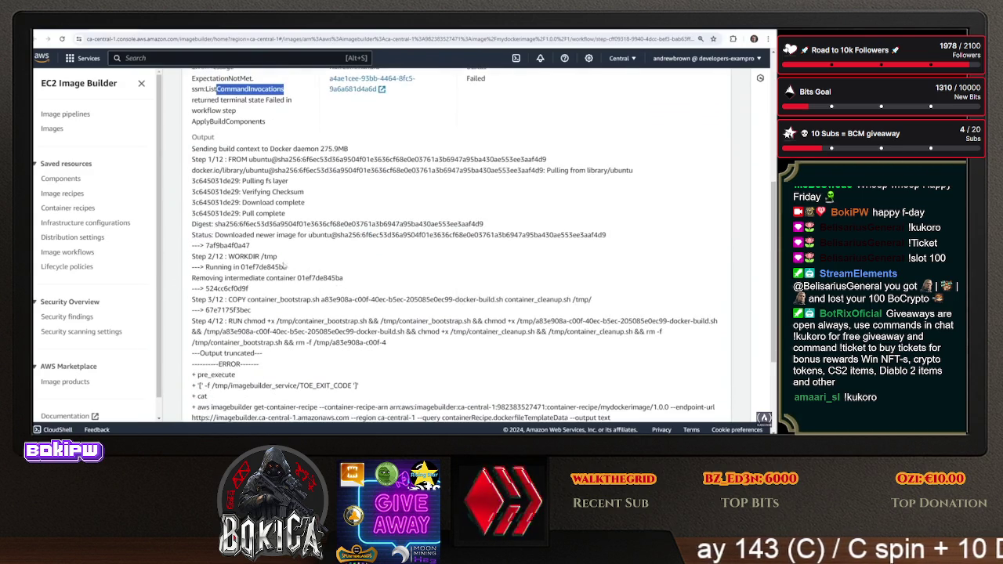
{"action": "scroll", "coordinate": [308, 331], "scroll_direction": "down", "scroll_amount": 4}
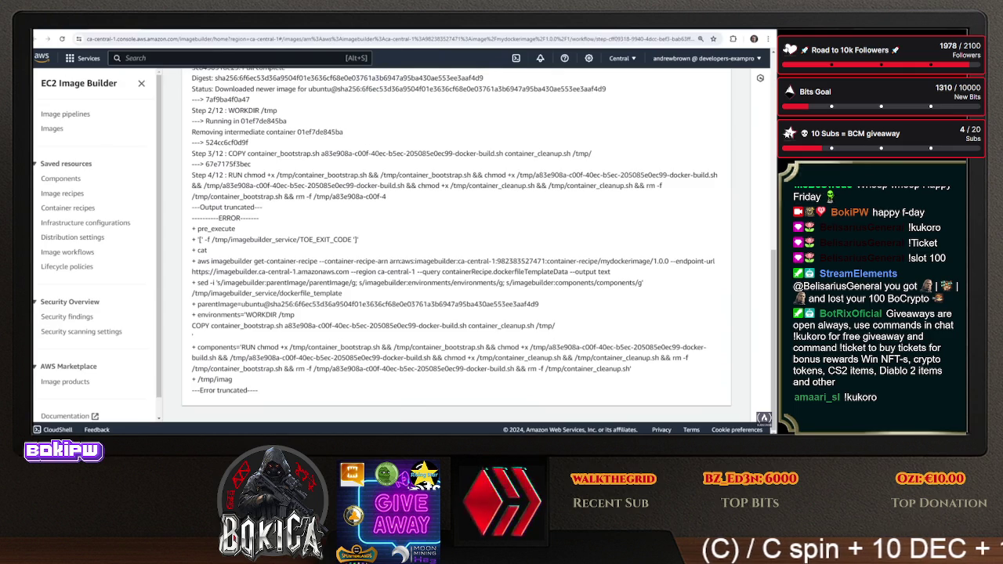
{"action": "key", "text": "ctrl+Tab"}
{"action": "scroll", "coordinate": [353, 258], "scroll_direction": "down", "scroll_amount": 3}
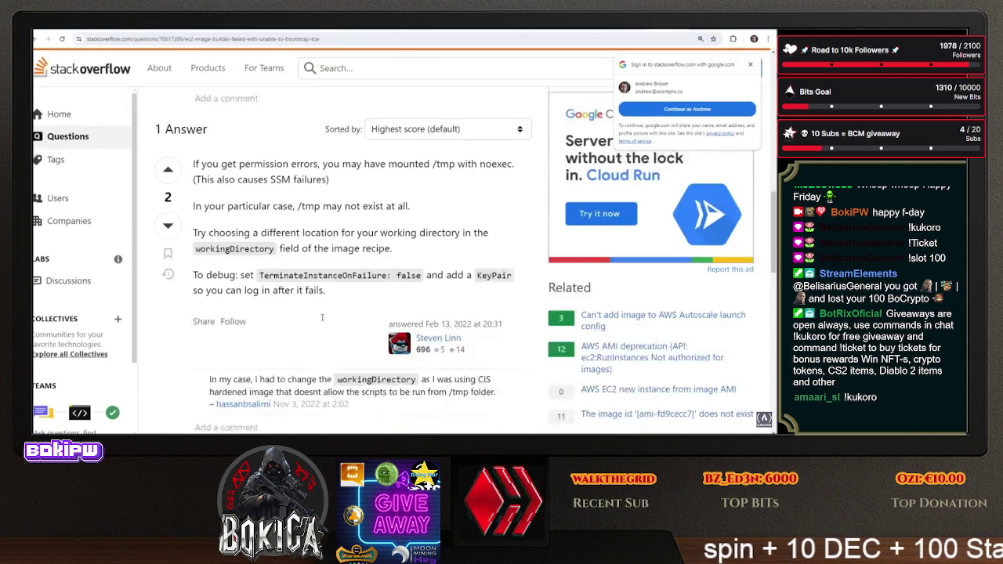
{"action": "scroll", "coordinate": [327, 322], "scroll_direction": "down", "scroll_amount": 3}
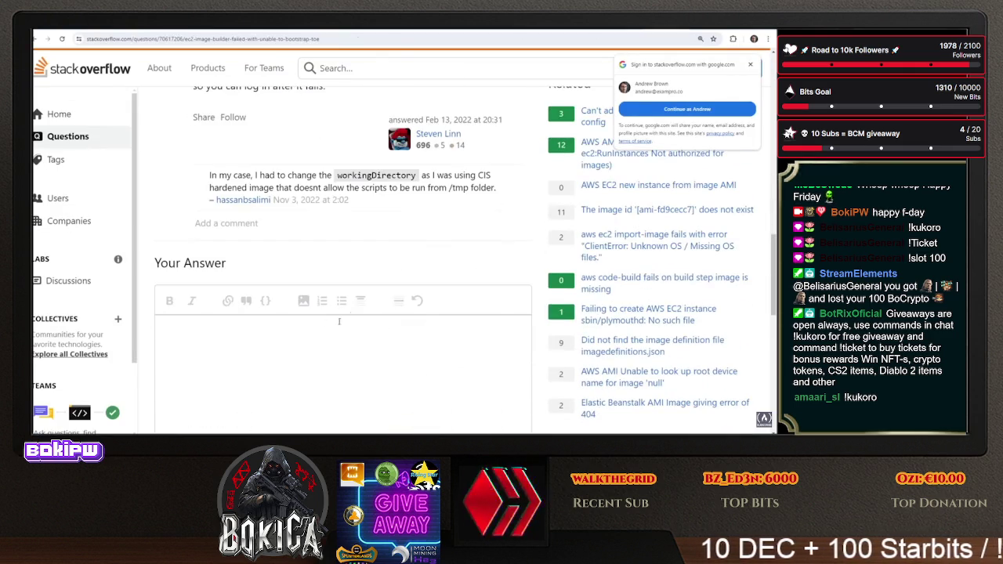
{"action": "scroll", "coordinate": [301, 245], "scroll_direction": "up", "scroll_amount": 3}
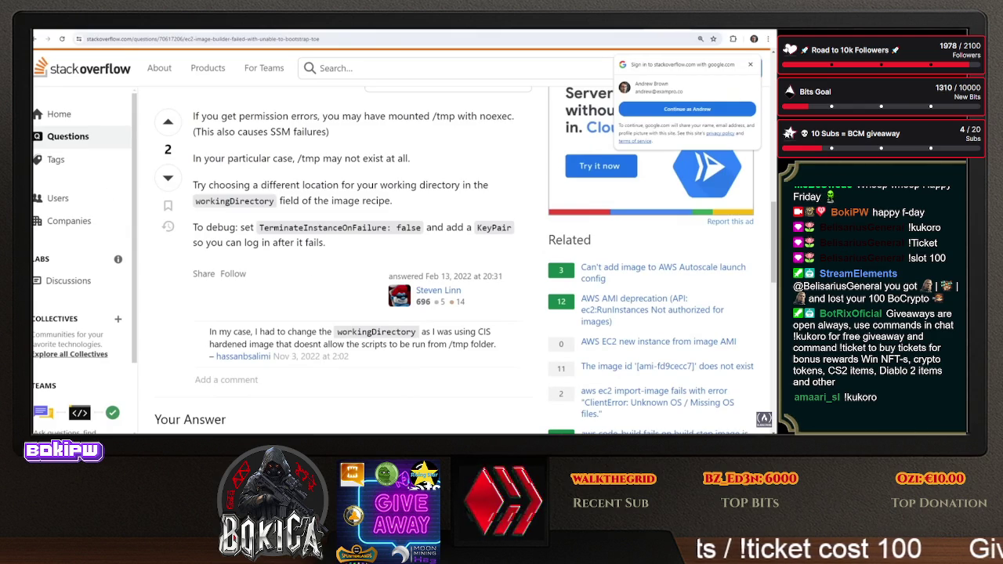
{"action": "key", "text": "ctrl+Tab"}
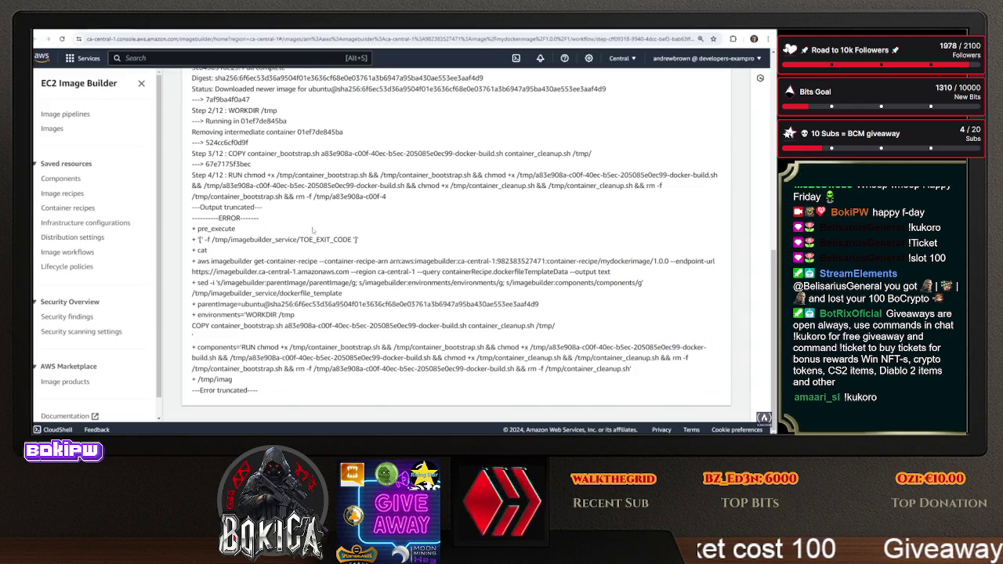
Return to the failed image's workflow execution and check its Actions menu
{"action": "left_click", "coordinate": [48, 38]}
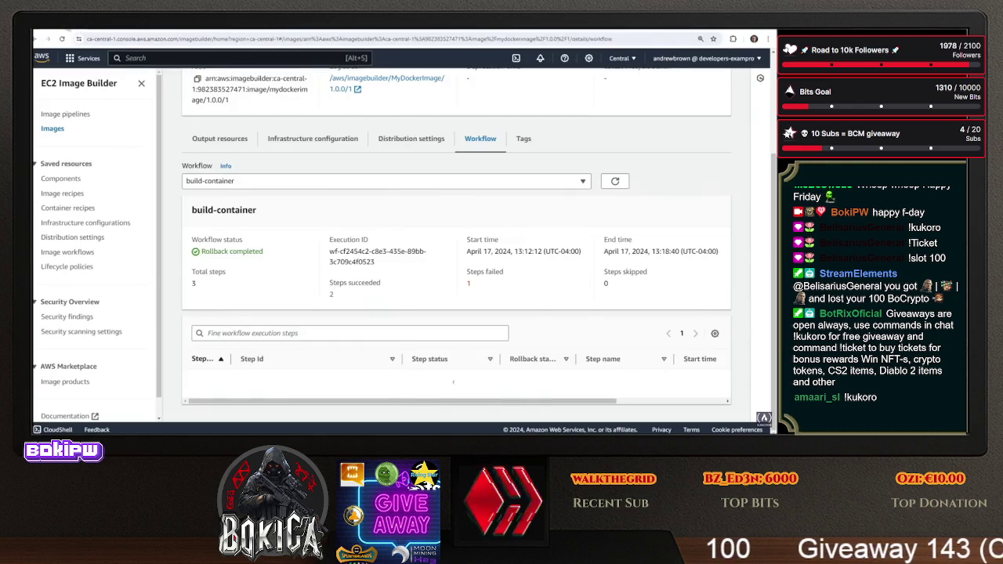
{"action": "scroll", "coordinate": [393, 294], "scroll_direction": "up", "scroll_amount": 3}
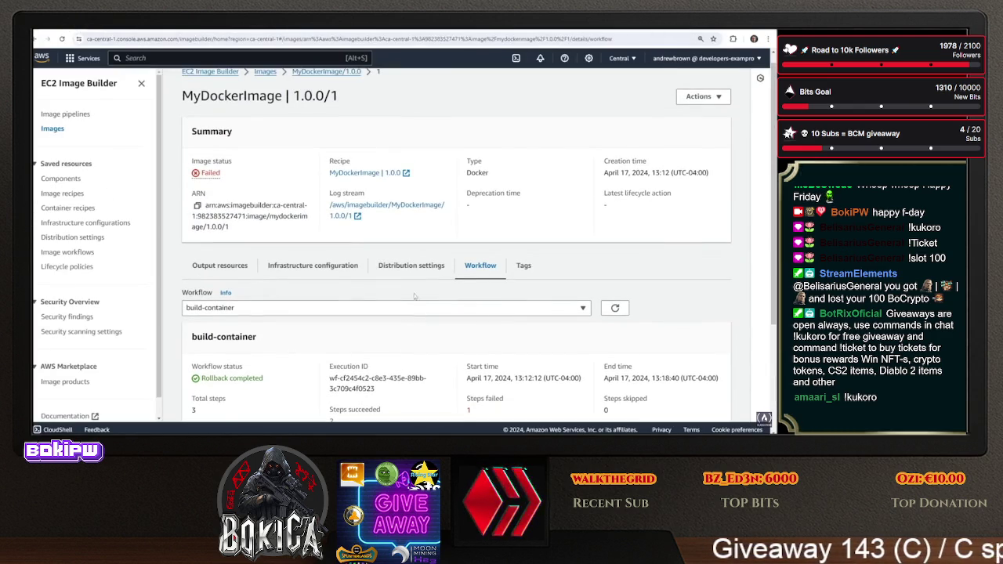
{"action": "left_click", "coordinate": [690, 96]}
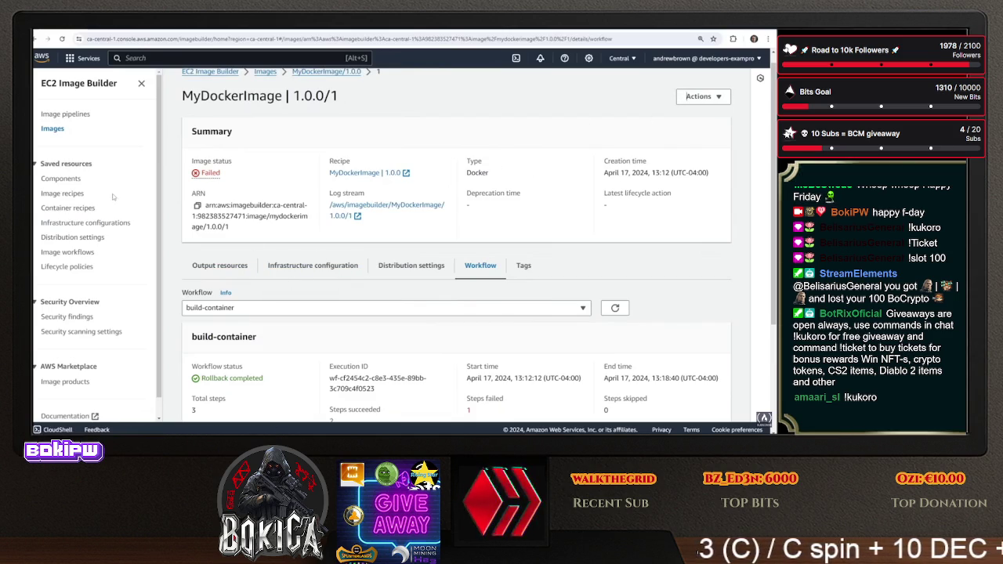
Open DockerContainerImagePipeline, review its MyDockerImage 1.0.0 container recipe, and check its actions
{"action": "left_click", "coordinate": [66, 115]}
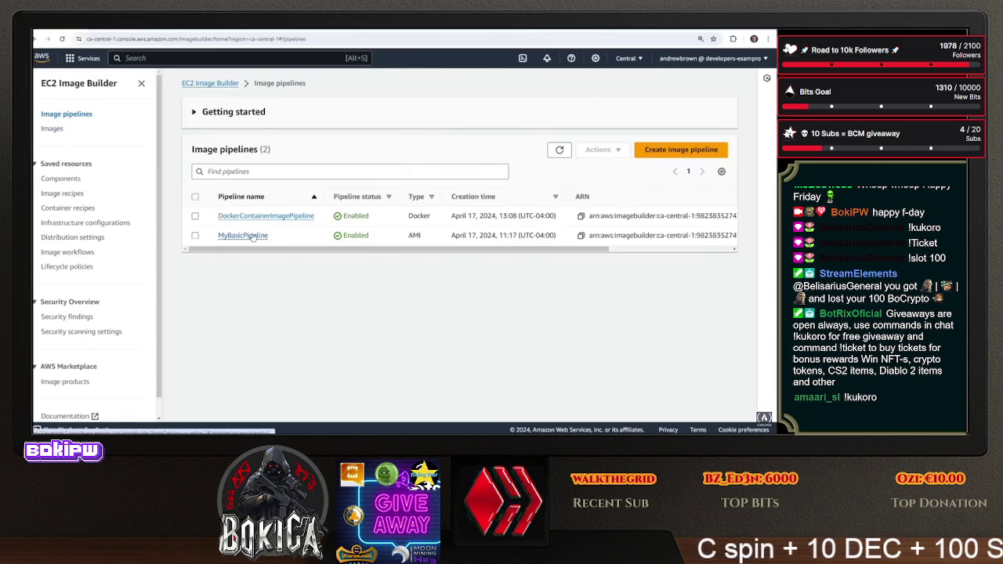
{"action": "left_click", "coordinate": [259, 216]}
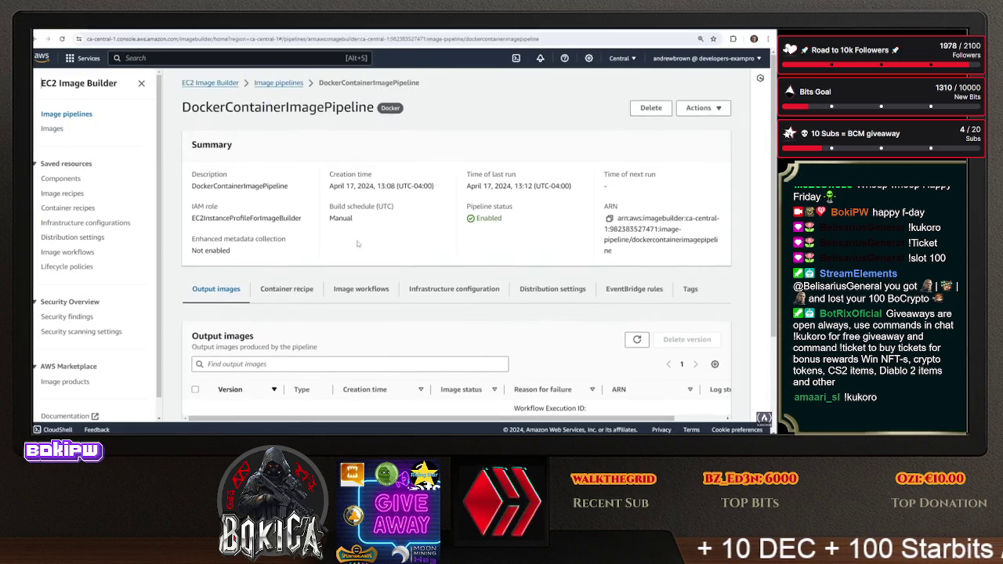
{"action": "scroll", "coordinate": [322, 243], "scroll_direction": "down", "scroll_amount": 5}
{"action": "scroll", "coordinate": [322, 243], "scroll_direction": "down", "scroll_amount": 1}
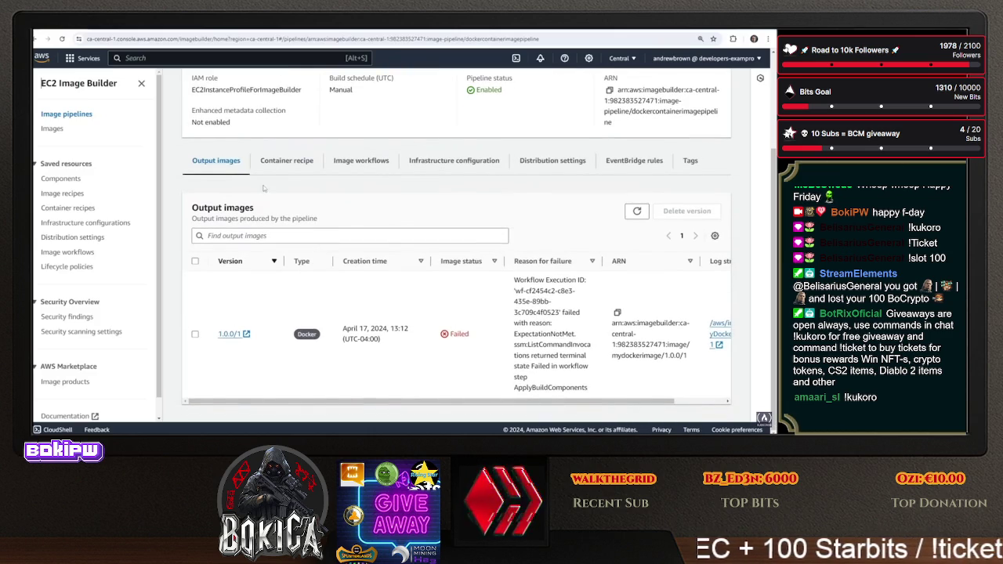
{"action": "left_click", "coordinate": [287, 162]}
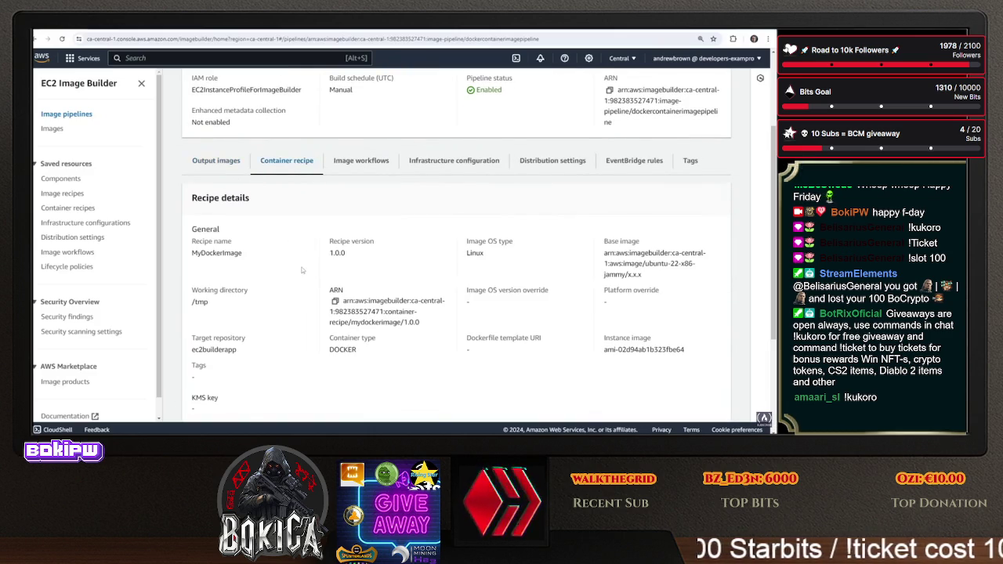
{"action": "scroll", "coordinate": [297, 250], "scroll_direction": "down", "scroll_amount": 1}
{"action": "scroll", "coordinate": [301, 259], "scroll_direction": "up", "scroll_amount": 1}
{"action": "scroll", "coordinate": [307, 263], "scroll_direction": "up", "scroll_amount": 3}
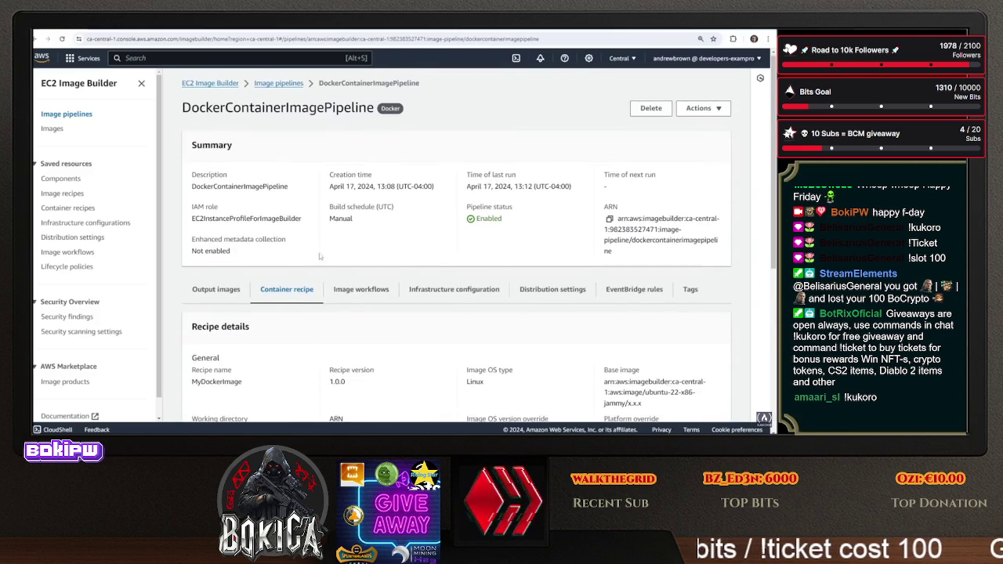
{"action": "left_click", "coordinate": [709, 109]}
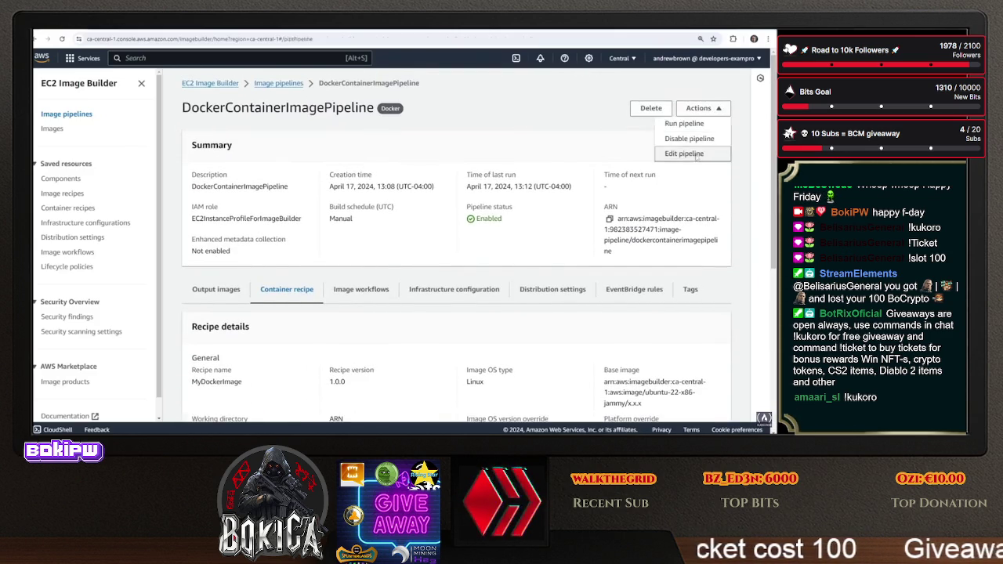
{"action": "left_click", "coordinate": [684, 154]}
{"action": "scroll", "coordinate": [353, 249], "scroll_direction": "down", "scroll_amount": 5}
{"action": "scroll", "coordinate": [353, 249], "scroll_direction": "down", "scroll_amount": 3}
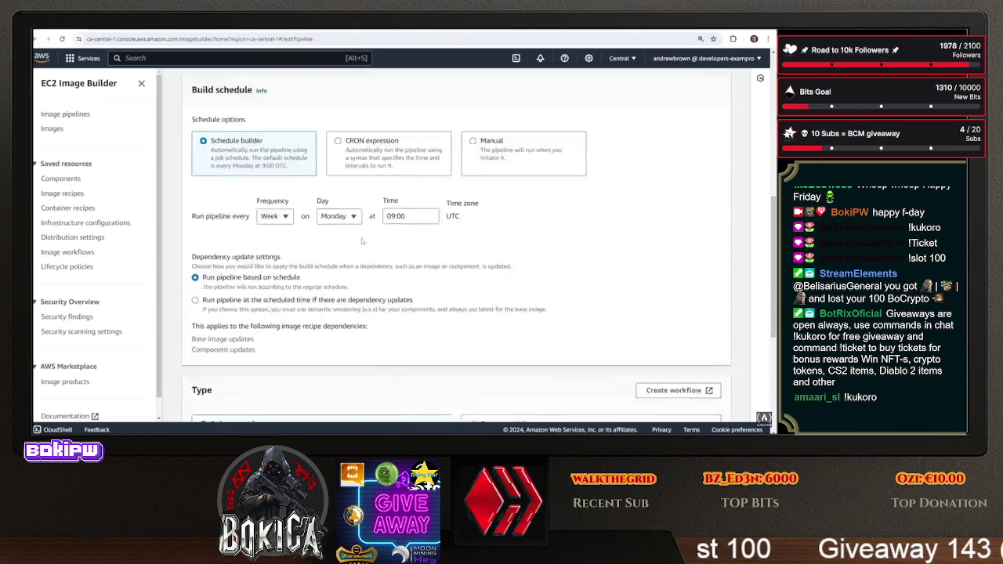
{"action": "scroll", "coordinate": [352, 244], "scroll_direction": "up", "scroll_amount": 4}
{"action": "scroll", "coordinate": [350, 251], "scroll_direction": "up", "scroll_amount": 5}
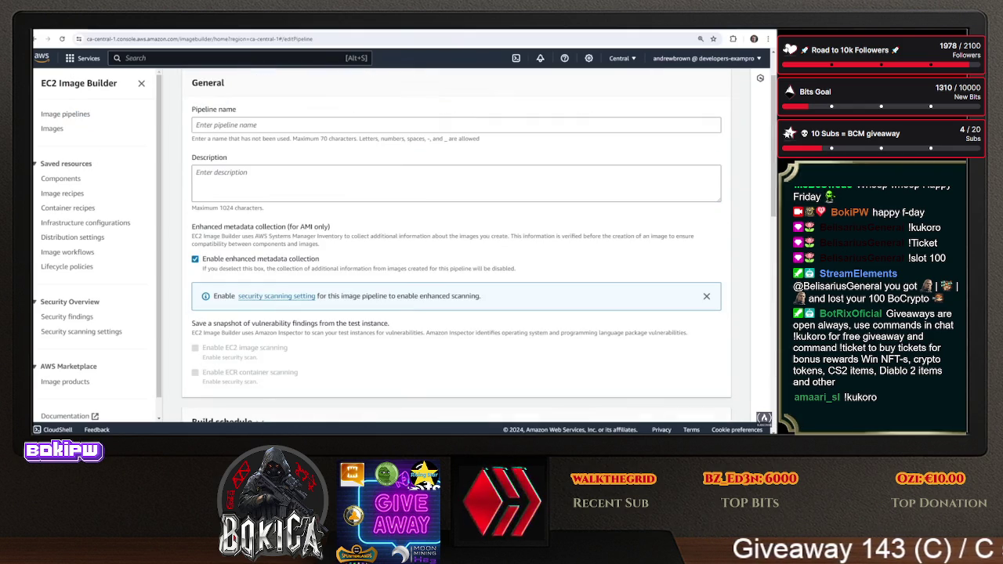
{"action": "left_click", "coordinate": [39, 39]}
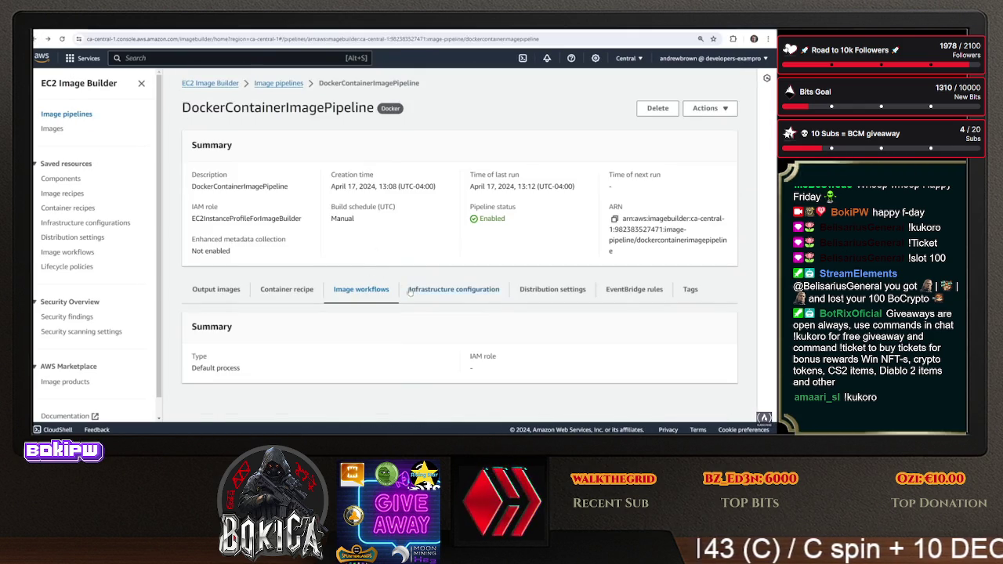
Review the pipeline's infrastructure and output image 1.0.0/1, then list the container recipes
{"action": "left_click", "coordinate": [457, 290]}
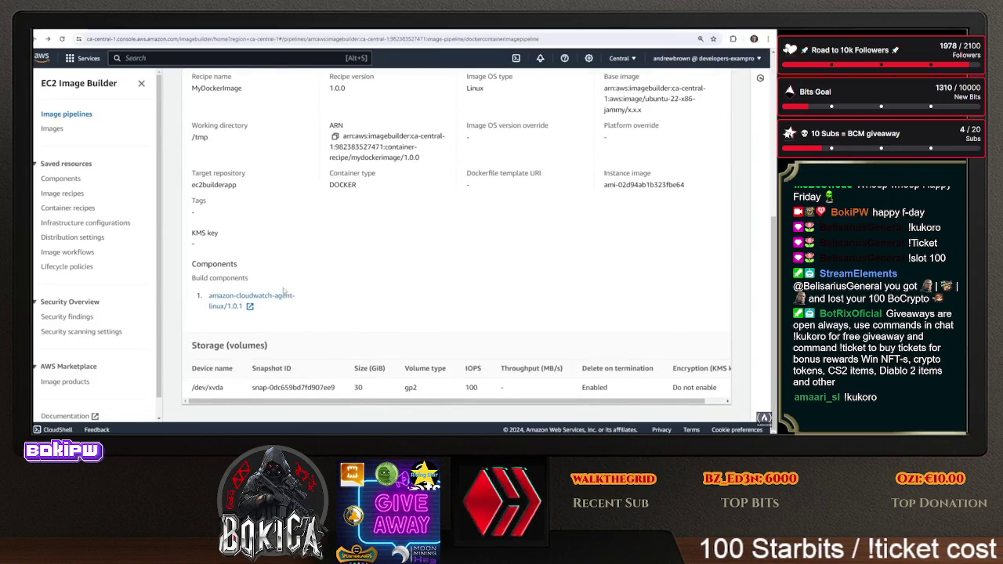
{"action": "left_click", "coordinate": [229, 279]}
{"action": "scroll", "coordinate": [247, 298], "scroll_direction": "down", "scroll_amount": 2}
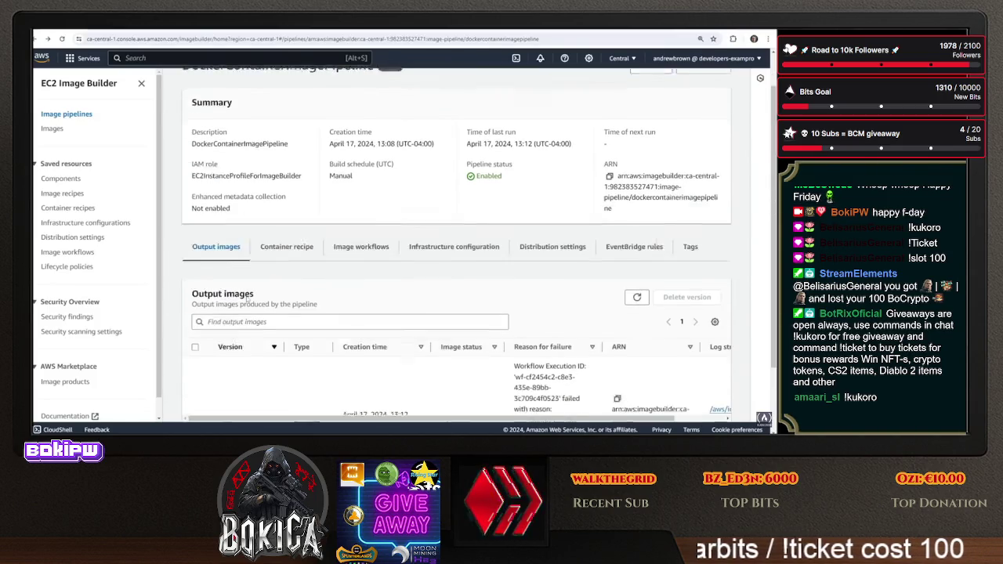
{"action": "left_click", "coordinate": [199, 334]}
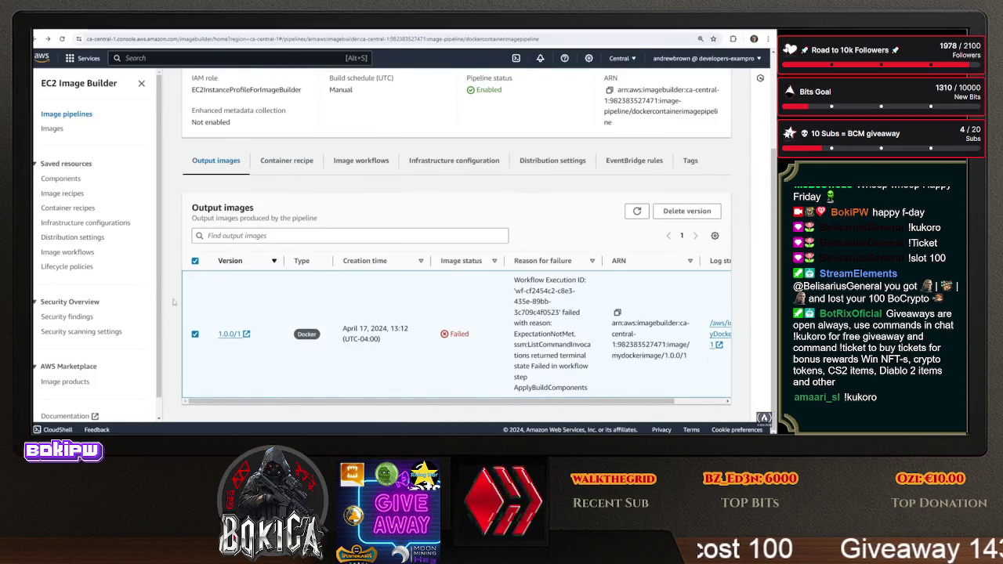
{"action": "left_click", "coordinate": [67, 208]}
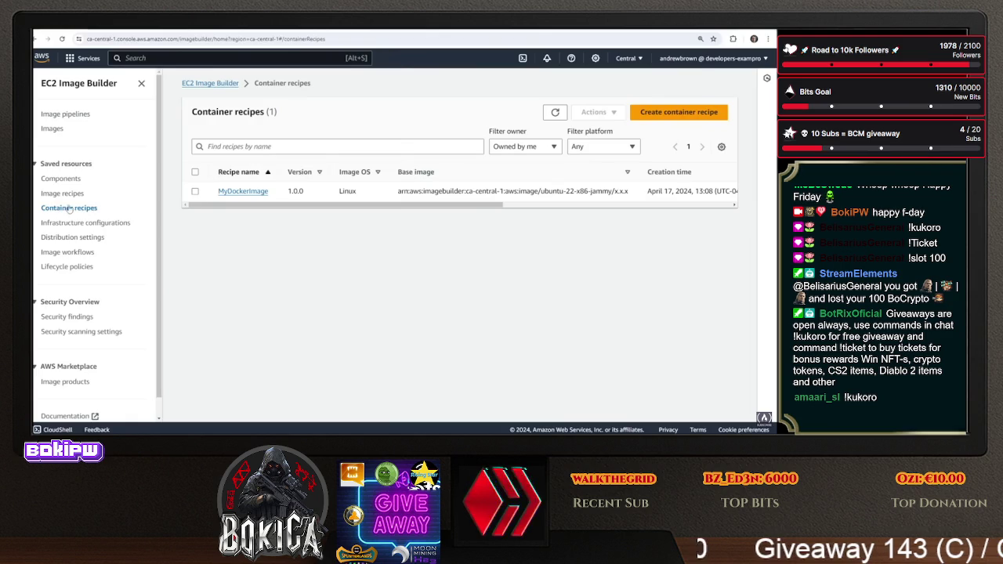
Start a new MyDockerImage recipe version and remove the amazon-cloudwatch-agent-linux build component
{"action": "left_click", "coordinate": [196, 192]}
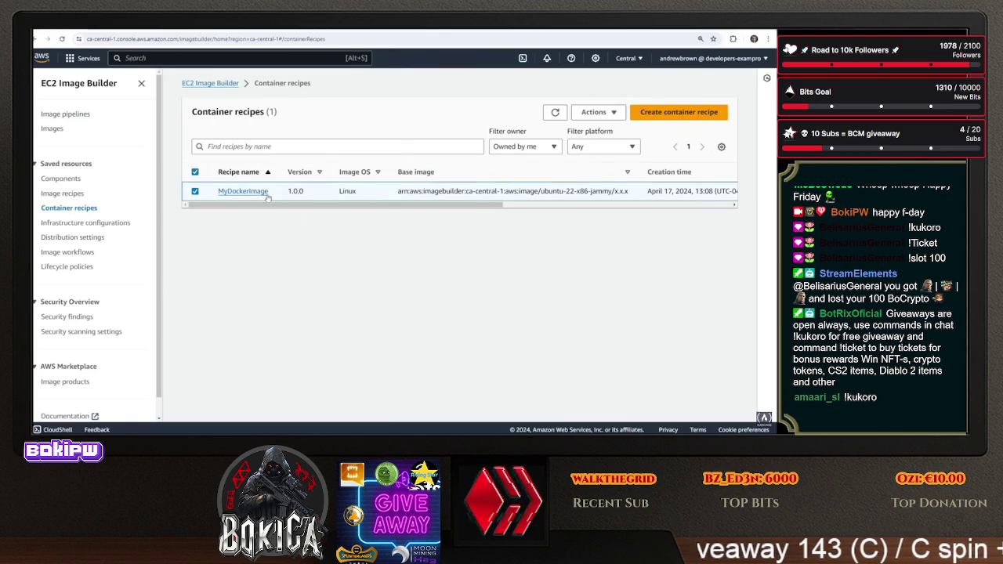
{"action": "left_click", "coordinate": [593, 113]}
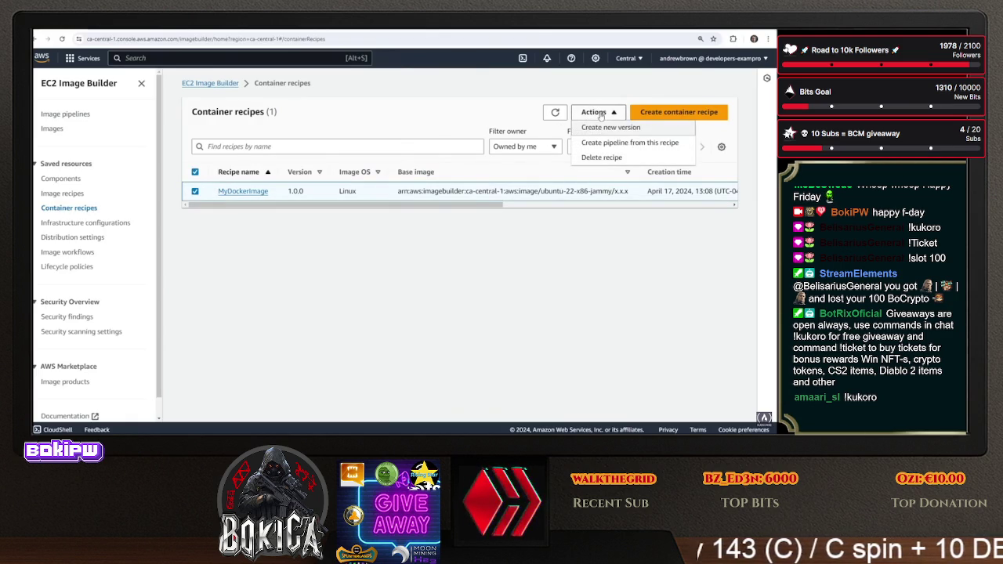
{"action": "left_click", "coordinate": [603, 126]}
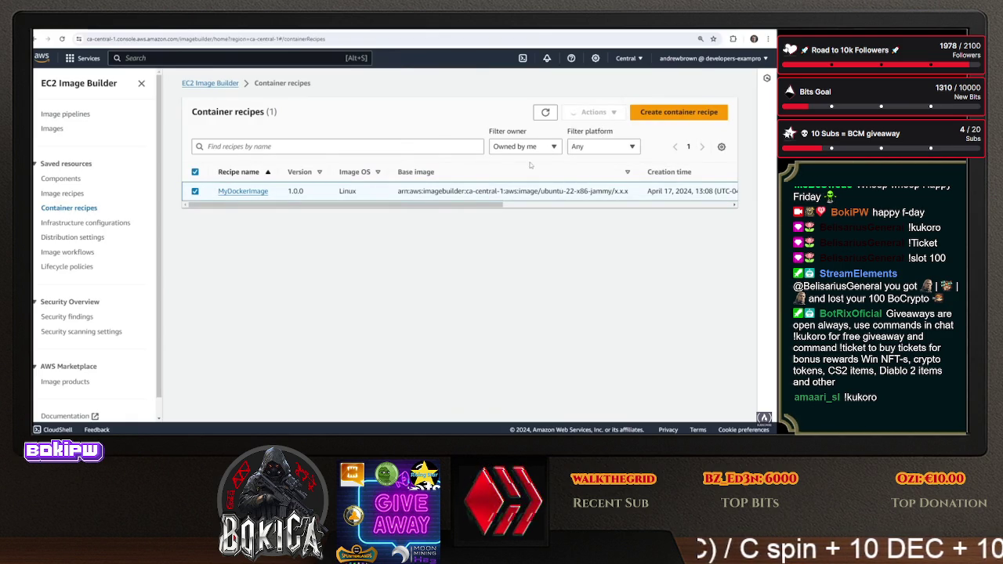
{"action": "scroll", "coordinate": [309, 298], "scroll_direction": "down", "scroll_amount": 5}
{"action": "scroll", "coordinate": [310, 298], "scroll_direction": "down", "scroll_amount": 10}
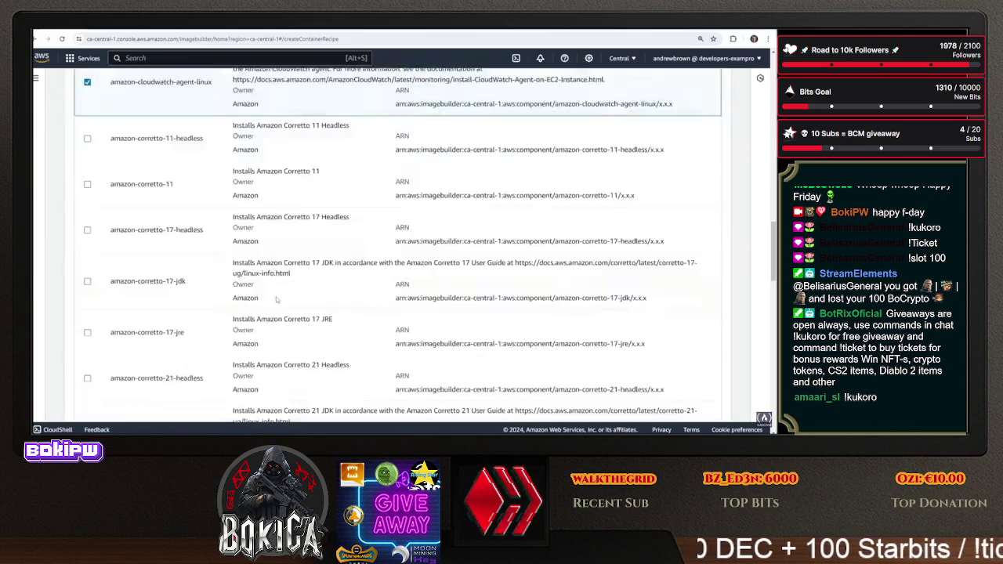
{"action": "scroll", "coordinate": [276, 295], "scroll_direction": "down", "scroll_amount": 3}
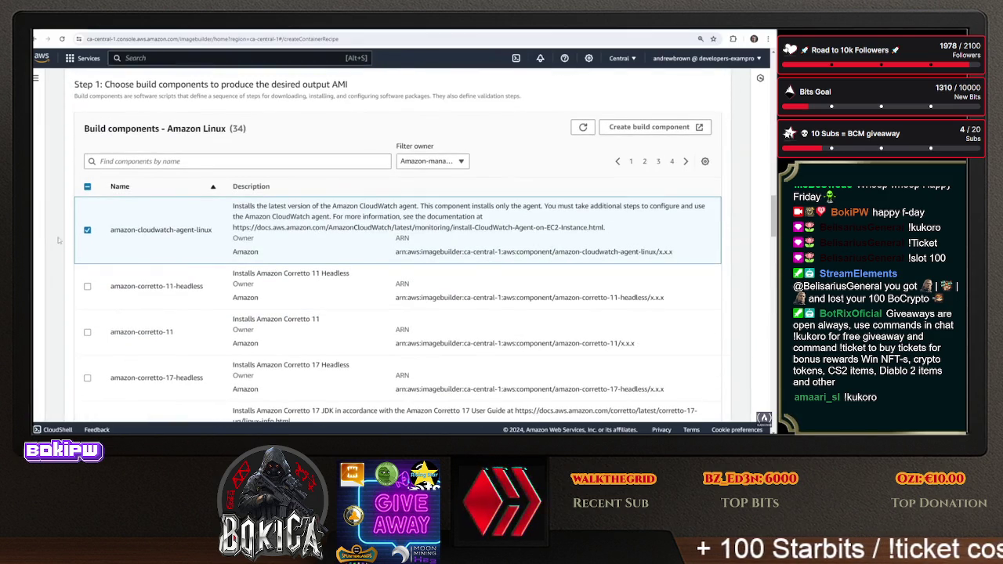
{"action": "left_click", "coordinate": [88, 231]}
Delete the Dockerfile lines between the header and CMD, then search the web for a Docker hello world command
{"action": "scroll", "coordinate": [54, 251], "scroll_direction": "down", "scroll_amount": 14}
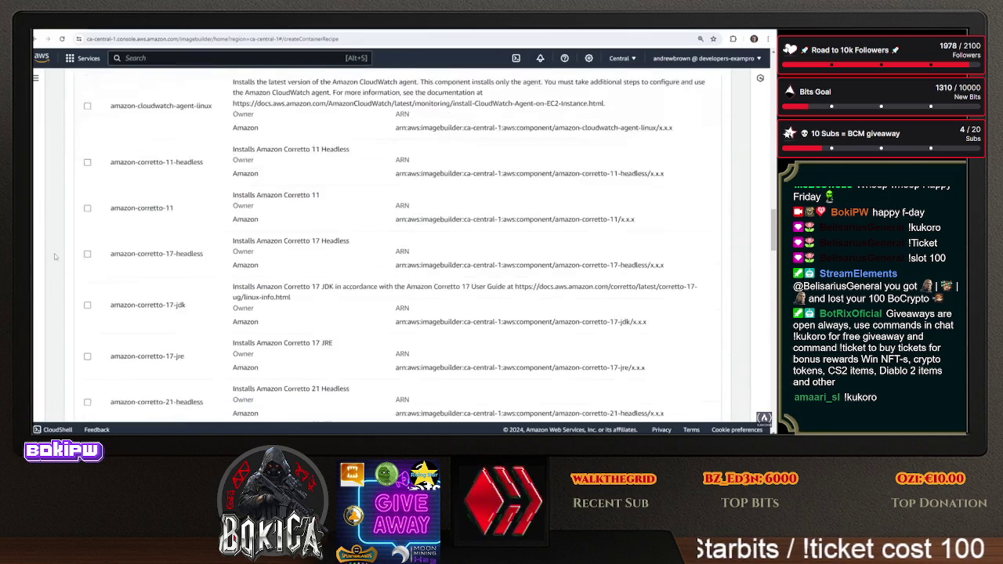
{"action": "scroll", "coordinate": [55, 251], "scroll_direction": "down", "scroll_amount": 10}
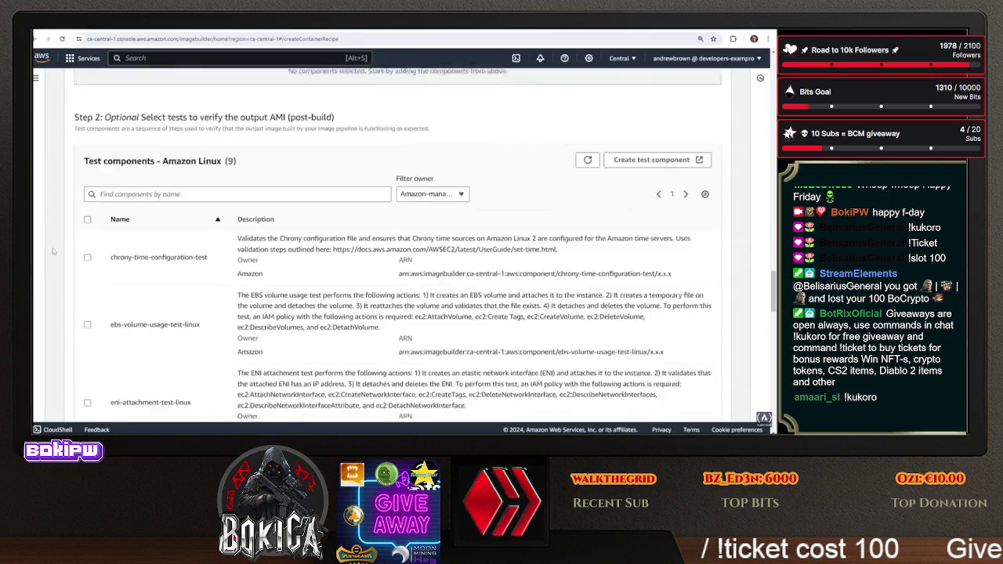
{"action": "scroll", "coordinate": [58, 237], "scroll_direction": "up", "scroll_amount": 6}
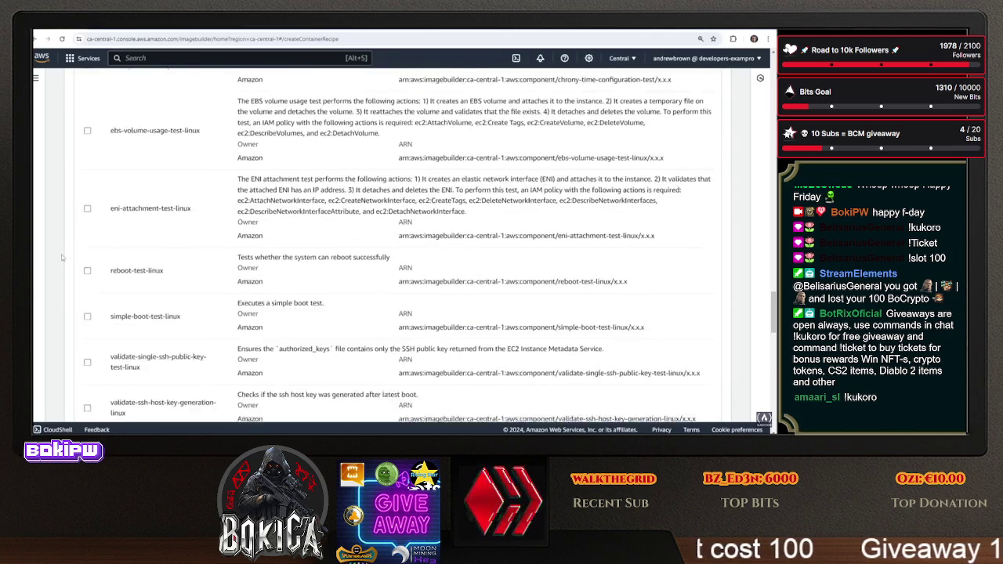
{"action": "scroll", "coordinate": [69, 271], "scroll_direction": "down", "scroll_amount": 4}
{"action": "scroll", "coordinate": [69, 271], "scroll_direction": "down", "scroll_amount": 8}
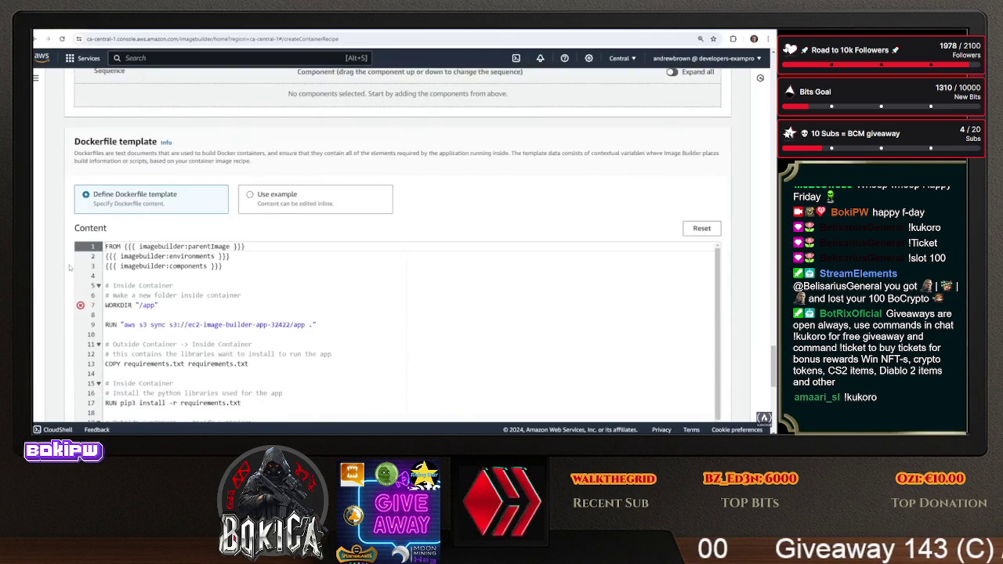
{"action": "scroll", "coordinate": [156, 211], "scroll_direction": "down", "scroll_amount": 2}
{"action": "scroll", "coordinate": [156, 211], "scroll_direction": "down", "scroll_amount": 1}
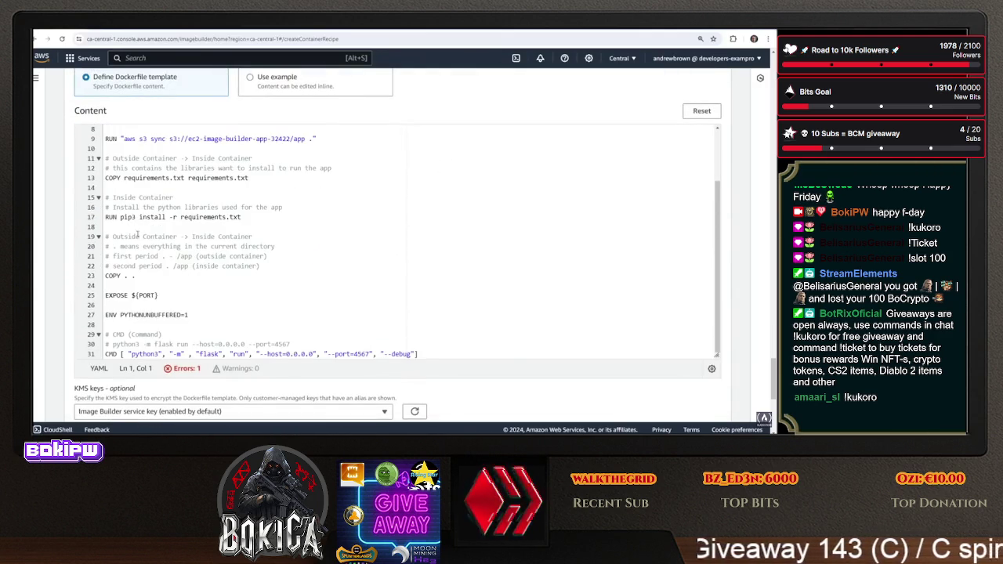
{"action": "mouse_move", "coordinate": [343, 338]}
{"action": "left_mouse_down"}
{"action": "mouse_move", "coordinate": [149, 229]}
{"action": "mouse_move", "coordinate": [152, 178]}
{"action": "mouse_move", "coordinate": [109, 168]}
{"action": "left_mouse_up"}
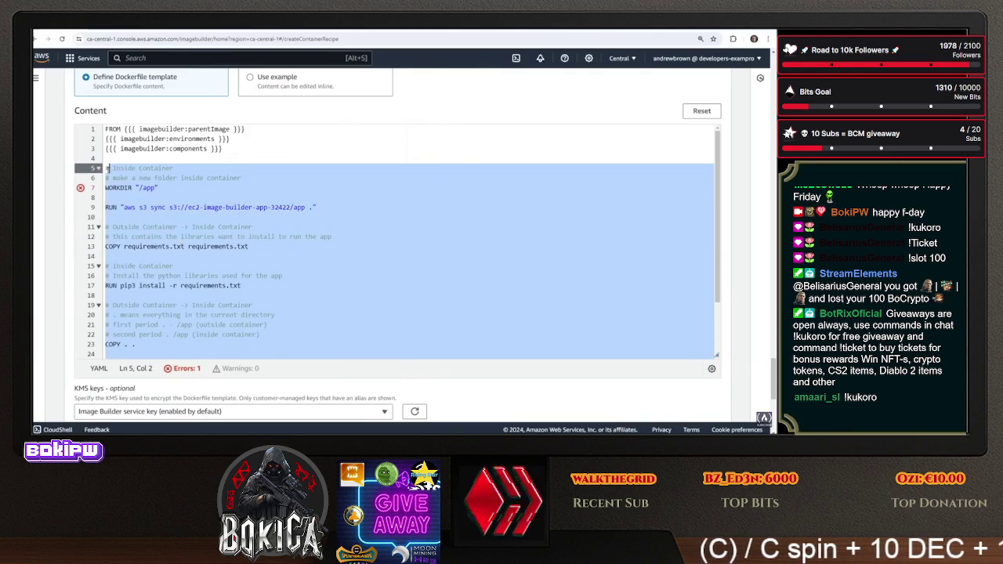
{"action": "key", "text": "BackSpace"}
{"action": "key", "text": "BackSpace"}
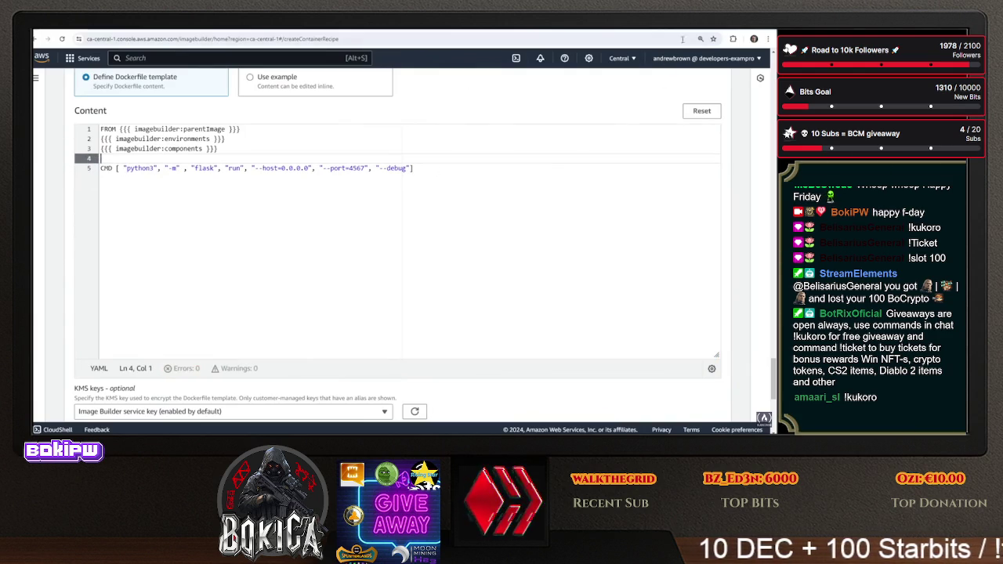
{"action": "key", "text": "ctrl+t"}
{"action": "type", "text": "cm"}
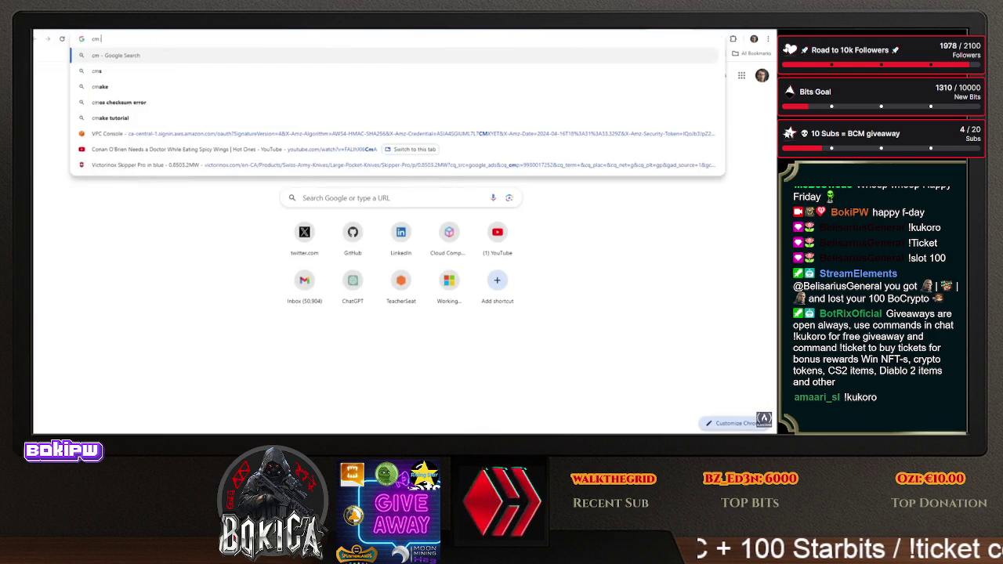
{"action": "type", "text": "do world for"}
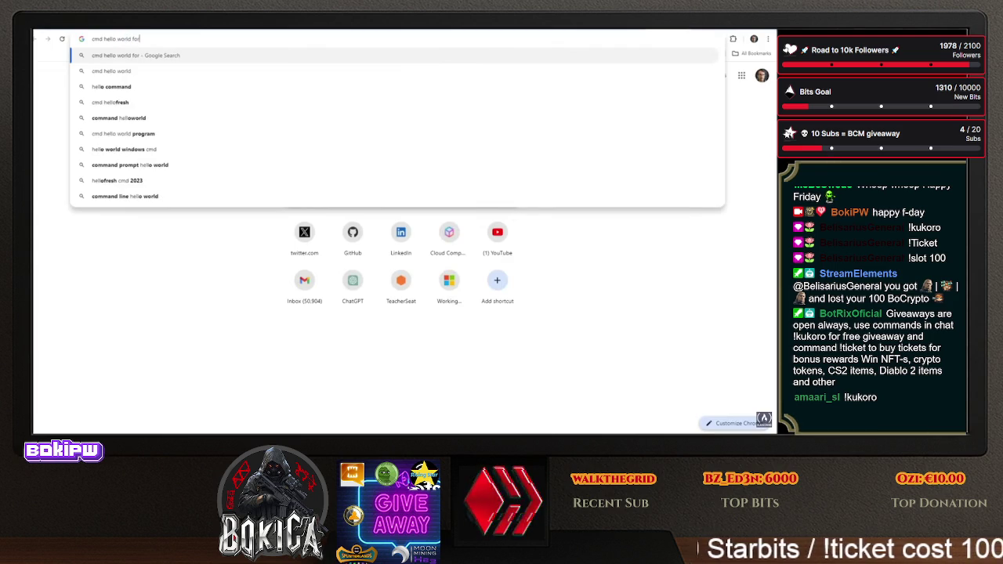
{"action": "type", "text": " docker image"}
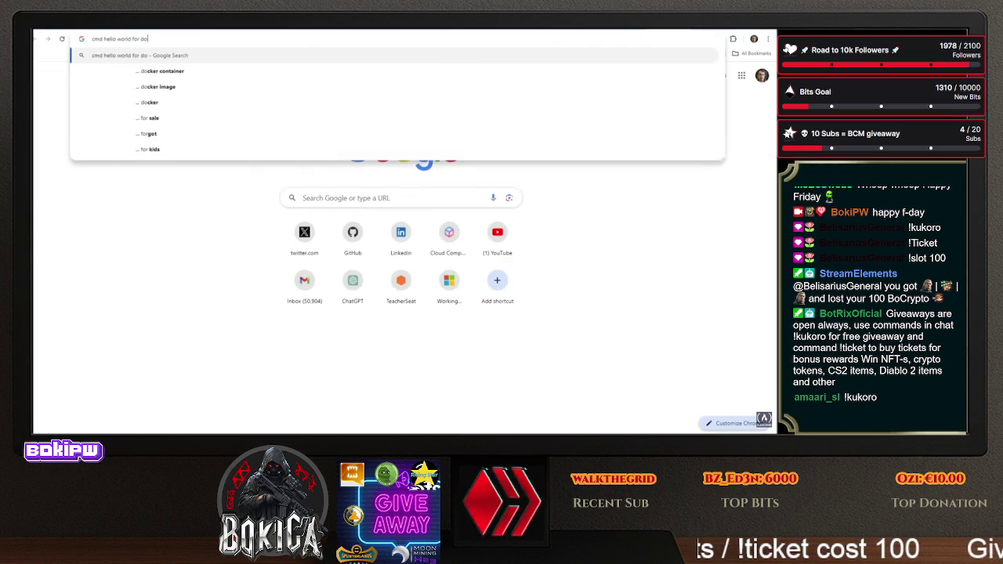
Run the Google search 'cmdo world for docker image' and scan the results
{"action": "key", "text": "Return"}
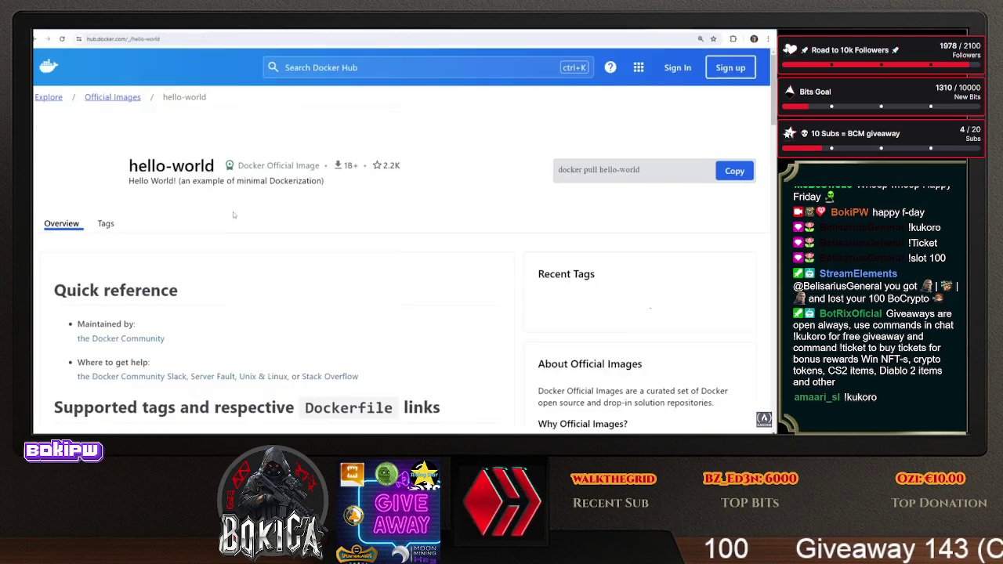
{"action": "scroll", "coordinate": [232, 209], "scroll_direction": "down", "scroll_amount": 3}
{"action": "scroll", "coordinate": [232, 209], "scroll_direction": "down", "scroll_amount": 7}
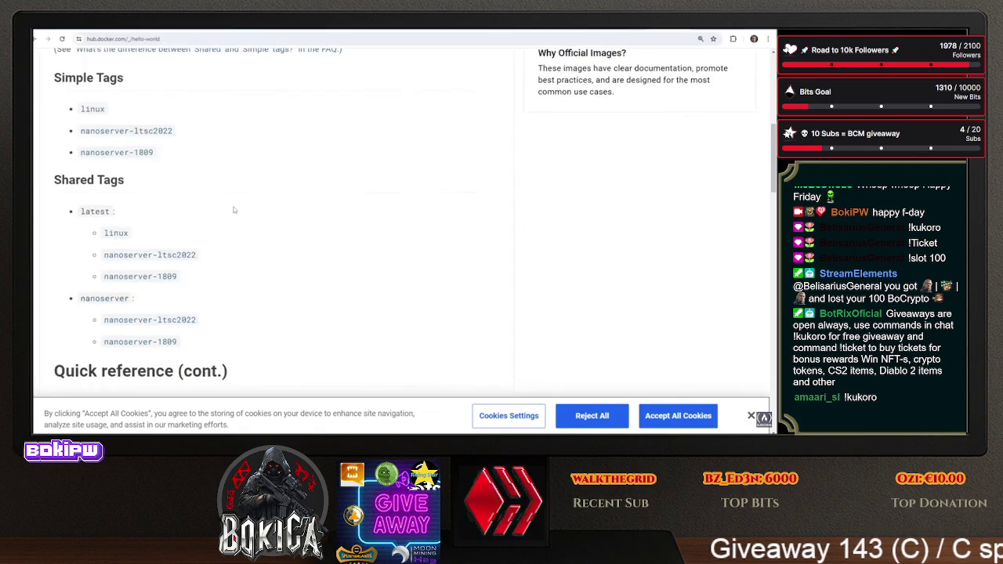
{"action": "scroll", "coordinate": [233, 209], "scroll_direction": "down", "scroll_amount": 10}
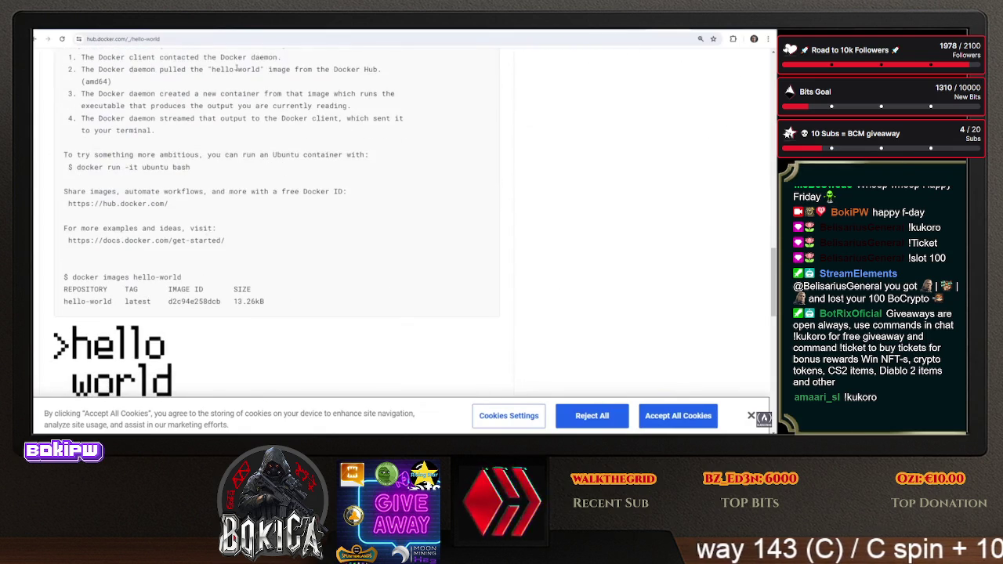
Search 'CMD docker echo hello world' and select Stack Overflow's CMD ["echo", "Hello World"] example
{"action": "left_click", "coordinate": [250, 37]}
{"action": "type", "text": "CMD docke"}
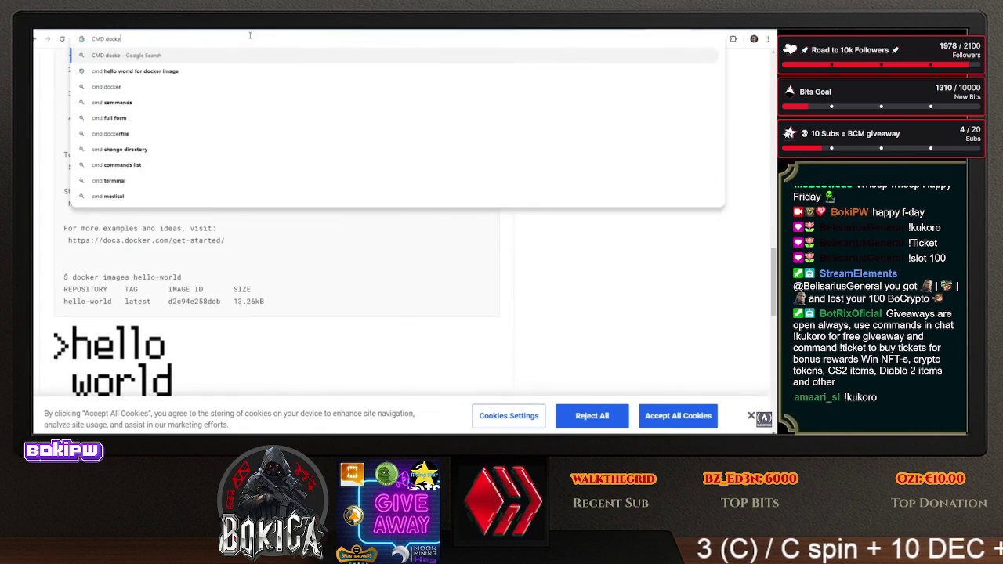
{"action": "key", "text": "BackSpace"}
{"action": "key", "text": "BackSpace"}
{"action": "type", "text": "hell"}
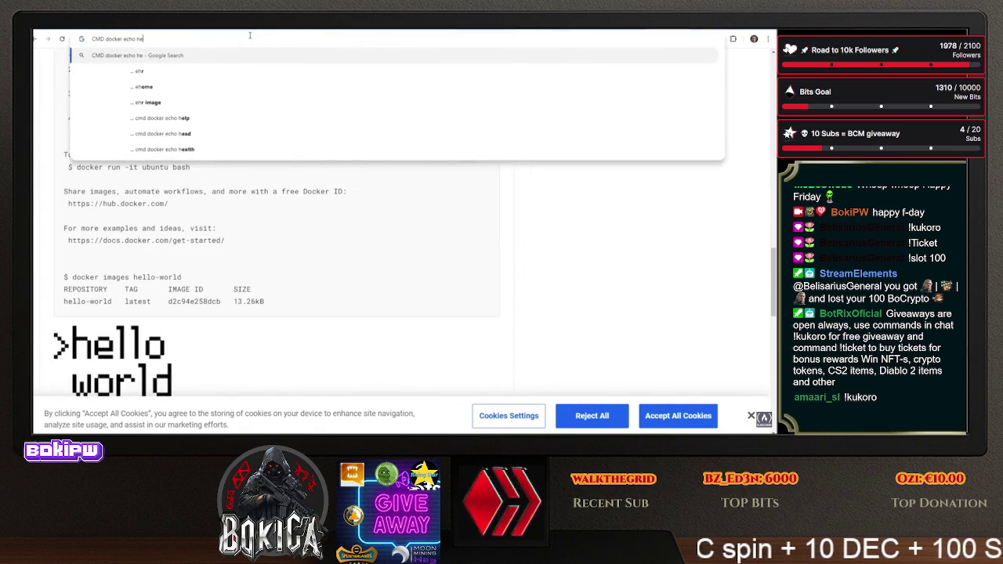
{"action": "type", "text": "o world"}
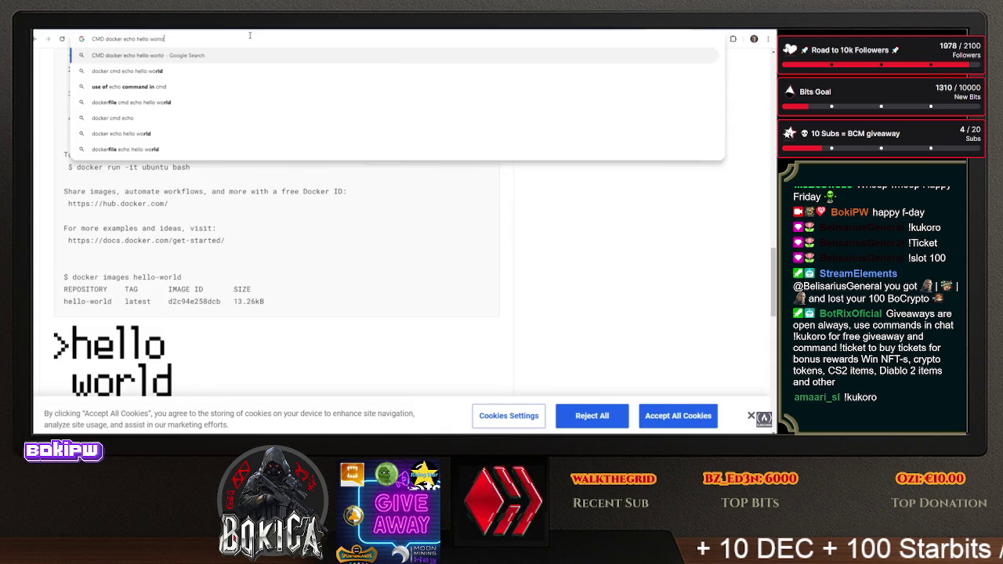
{"action": "key", "text": "Return"}
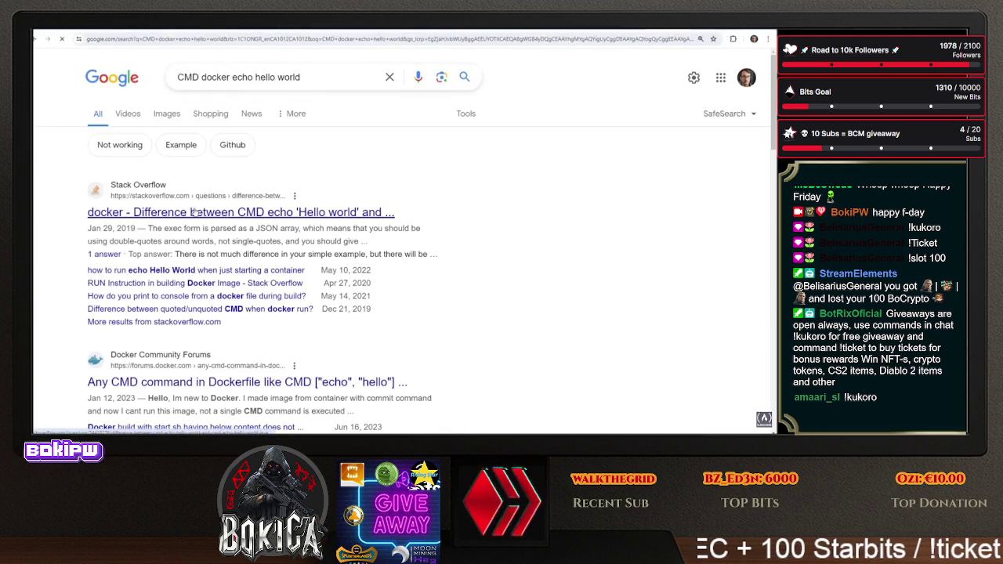
{"action": "left_click", "coordinate": [193, 212]}
{"action": "scroll", "coordinate": [338, 281], "scroll_direction": "down", "scroll_amount": 1}
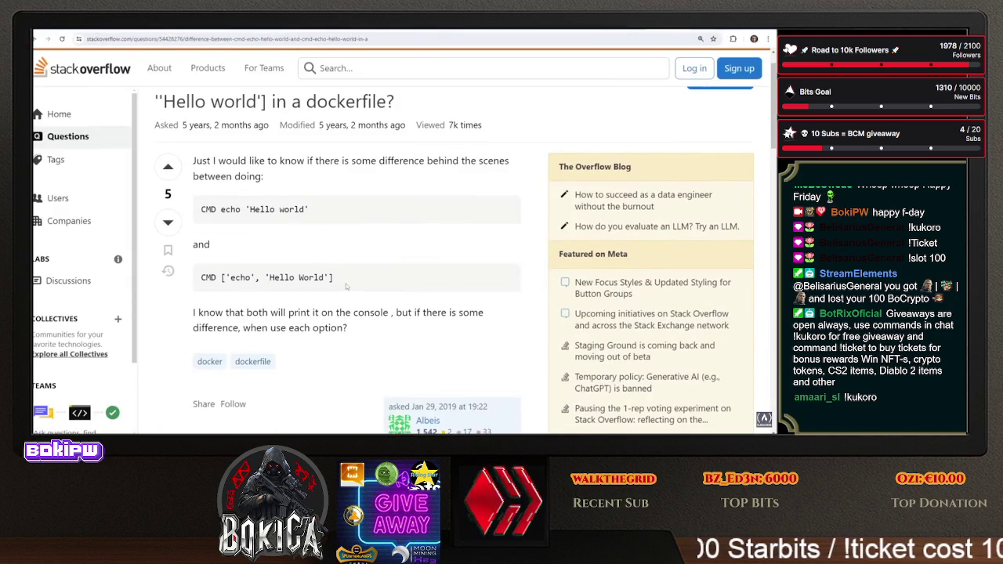
{"action": "left_click_drag", "start_coordinate": [337, 281], "coordinate": [201, 282]}
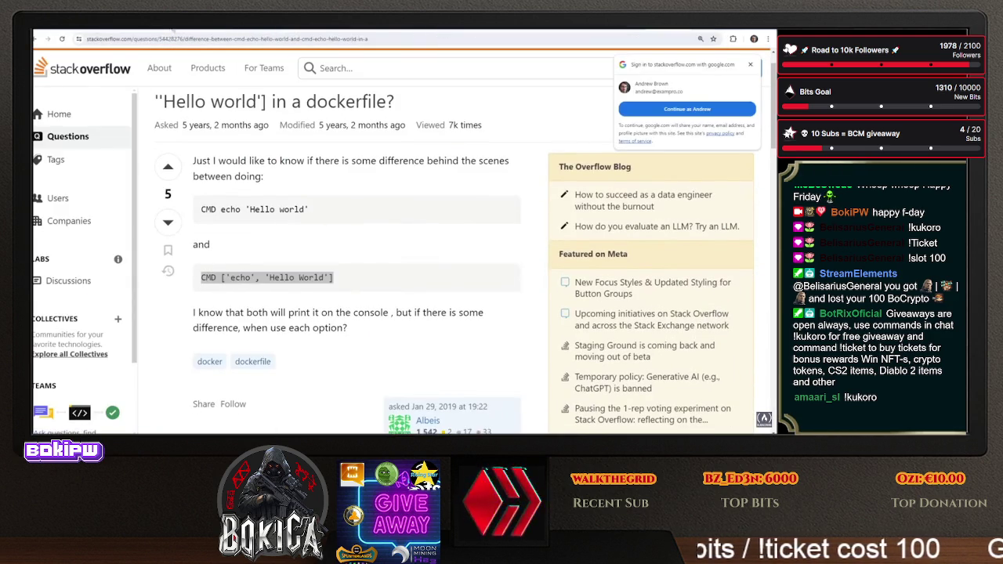
{"action": "key", "text": "alt+Tab"}
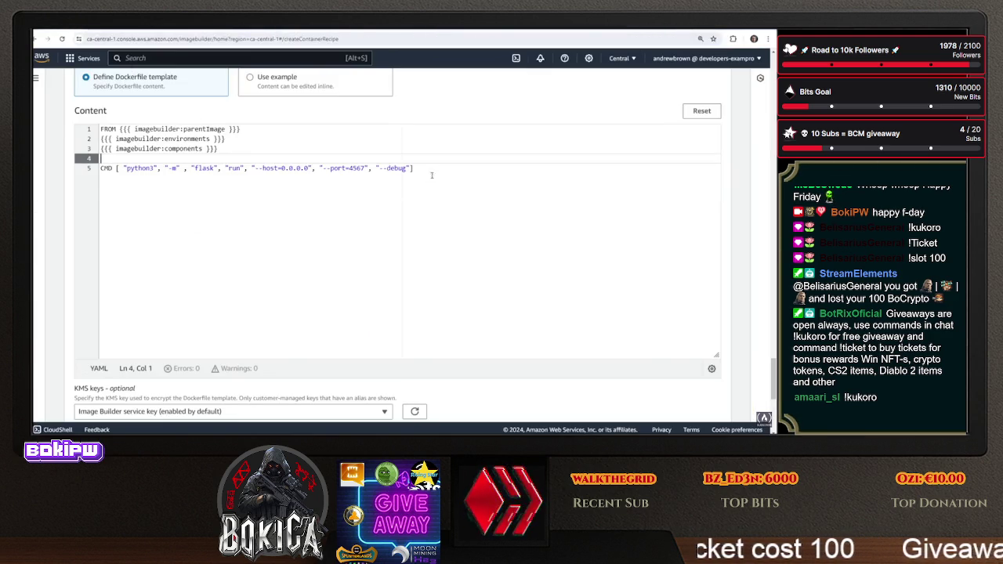
Replace the python3 flask arguments of the line-5 CMD with "echo", "Hello World"
{"action": "left_click_drag", "start_coordinate": [414, 168], "coordinate": [113, 170]}
{"action": "right_click", "coordinate": [109, 169]}
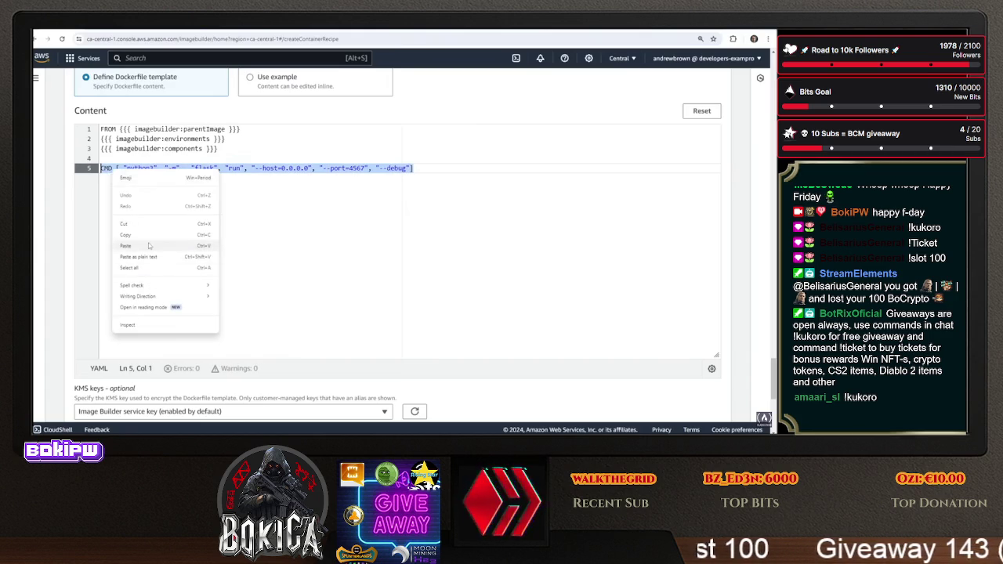
{"action": "left_click", "coordinate": [149, 241]}
{"action": "key", "text": "ctrl+z"}
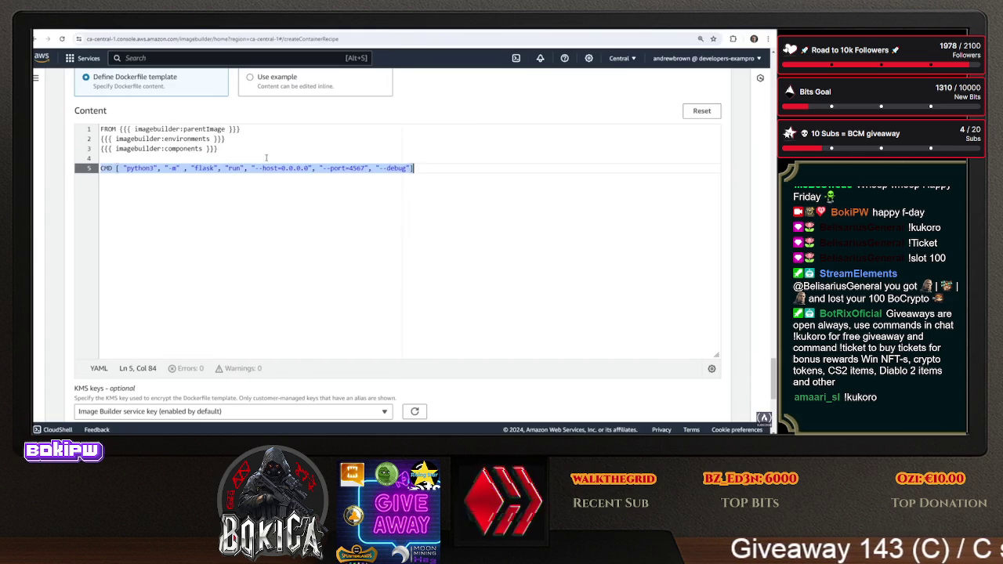
{"action": "left_click_drag", "start_coordinate": [127, 168], "coordinate": [412, 168]}
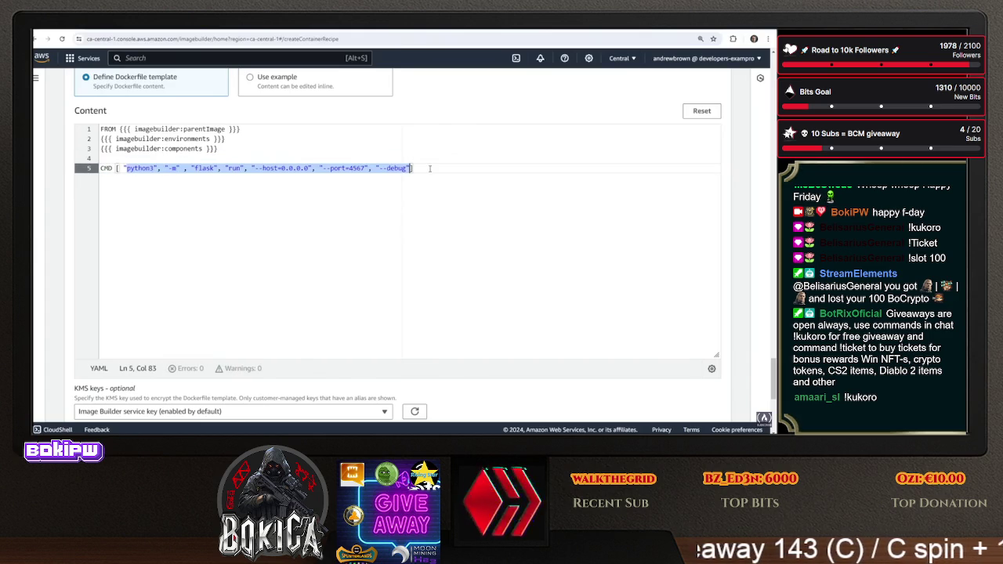
{"action": "type", "text": "echo\", \""}
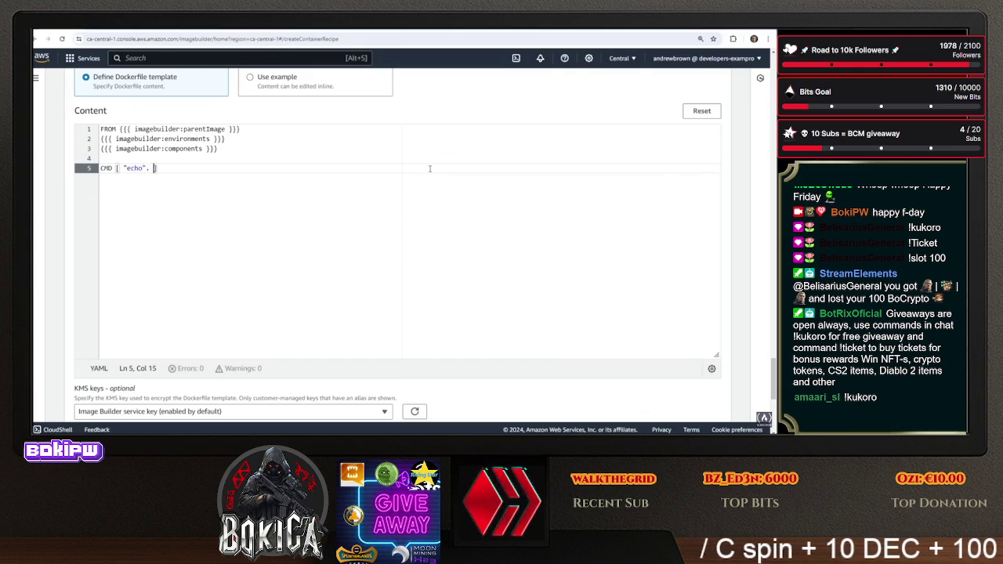
{"action": "type", "text": "Hello World\""}
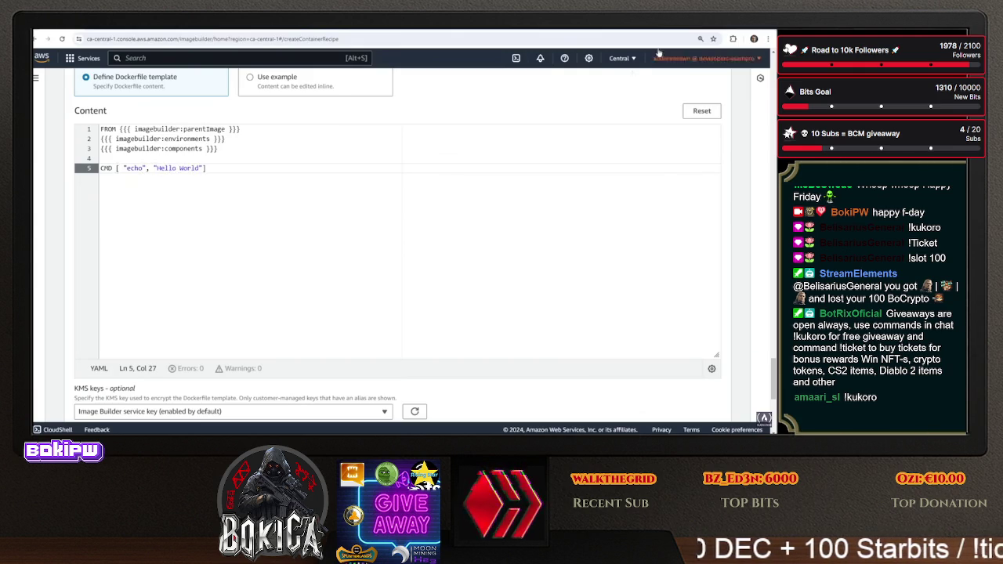
Compare against the Stack Overflow CMD example, then return to the failed build's log
{"action": "key", "text": "ctrl+Tab"}
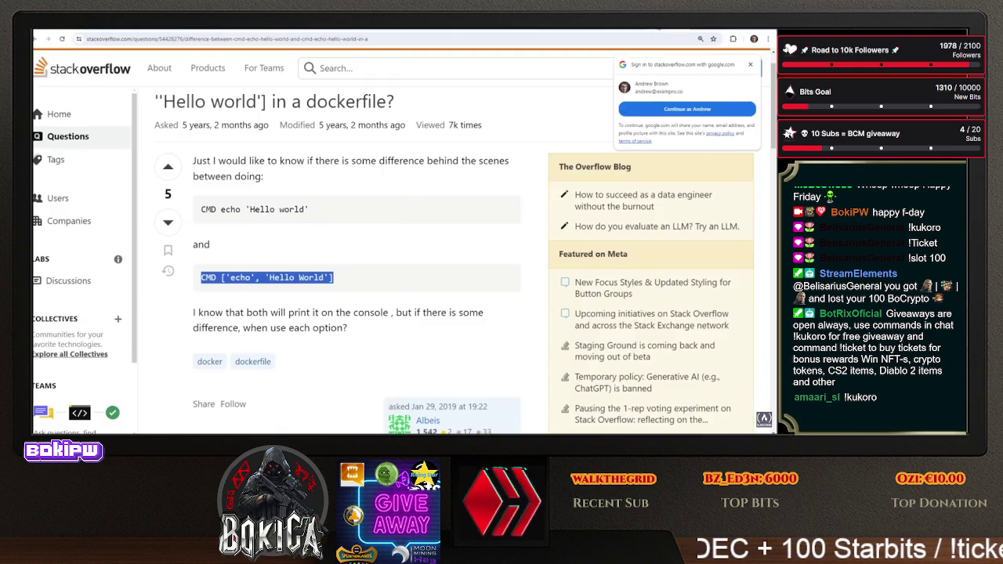
{"action": "scroll", "coordinate": [385, 249], "scroll_direction": "down", "scroll_amount": 5}
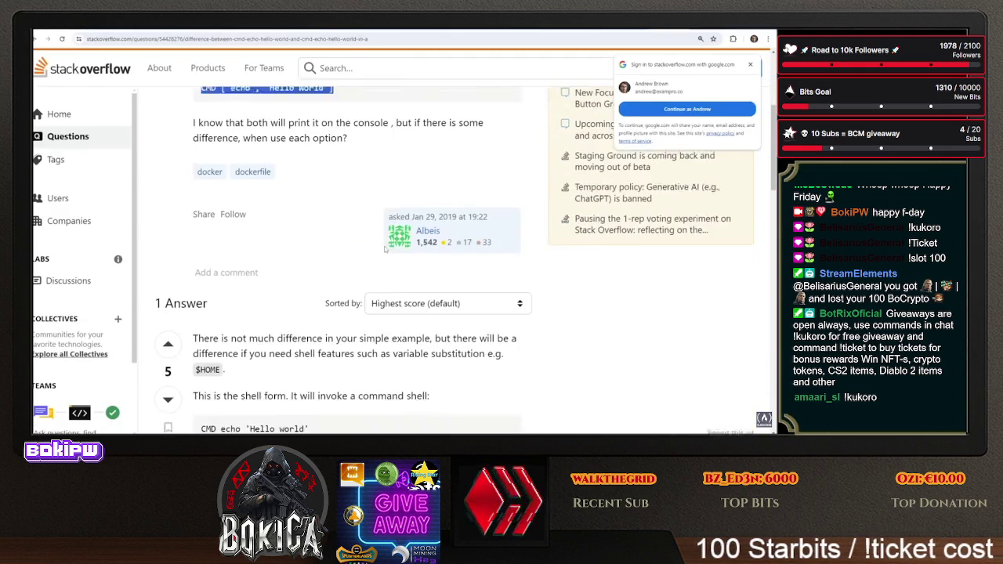
{"action": "scroll", "coordinate": [384, 249], "scroll_direction": "up", "scroll_amount": 5}
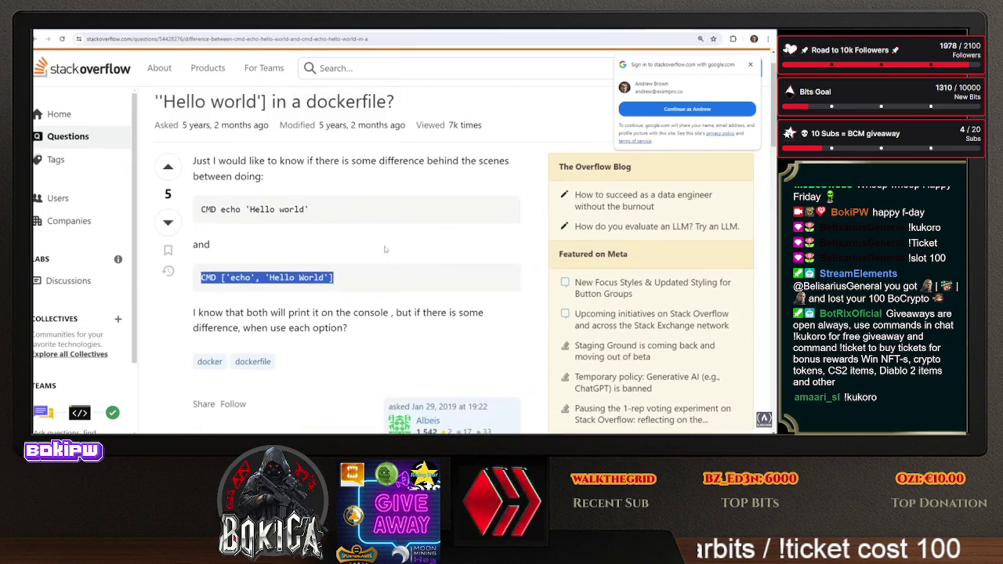
{"action": "scroll", "coordinate": [329, 241], "scroll_direction": "down", "scroll_amount": 5}
{"action": "scroll", "coordinate": [329, 241], "scroll_direction": "down", "scroll_amount": 1}
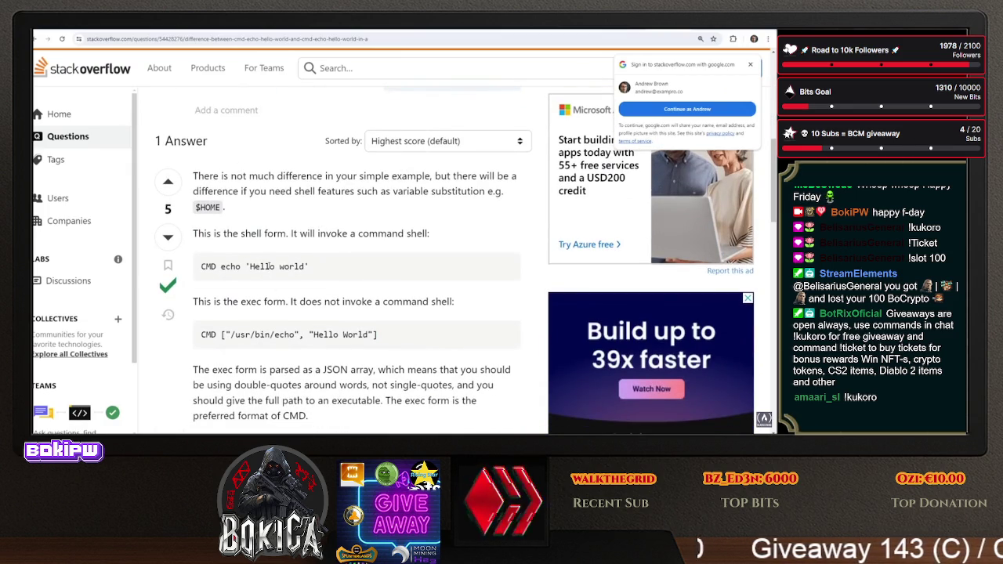
{"action": "scroll", "coordinate": [340, 258], "scroll_direction": "down", "scroll_amount": 1}
{"action": "scroll", "coordinate": [340, 259], "scroll_direction": "up", "scroll_amount": 2}
{"action": "left_click", "coordinate": [104, 36]}
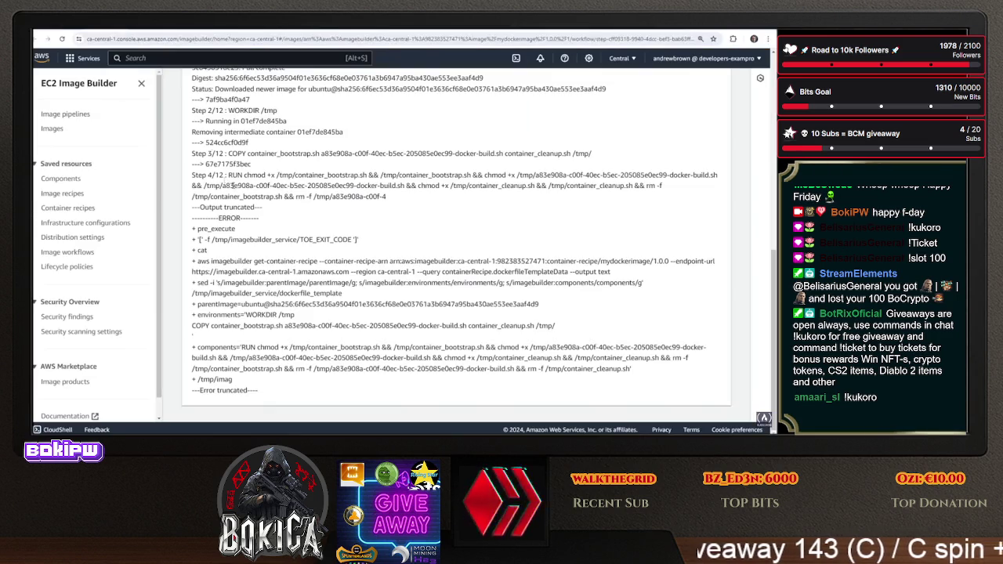
Return to the recipe draft and set its version to 1.0.1
{"action": "left_click", "coordinate": [73, 35]}
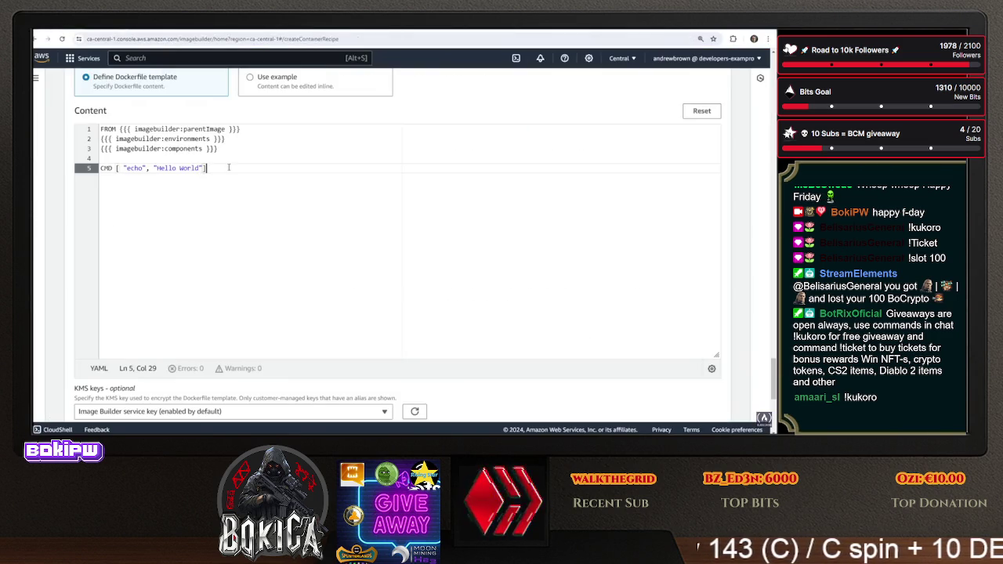
{"action": "scroll", "coordinate": [347, 224], "scroll_direction": "down", "scroll_amount": 4}
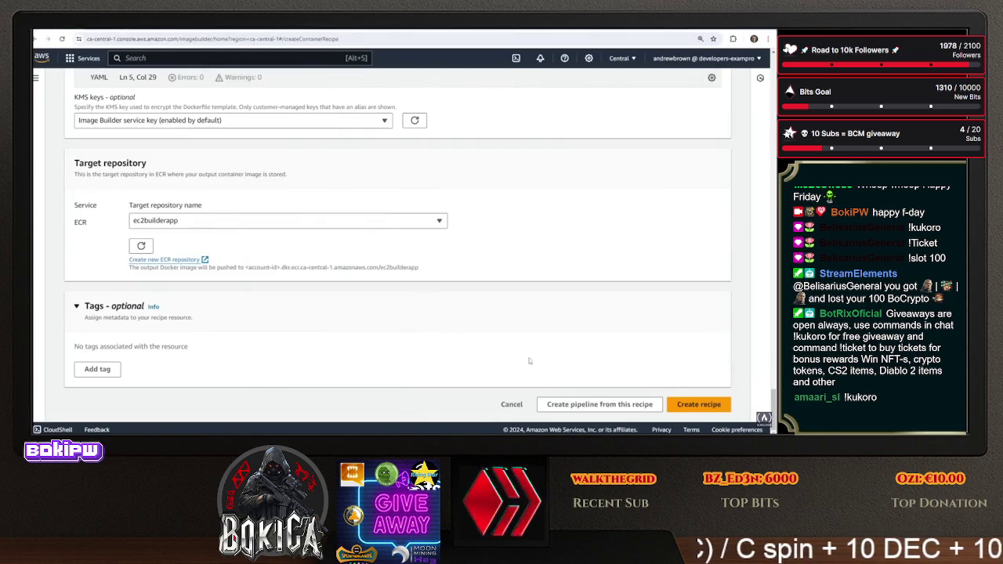
{"action": "left_click", "coordinate": [692, 405]}
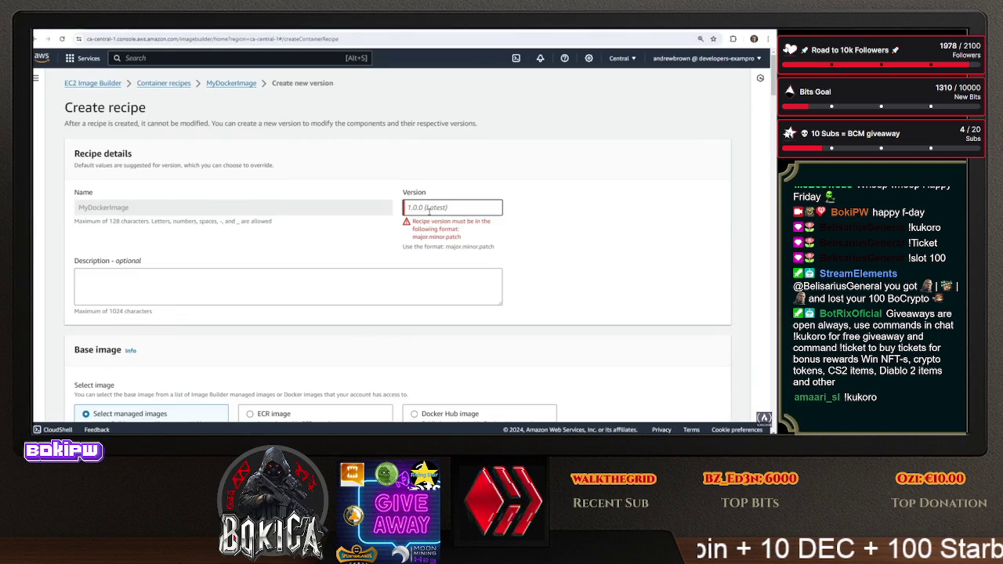
{"action": "type", "text": "10.1"}
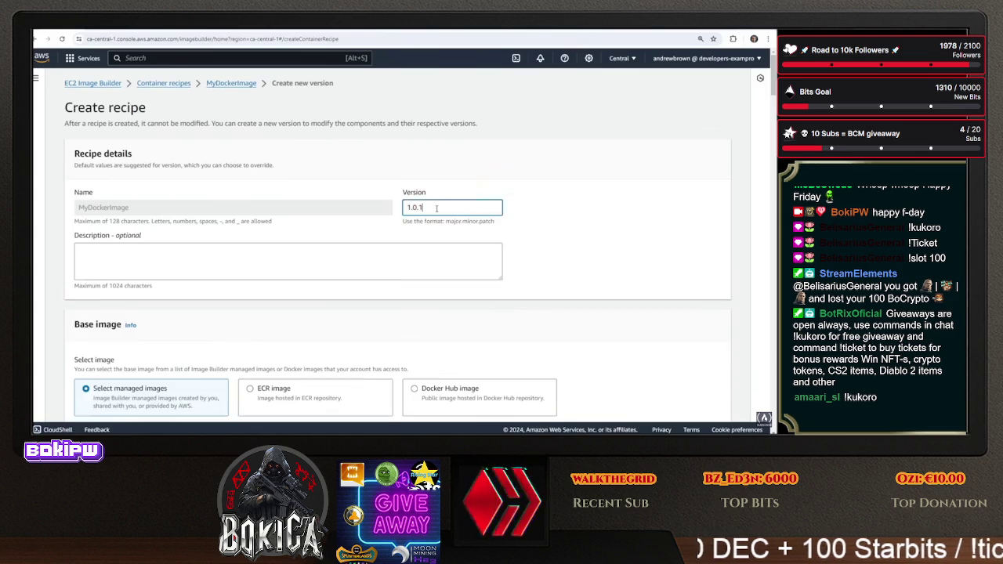
Submit the recipe and read the error requiring at least one build component
{"action": "scroll", "coordinate": [570, 312], "scroll_direction": "down", "scroll_amount": 10}
{"action": "scroll", "coordinate": [570, 312], "scroll_direction": "down", "scroll_amount": 15}
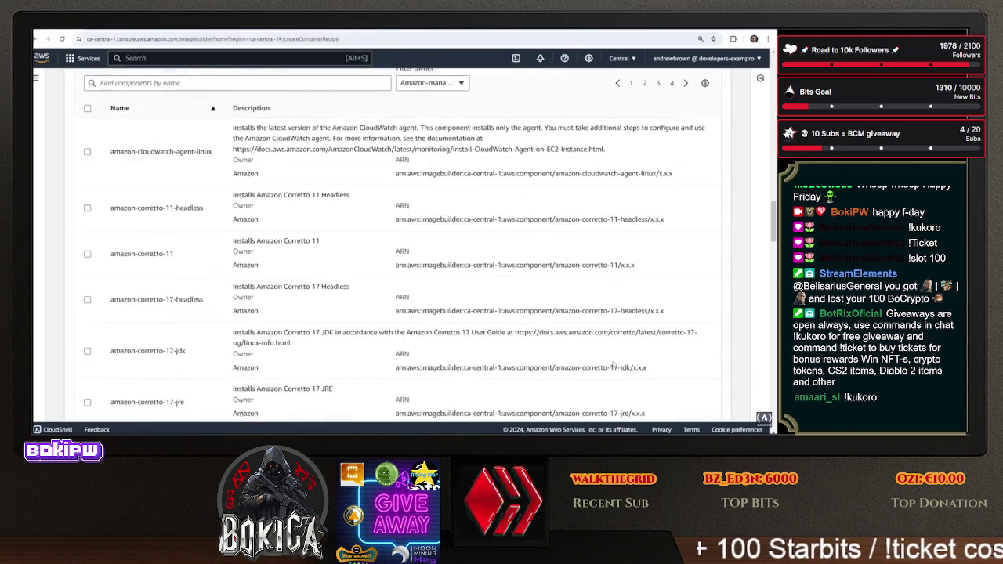
{"action": "scroll", "coordinate": [727, 350], "scroll_direction": "down", "scroll_amount": 15}
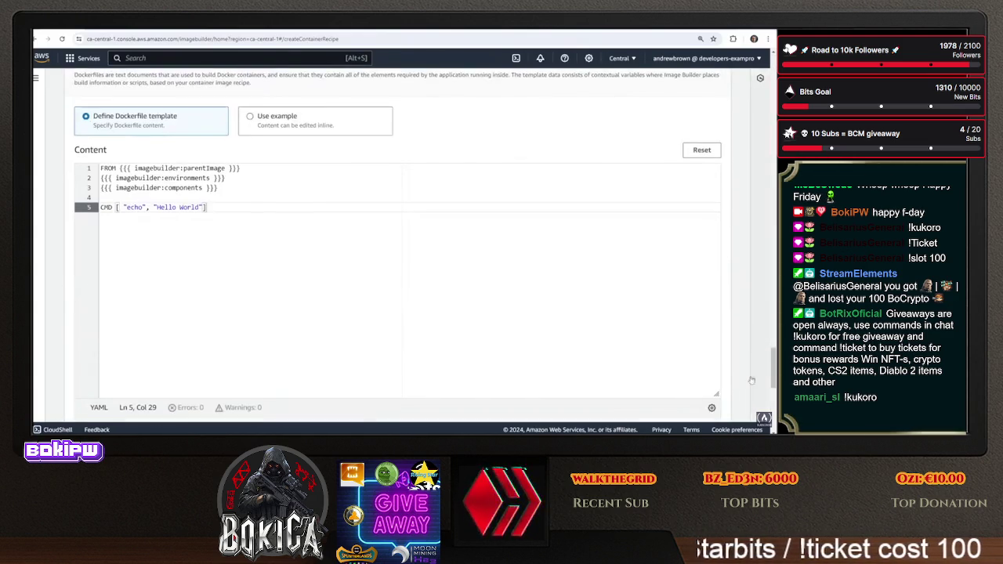
{"action": "left_click", "coordinate": [704, 404]}
{"action": "left_click", "coordinate": [704, 404]}
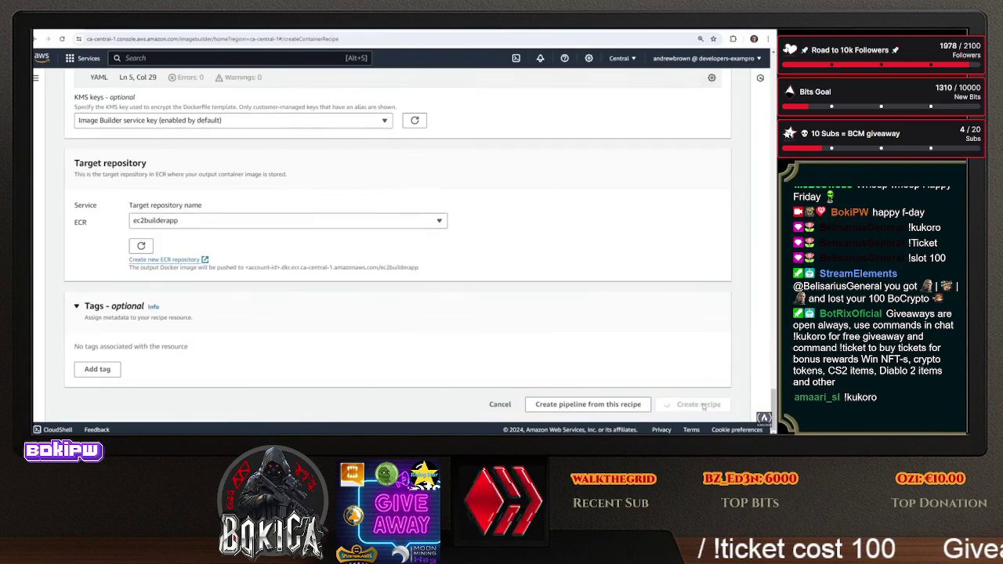
{"action": "scroll", "coordinate": [763, 392], "scroll_direction": "up", "scroll_amount": 2}
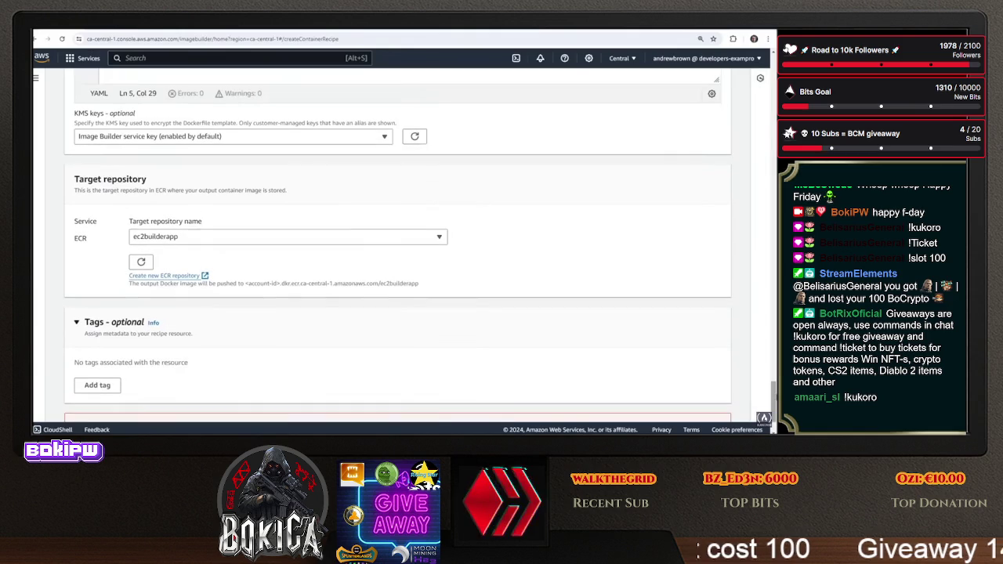
{"action": "scroll", "coordinate": [763, 392], "scroll_direction": "down", "scroll_amount": 2}
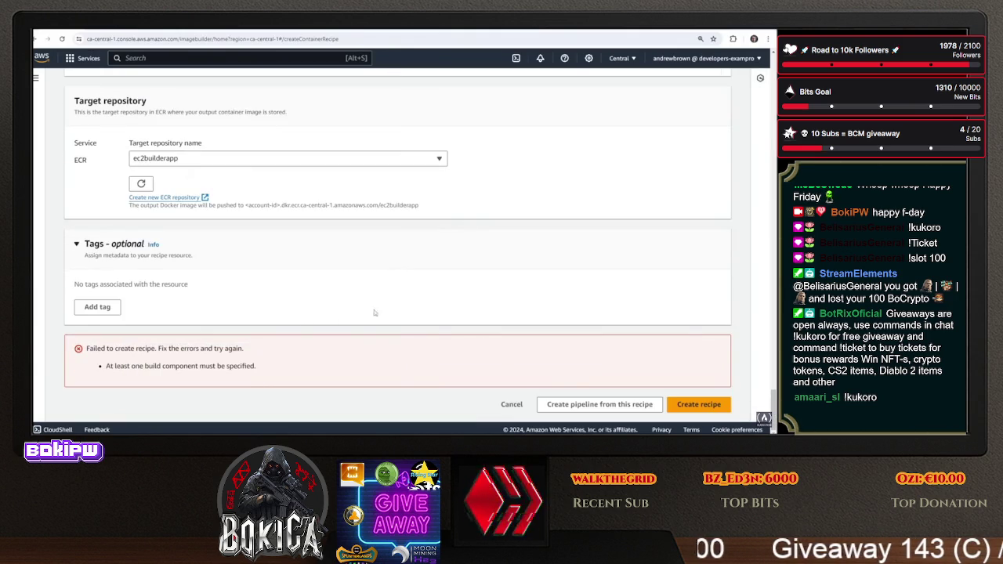
Delete the imagebuilder:components placeholder line from the Dockerfile and retry creating the recipe
{"action": "scroll", "coordinate": [235, 235], "scroll_direction": "up", "scroll_amount": 10}
{"action": "left_click_drag", "start_coordinate": [220, 187], "coordinate": [100, 186]}
{"action": "key", "text": "BackSpace"}
{"action": "key", "text": "BackSpace"}
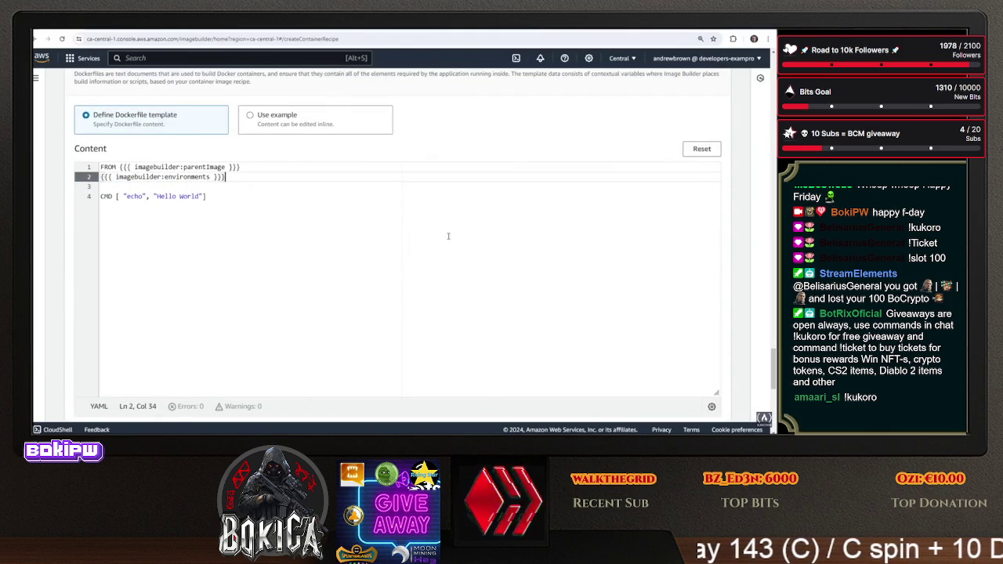
{"action": "scroll", "coordinate": [769, 297], "scroll_direction": "down", "scroll_amount": 10}
{"action": "left_click", "coordinate": [722, 404]}
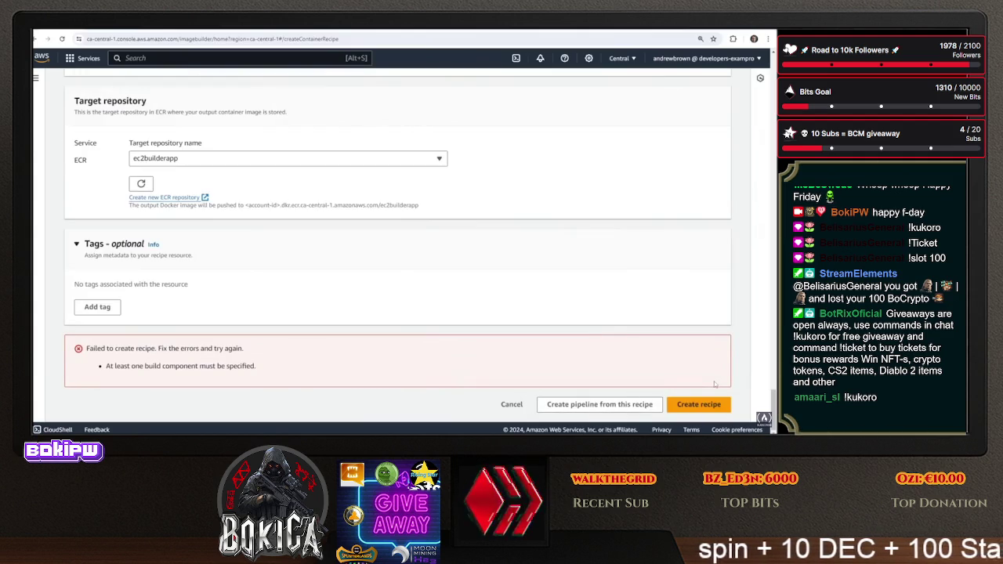
Include the amazon-cloudwatch-agent-linux build component and create the container recipe
{"action": "scroll", "coordinate": [243, 144], "scroll_direction": "up", "scroll_amount": 5}
{"action": "scroll", "coordinate": [243, 144], "scroll_direction": "up", "scroll_amount": 10}
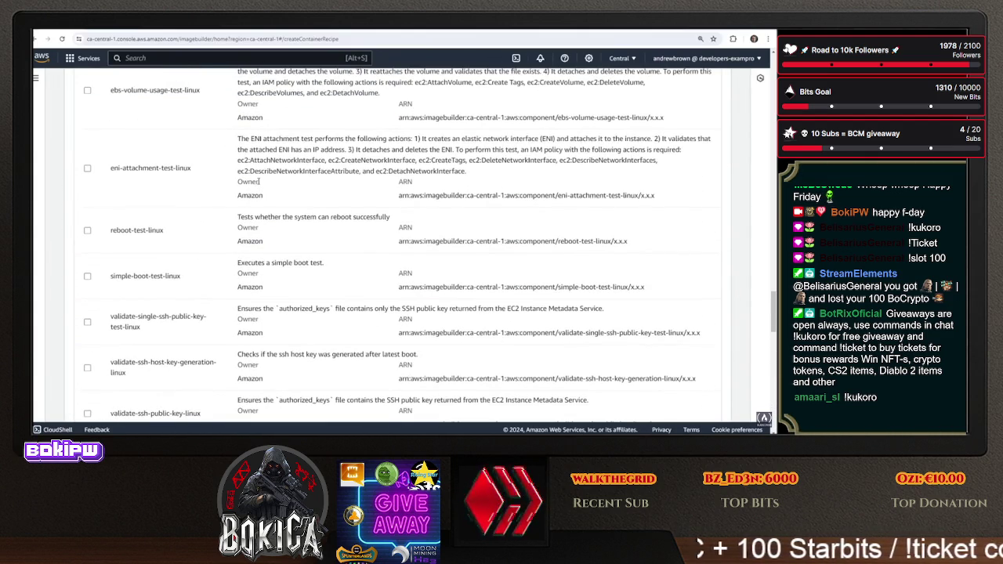
{"action": "scroll", "coordinate": [258, 181], "scroll_direction": "up", "scroll_amount": 3}
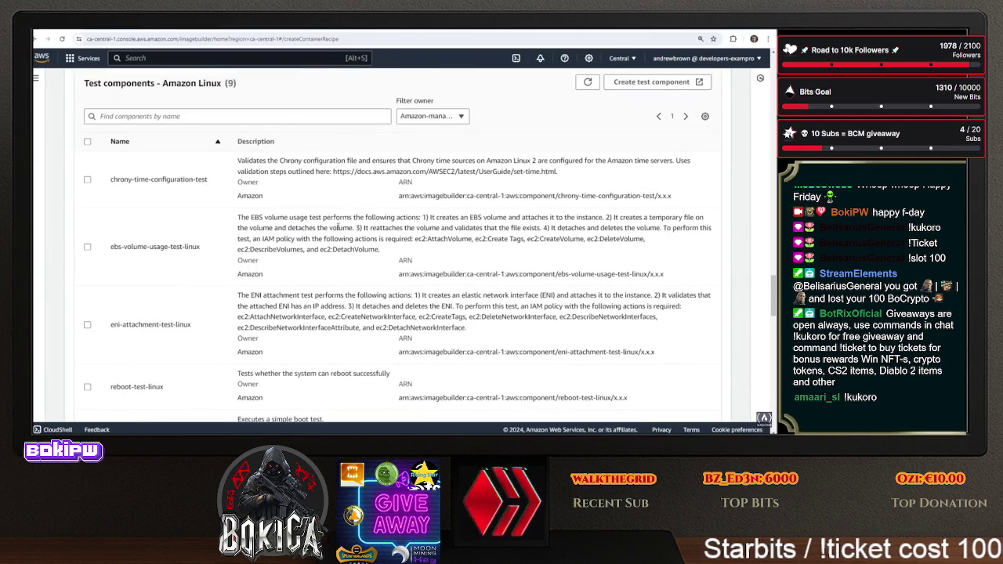
{"action": "scroll", "coordinate": [392, 251], "scroll_direction": "down", "scroll_amount": 15}
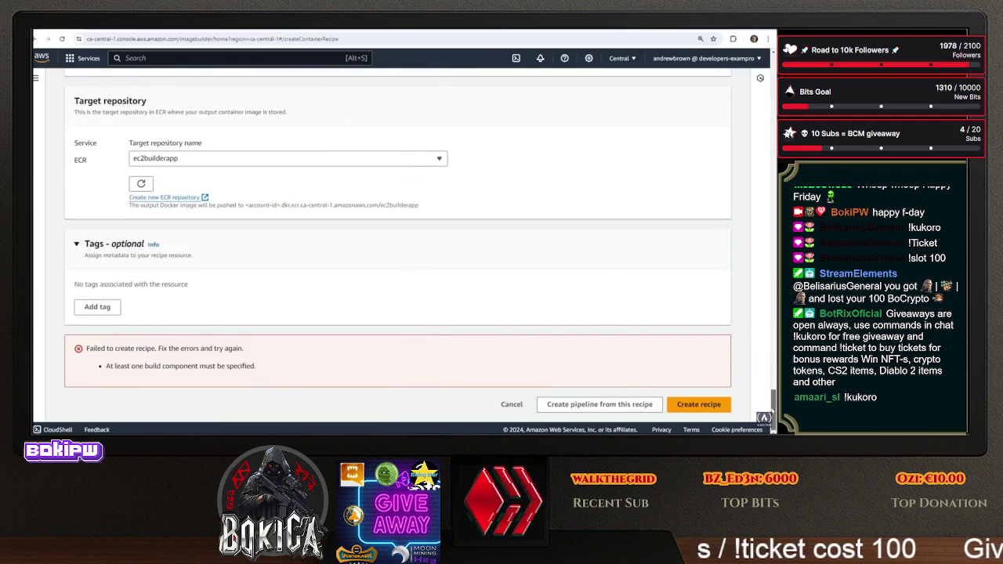
{"action": "scroll", "coordinate": [392, 251], "scroll_direction": "up", "scroll_amount": 10}
{"action": "scroll", "coordinate": [445, 257], "scroll_direction": "up", "scroll_amount": 5}
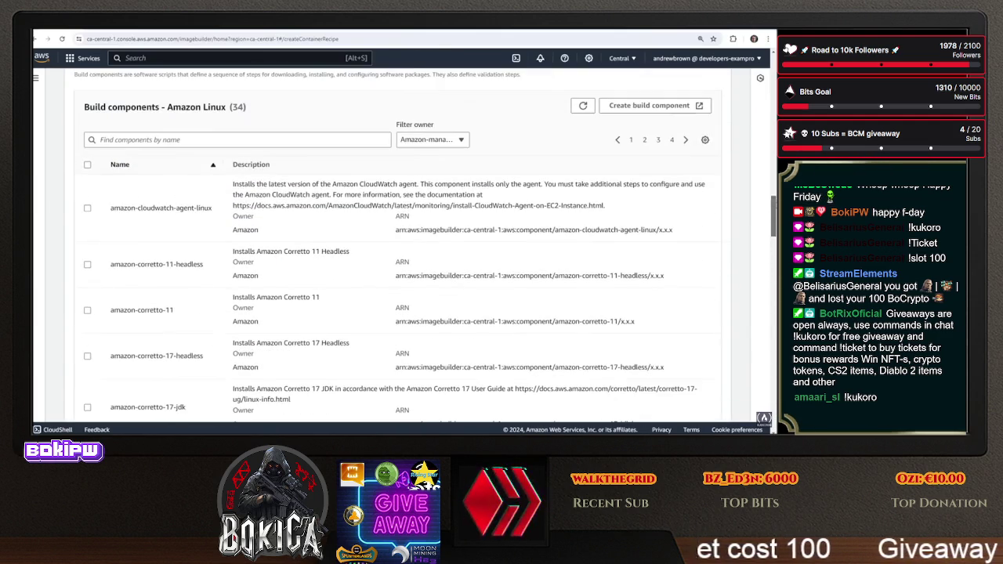
{"action": "left_click", "coordinate": [87, 209]}
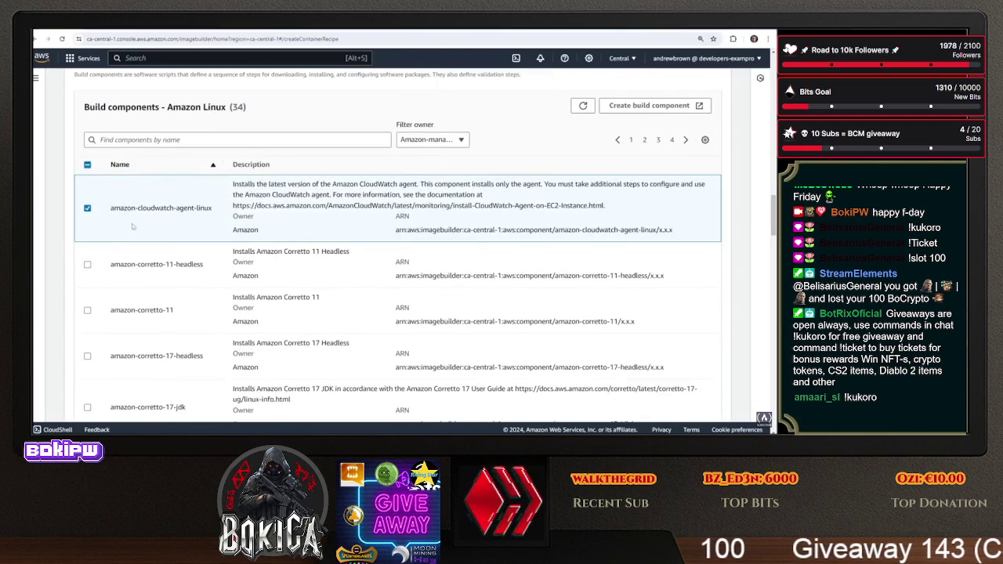
{"action": "scroll", "coordinate": [449, 310], "scroll_direction": "down", "scroll_amount": 6}
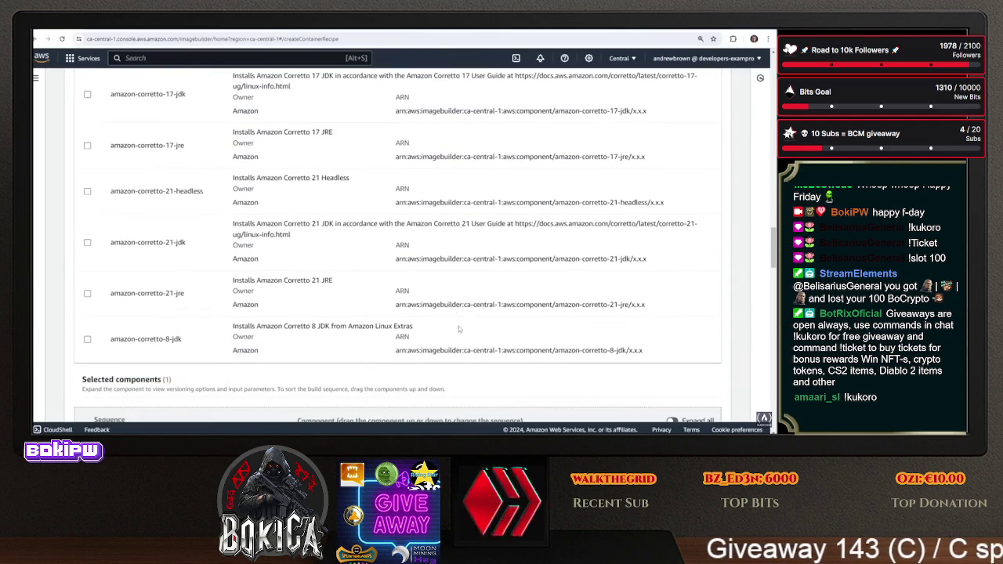
{"action": "scroll", "coordinate": [754, 289], "scroll_direction": "down", "scroll_amount": 15}
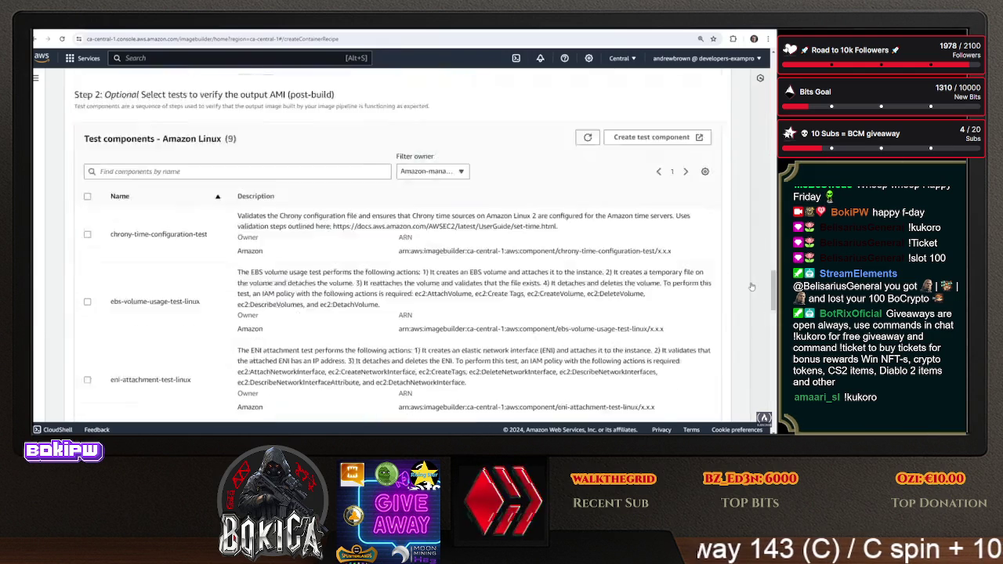
{"action": "scroll", "coordinate": [752, 300], "scroll_direction": "up", "scroll_amount": 5}
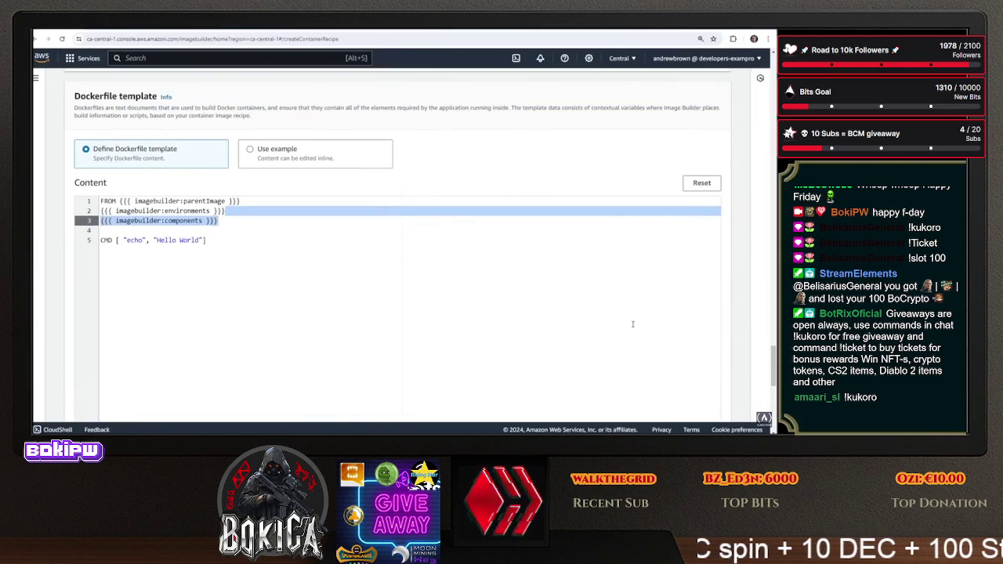
{"action": "scroll", "coordinate": [618, 326], "scroll_direction": "down", "scroll_amount": 6}
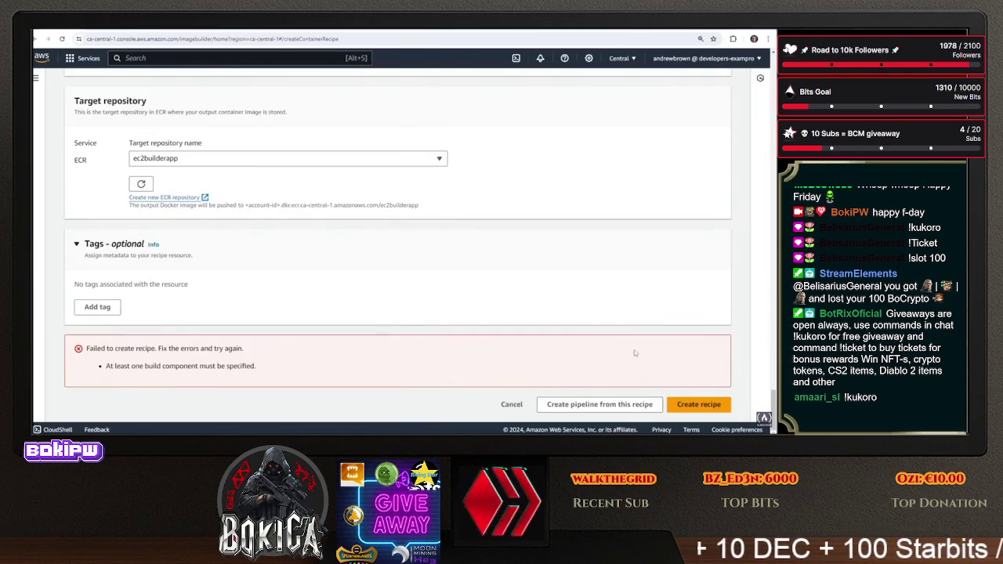
{"action": "left_click", "coordinate": [674, 401]}
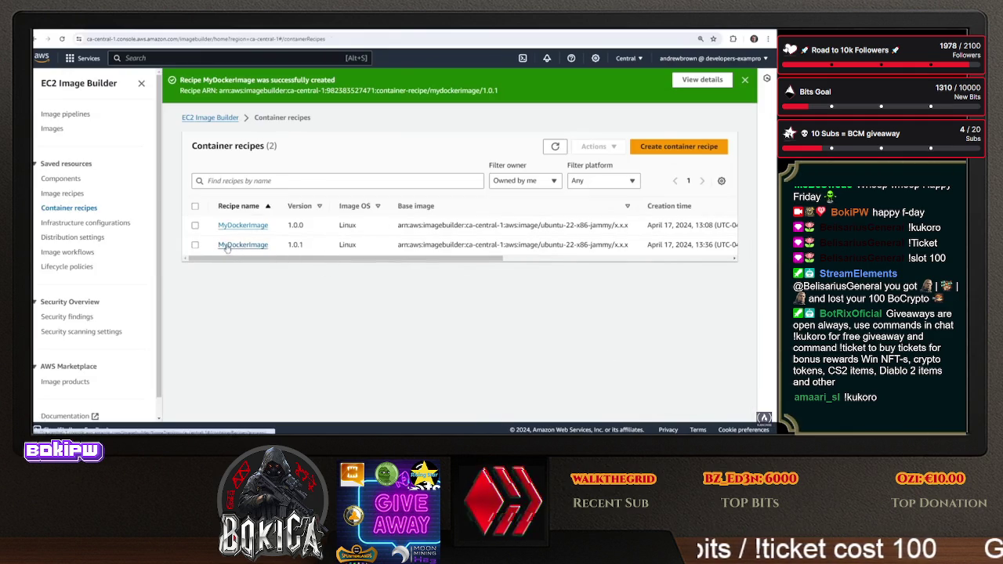
Select the new MyDockerImage 1.0.1 recipe and check its Actions menu without choosing anything
{"action": "left_click", "coordinate": [195, 244]}
{"action": "left_click", "coordinate": [597, 148]}
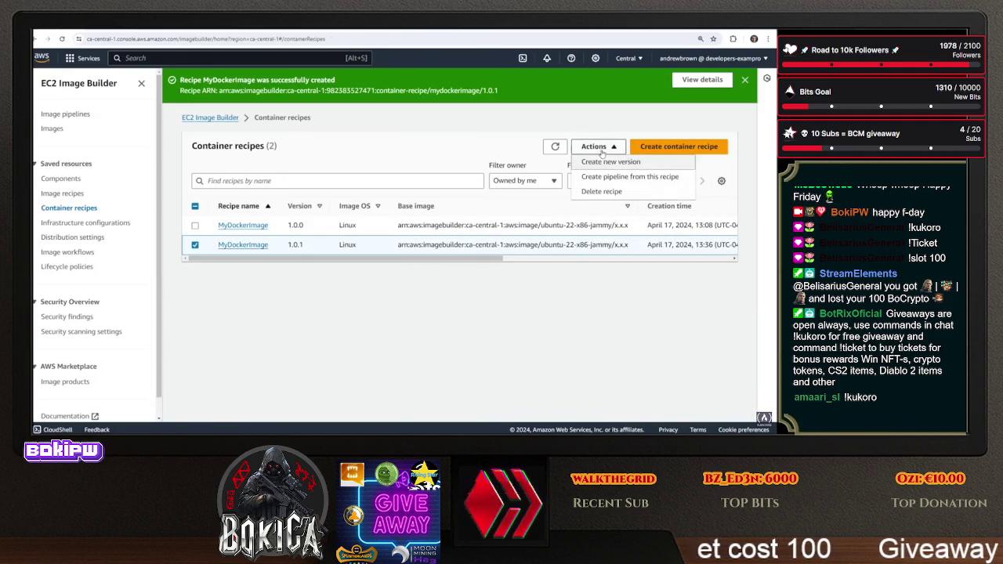
{"action": "left_click", "coordinate": [439, 145]}
Open the DockerContainerImagePipeline details from the Image pipelines list
{"action": "left_click", "coordinate": [66, 115]}
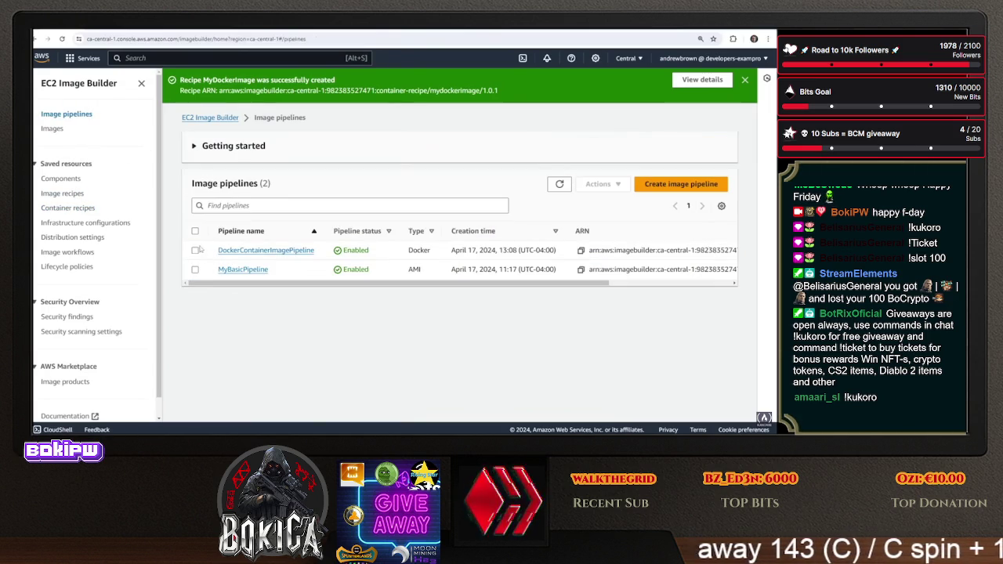
{"action": "left_click", "coordinate": [197, 251]}
{"action": "left_click", "coordinate": [599, 184]}
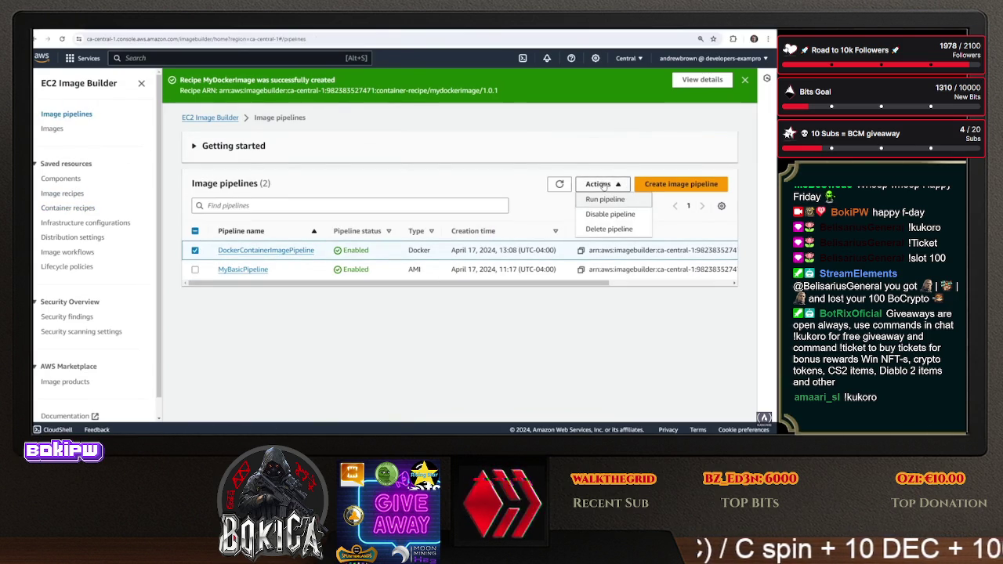
{"action": "left_click", "coordinate": [599, 184]}
{"action": "left_click", "coordinate": [262, 252]}
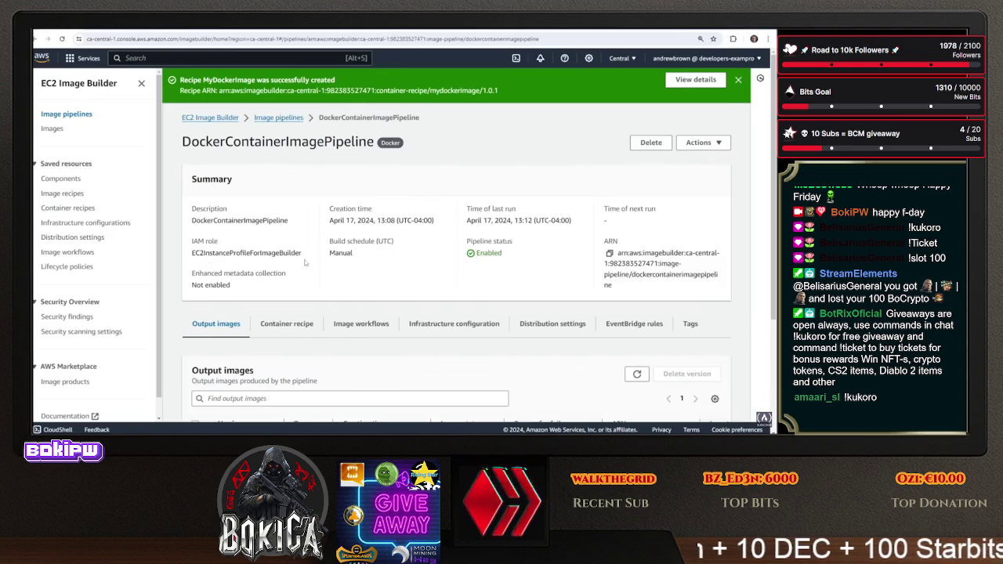
Edit the pipeline to use MyDockerImage recipe version 1.0.1 and save the changes
{"action": "scroll", "coordinate": [311, 260], "scroll_direction": "down", "scroll_amount": 3}
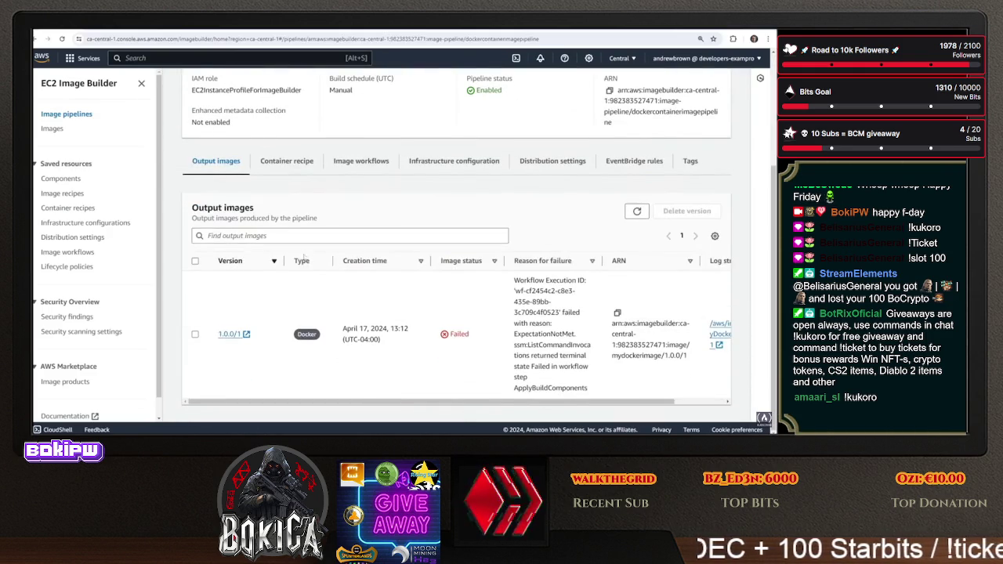
{"action": "left_click", "coordinate": [298, 165]}
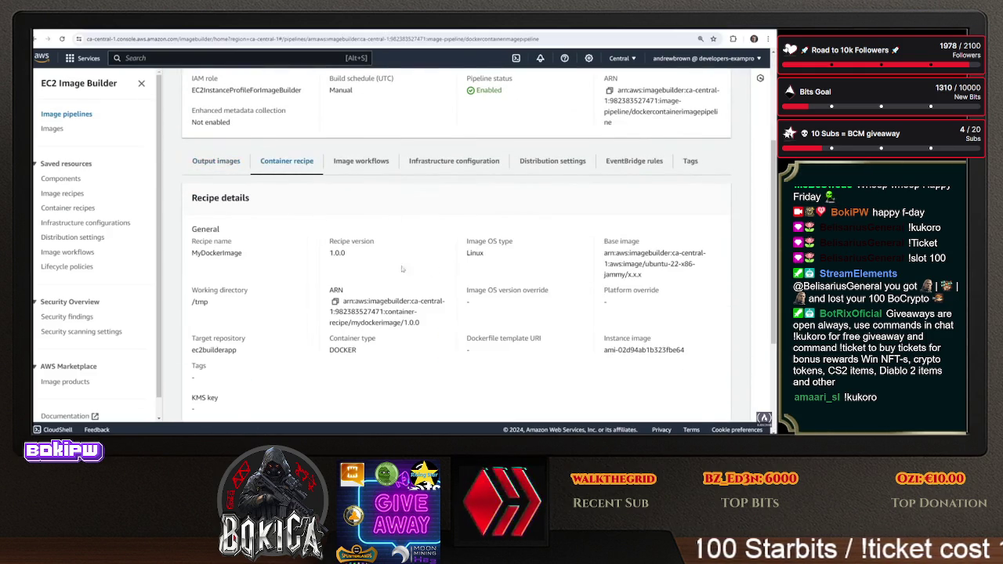
{"action": "left_click", "coordinate": [699, 143]}
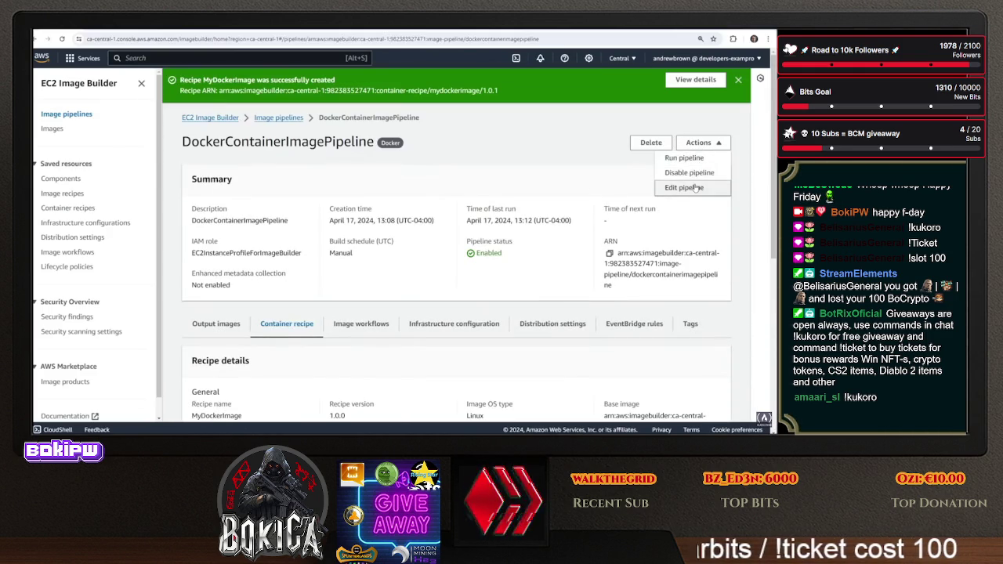
{"action": "left_click", "coordinate": [697, 189]}
{"action": "scroll", "coordinate": [181, 202], "scroll_direction": "down", "scroll_amount": 8}
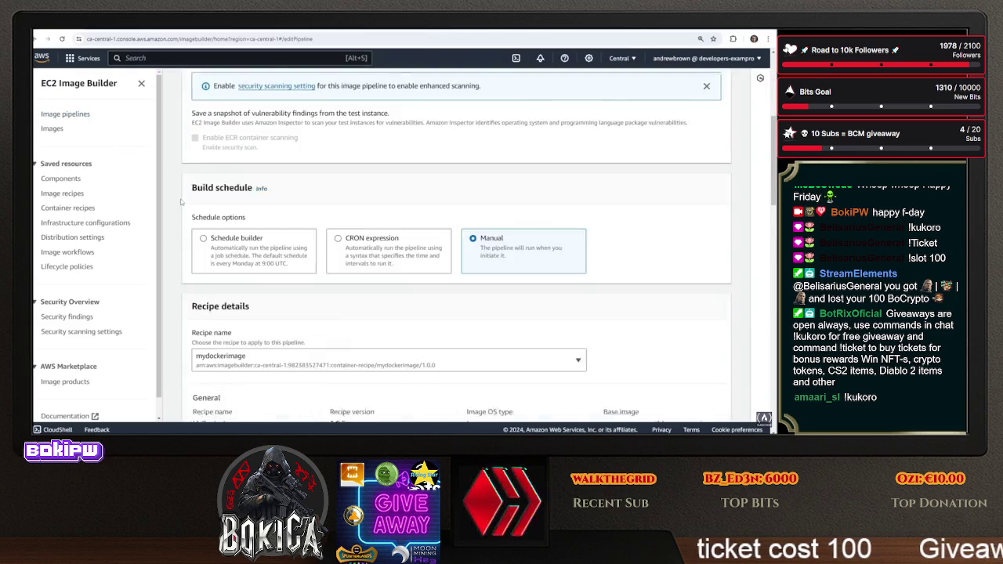
{"action": "scroll", "coordinate": [181, 202], "scroll_direction": "up", "scroll_amount": 2}
{"action": "scroll", "coordinate": [235, 156], "scroll_direction": "down", "scroll_amount": 1}
{"action": "left_click", "coordinate": [268, 125]}
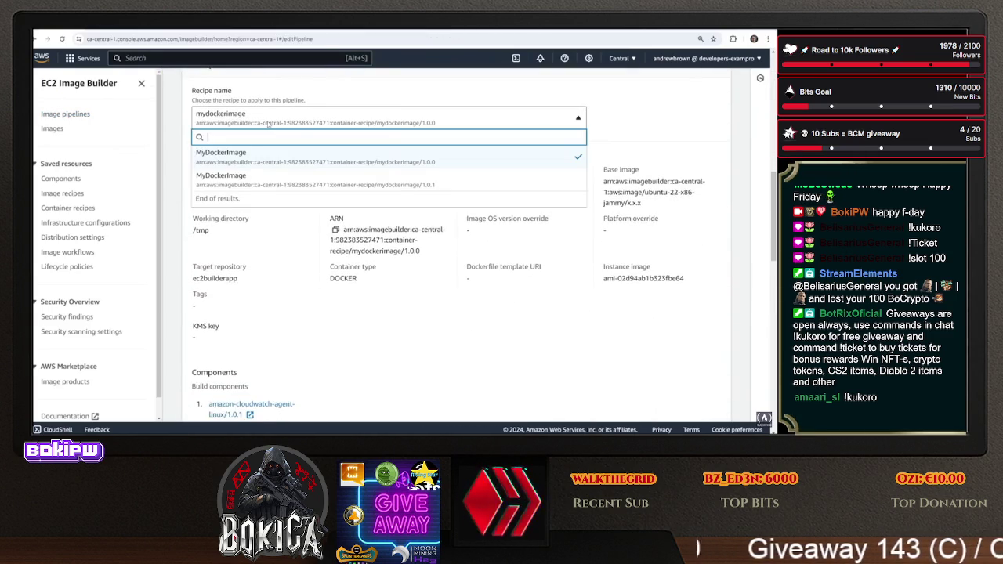
{"action": "left_click", "coordinate": [310, 179]}
{"action": "scroll", "coordinate": [481, 255], "scroll_direction": "down", "scroll_amount": 5}
{"action": "scroll", "coordinate": [501, 298], "scroll_direction": "down", "scroll_amount": 10}
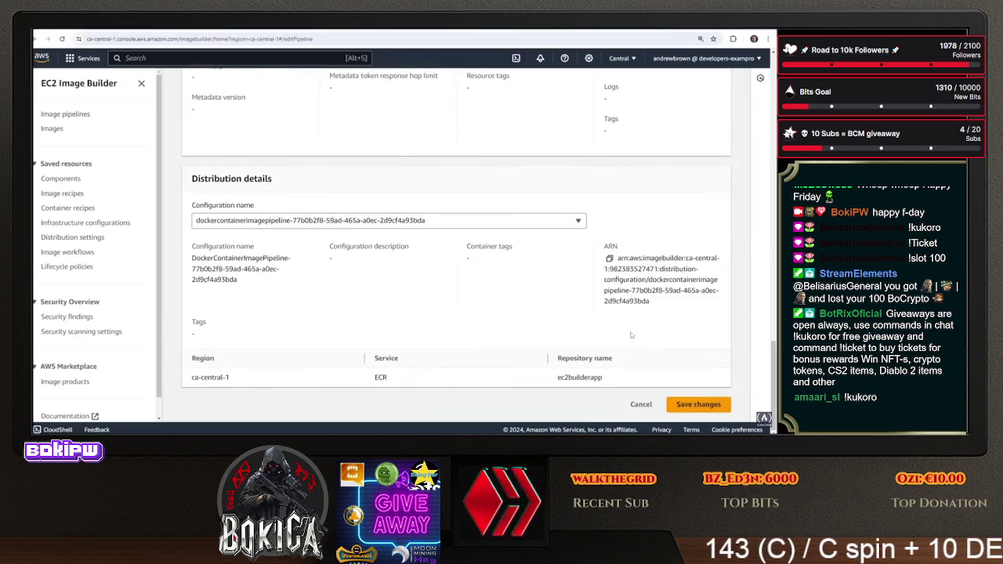
{"action": "left_click", "coordinate": [698, 404]}
Review the pipeline's image workflows and infrastructure configuration tabs
{"action": "scroll", "coordinate": [394, 179], "scroll_direction": "down", "scroll_amount": 3}
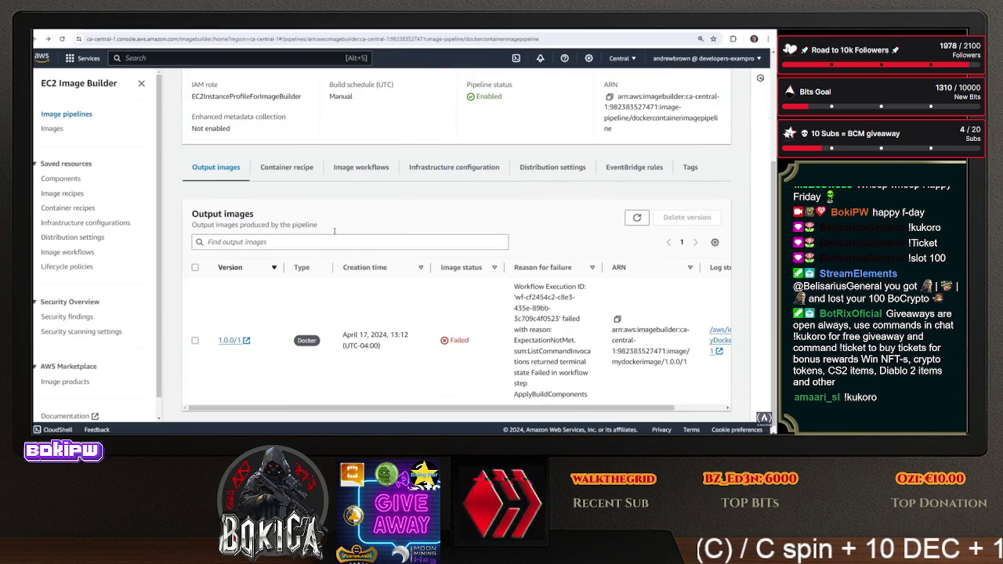
{"action": "left_click", "coordinate": [371, 179]}
{"action": "scroll", "coordinate": [423, 168], "scroll_direction": "up", "scroll_amount": 2}
{"action": "left_click", "coordinate": [460, 311]}
Start a new infrastructure configuration and search the instance types for m5.large variants
{"action": "scroll", "coordinate": [374, 269], "scroll_direction": "down", "scroll_amount": 2}
{"action": "left_click", "coordinate": [704, 199]}
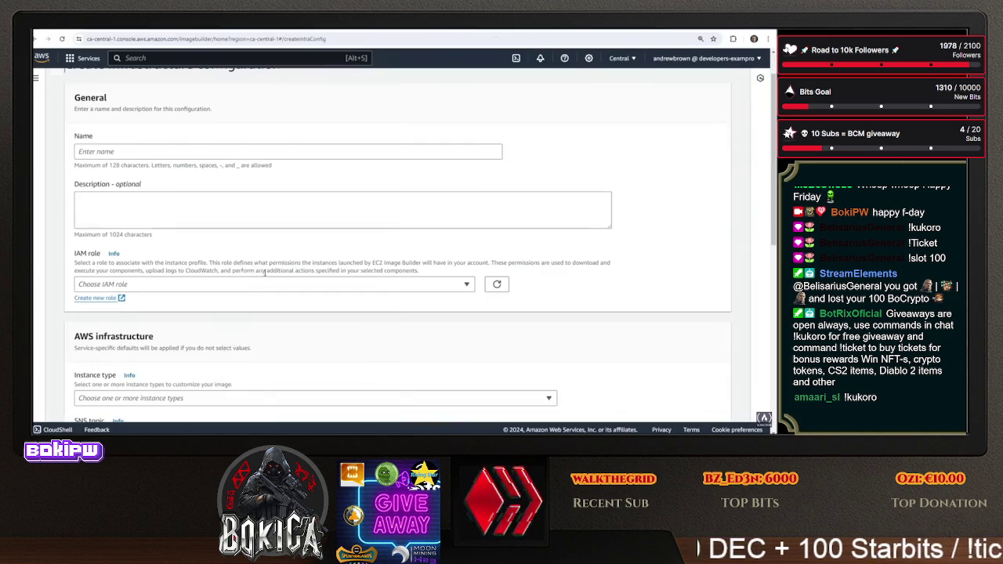
{"action": "scroll", "coordinate": [175, 252], "scroll_direction": "down", "scroll_amount": 3}
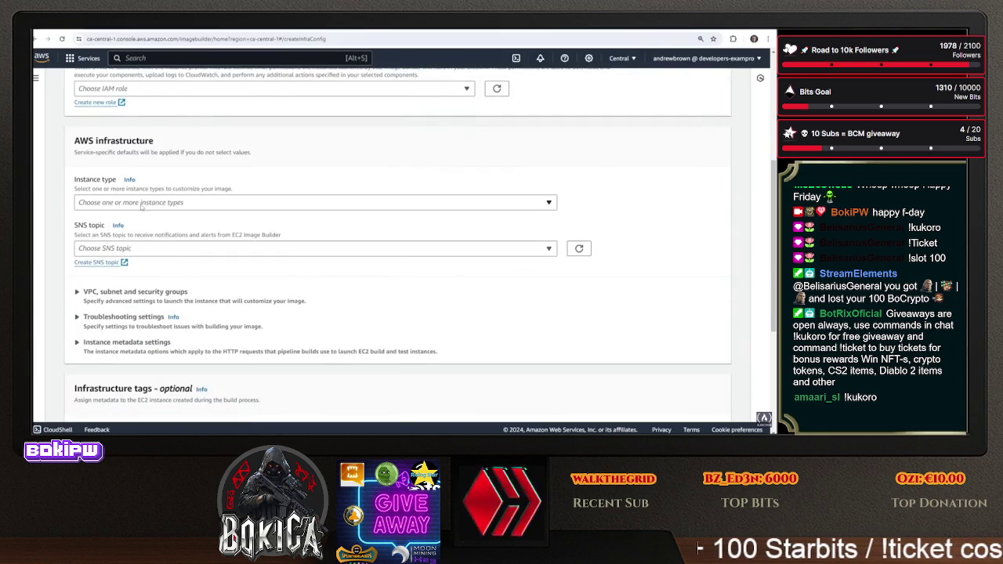
{"action": "left_click", "coordinate": [168, 203]}
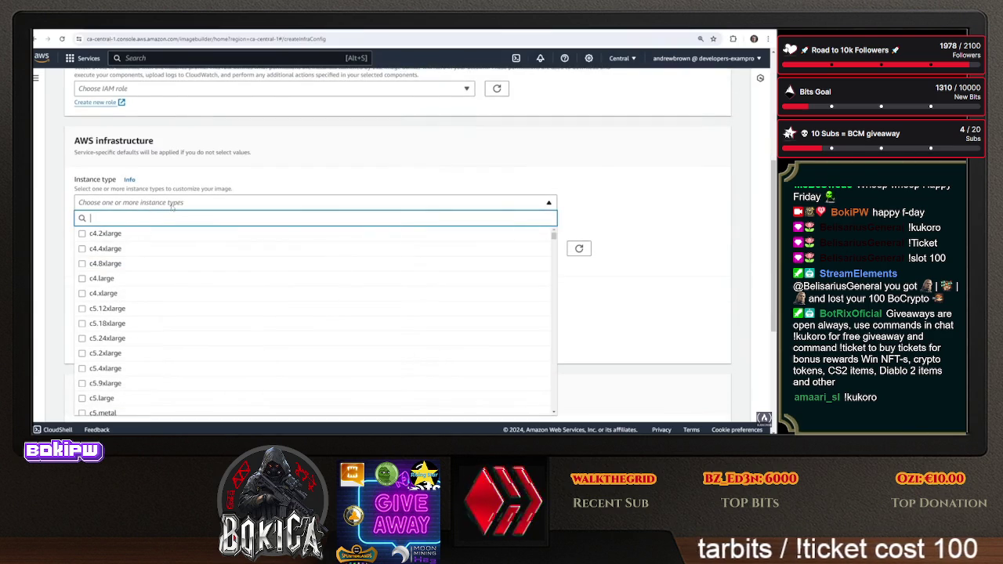
{"action": "type", "text": "m5"}
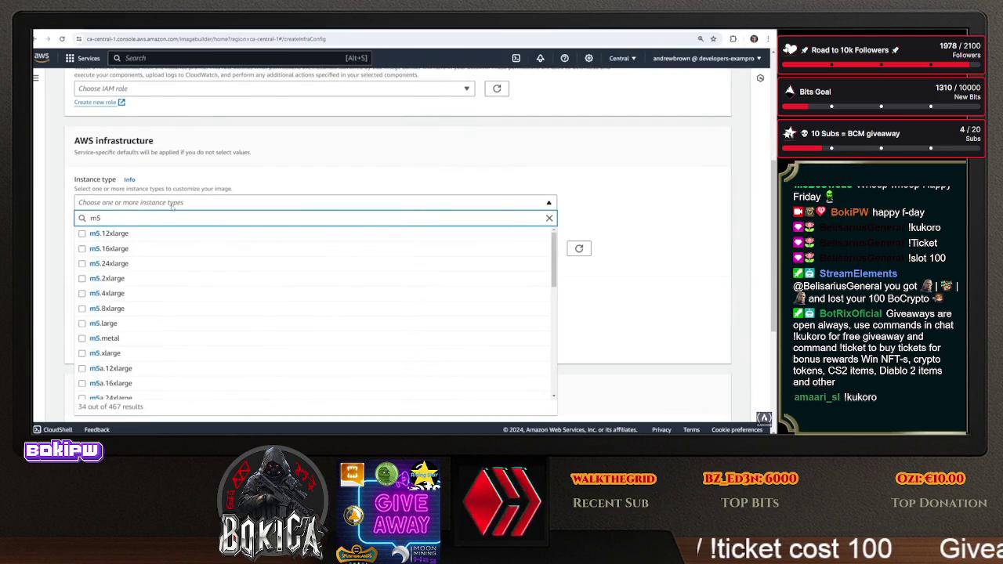
{"action": "type", "text": ".large"}
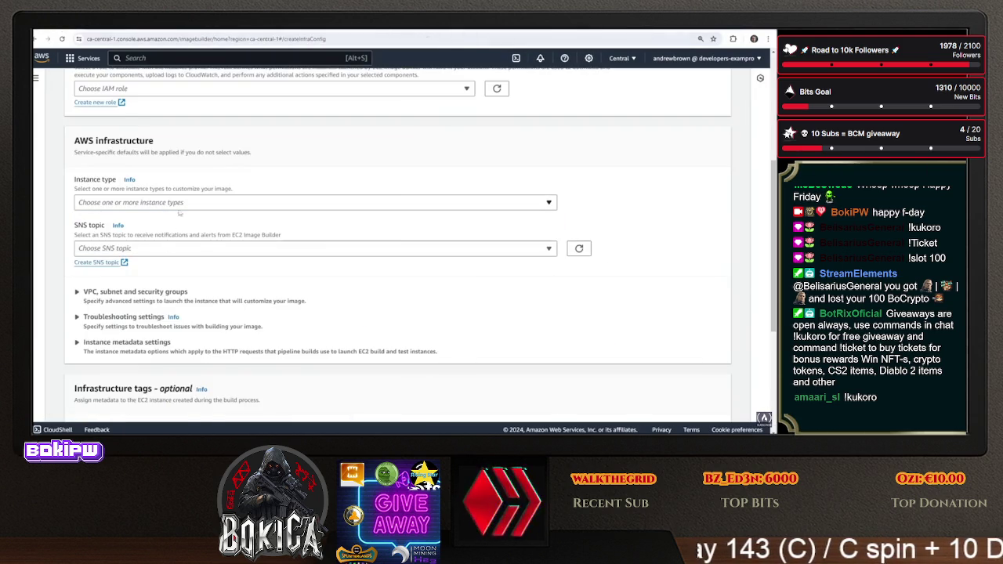
{"action": "left_click", "coordinate": [191, 202]}
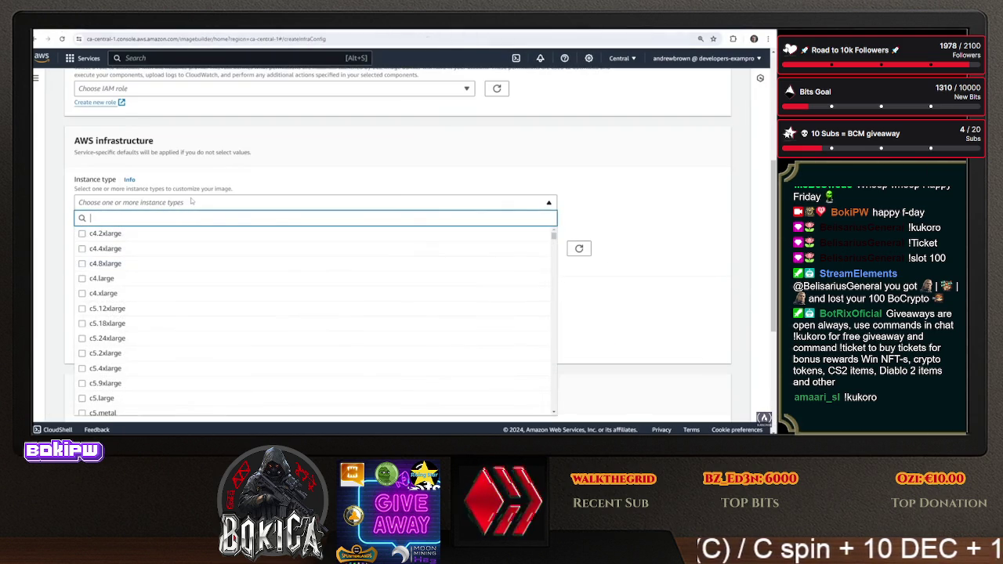
{"action": "type", "text": "m5lar"}
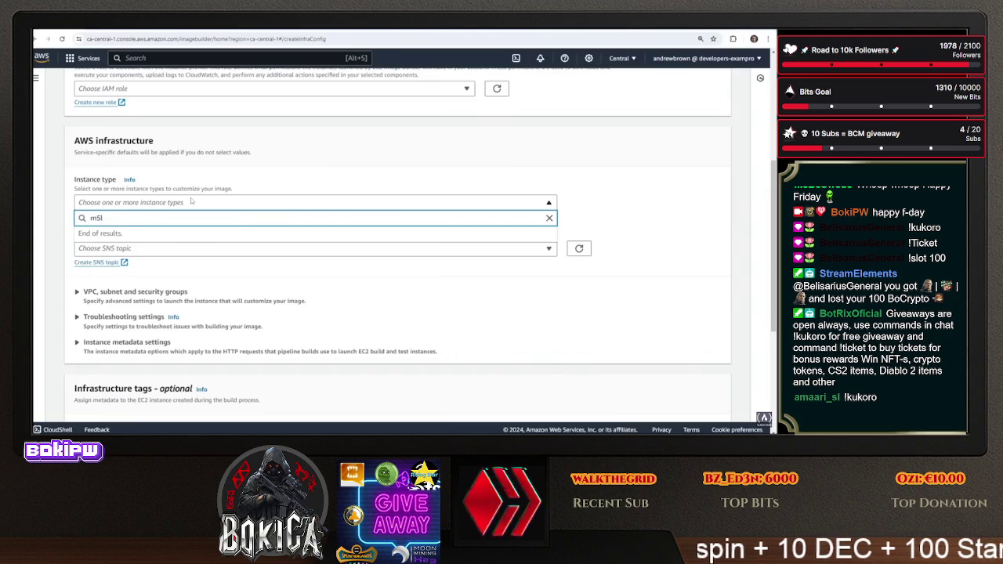
{"action": "key", "text": "BackSpace"}
{"action": "type", "text": "."}
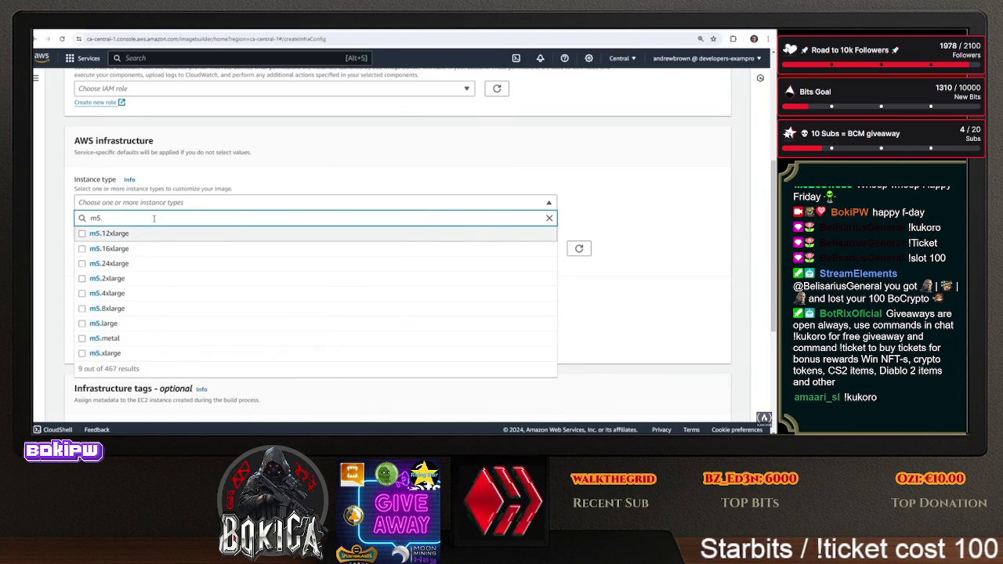
{"action": "type", "text": "metal"}
{"action": "key", "text": "BackSpace"}
{"action": "key", "text": "BackSpace"}
{"action": "key", "text": "BackSpace"}
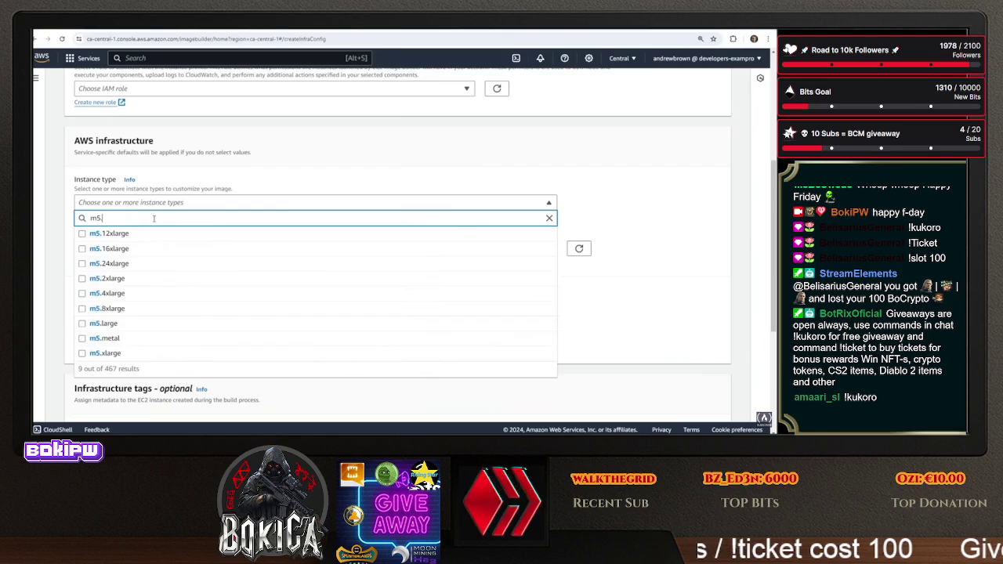
Search 't3.', pick t3.medium as the instance type, and attempt to create the configuration
{"action": "key", "text": "BackSpace"}
{"action": "key", "text": "BackSpace"}
{"action": "key", "text": "BackSpace"}
{"action": "type", "text": "t3."}
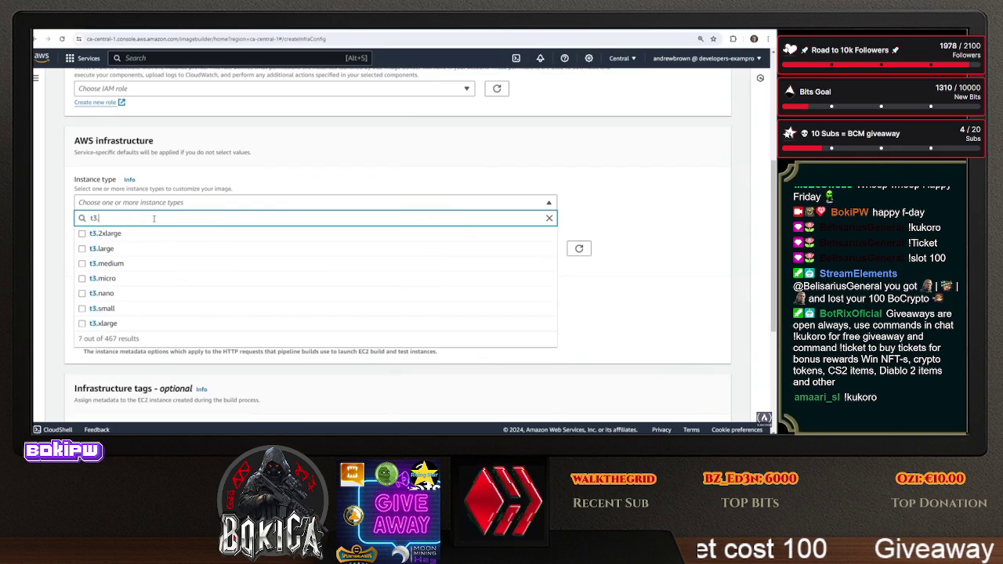
{"action": "left_click", "coordinate": [103, 263]}
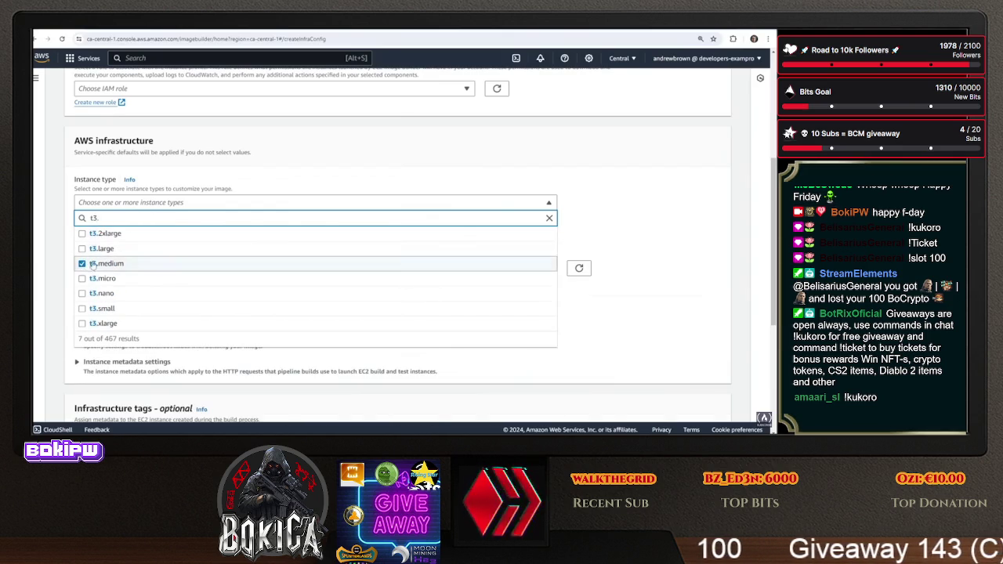
{"action": "left_click", "coordinate": [659, 227]}
{"action": "scroll", "coordinate": [403, 269], "scroll_direction": "down", "scroll_amount": 3}
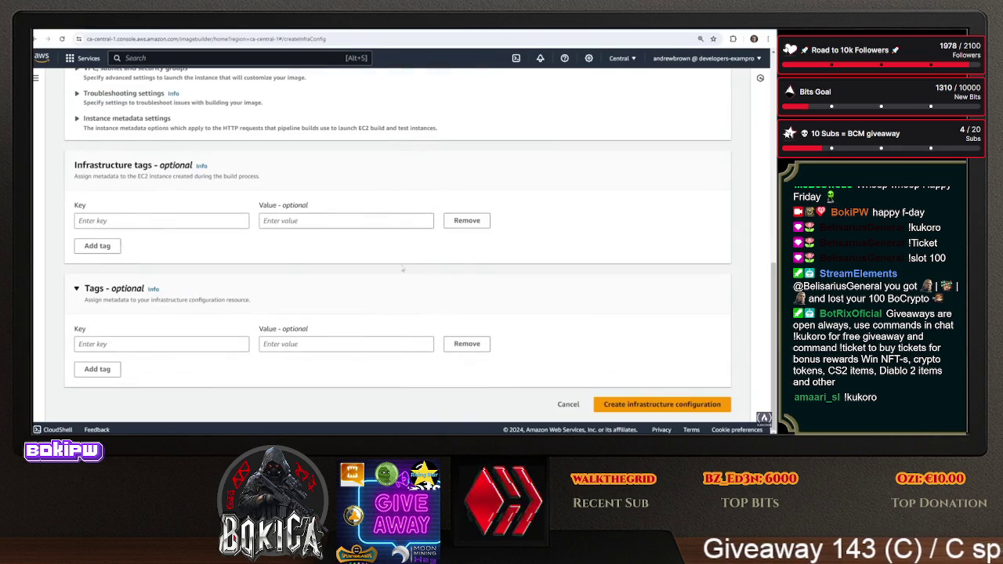
{"action": "left_click", "coordinate": [646, 404]}
Name the configuration MyNewInfa, assign the EC2InstanceProfileForImageBuilder IAM role, and create it
{"action": "left_click", "coordinate": [174, 200]}
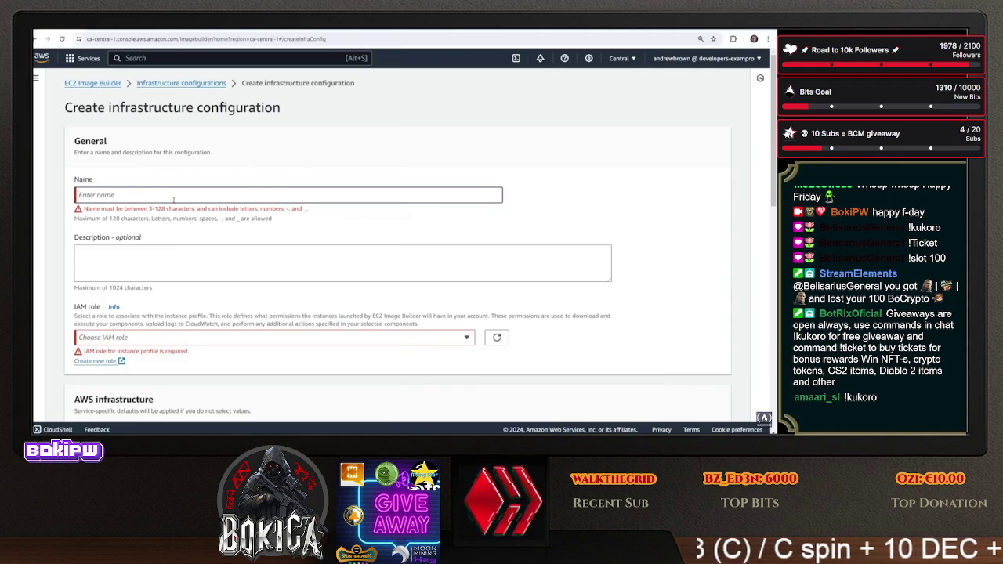
{"action": "type", "text": "My"}
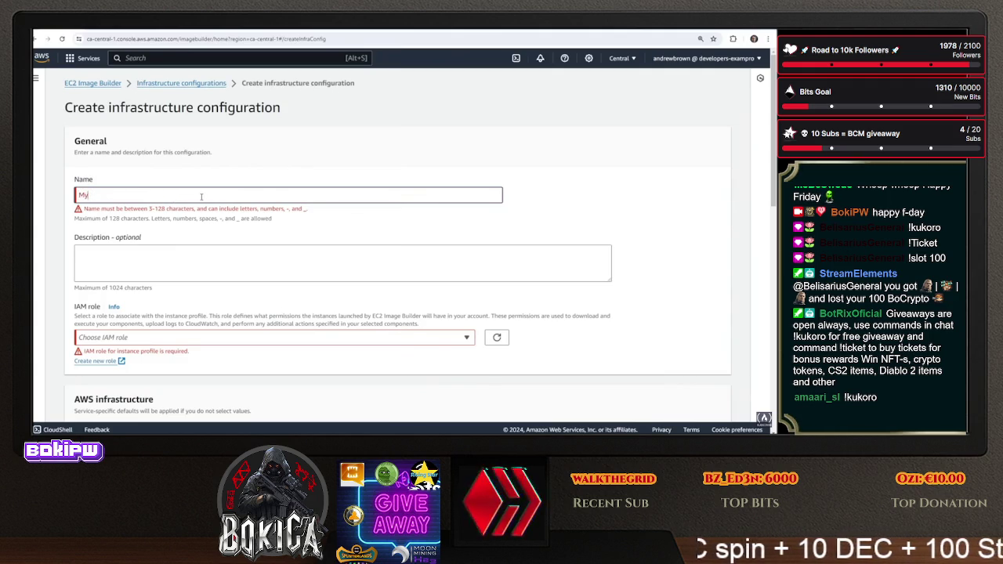
{"action": "type", "text": "NewInfa"}
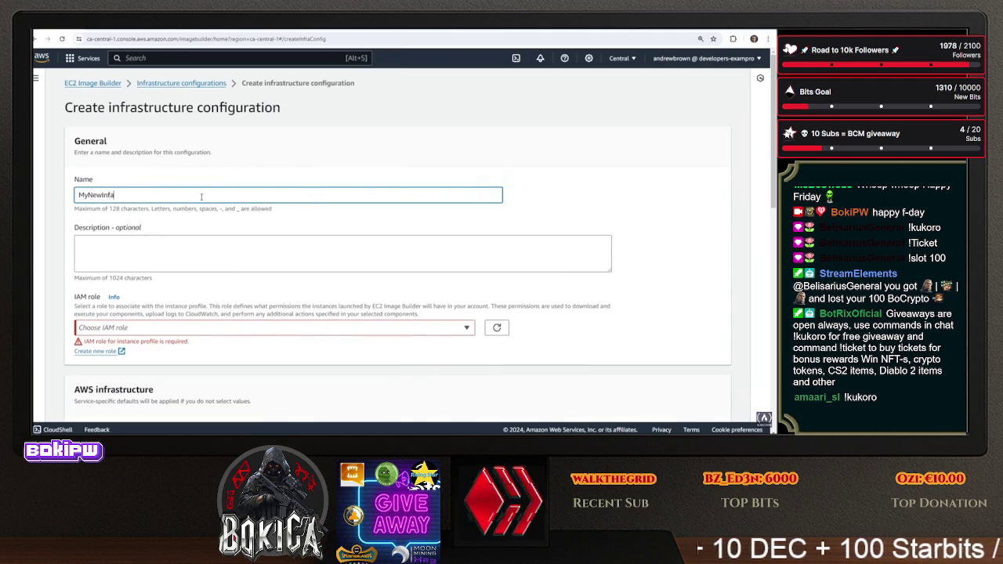
{"action": "scroll", "coordinate": [201, 197], "scroll_direction": "down", "scroll_amount": 2}
{"action": "left_click", "coordinate": [191, 249]}
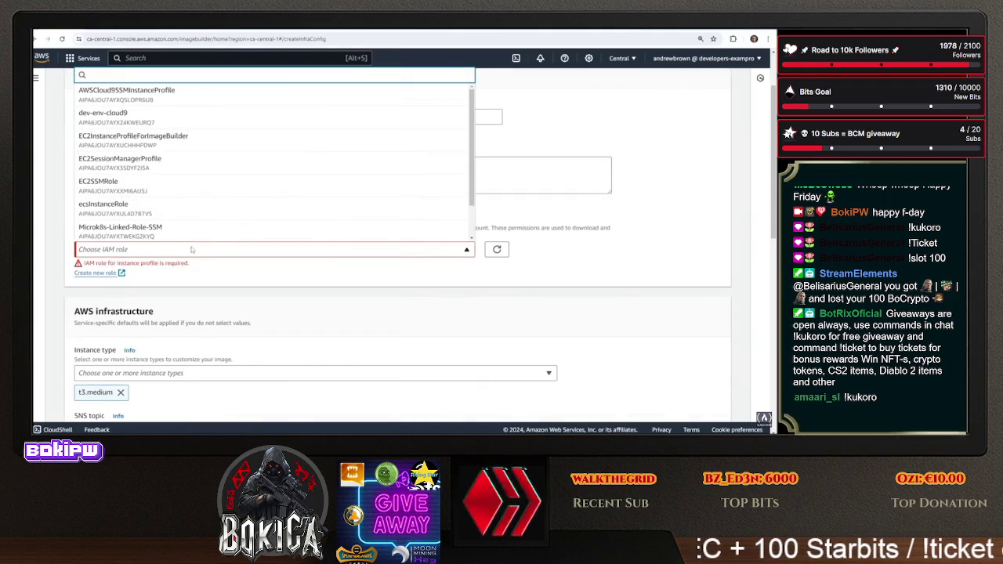
{"action": "scroll", "coordinate": [198, 219], "scroll_direction": "down", "scroll_amount": 1}
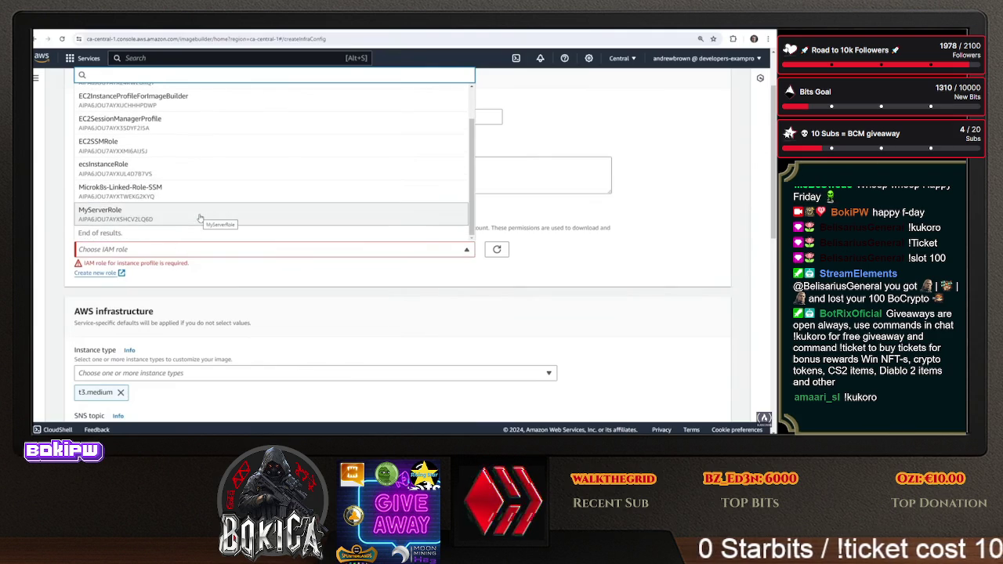
{"action": "left_click", "coordinate": [174, 104]}
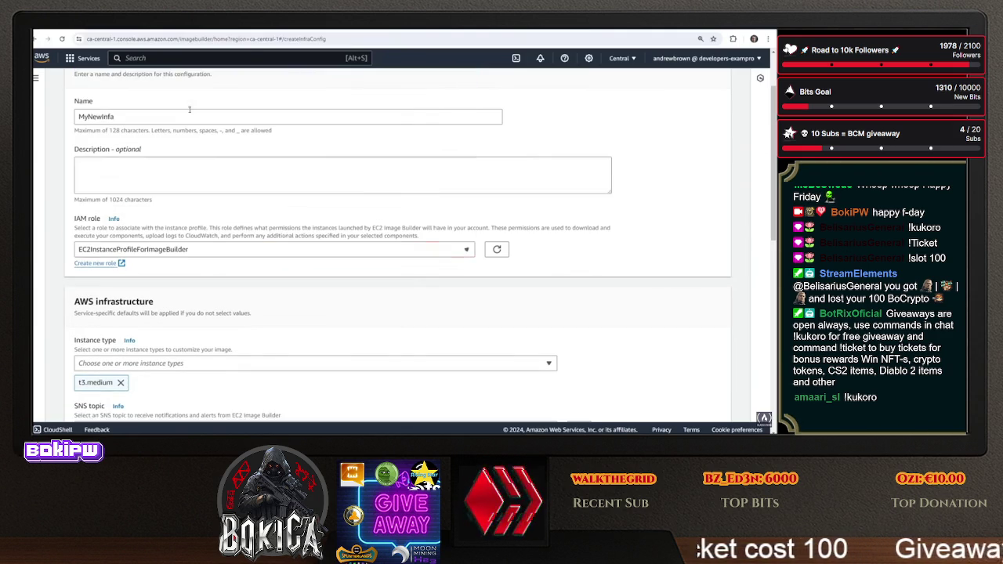
{"action": "scroll", "coordinate": [278, 313], "scroll_direction": "down", "scroll_amount": 3}
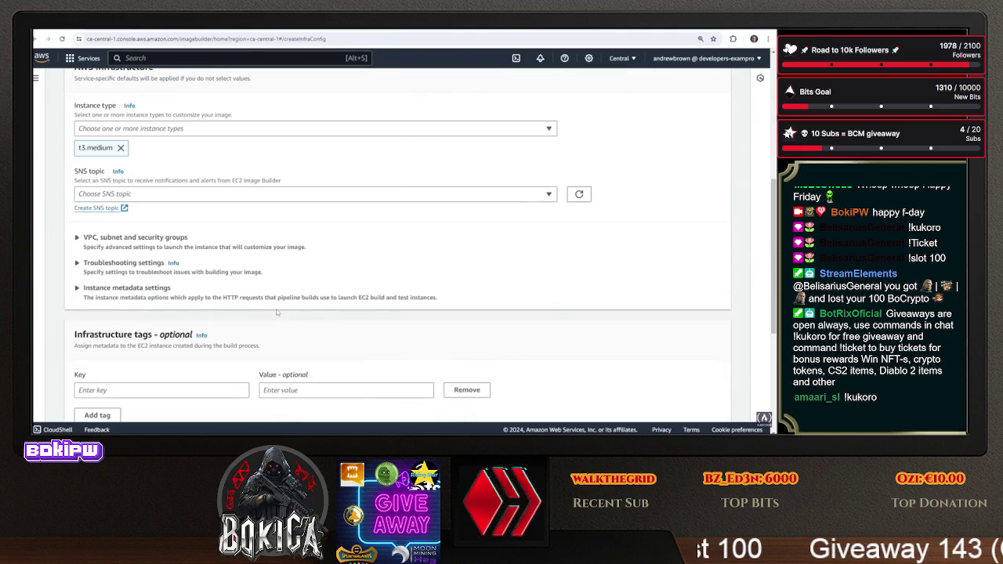
{"action": "scroll", "coordinate": [281, 314], "scroll_direction": "down", "scroll_amount": 3}
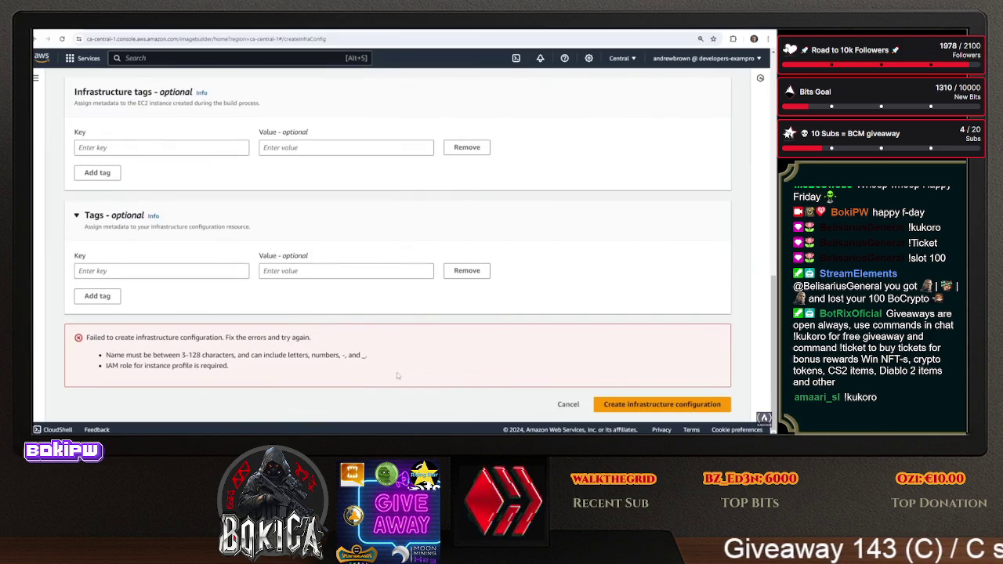
{"action": "left_click", "coordinate": [611, 404]}
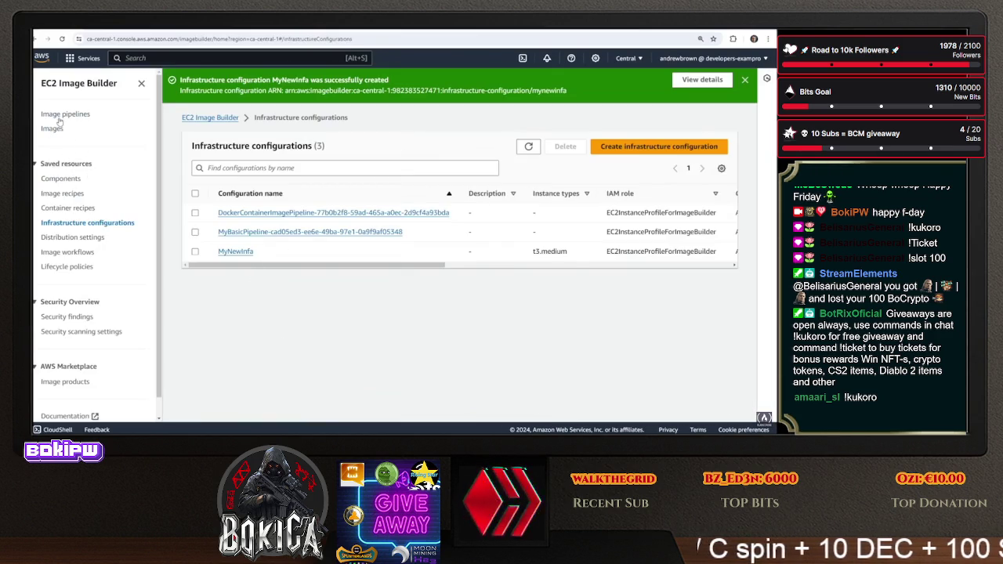
Open DockerContainerImagePipeline and view its infrastructure configuration and image workflows tabs
{"action": "left_click", "coordinate": [61, 115]}
{"action": "left_click", "coordinate": [251, 250]}
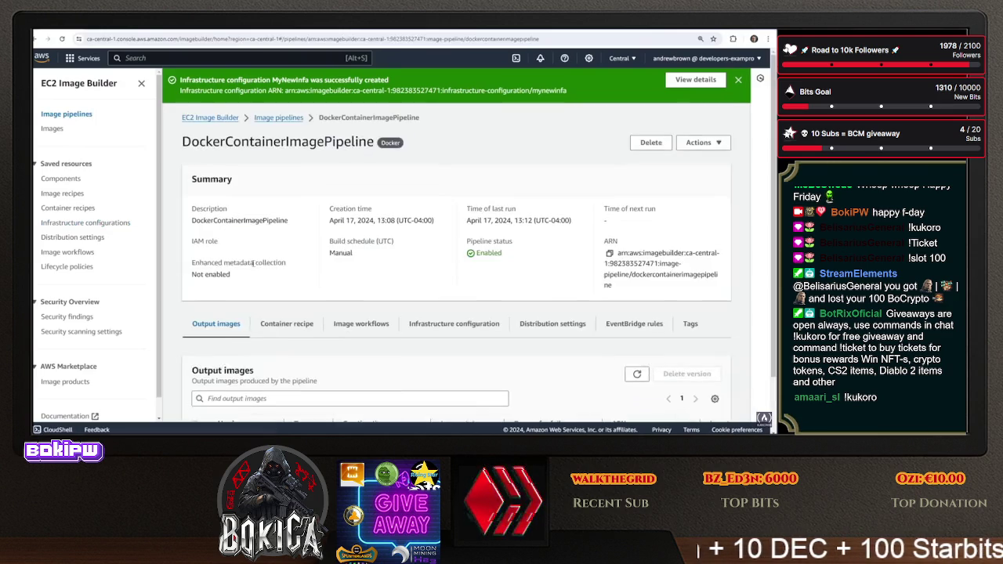
{"action": "scroll", "coordinate": [316, 214], "scroll_direction": "down", "scroll_amount": 3}
{"action": "left_click", "coordinate": [420, 170]}
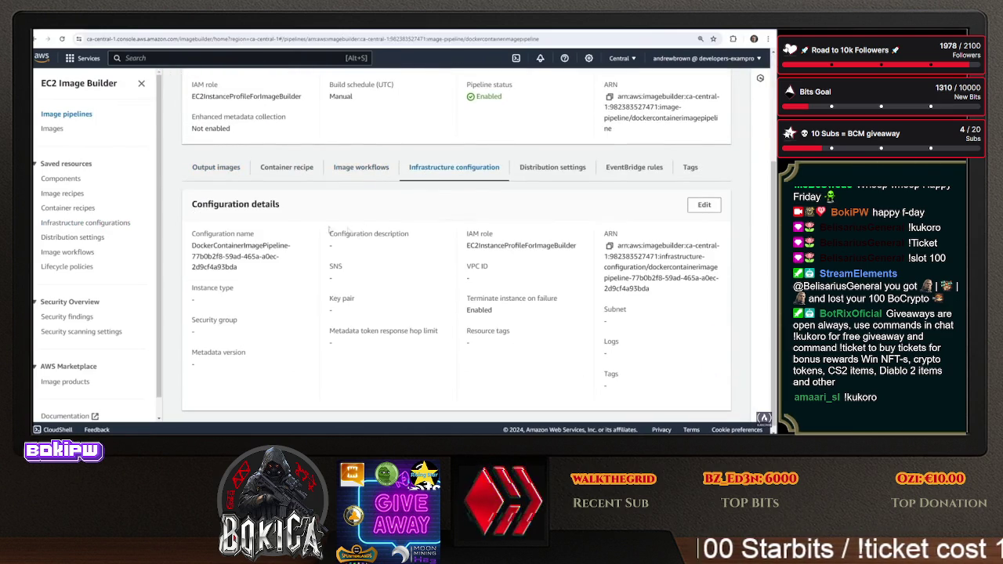
{"action": "scroll", "coordinate": [362, 266], "scroll_direction": "up", "scroll_amount": 2}
{"action": "left_click", "coordinate": [361, 323]}
{"action": "left_click", "coordinate": [454, 323]}
{"action": "scroll", "coordinate": [563, 298], "scroll_direction": "down", "scroll_amount": 2}
Open the pipeline's infrastructure configuration edit form, then leave it without saving
{"action": "left_click", "coordinate": [703, 282]}
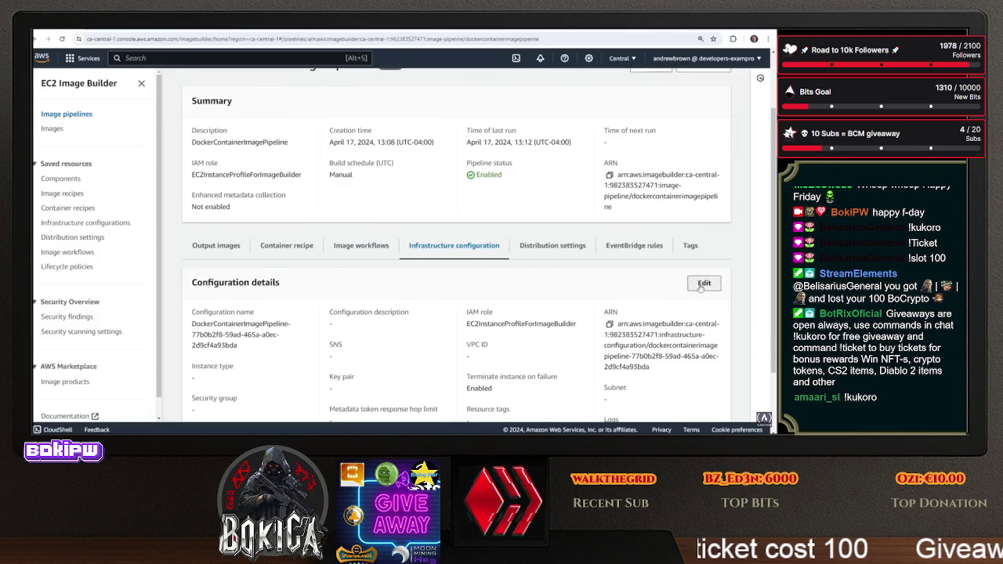
{"action": "scroll", "coordinate": [148, 230], "scroll_direction": "up", "scroll_amount": 2}
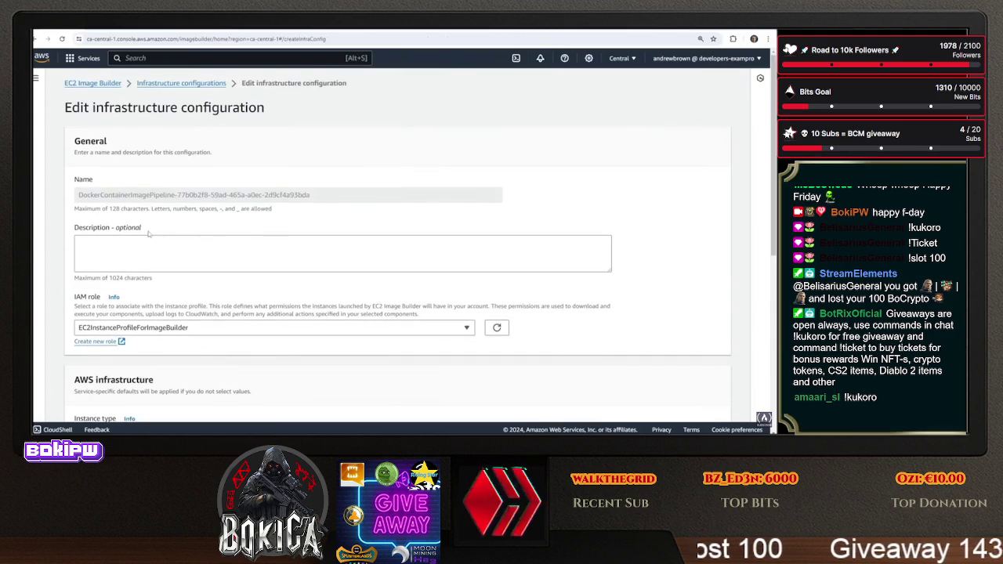
{"action": "scroll", "coordinate": [148, 233], "scroll_direction": "down", "scroll_amount": 5}
{"action": "scroll", "coordinate": [148, 237], "scroll_direction": "down", "scroll_amount": 2}
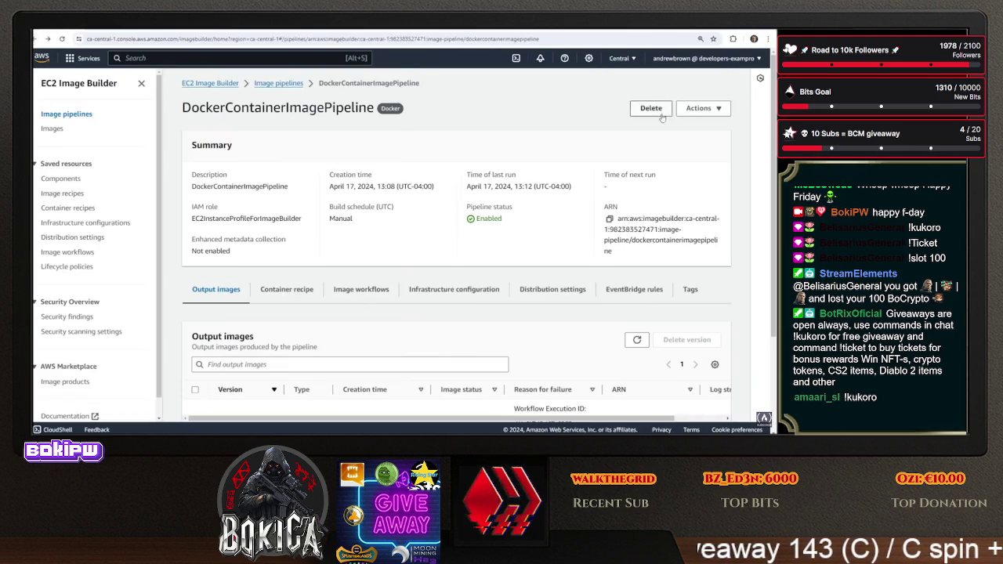
{"action": "left_click", "coordinate": [703, 108]}
Set the pipeline's infrastructure configuration to MyNewInfa and save the pipeline changes
{"action": "scroll", "coordinate": [312, 222], "scroll_direction": "down", "scroll_amount": 10}
{"action": "scroll", "coordinate": [313, 222], "scroll_direction": "down", "scroll_amount": 10}
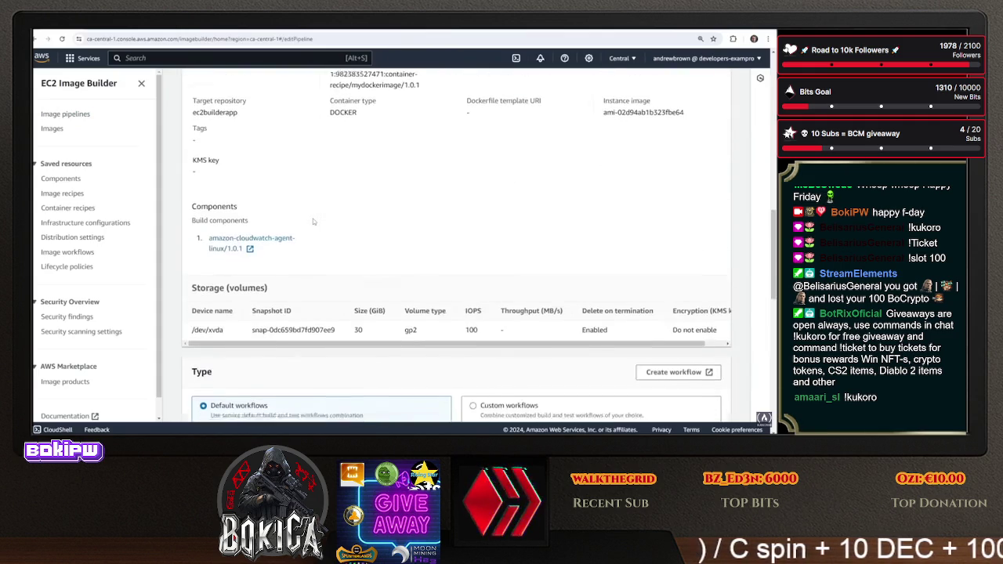
{"action": "left_click", "coordinate": [333, 161]}
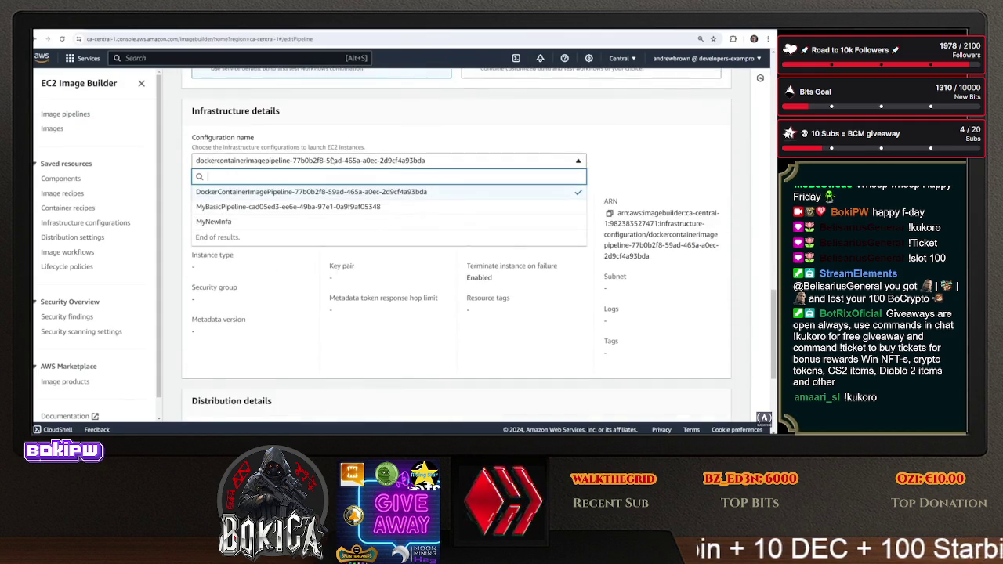
{"action": "left_click", "coordinate": [302, 221]}
{"action": "scroll", "coordinate": [450, 307], "scroll_direction": "down", "scroll_amount": 3}
{"action": "scroll", "coordinate": [395, 268], "scroll_direction": "up", "scroll_amount": 2}
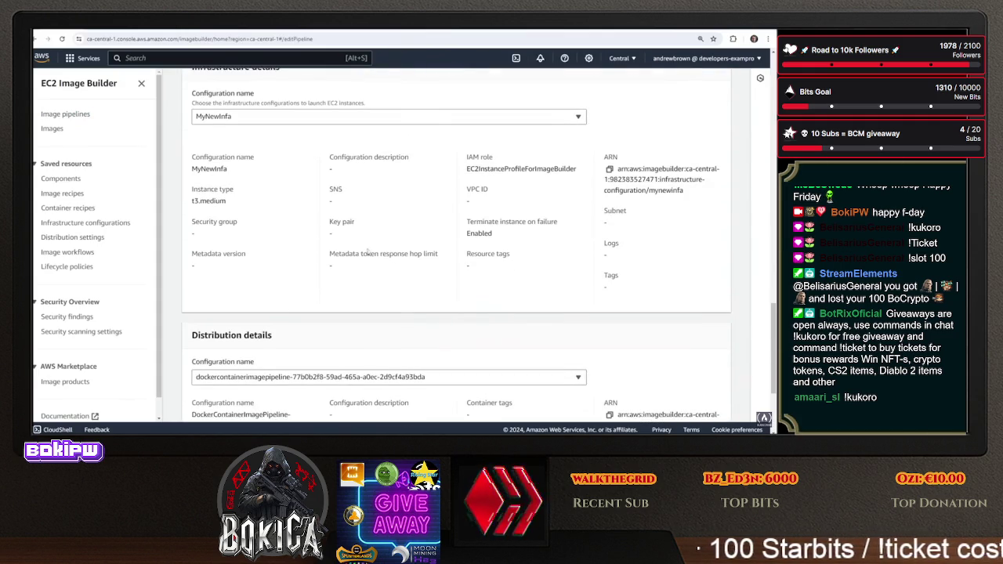
{"action": "left_click", "coordinate": [271, 115]}
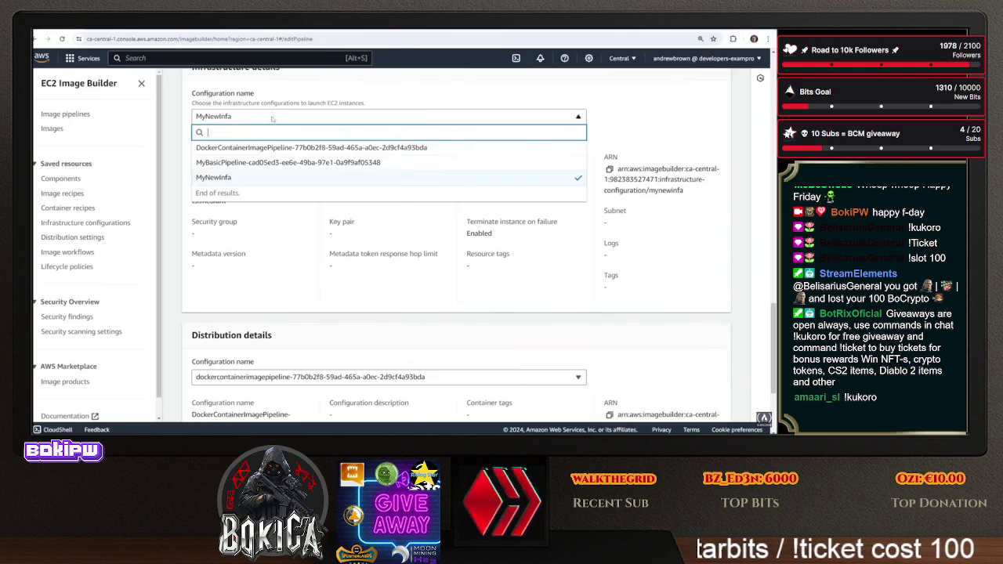
{"action": "left_click", "coordinate": [270, 146]}
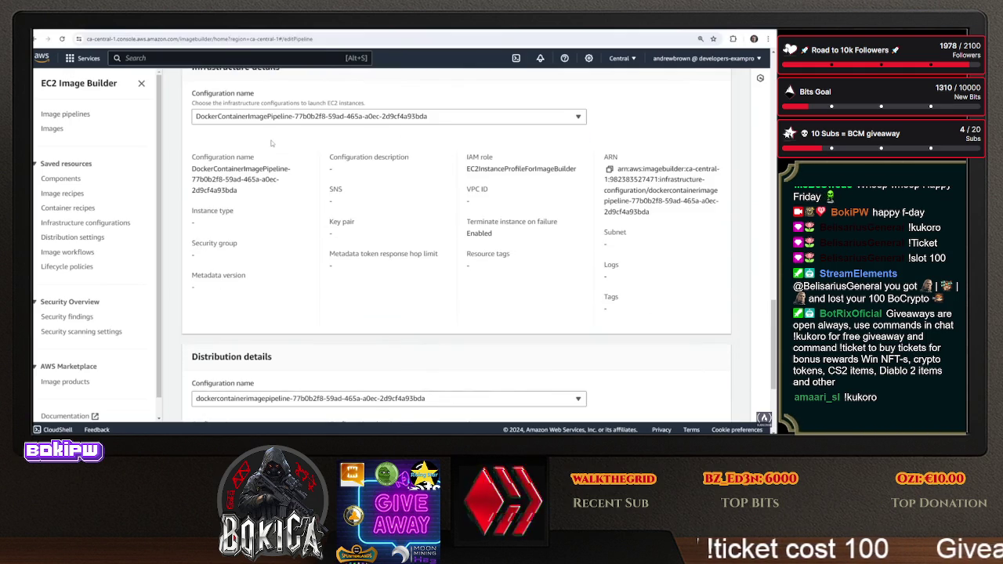
{"action": "left_click", "coordinate": [470, 116]}
{"action": "left_click", "coordinate": [213, 159]}
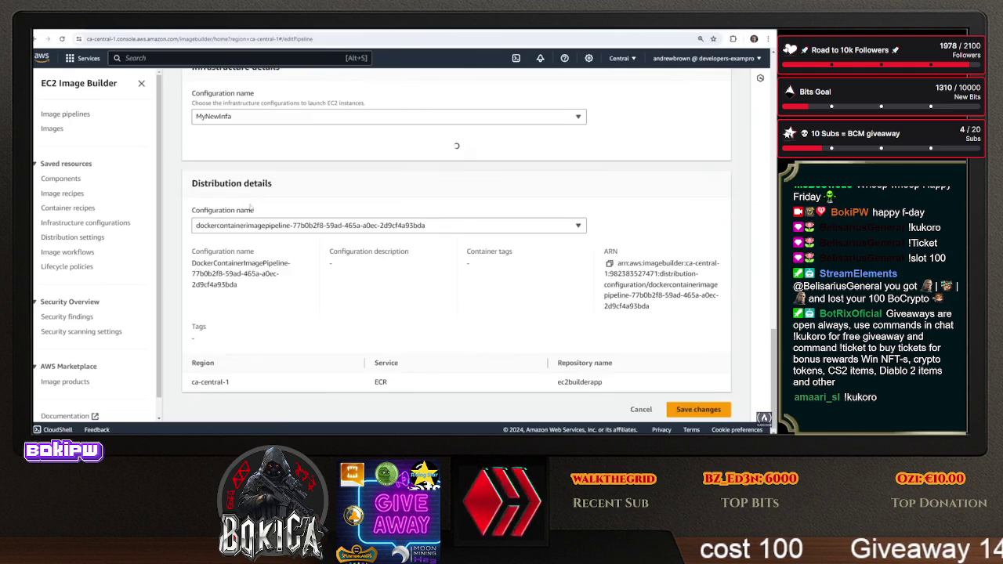
{"action": "scroll", "coordinate": [595, 259], "scroll_direction": "down", "scroll_amount": 3}
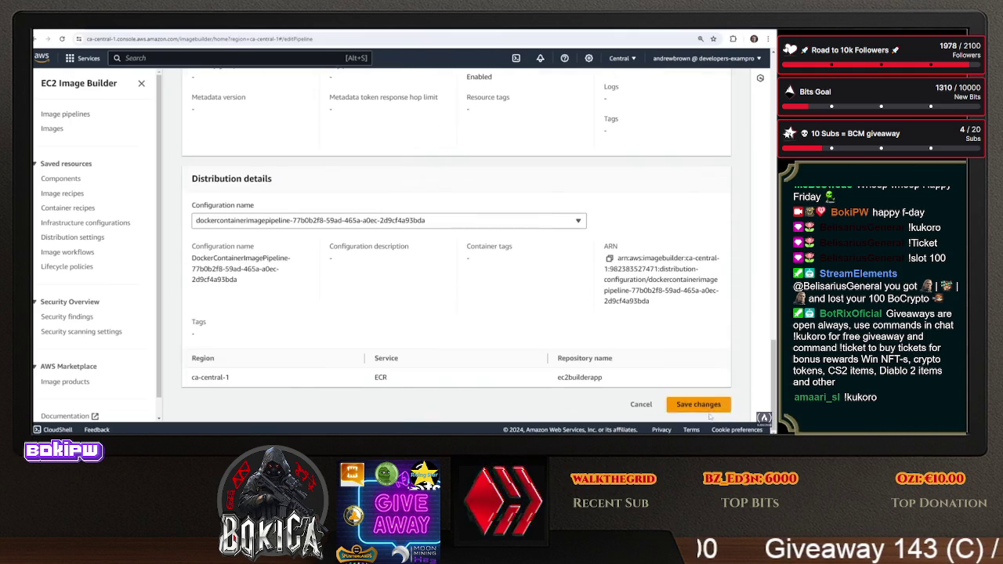
{"action": "left_click", "coordinate": [699, 402]}
{"action": "scroll", "coordinate": [484, 309], "scroll_direction": "down", "scroll_amount": 3}
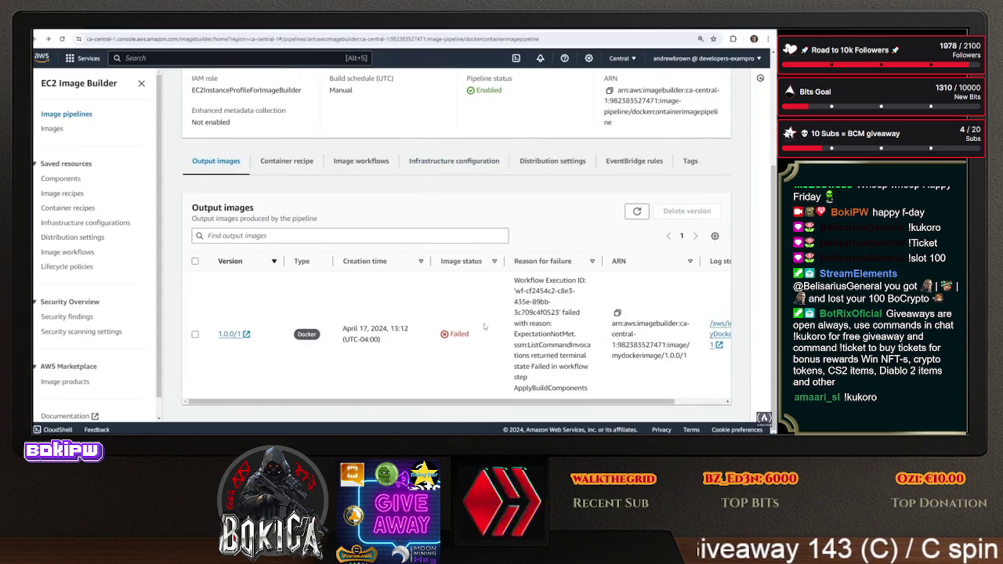
Run the pipeline from Actions and open the pending 1.0.1/1 output image's build
{"action": "scroll", "coordinate": [488, 300], "scroll_direction": "up", "scroll_amount": 2}
{"action": "scroll", "coordinate": [488, 300], "scroll_direction": "up", "scroll_amount": 1}
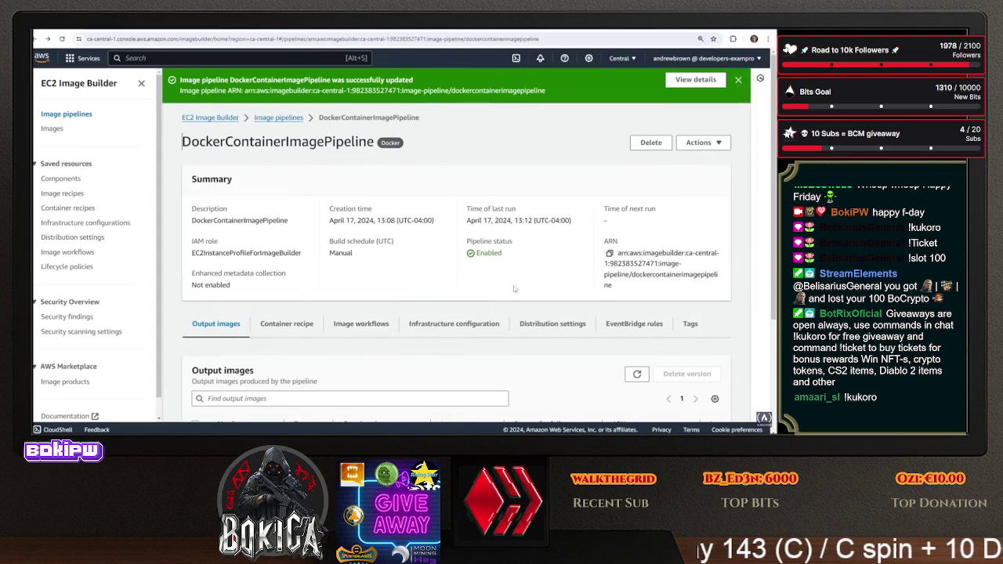
{"action": "left_click", "coordinate": [690, 143]}
{"action": "left_click", "coordinate": [697, 159]}
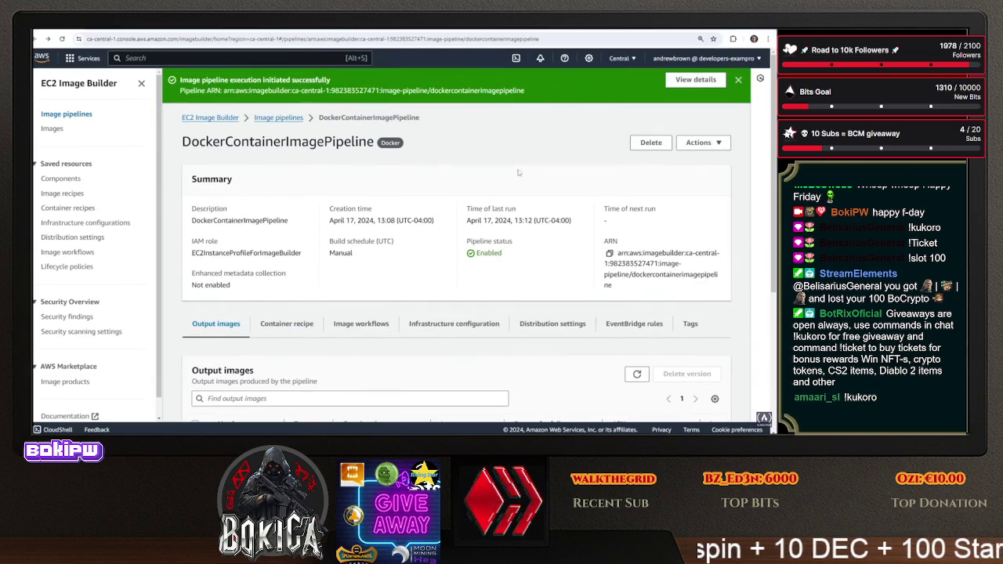
{"action": "scroll", "coordinate": [287, 400], "scroll_direction": "down", "scroll_amount": 3}
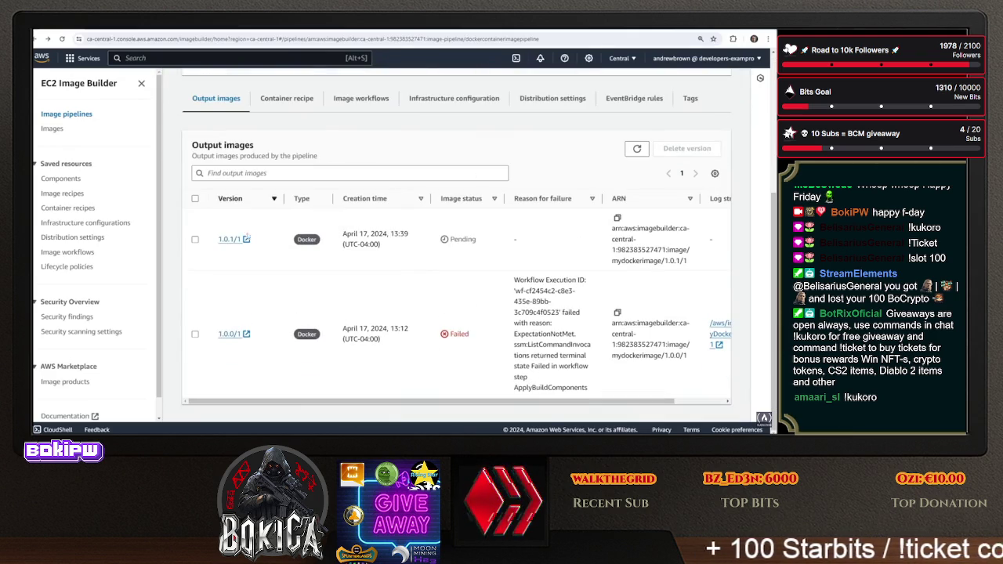
{"action": "left_click", "coordinate": [231, 243]}
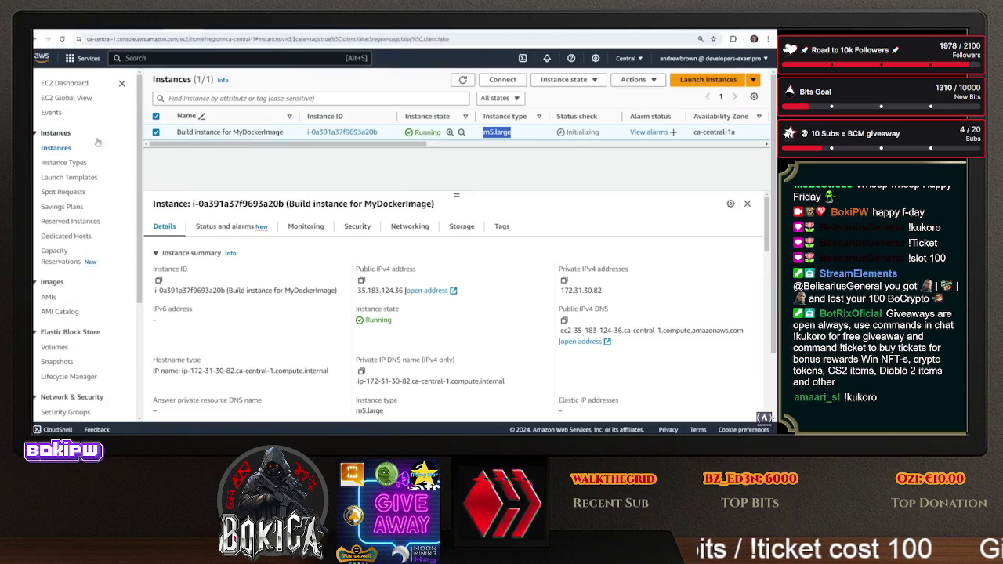
Clear the instance filter and refresh to compare the t3.medium and m5.large build instances, then return to image 1.0.1/1
{"action": "left_click", "coordinate": [58, 147]}
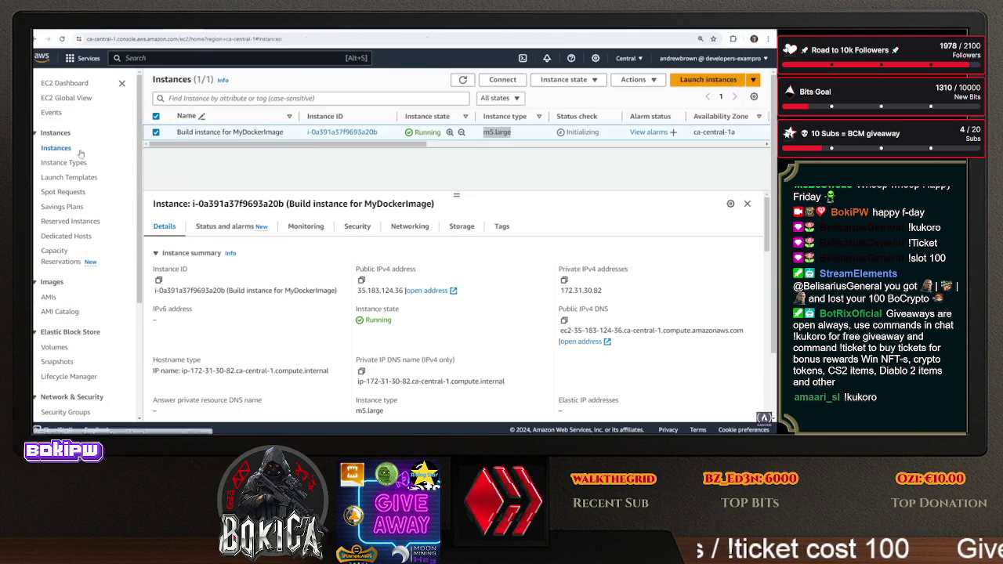
{"action": "left_click", "coordinate": [463, 80]}
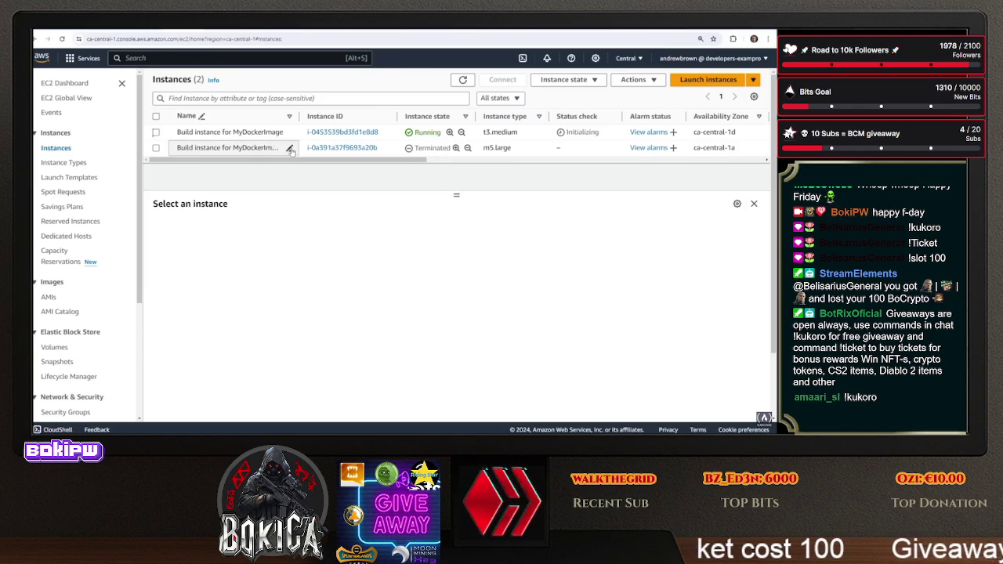
{"action": "left_click", "coordinate": [146, 33]}
{"action": "key", "text": "alt+Left"}
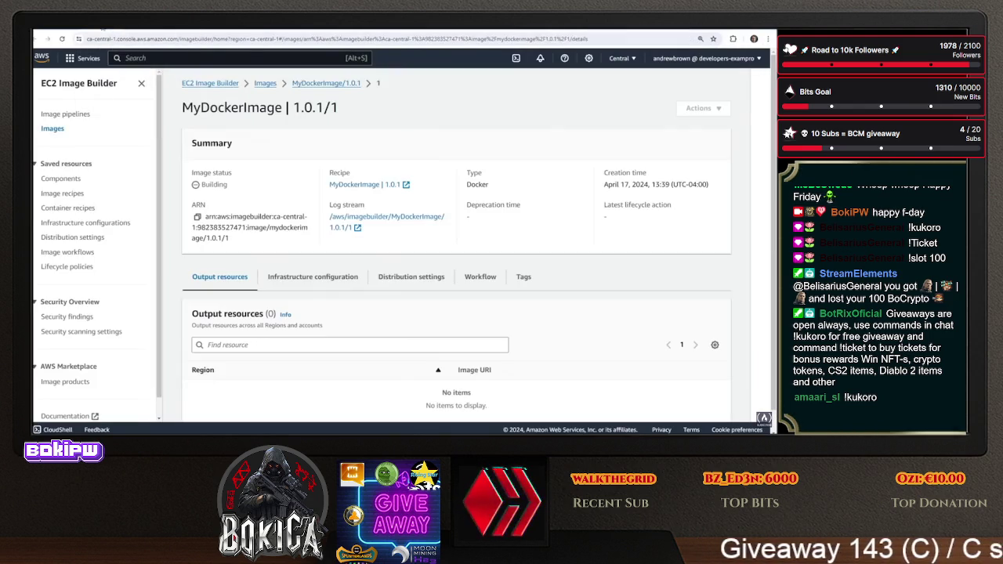
Show the Workflow tab and scroll through the three completed build-container steps for 1.0.1/1
{"action": "scroll", "coordinate": [327, 290], "scroll_direction": "down", "scroll_amount": 2}
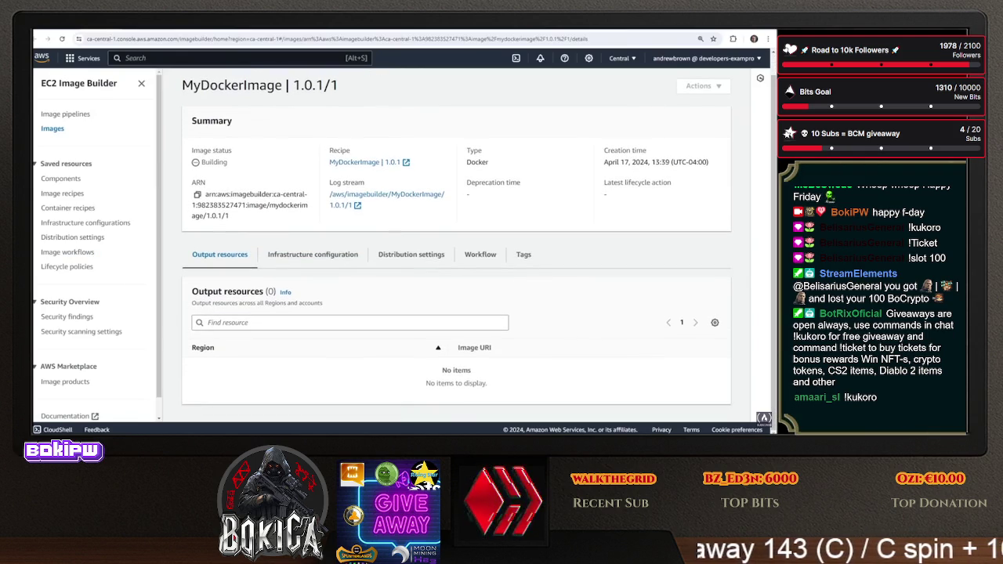
{"action": "left_click", "coordinate": [480, 254]}
{"action": "scroll", "coordinate": [456, 313], "scroll_direction": "down", "scroll_amount": 4}
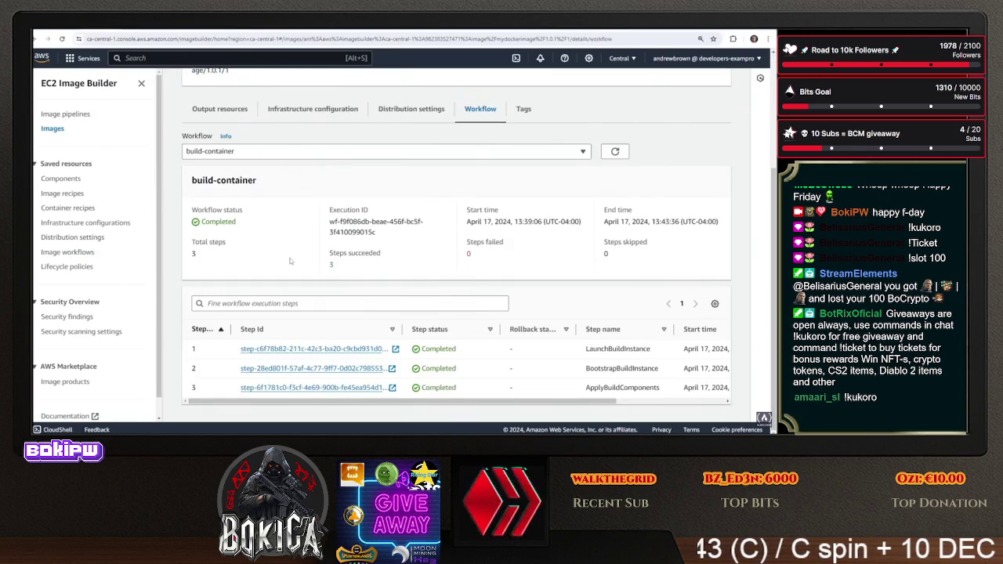
{"action": "scroll", "coordinate": [366, 297], "scroll_direction": "up", "scroll_amount": 3}
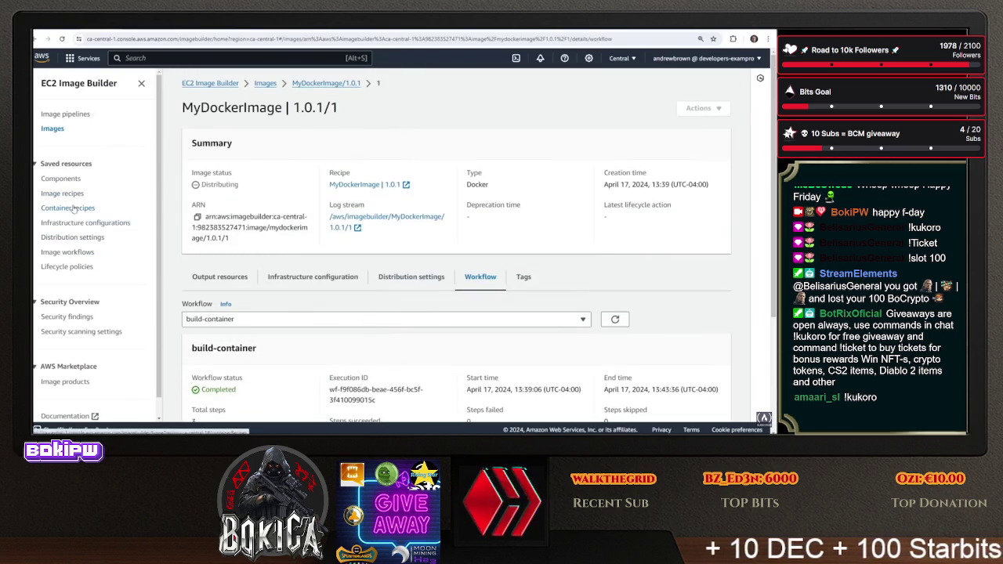
{"action": "scroll", "coordinate": [261, 268], "scroll_direction": "down", "scroll_amount": 3}
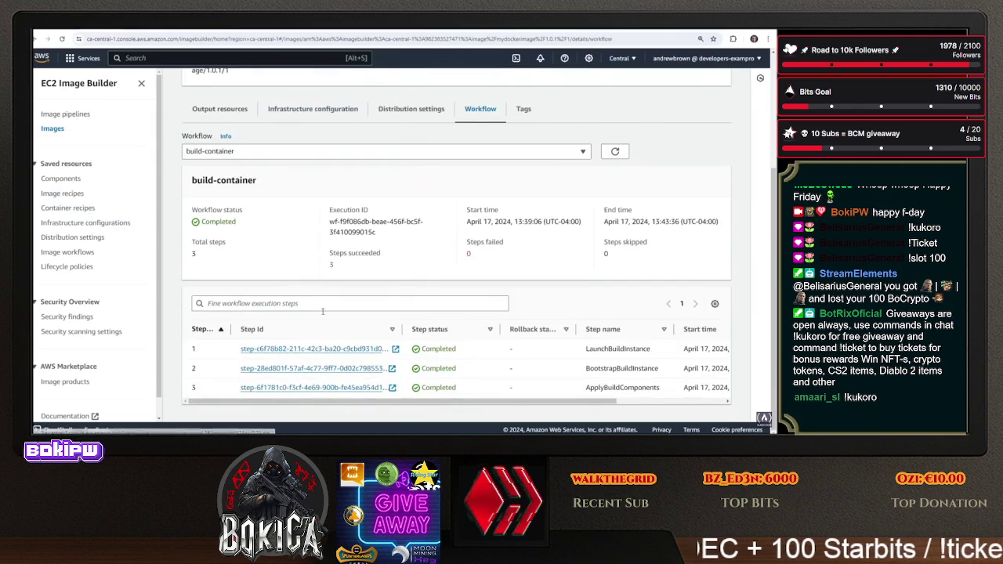
{"action": "scroll", "coordinate": [196, 188], "scroll_direction": "up", "scroll_amount": 3}
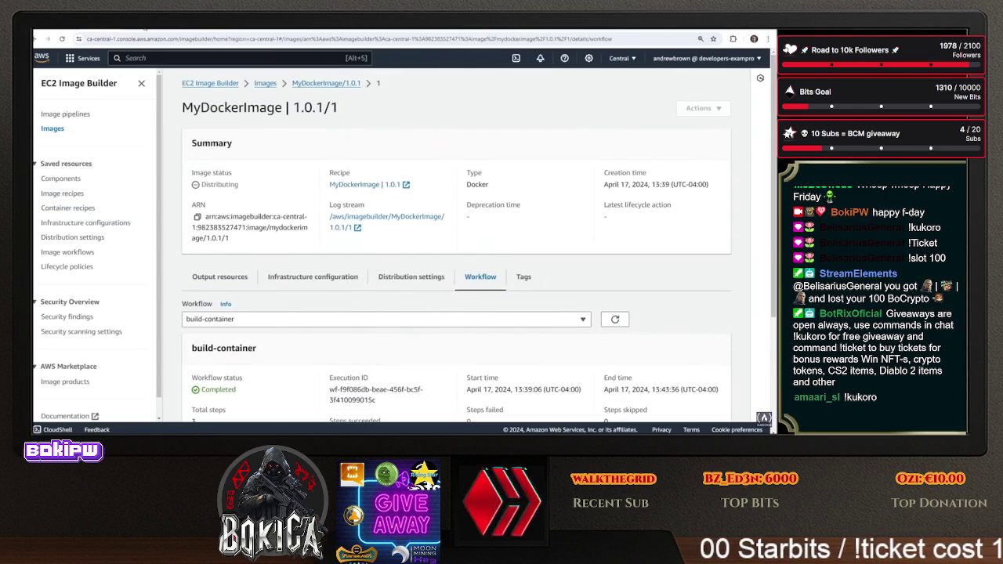
Check that the ec2builderapp repository in Elastic Container Registry holds the mydockerimage-1.0.1-1 image
{"action": "type", "text": "ec2"}
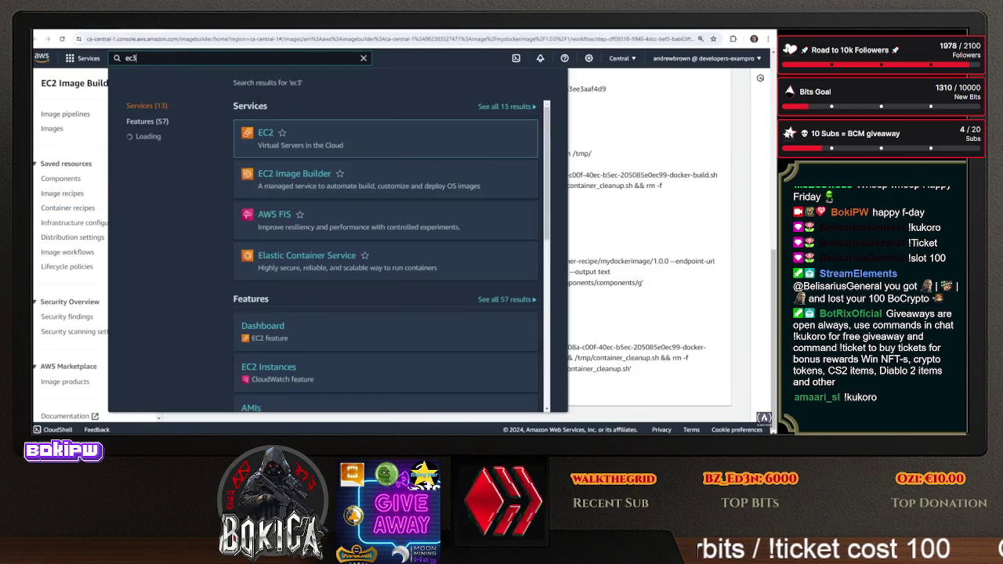
{"action": "key", "text": "BackSpace"}
{"action": "type", "text": "r"}
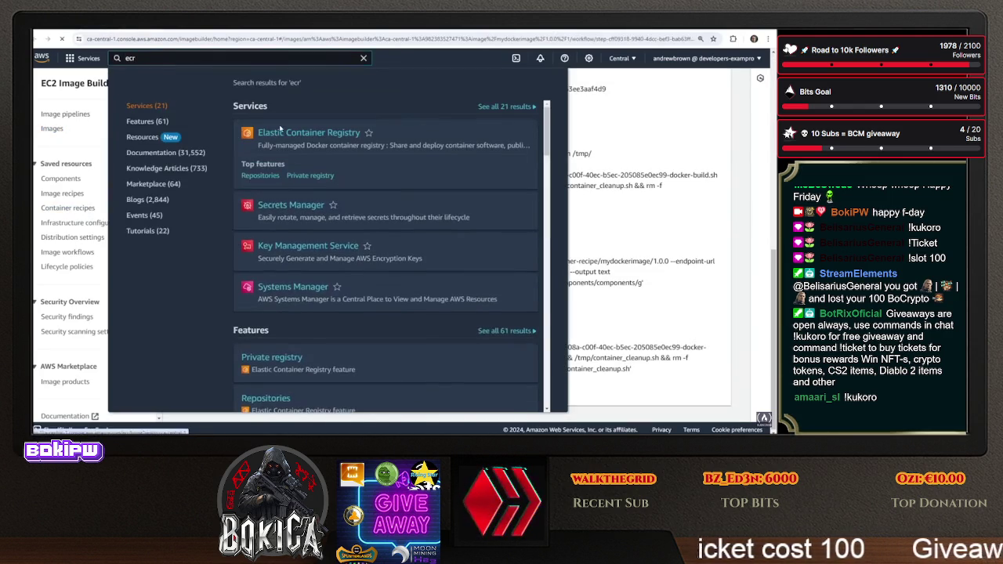
{"action": "left_click", "coordinate": [279, 128]}
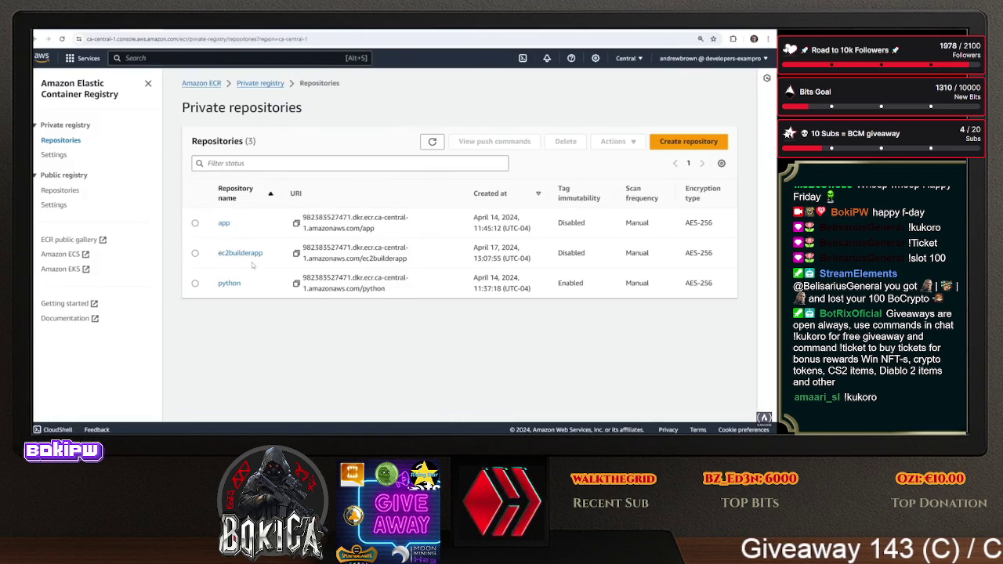
{"action": "left_click", "coordinate": [264, 253]}
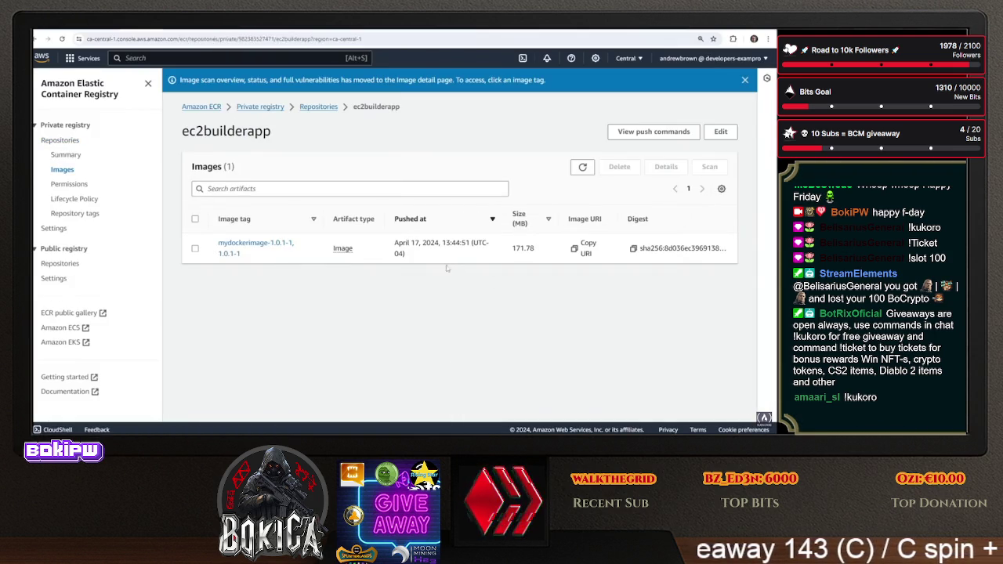
{"action": "left_click", "coordinate": [102, 31]}
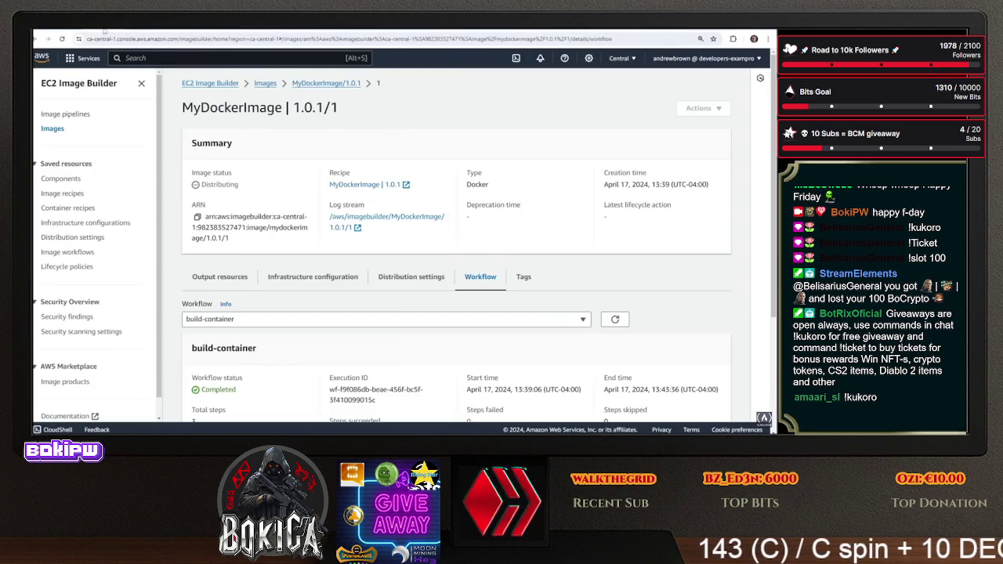
{"action": "key", "text": "ctrl+Tab"}
Highlight the WORKDIR "/app" line in the Gitpod Dockerfile and look through the file
{"action": "left_click", "coordinate": [348, 159]}
{"action": "left_click_drag", "start_coordinate": [255, 140], "coordinate": [196, 140]}
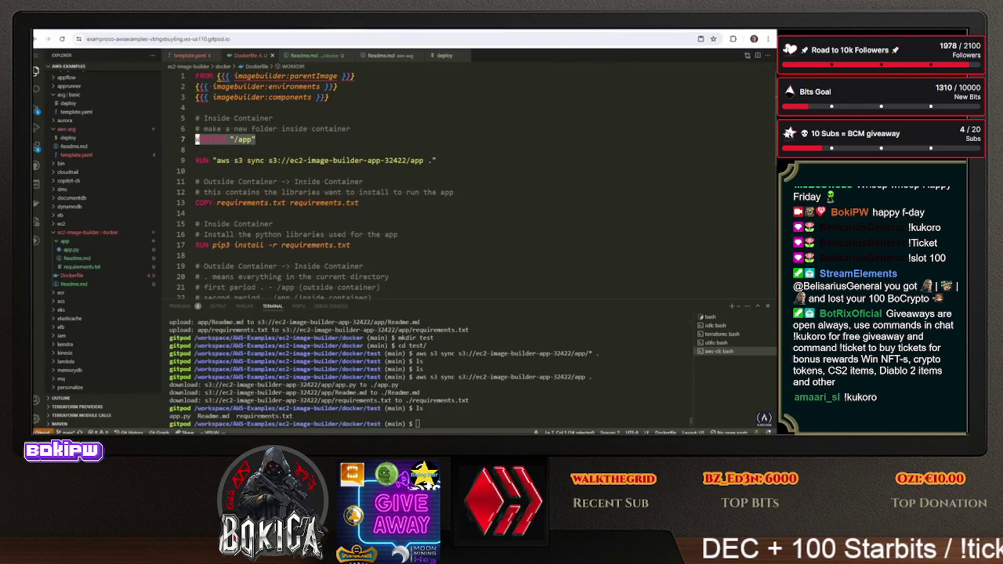
{"action": "scroll", "coordinate": [364, 185], "scroll_direction": "down", "scroll_amount": 6}
{"action": "scroll", "coordinate": [364, 186], "scroll_direction": "up", "scroll_amount": 4}
{"action": "scroll", "coordinate": [364, 186], "scroll_direction": "up", "scroll_amount": 3}
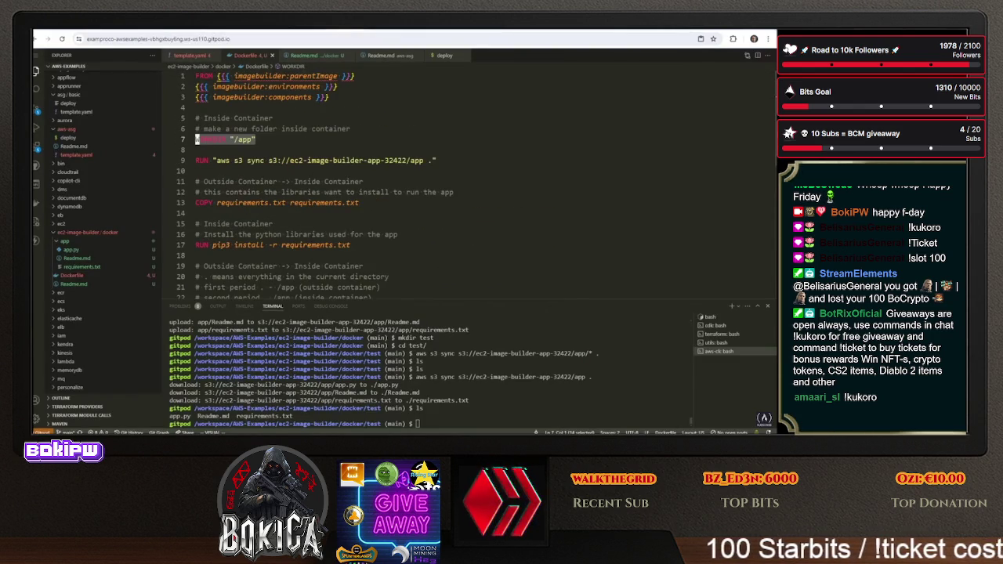
{"action": "scroll", "coordinate": [364, 186], "scroll_direction": "down", "scroll_amount": 2}
{"action": "scroll", "coordinate": [364, 185], "scroll_direction": "down", "scroll_amount": 3}
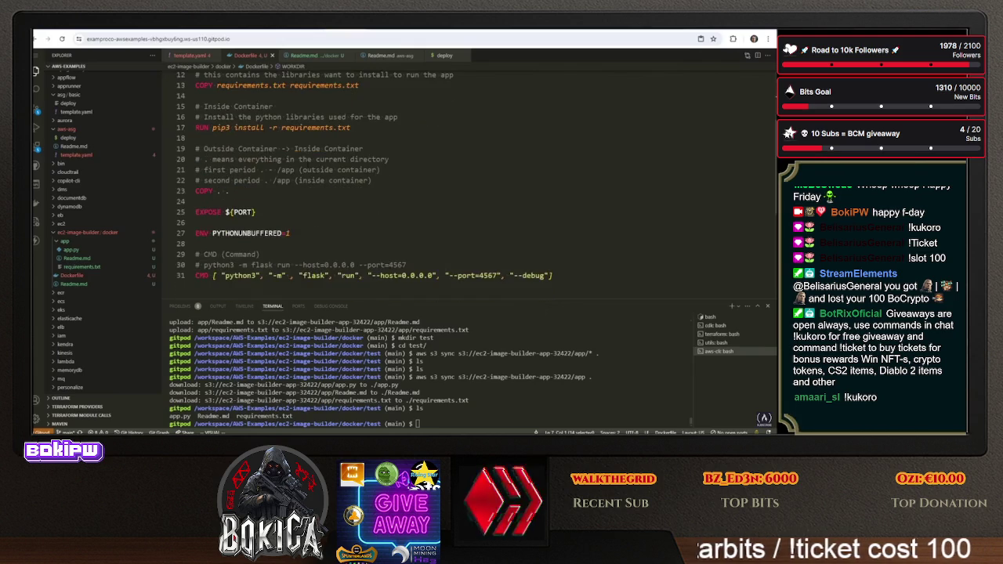
{"action": "scroll", "coordinate": [364, 185], "scroll_direction": "up", "scroll_amount": 4}
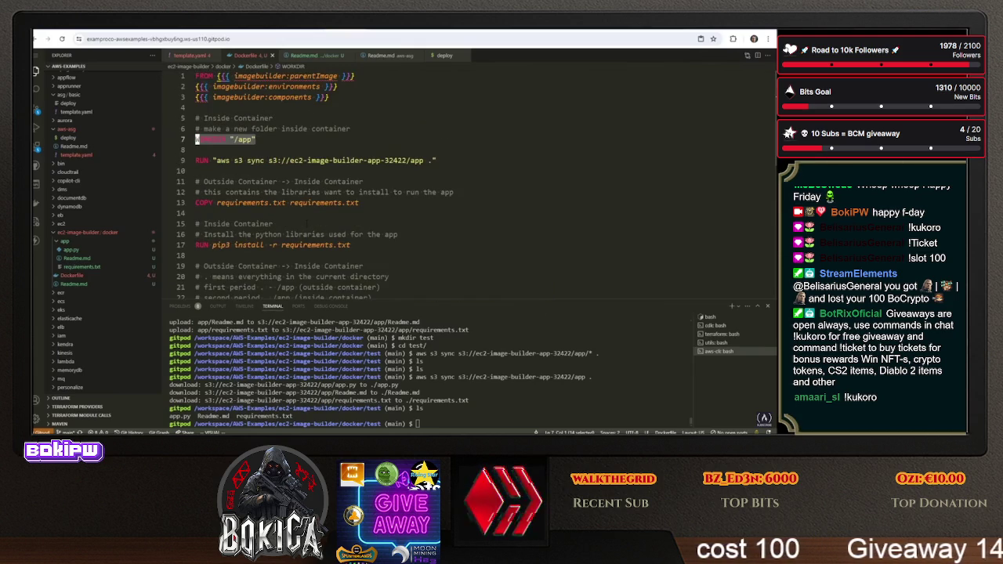
{"action": "scroll", "coordinate": [306, 224], "scroll_direction": "down", "scroll_amount": 3}
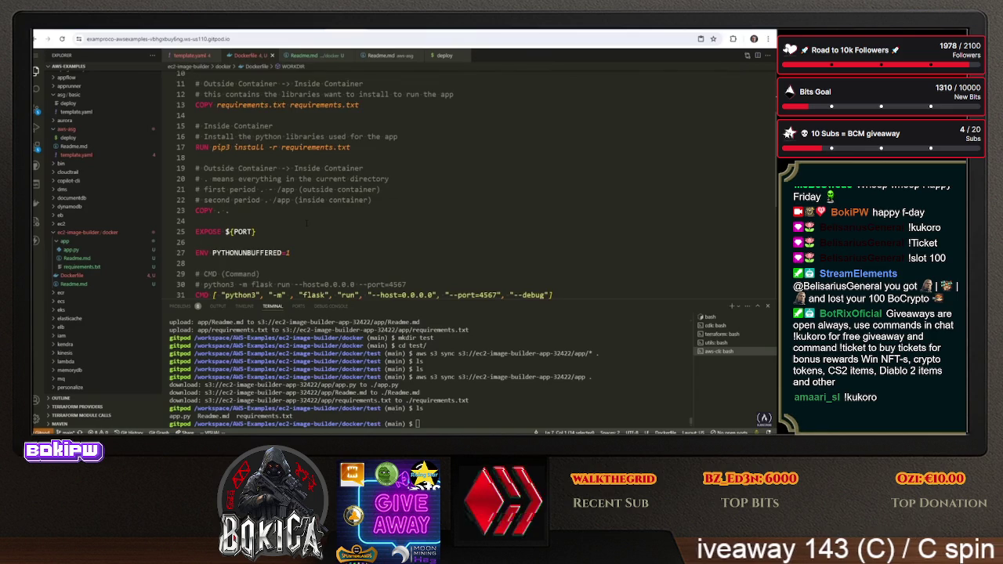
{"action": "scroll", "coordinate": [305, 224], "scroll_direction": "down", "scroll_amount": 1}
{"action": "scroll", "coordinate": [306, 224], "scroll_direction": "up", "scroll_amount": 4}
{"action": "scroll", "coordinate": [306, 224], "scroll_direction": "down", "scroll_amount": 3}
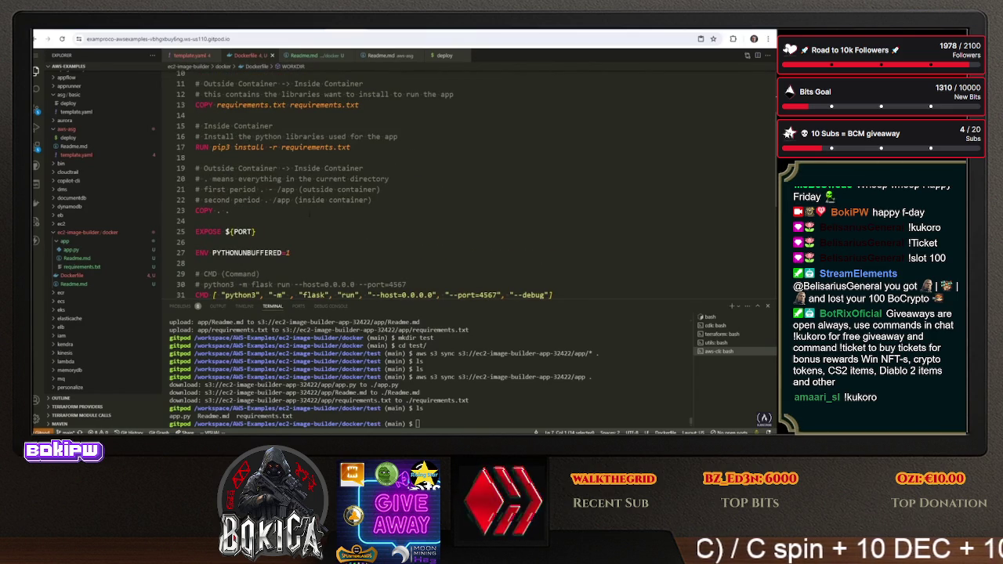
{"action": "scroll", "coordinate": [305, 224], "scroll_direction": "up", "scroll_amount": 3}
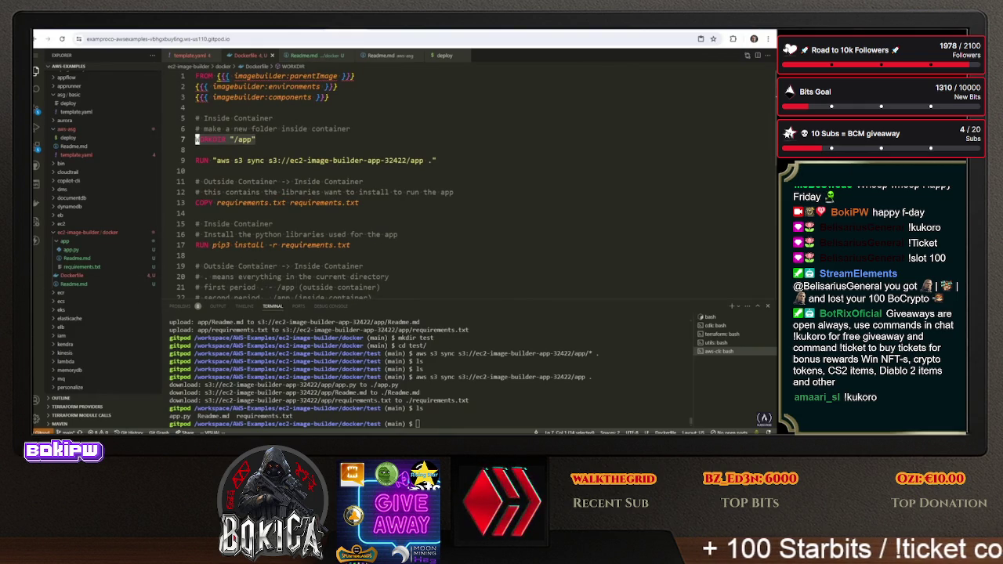
Select the RUN aws s3 sync line in the Dockerfile, then return to the AWS console
{"action": "left_click", "coordinate": [197, 170]}
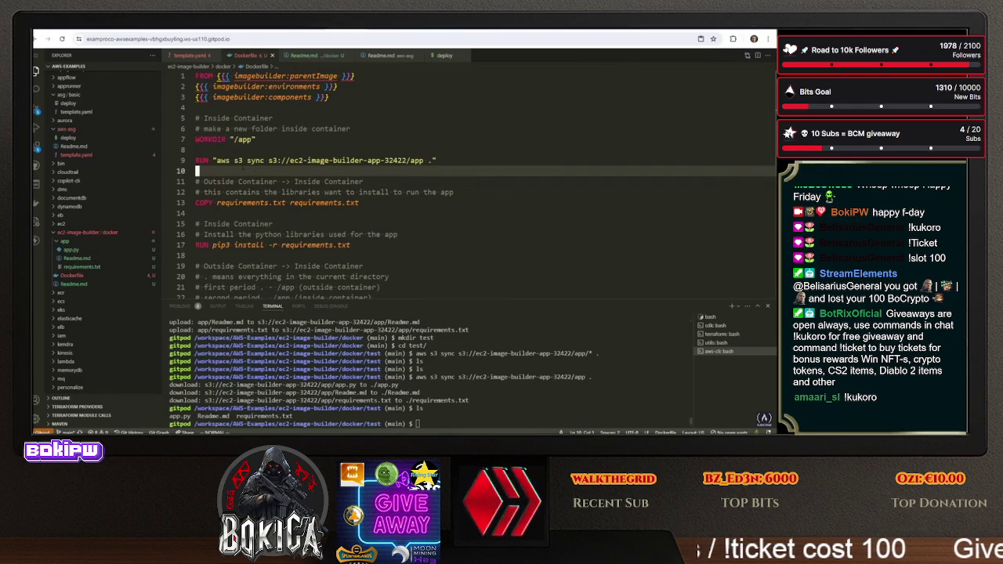
{"action": "scroll", "coordinate": [470, 184], "scroll_direction": "down", "scroll_amount": 3}
{"action": "scroll", "coordinate": [470, 184], "scroll_direction": "up", "scroll_amount": 3}
{"action": "left_click_drag", "start_coordinate": [437, 159], "coordinate": [197, 160]}
{"action": "key", "text": "ctrl+c"}
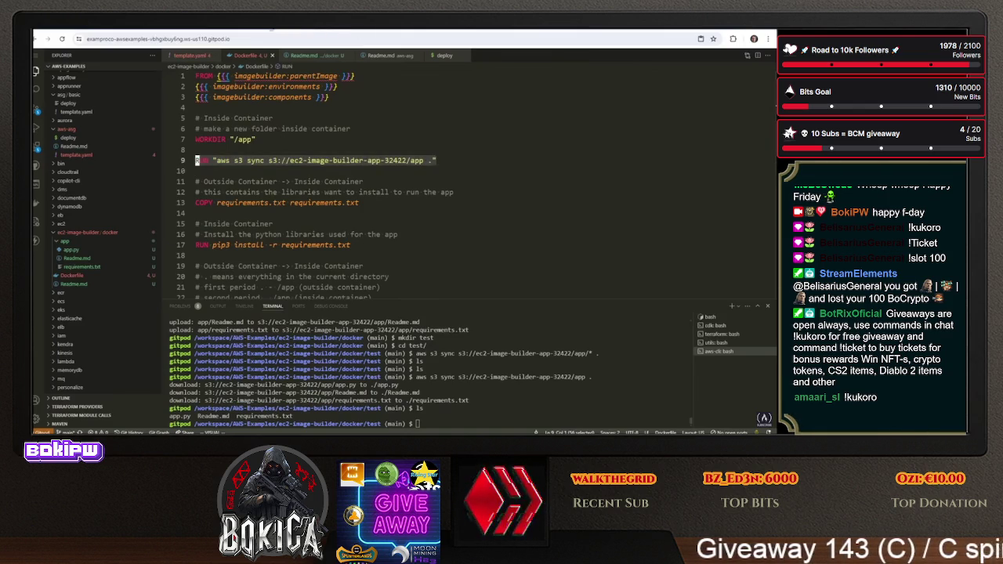
{"action": "key", "text": "alt+Tab"}
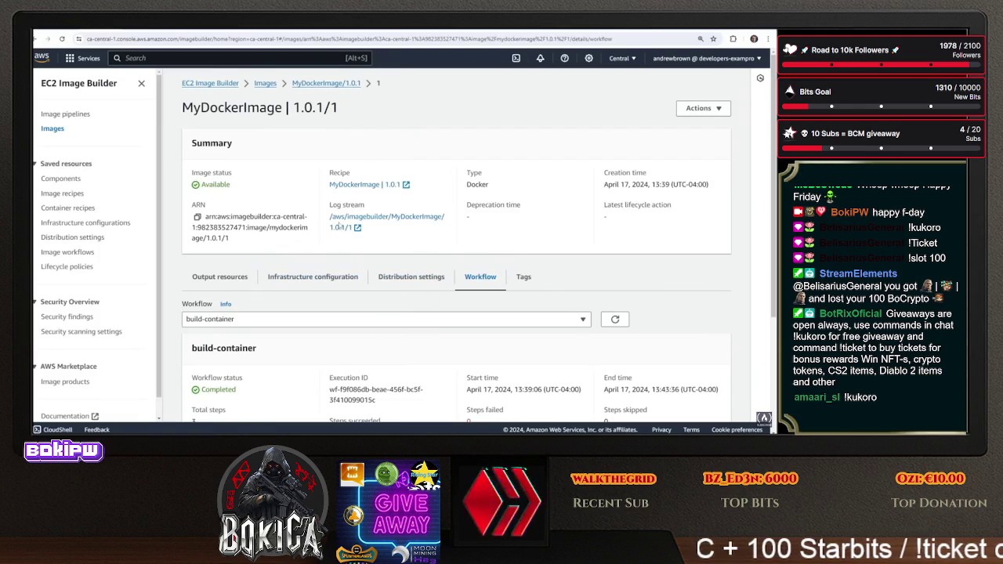
Select MyDockerImage 1.0.1 in Container recipes and choose Actions > Create new version
{"action": "left_click", "coordinate": [79, 207]}
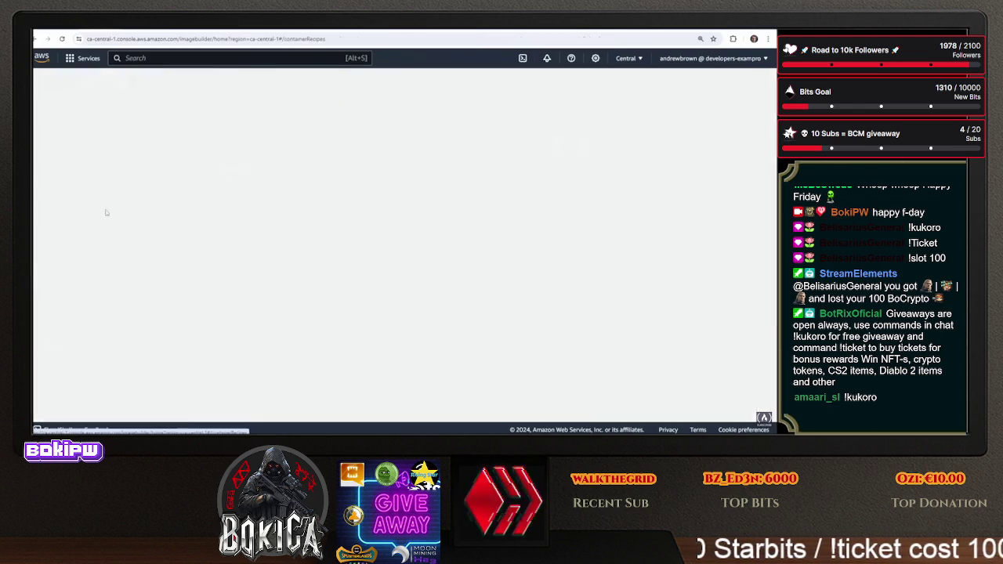
{"action": "left_click", "coordinate": [195, 210]}
{"action": "left_click", "coordinate": [597, 112]}
{"action": "left_click", "coordinate": [610, 128]}
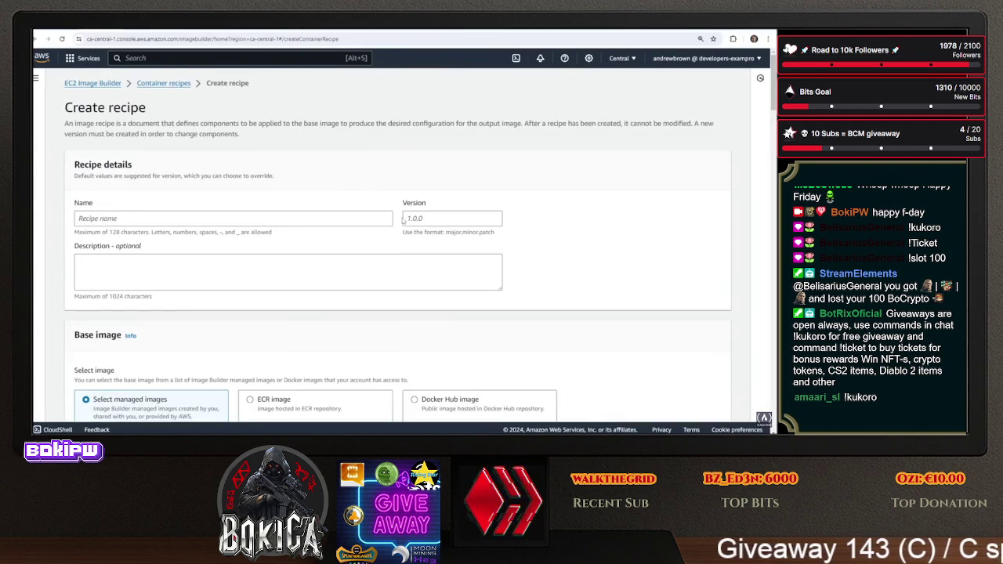
{"action": "scroll", "coordinate": [332, 241], "scroll_direction": "down", "scroll_amount": 3}
{"action": "scroll", "coordinate": [331, 242], "scroll_direction": "up", "scroll_amount": 3}
{"action": "left_click", "coordinate": [36, 39]}
{"action": "left_click", "coordinate": [195, 210]}
{"action": "left_click", "coordinate": [593, 114]}
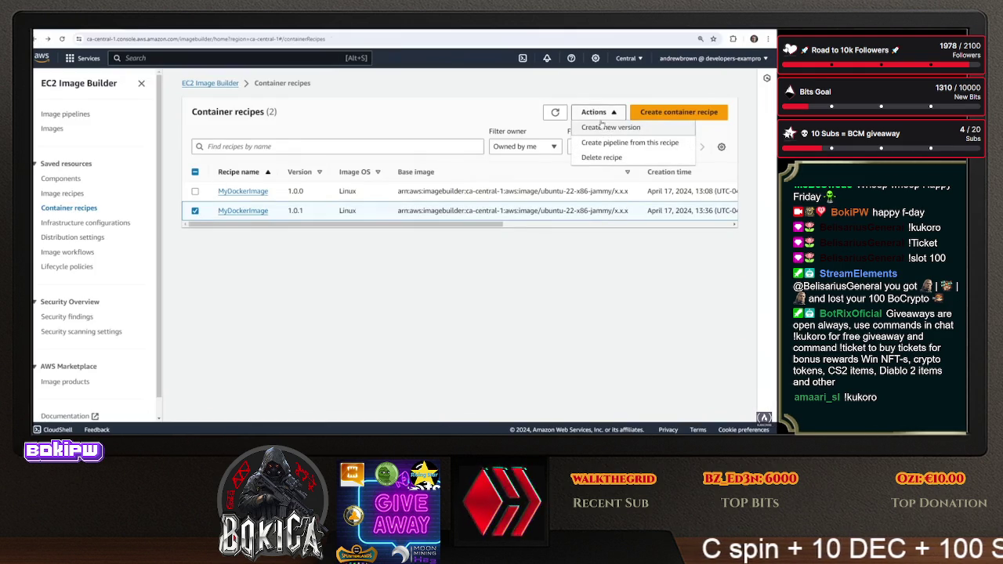
{"action": "left_click", "coordinate": [602, 129]}
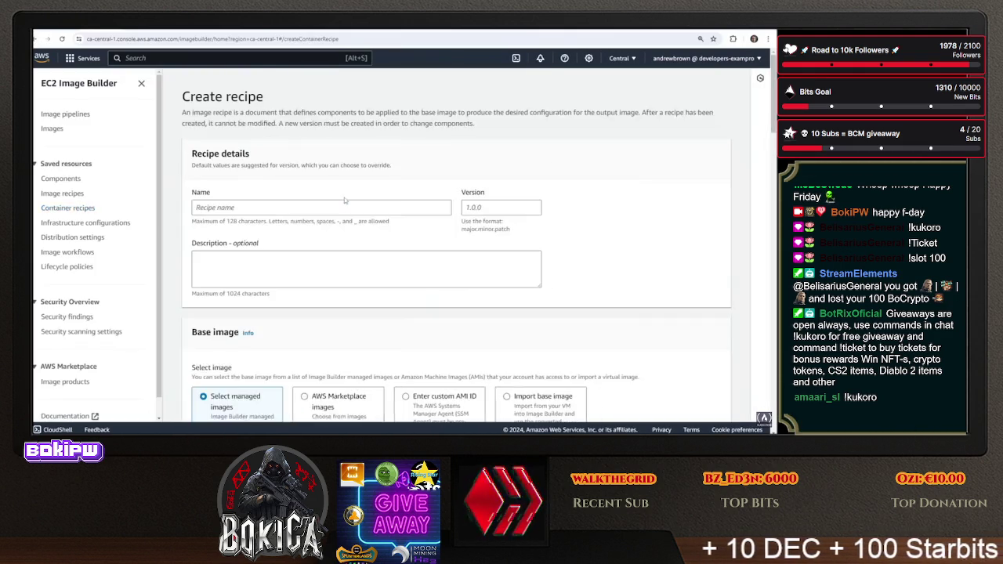
Enter version 1.0.2 and the description 'See if workapp messes up template' for the new recipe
{"action": "left_click", "coordinate": [444, 206]}
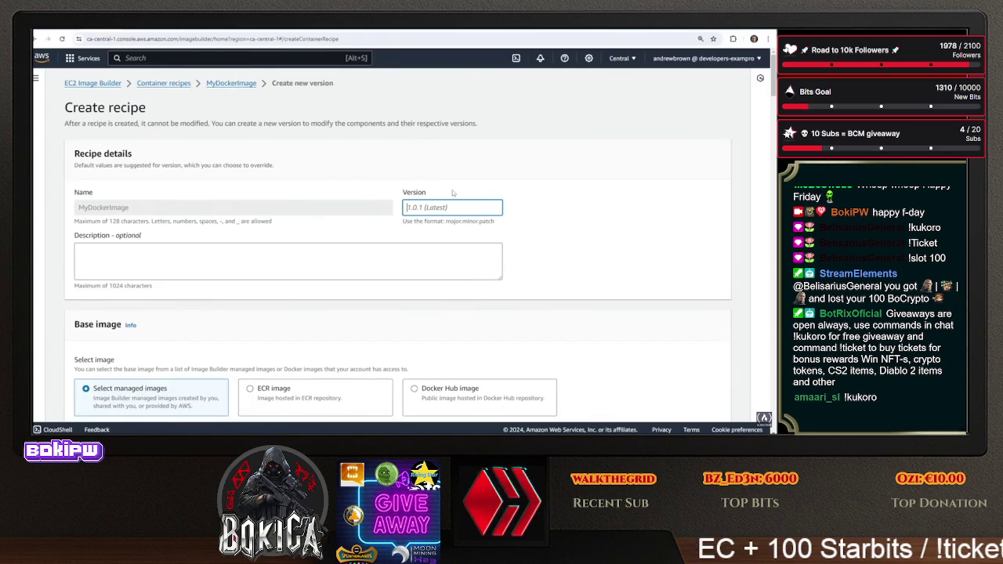
{"action": "type", "text": "10"}
{"action": "key", "text": "BackSpace"}
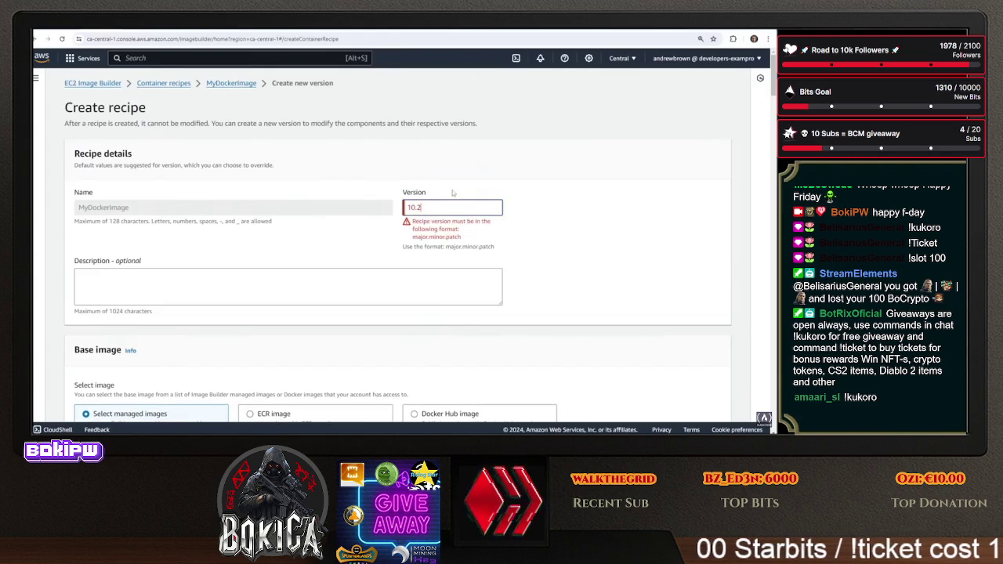
{"action": "key", "text": "Tab"}
{"action": "key", "text": "shift+Tab"}
{"action": "type", "text": "1"}
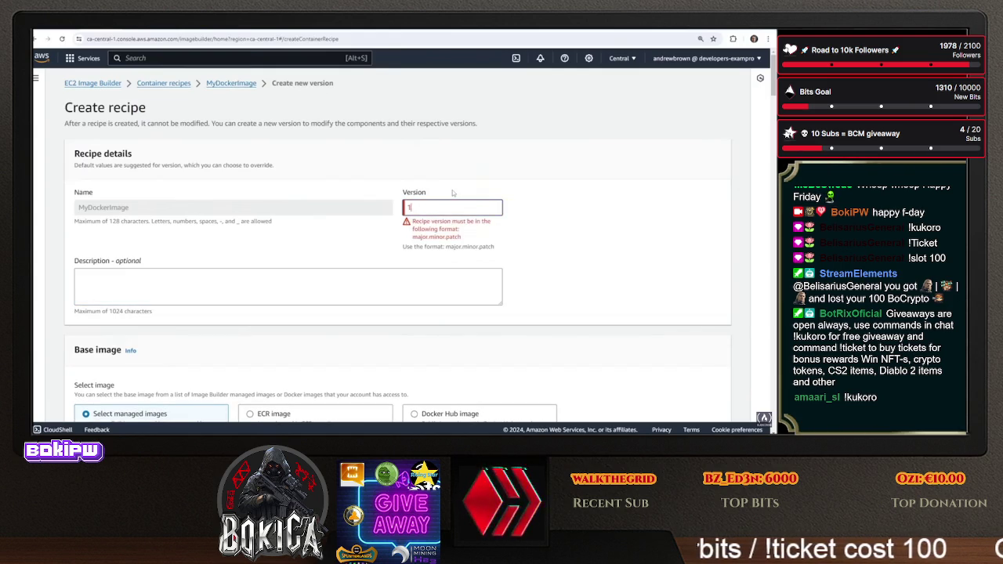
{"action": "type", "text": ".02.2"}
{"action": "key", "text": "Tab"}
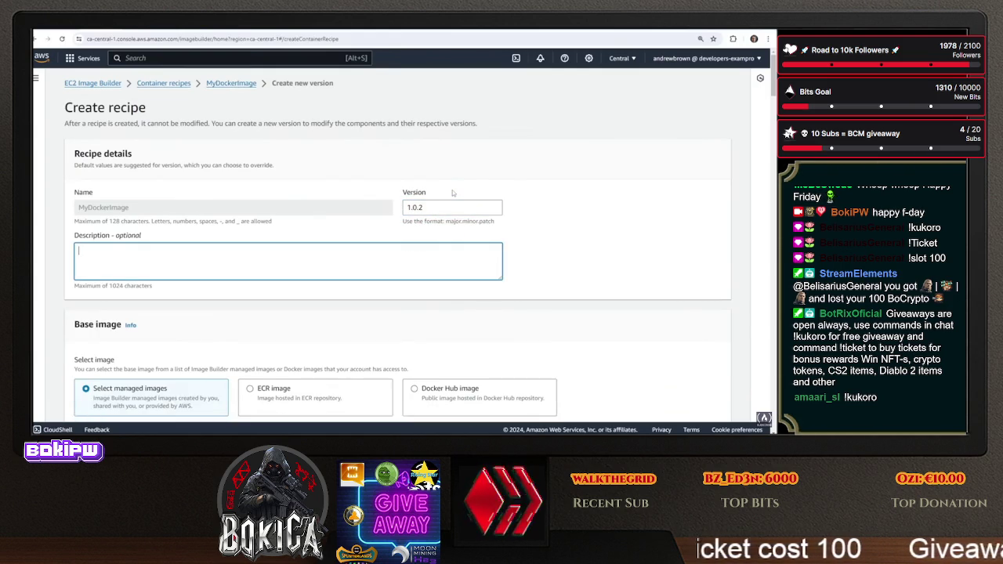
{"action": "type", "text": "See if workapp messes up te"}
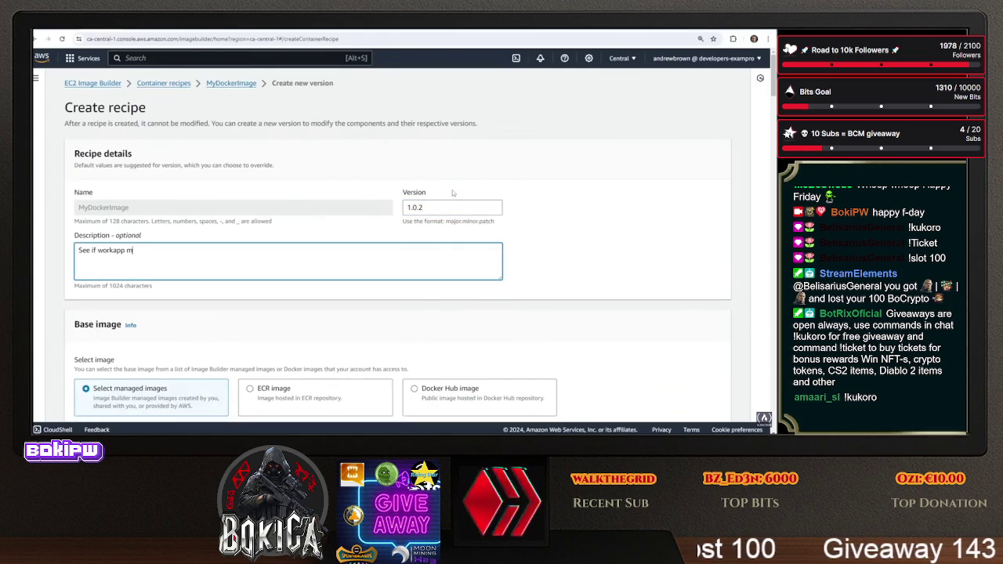
{"action": "type", "text": "mplate"}
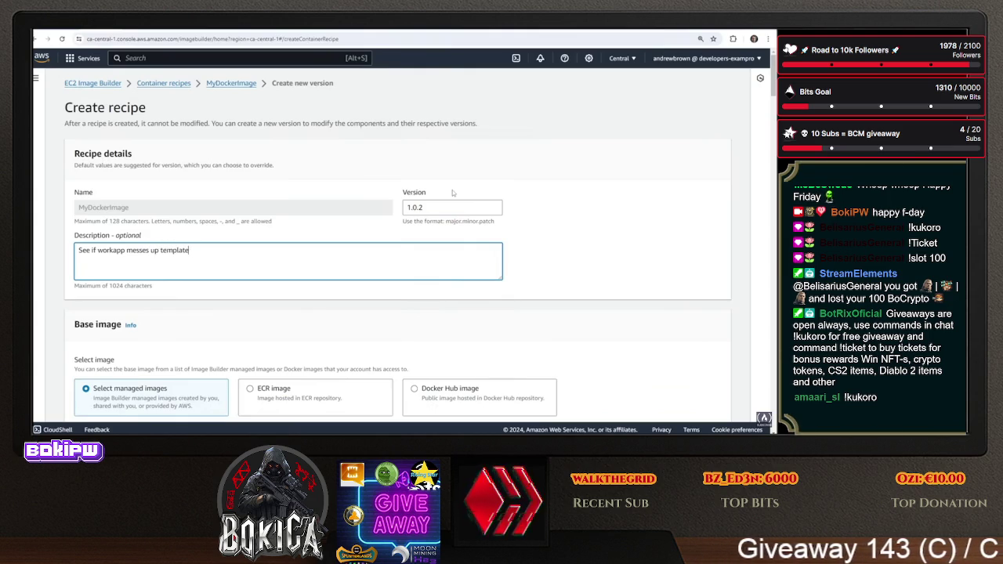
{"action": "scroll", "coordinate": [401, 221], "scroll_direction": "down", "scroll_amount": 15}
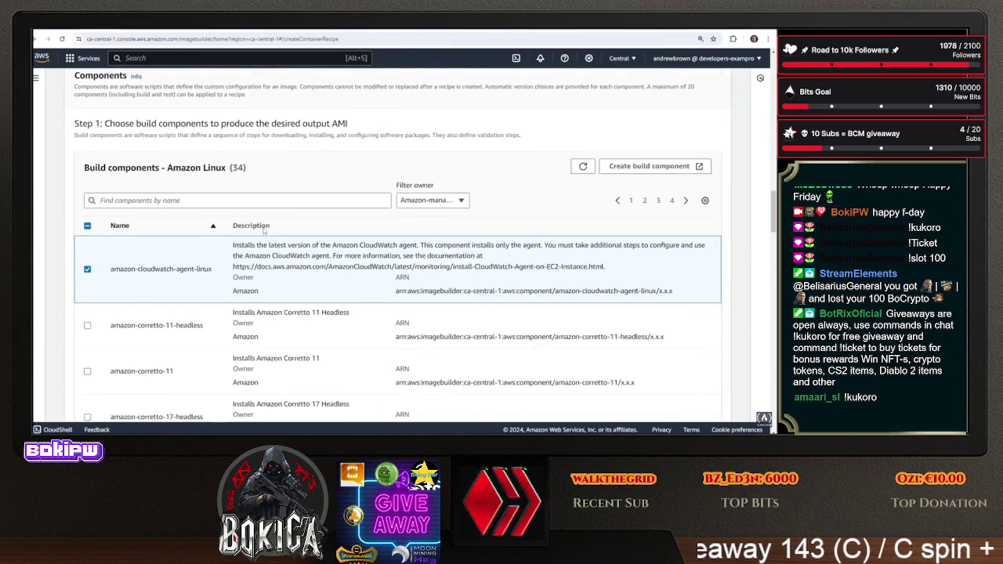
Add a WORKDIR "/app" line with blank lines around it in the recipe's Dockerfile template
{"action": "scroll", "coordinate": [264, 228], "scroll_direction": "up", "scroll_amount": 1}
{"action": "key", "text": "ctrl+Tab"}
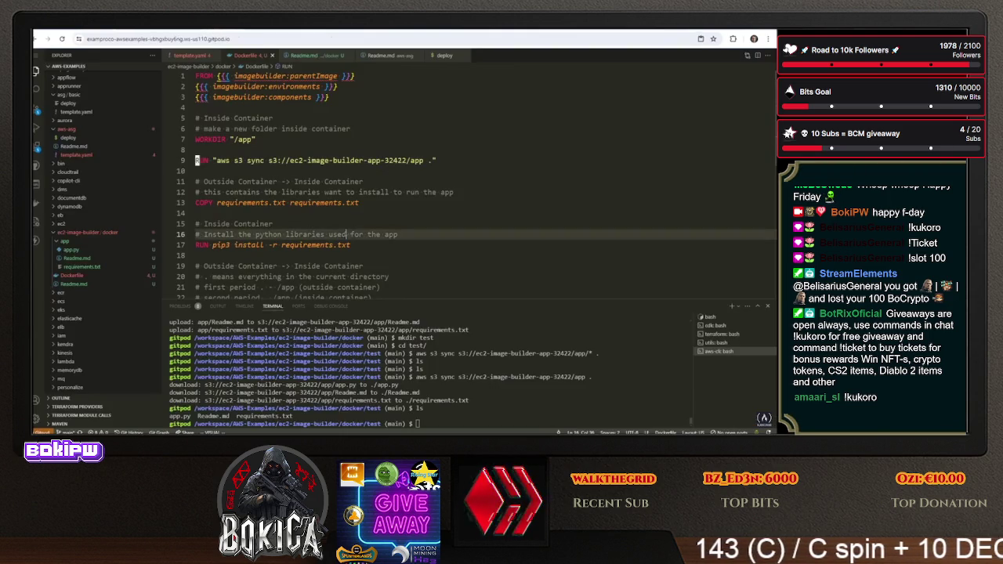
{"action": "key", "text": "ctrl+Tab"}
{"action": "key", "text": "ctrl+Tab"}
{"action": "key", "text": "ctrl+Tab"}
{"action": "scroll", "coordinate": [231, 262], "scroll_direction": "down", "scroll_amount": 10}
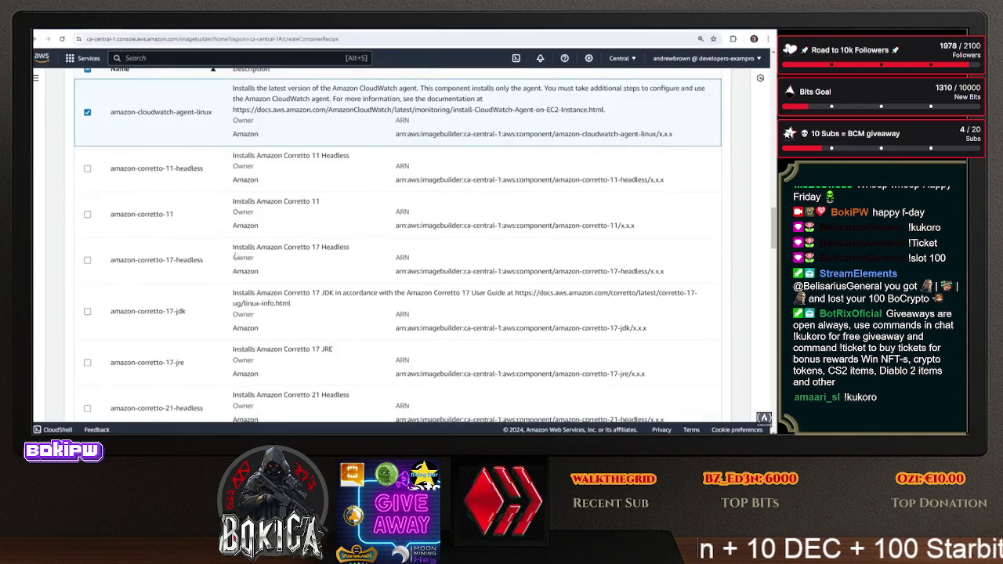
{"action": "scroll", "coordinate": [88, 249], "scroll_direction": "down", "scroll_amount": 10}
{"action": "scroll", "coordinate": [157, 251], "scroll_direction": "down", "scroll_amount": 15}
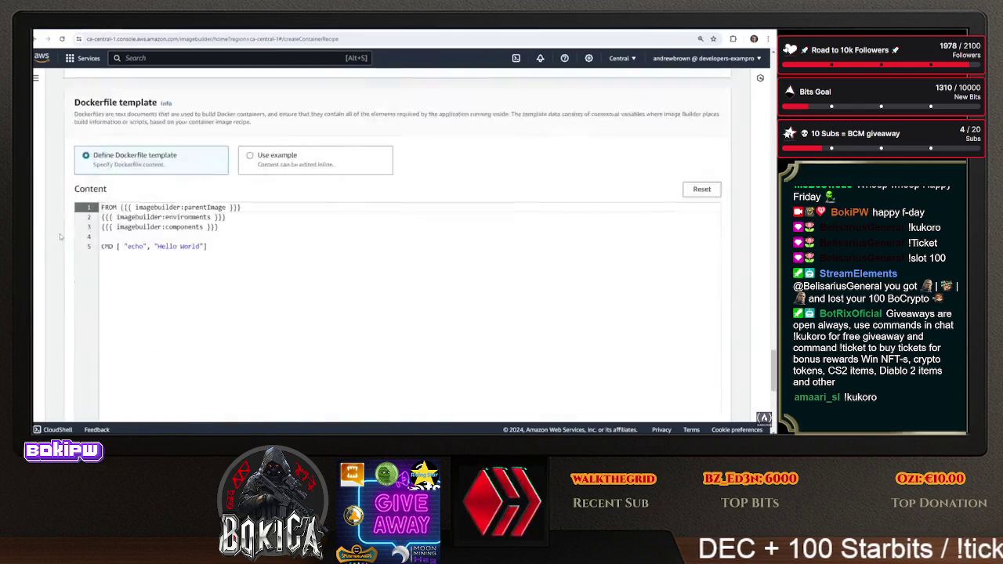
{"action": "scroll", "coordinate": [262, 174], "scroll_direction": "up", "scroll_amount": 8}
{"action": "left_click", "coordinate": [259, 146]}
{"action": "key", "text": "Up"}
{"action": "type", "text": "WORKDIR \"/app\""}
{"action": "key", "text": "Up"}
{"action": "key", "text": "Home"}
{"action": "key", "text": "Return"}
{"action": "key", "text": "End"}
{"action": "key", "text": "Return"}
{"action": "left_click", "coordinate": [268, 145]}
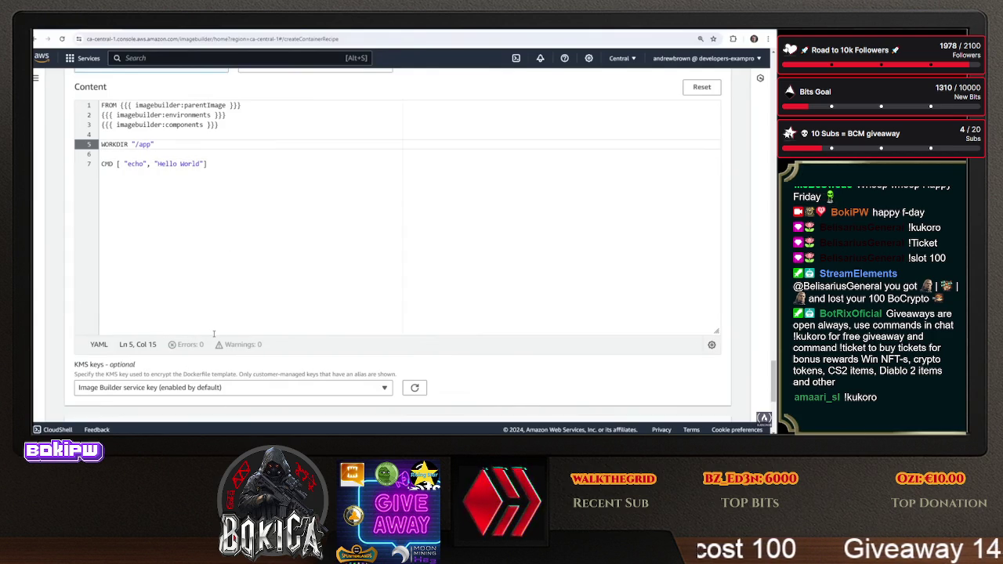
Paste the RUN aws s3 sync line from Gitpod below WORKDIR
{"action": "left_click", "coordinate": [222, 32]}
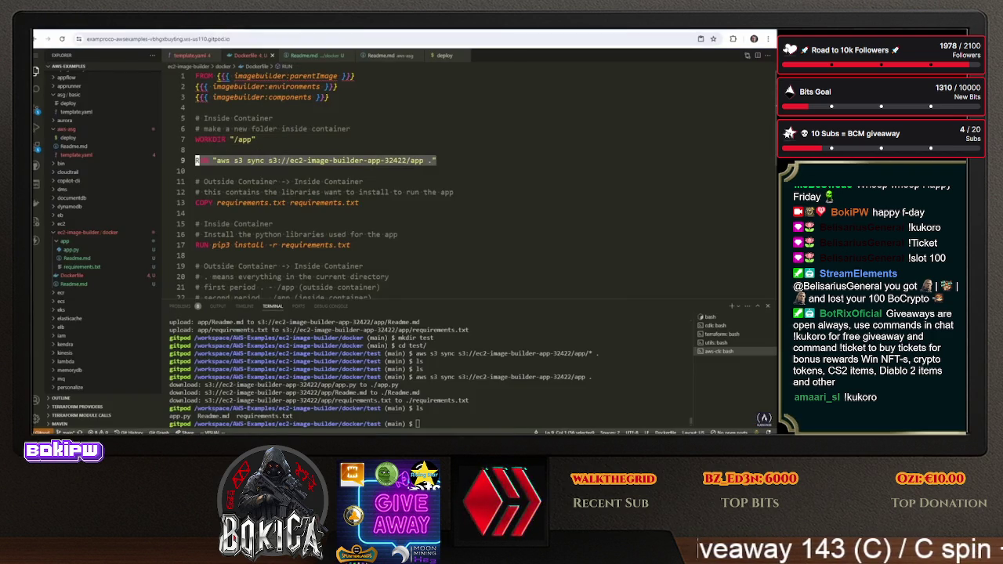
{"action": "left_click", "coordinate": [196, 159]}
{"action": "left_click", "coordinate": [118, 32]}
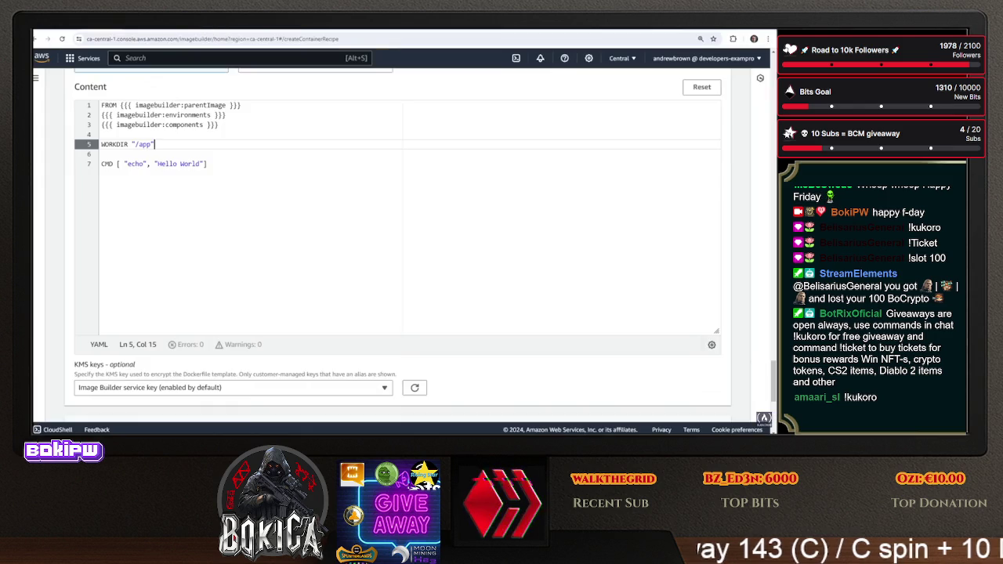
{"action": "left_click", "coordinate": [171, 152]}
{"action": "key", "text": "ctrl+v"}
{"action": "key", "text": "Return"}
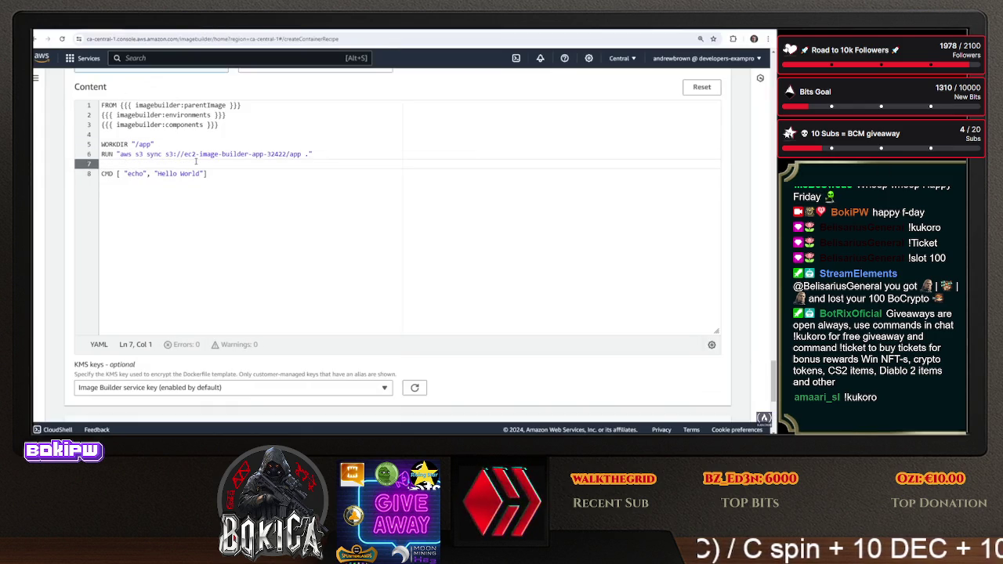
Copy the COPY requirements.txt line from Gitpod into the template after the sync line
{"action": "left_click", "coordinate": [226, 32]}
{"action": "left_click_drag", "start_coordinate": [359, 203], "coordinate": [257, 203]}
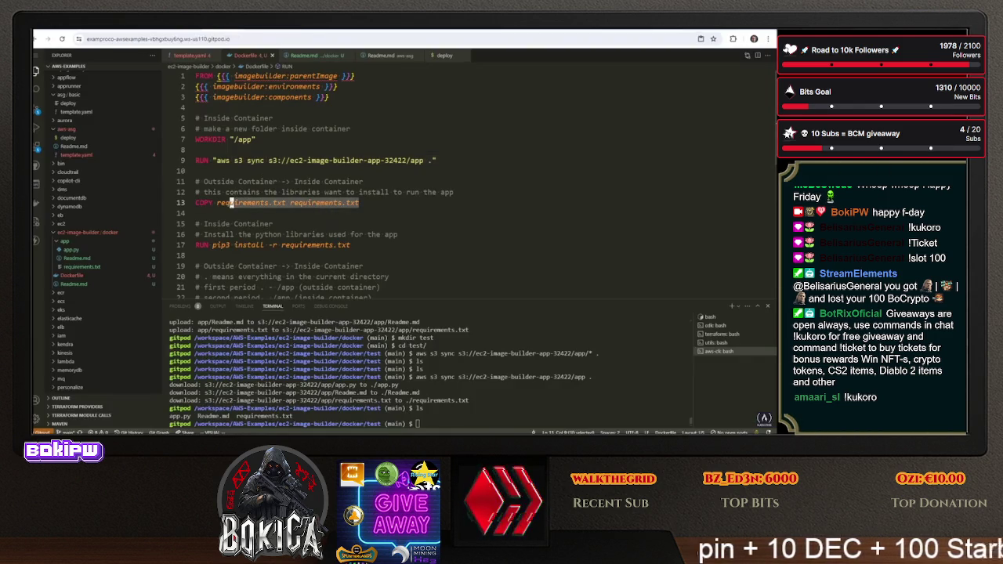
{"action": "key", "text": "ctrl+c"}
{"action": "key", "text": "ctrl+Tab"}
{"action": "key", "text": "ctrl+v"}
{"action": "key", "text": "Return"}
{"action": "left_click", "coordinate": [294, 212]}
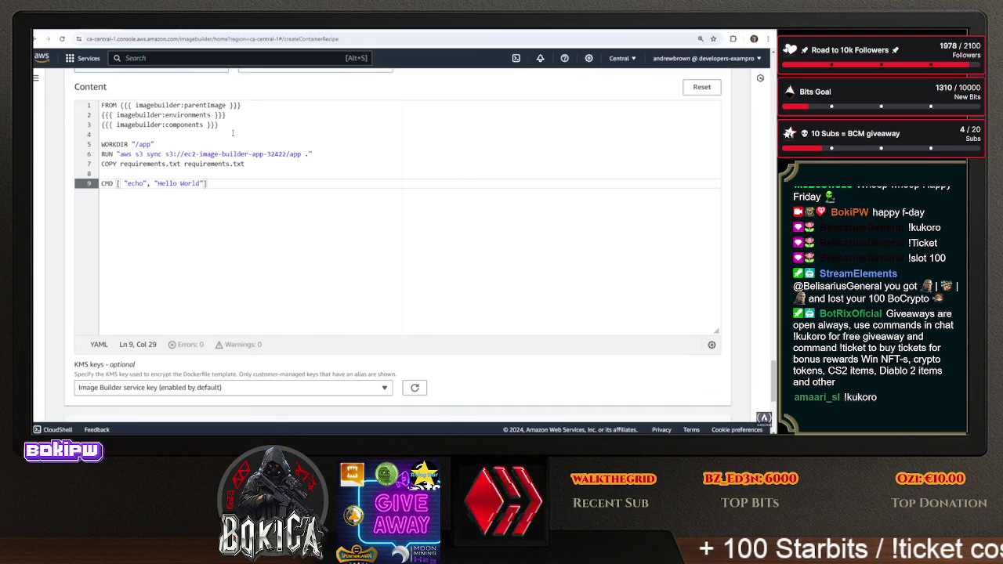
Add the RUN pip3 install line from Gitpod after the COPY requirements.txt line
{"action": "key", "text": "ctrl+Tab"}
{"action": "left_click_drag", "start_coordinate": [350, 244], "coordinate": [196, 244]}
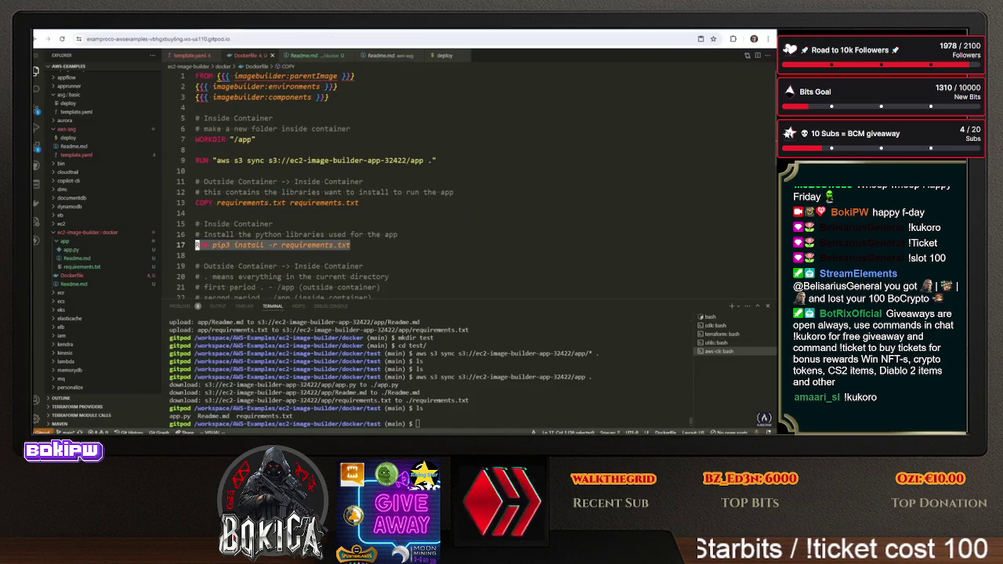
{"action": "key", "text": "ctrl+Tab"}
{"action": "key", "text": "ctrl+Tab"}
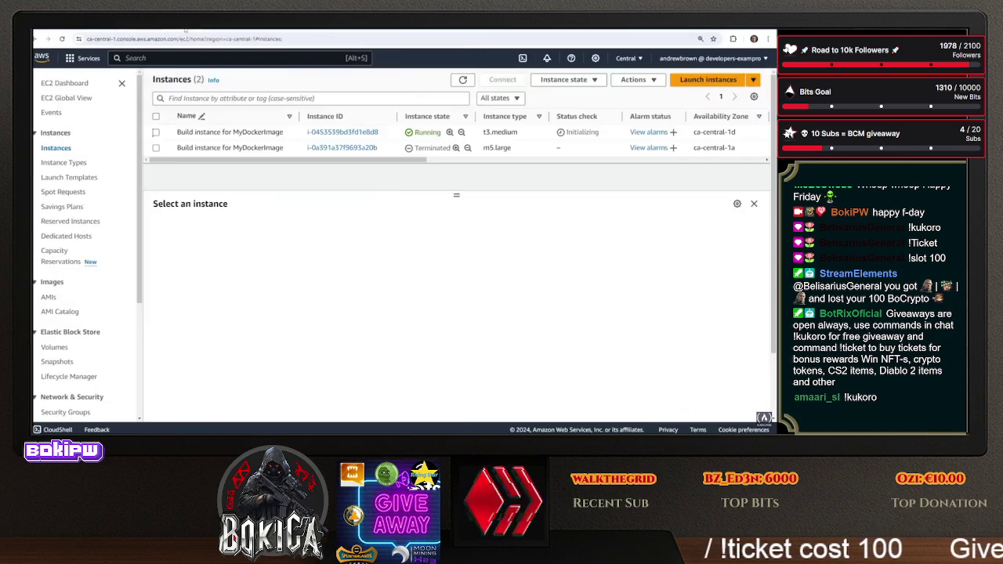
{"action": "key", "text": "ctrl+Tab"}
{"action": "key", "text": "ctrl+Tab"}
{"action": "left_click", "coordinate": [265, 162]}
{"action": "key", "text": "Return"}
{"action": "left_click", "coordinate": [300, 233]}
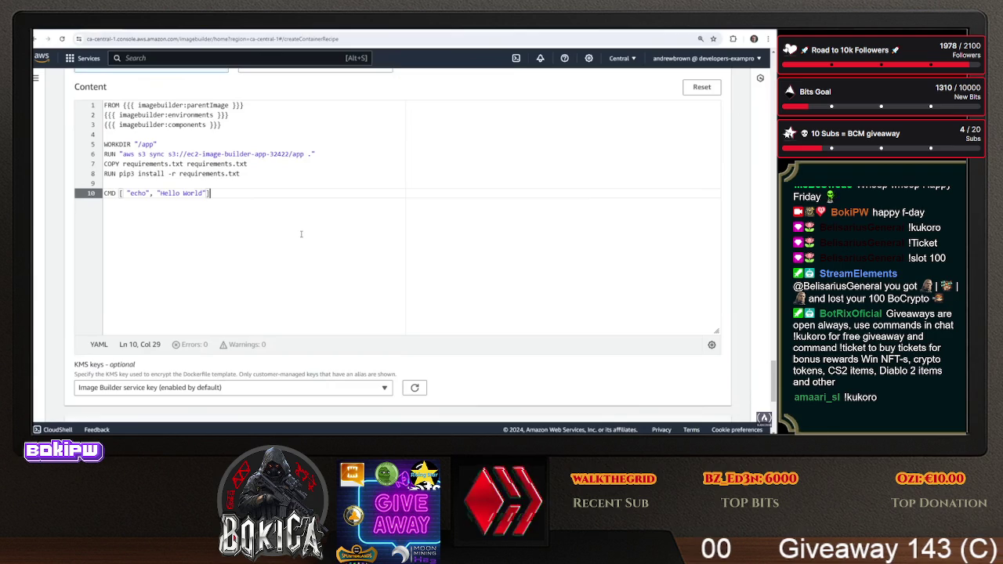
{"action": "left_click", "coordinate": [214, 173]}
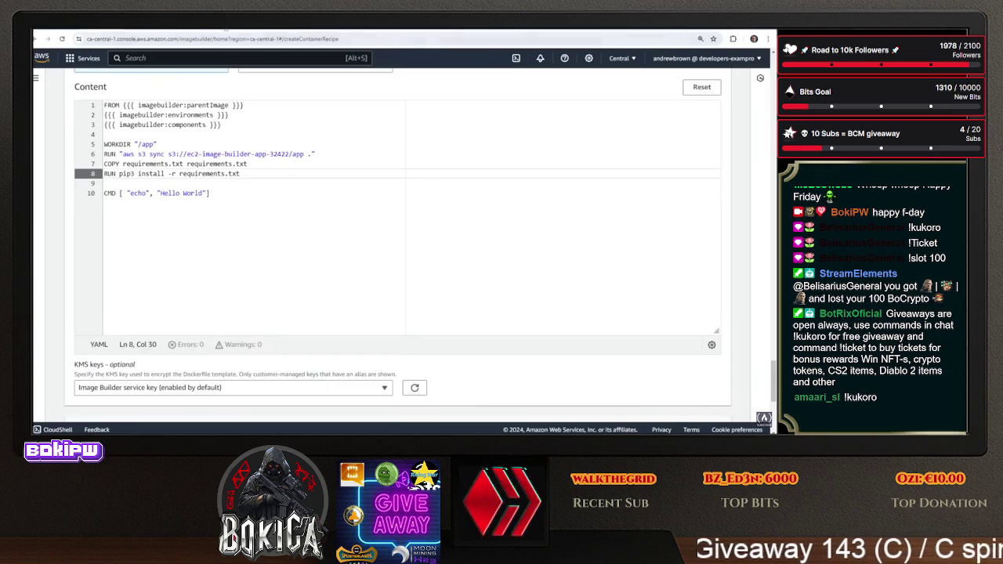
{"action": "key", "text": "alt+Tab"}
{"action": "scroll", "coordinate": [470, 180], "scroll_direction": "down", "scroll_amount": 3}
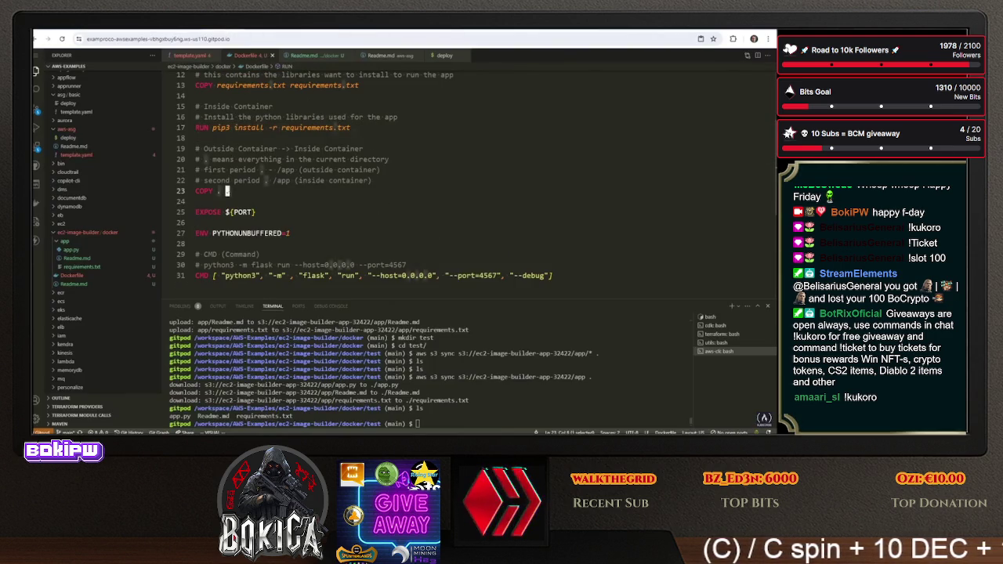
Add a COPY . . line after the pip3 install line in the template
{"action": "key", "text": "alt+Tab"}
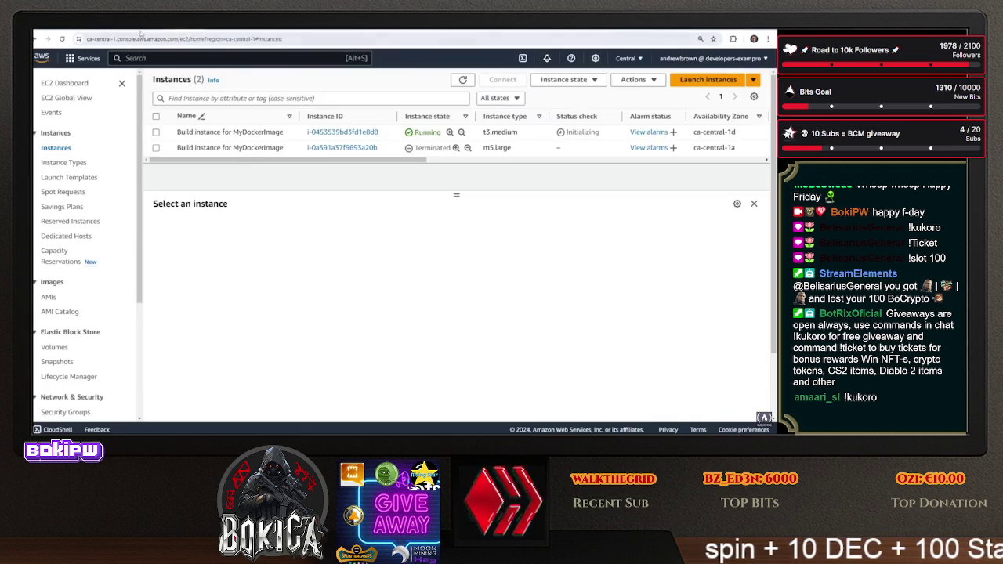
{"action": "left_click", "coordinate": [141, 29]}
{"action": "left_click", "coordinate": [110, 29]}
{"action": "left_click", "coordinate": [247, 175]}
{"action": "key", "text": "Return"}
{"action": "type", "text": "COPY . ."}
{"action": "key", "text": "Return"}
Add an EXPOSE line below COPY . . for port 4567
{"action": "left_click", "coordinate": [208, 35]}
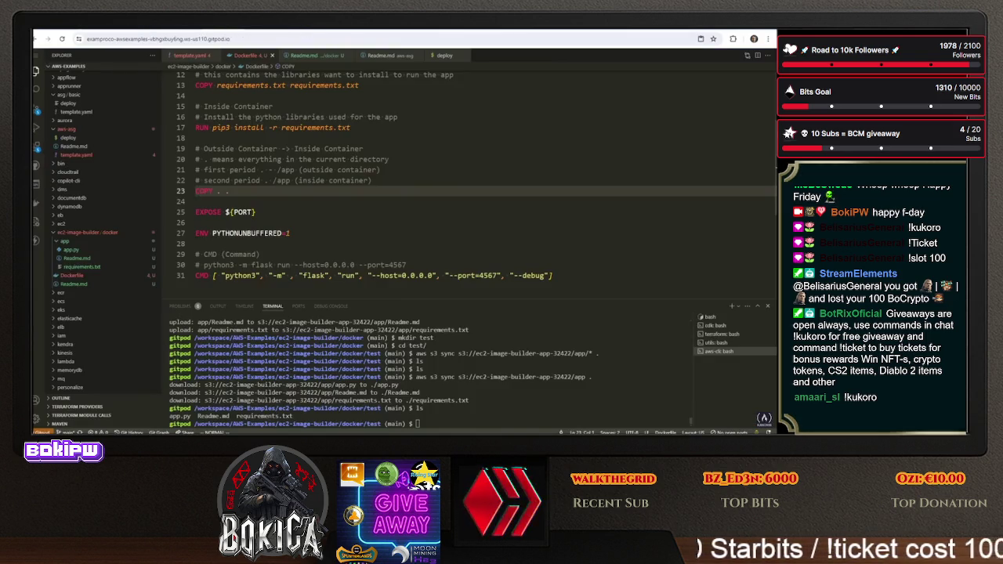
{"action": "key", "text": "ctrl+Tab"}
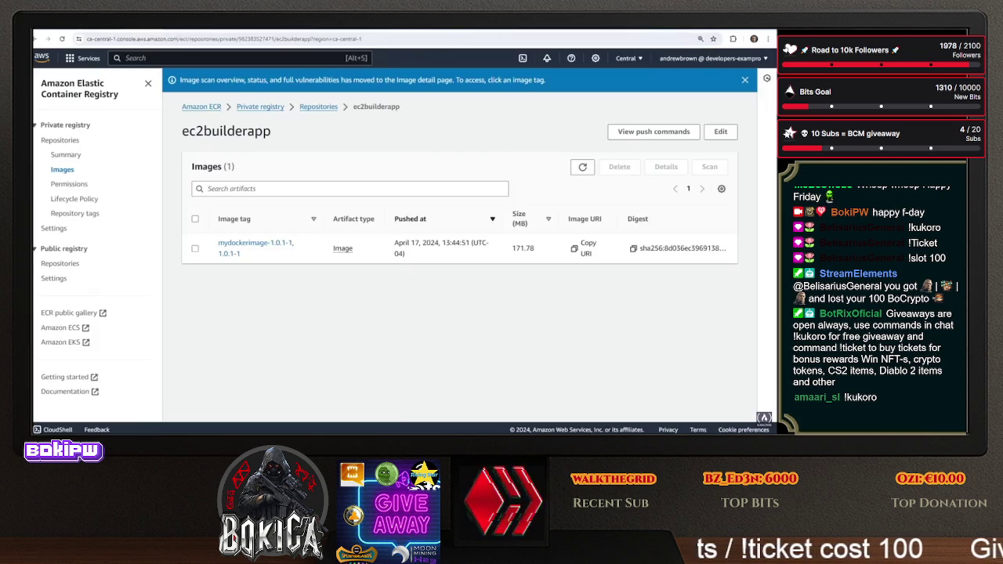
{"action": "key", "text": "ctrl+Tab"}
{"action": "key", "text": "ctrl+Tab"}
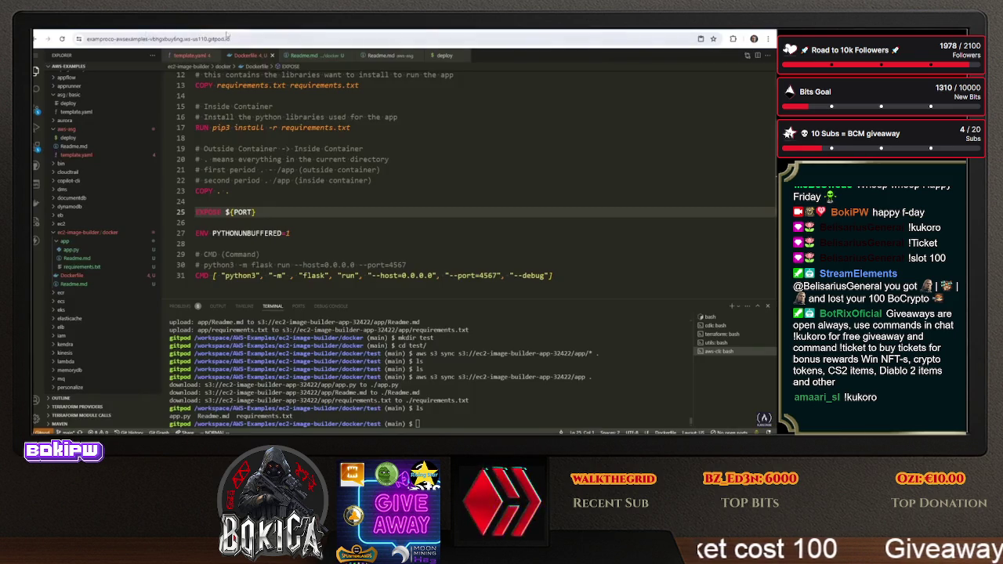
{"action": "key", "text": "ctrl+Tab"}
{"action": "type", "text": "EXPOSE ${PORT}"}
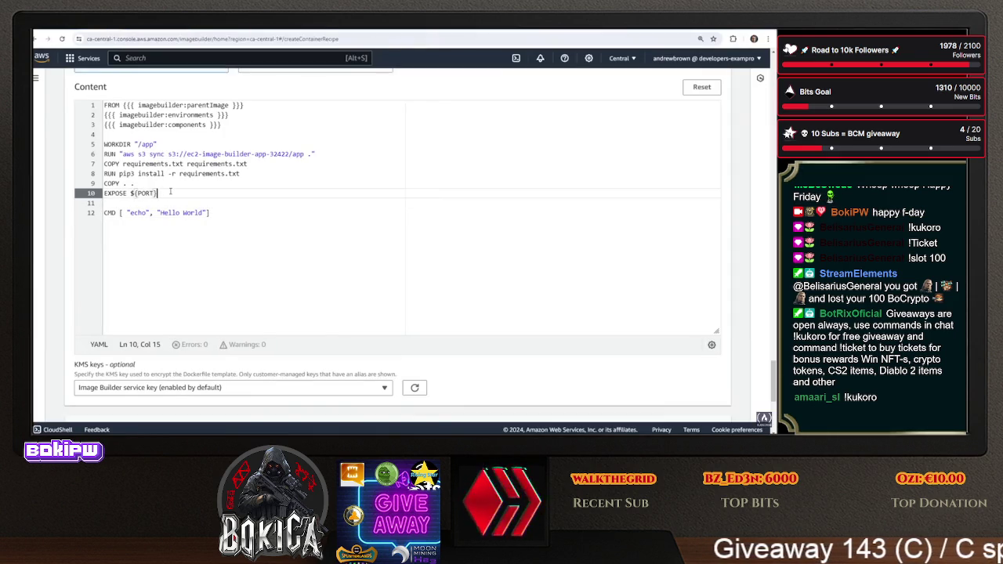
{"action": "left_click_drag", "start_coordinate": [171, 192], "coordinate": [131, 193]}
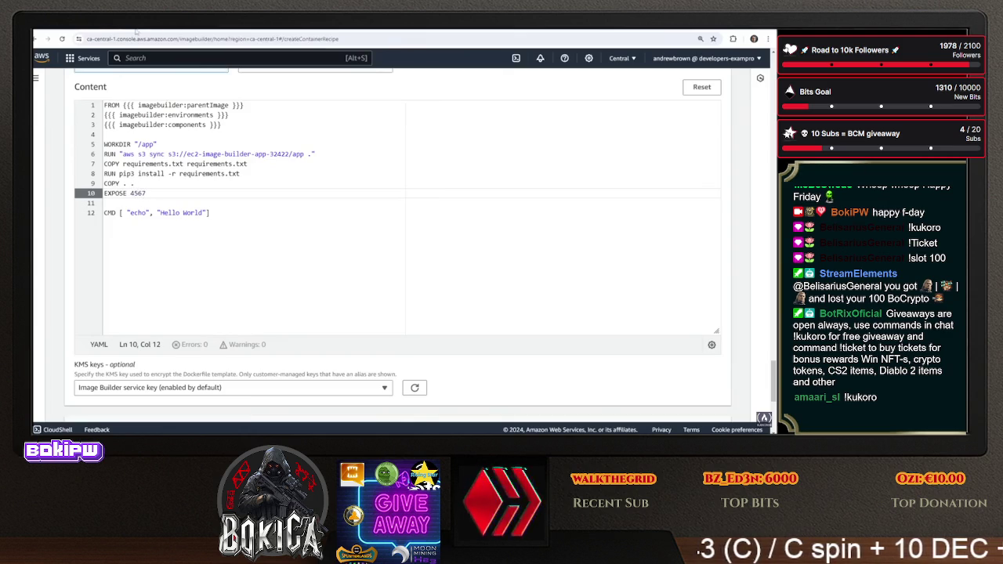
Copy ENV PYTHONUNBUFFERED=1 from the Gitpod Dockerfile into the template after EXPOSE 4567
{"action": "key", "text": "ctrl+Tab"}
{"action": "key", "text": "ctrl+Tab"}
{"action": "key", "text": "ctrl+Tab"}
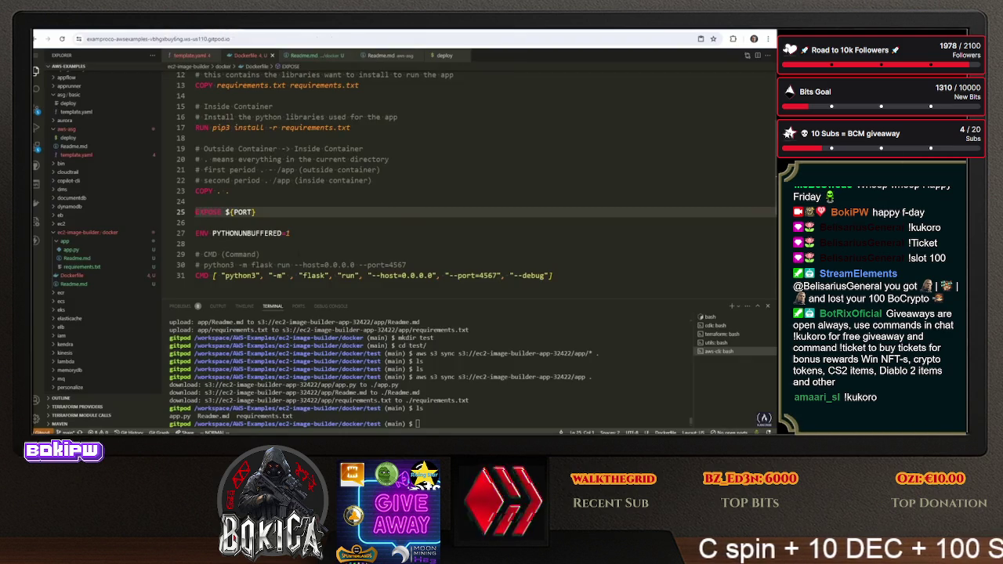
{"action": "key", "text": "j"}
{"action": "key", "text": "j"}
{"action": "key", "text": "shift+v"}
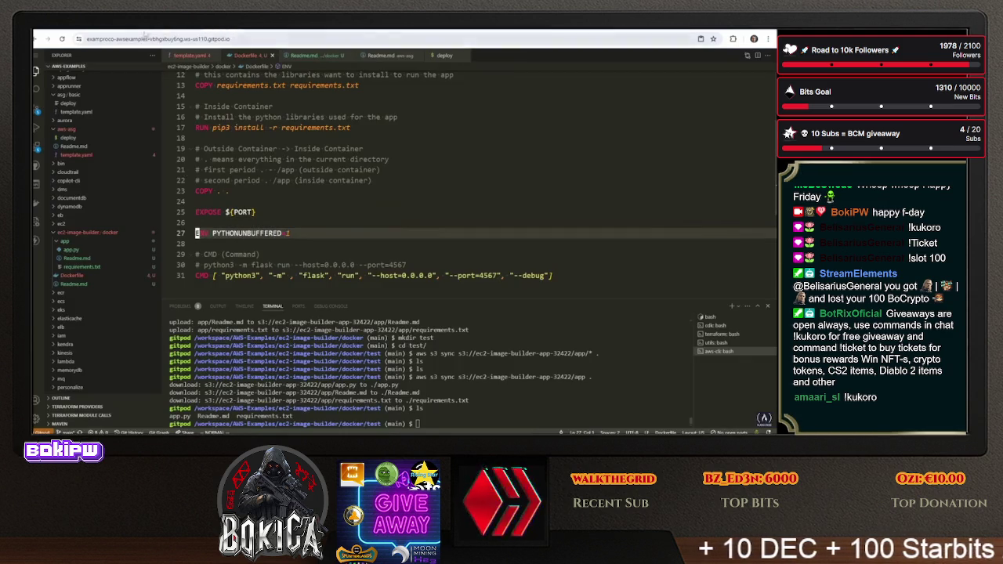
{"action": "key", "text": "ctrl+Tab"}
{"action": "key", "text": "ctrl+Tab"}
{"action": "key", "text": "ctrl+Tab"}
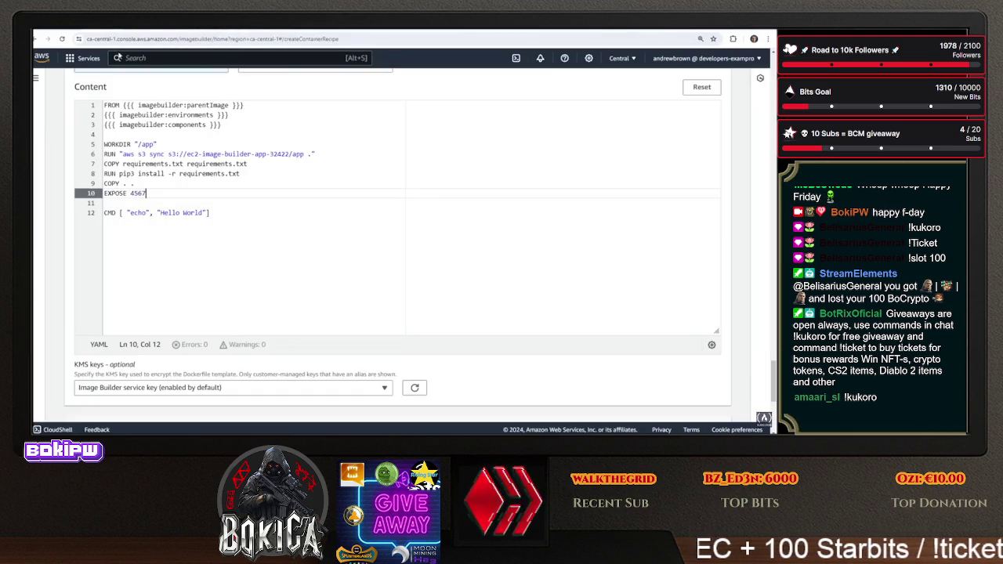
{"action": "key", "text": "Return"}
{"action": "key", "text": "ctrl+v"}
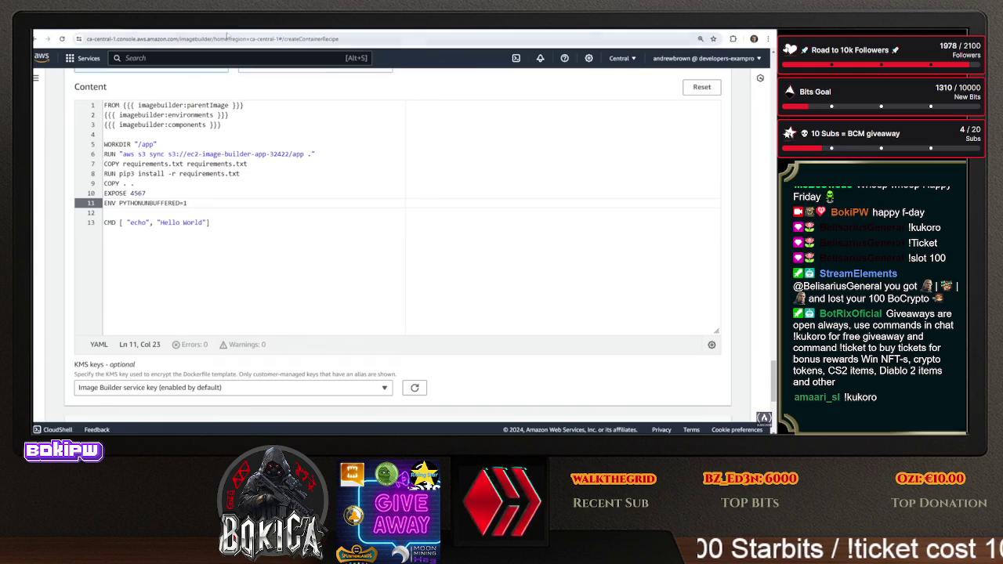
Replace the echo Hello World CMD with the python3 flask run command on port 4567
{"action": "key", "text": "ctrl+Tab"}
{"action": "left_click_drag", "start_coordinate": [553, 275], "coordinate": [196, 275]}
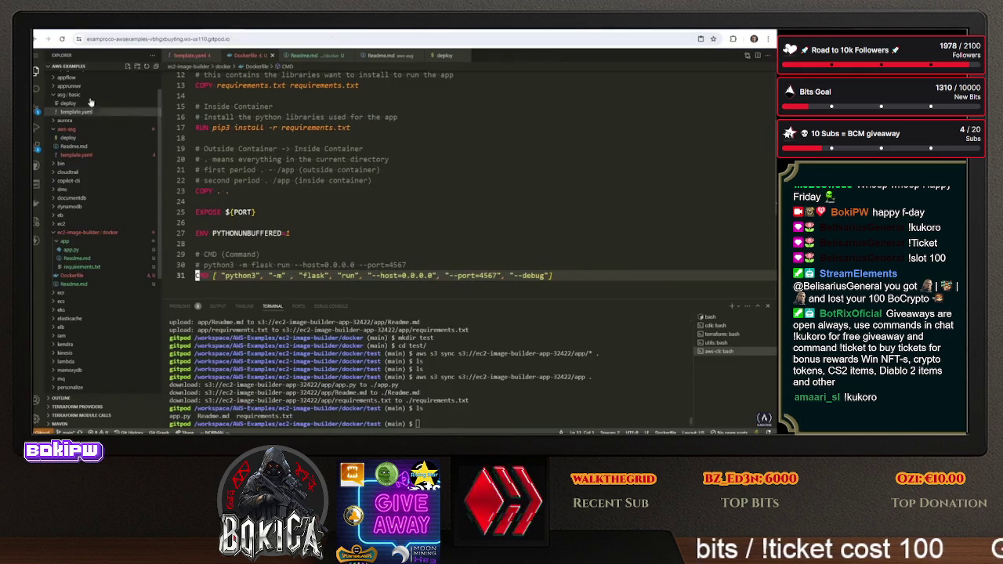
{"action": "key", "text": "ctrl+Tab"}
{"action": "key", "text": "ctrl+Tab"}
{"action": "key", "text": "ctrl+Tab"}
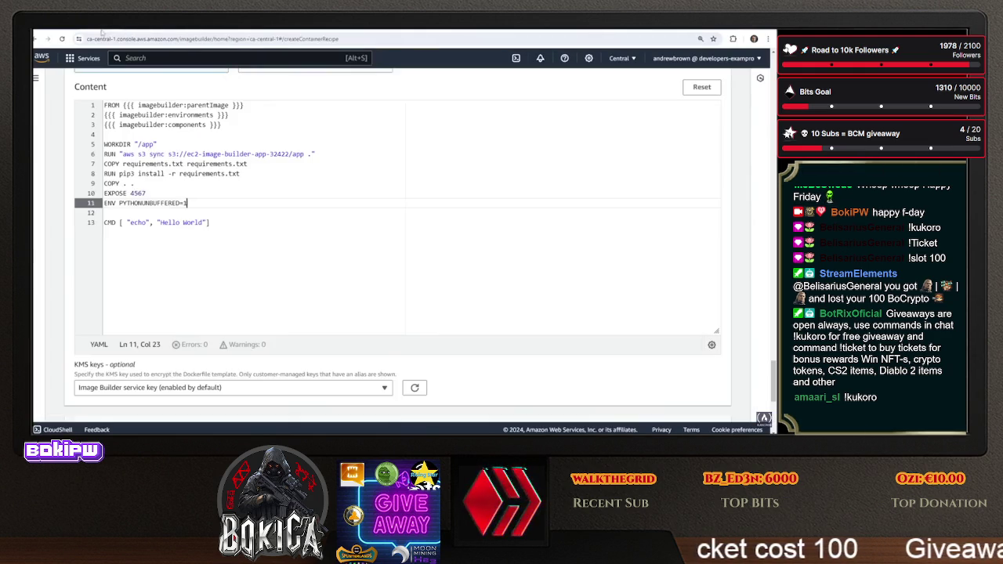
{"action": "key", "text": "Up"}
{"action": "left_click", "coordinate": [186, 203]}
{"action": "left_click_drag", "start_coordinate": [147, 223], "coordinate": [134, 222]}
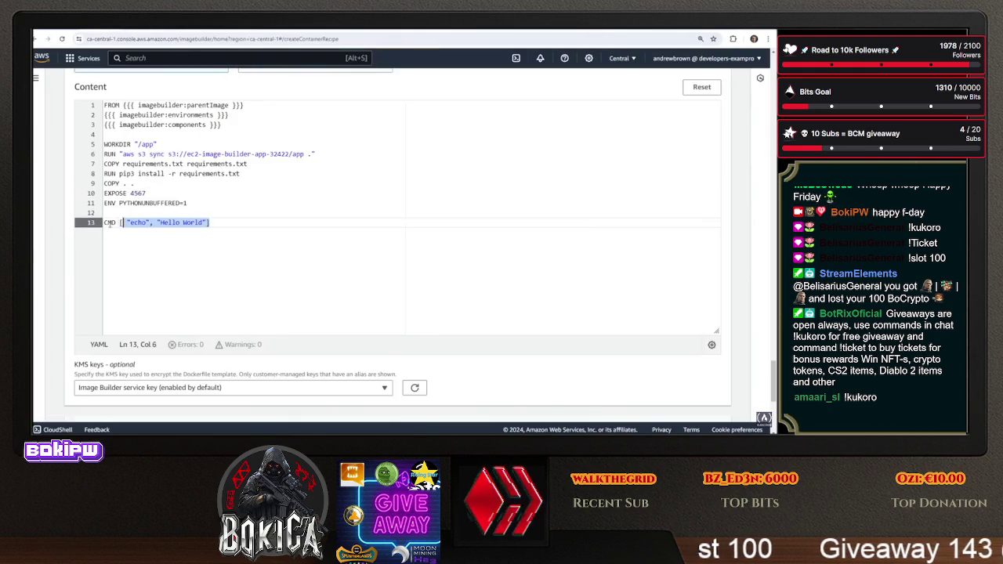
{"action": "key", "text": "ctrl+v"}
Delete the blank lines above CMD and before WORKDIR in the template
{"action": "left_click", "coordinate": [180, 203]}
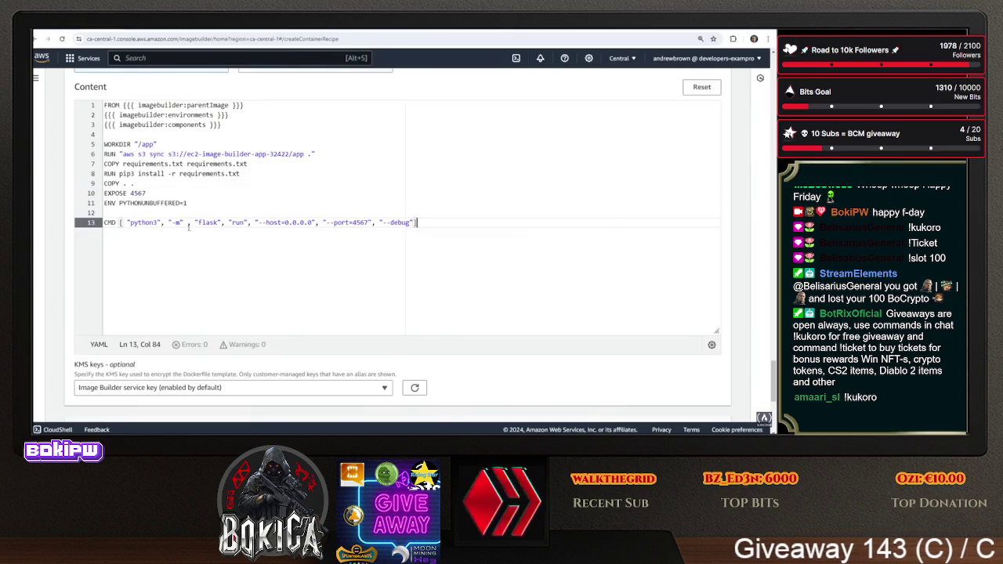
{"action": "key", "text": "Down"}
{"action": "key", "text": "BackSpace"}
{"action": "left_click", "coordinate": [174, 139]}
{"action": "key", "text": "BackSpace"}
{"action": "scroll", "coordinate": [223, 265], "scroll_direction": "down", "scroll_amount": 3}
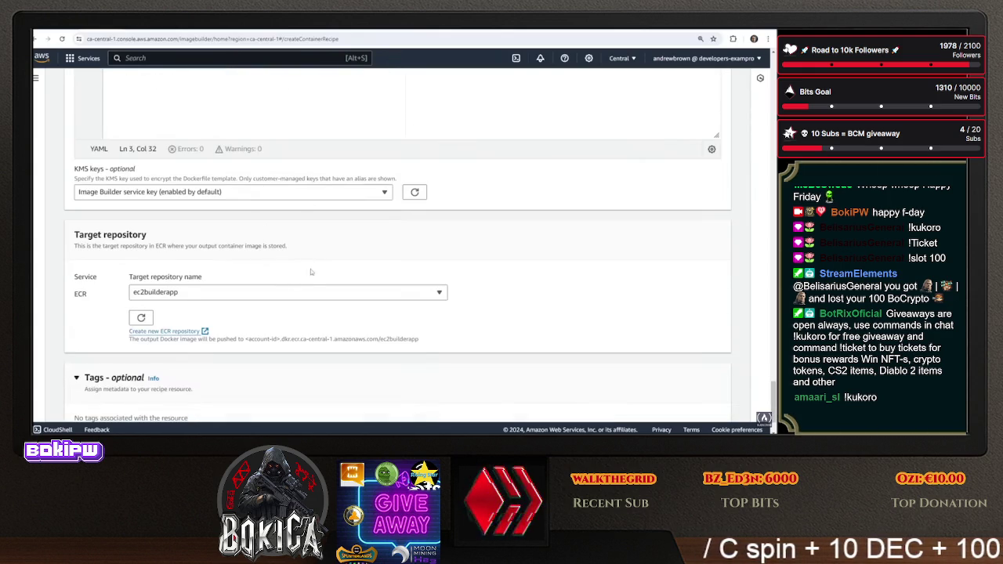
Submit the recipe form with Create recipe to save MyDockerImage version 1.0.2
{"action": "scroll", "coordinate": [235, 196], "scroll_direction": "down", "scroll_amount": 1}
{"action": "scroll", "coordinate": [221, 254], "scroll_direction": "up", "scroll_amount": 3}
{"action": "scroll", "coordinate": [221, 254], "scroll_direction": "up", "scroll_amount": 5}
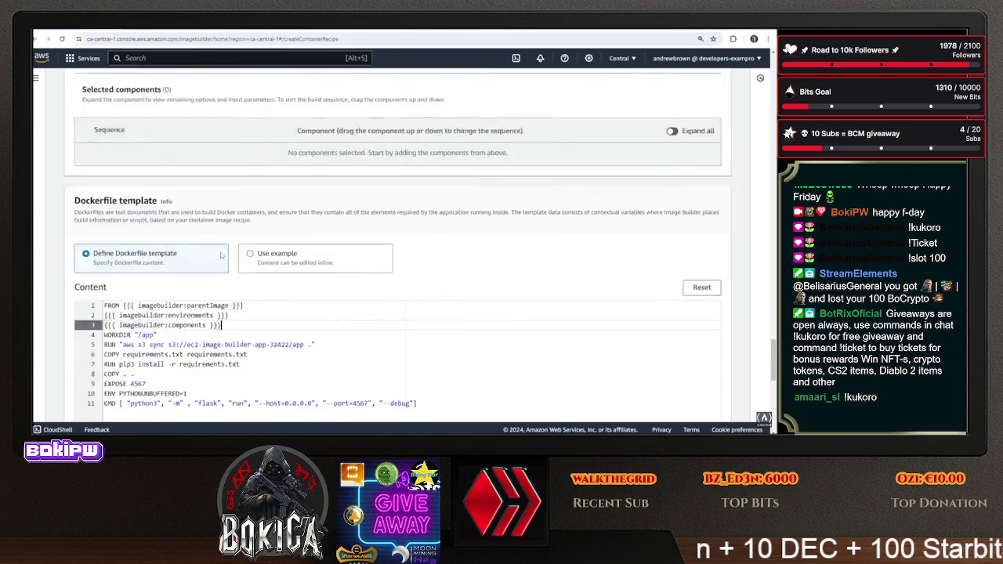
{"action": "scroll", "coordinate": [225, 253], "scroll_direction": "down", "scroll_amount": 5}
{"action": "scroll", "coordinate": [180, 112], "scroll_direction": "down", "scroll_amount": 2}
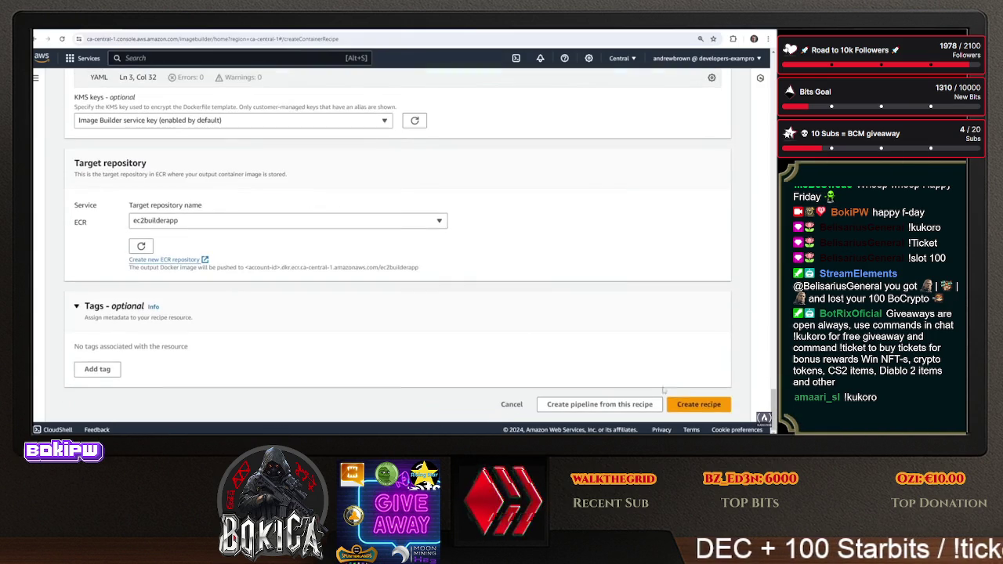
{"action": "left_click", "coordinate": [698, 405]}
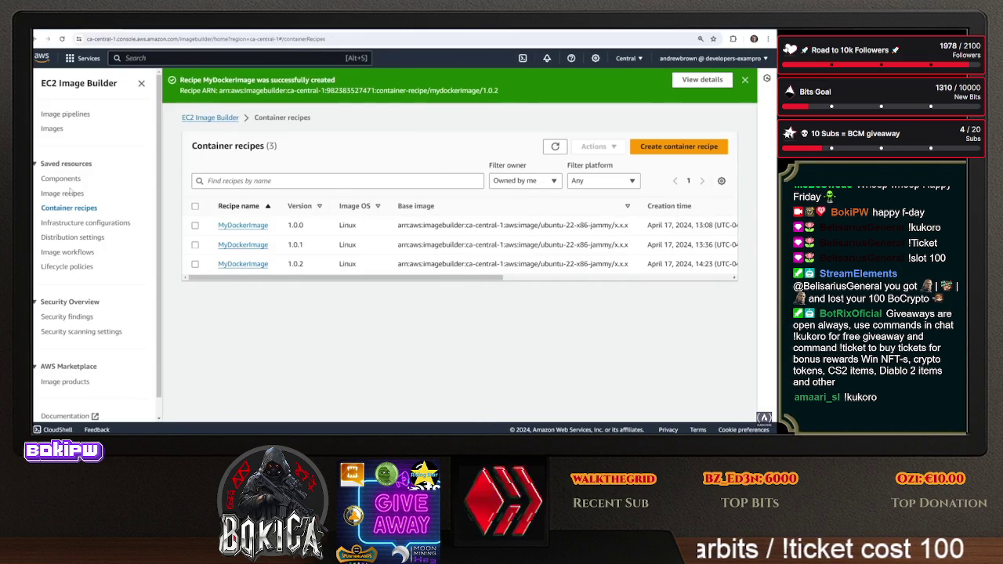
Open DockerContainerImagePipeline from Image pipelines and check its current container recipe
{"action": "left_click", "coordinate": [58, 115]}
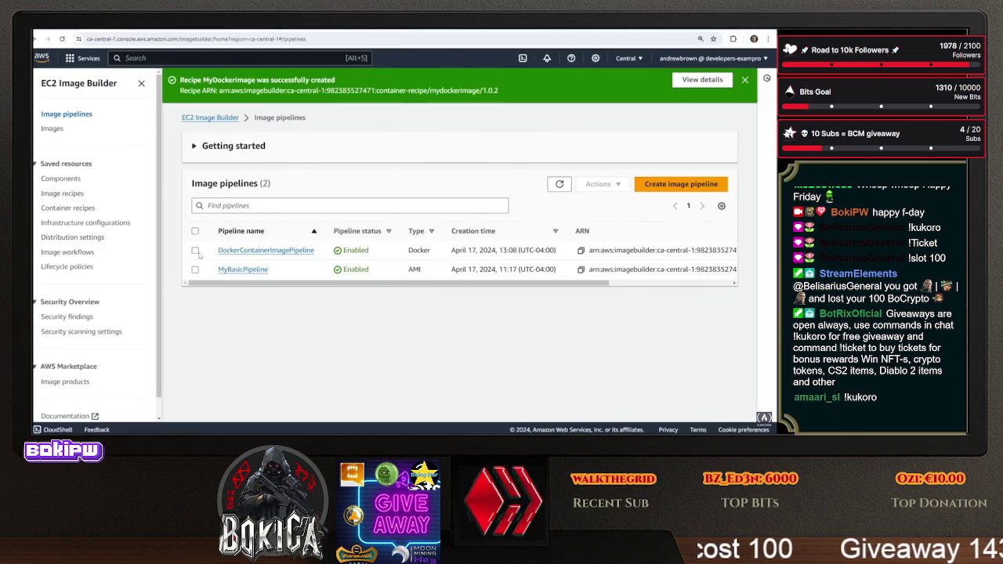
{"action": "left_click", "coordinate": [242, 251]}
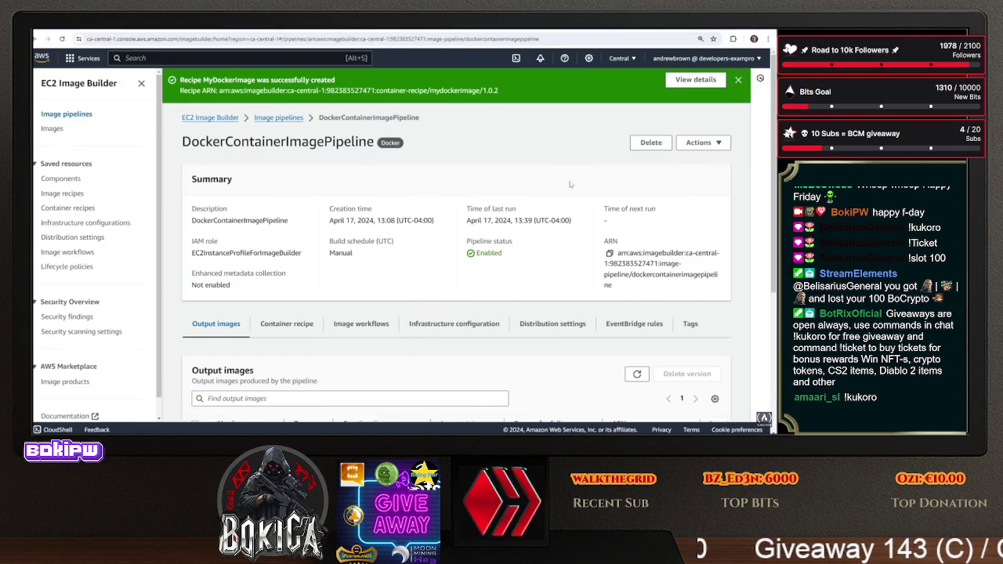
{"action": "scroll", "coordinate": [298, 259], "scroll_direction": "down", "scroll_amount": 2}
{"action": "left_click", "coordinate": [304, 245]}
{"action": "scroll", "coordinate": [499, 280], "scroll_direction": "up", "scroll_amount": 2}
Open the edit form for DockerContainerImagePipeline via its Actions menu
{"action": "left_click", "coordinate": [701, 142]}
{"action": "left_click", "coordinate": [682, 188]}
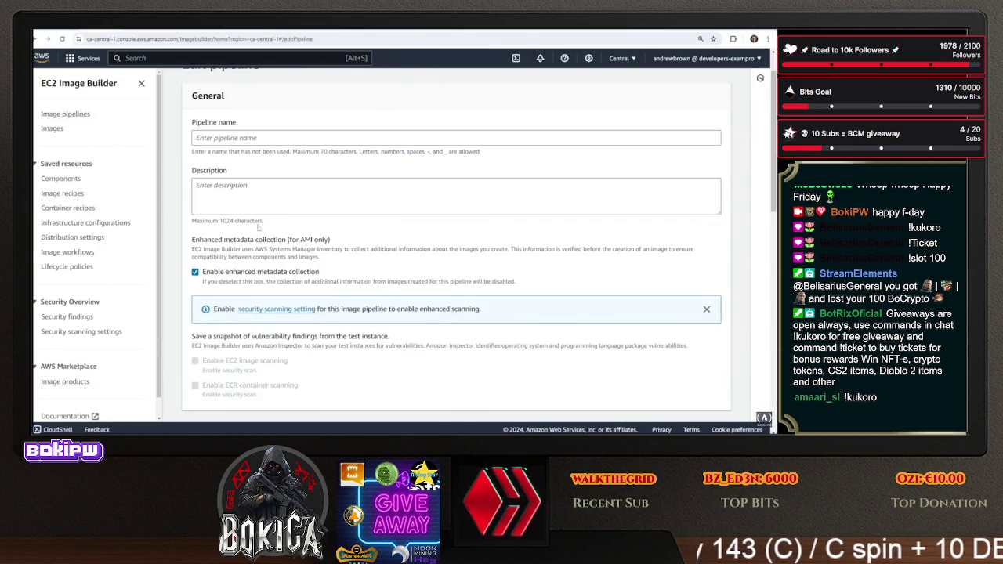
{"action": "scroll", "coordinate": [248, 234], "scroll_direction": "down", "scroll_amount": 5}
{"action": "scroll", "coordinate": [247, 235], "scroll_direction": "up", "scroll_amount": 3}
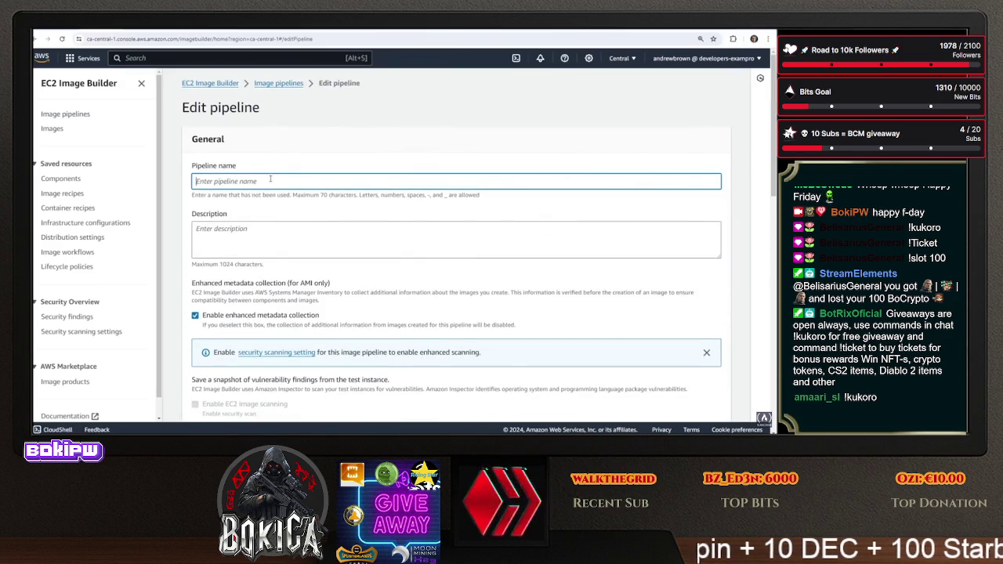
{"action": "left_click", "coordinate": [196, 216]}
{"action": "left_click", "coordinate": [598, 150]}
{"action": "left_click", "coordinate": [600, 168]}
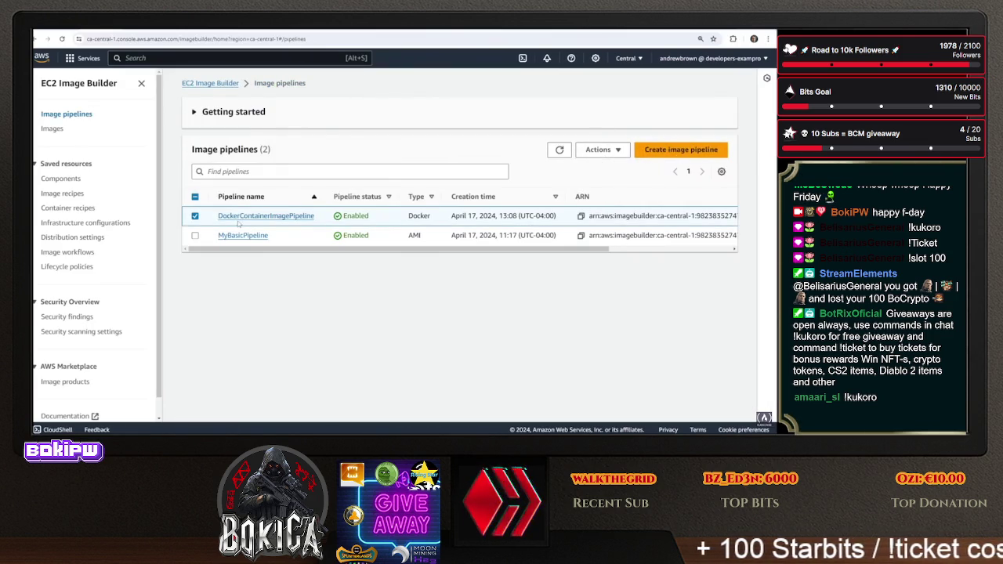
{"action": "left_click", "coordinate": [702, 108]}
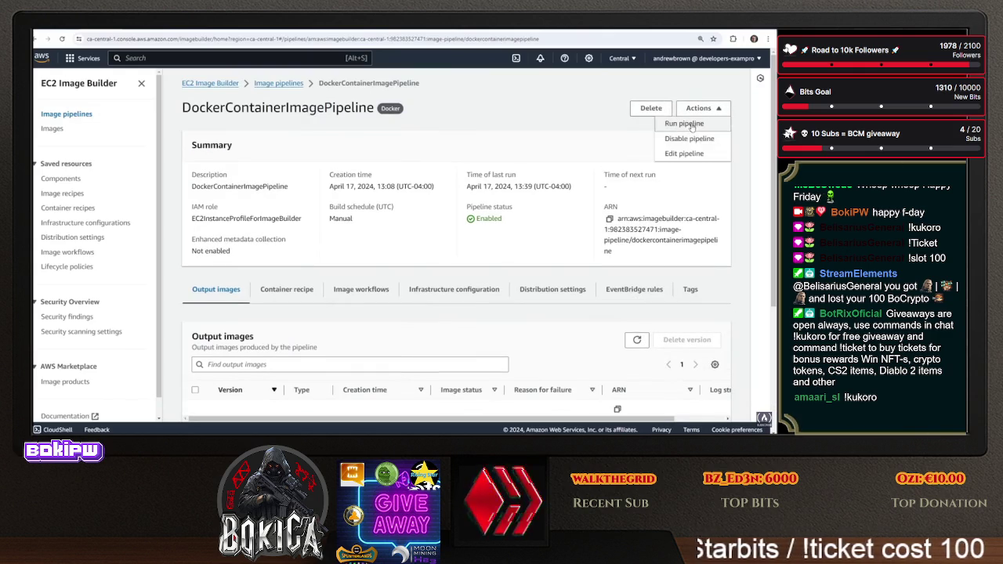
{"action": "left_click", "coordinate": [687, 154]}
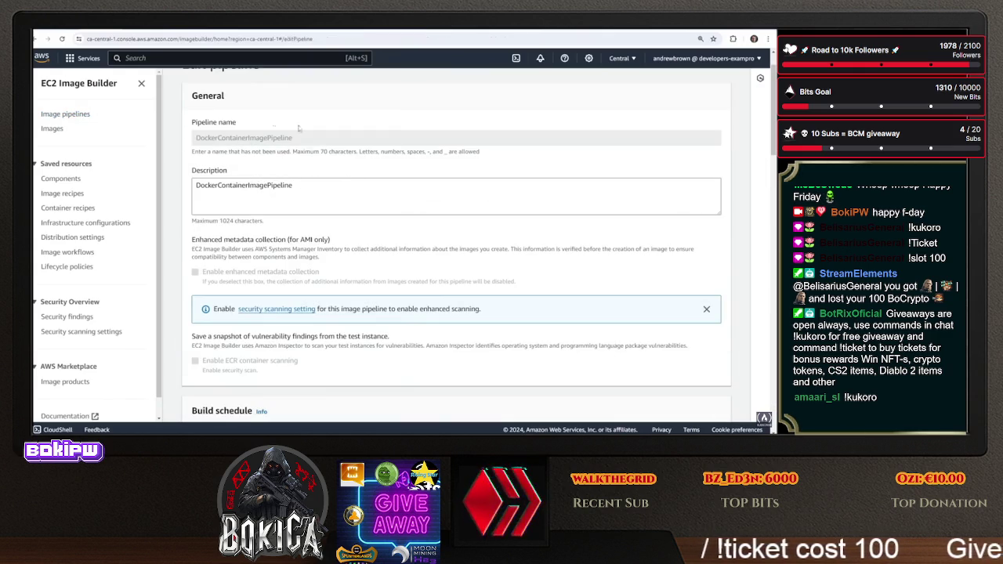
Switch the pipeline to container recipe MyDockerImage version 1.0.2 and save the changes
{"action": "scroll", "coordinate": [401, 247], "scroll_direction": "down", "scroll_amount": 8}
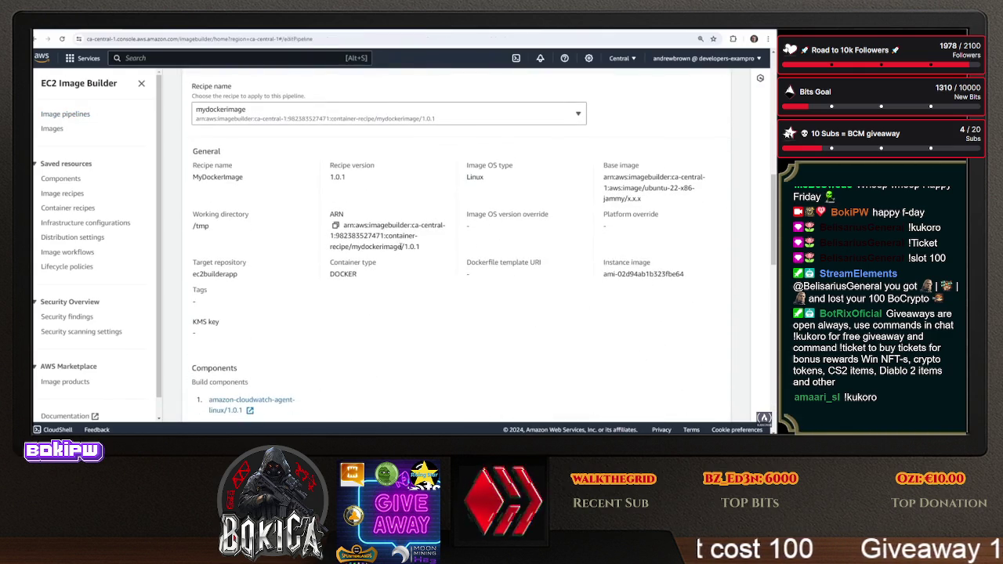
{"action": "left_click", "coordinate": [313, 120]}
{"action": "scroll", "coordinate": [502, 348], "scroll_direction": "down", "scroll_amount": 10}
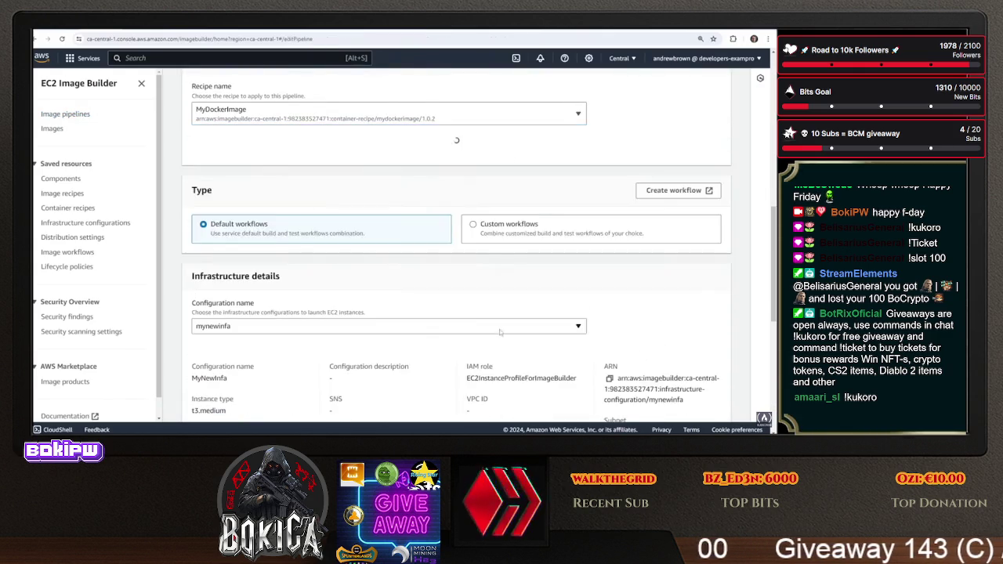
{"action": "scroll", "coordinate": [502, 347], "scroll_direction": "up", "scroll_amount": 6}
{"action": "scroll", "coordinate": [503, 344], "scroll_direction": "down", "scroll_amount": 5}
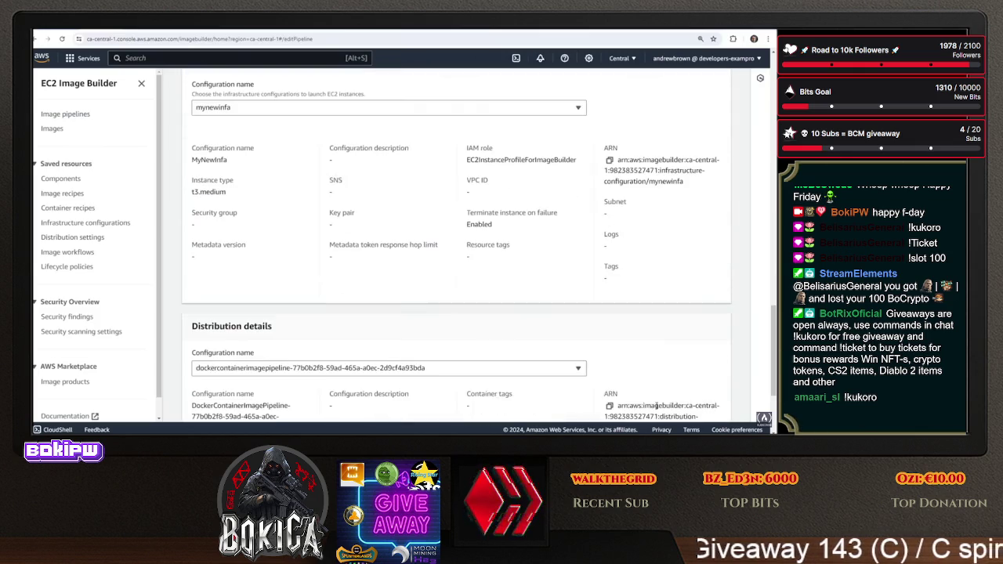
{"action": "scroll", "coordinate": [669, 405], "scroll_direction": "down", "scroll_amount": 3}
{"action": "left_click", "coordinate": [674, 405]}
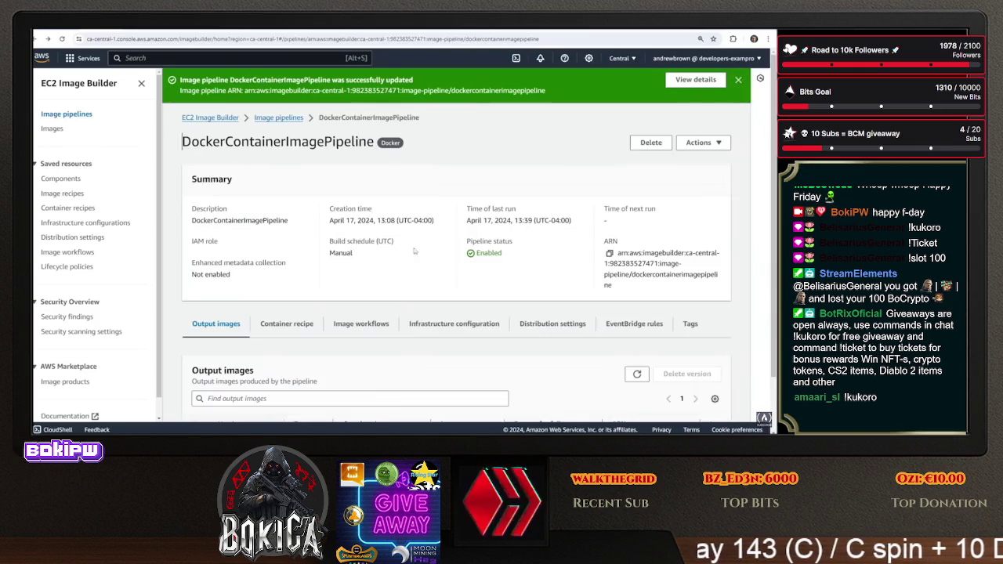
{"action": "scroll", "coordinate": [441, 298], "scroll_direction": "down", "scroll_amount": 4}
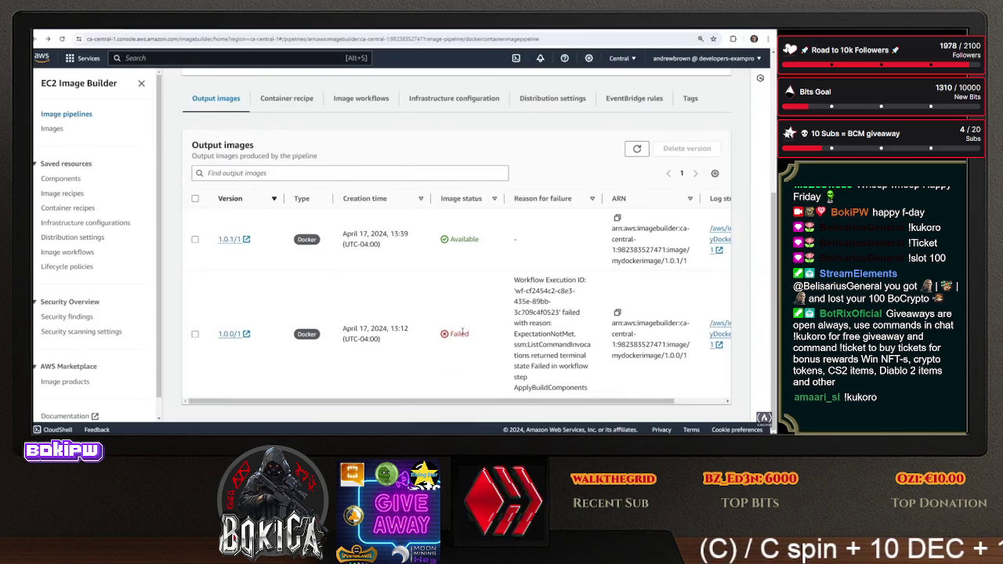
{"action": "scroll", "coordinate": [611, 212], "scroll_direction": "up", "scroll_amount": 4}
{"action": "left_click", "coordinate": [705, 145]}
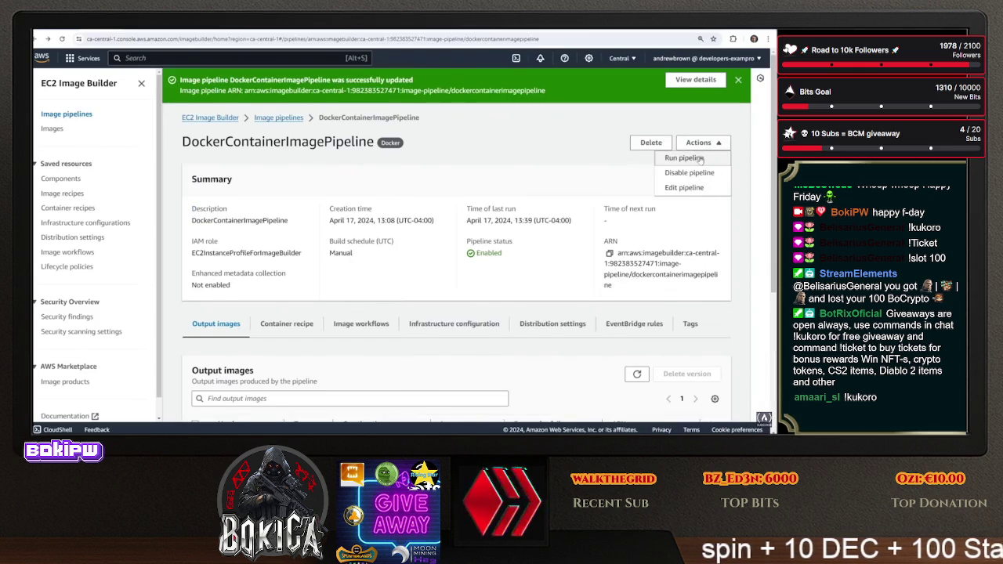
Run DockerContainerImagePipeline and refresh the image versions list for the new build
{"action": "left_click", "coordinate": [684, 158]}
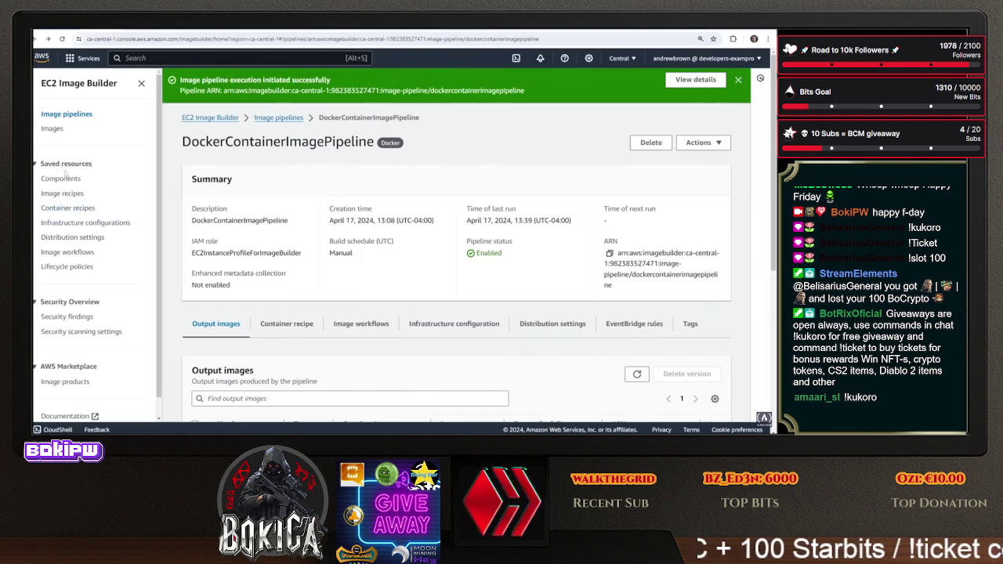
{"action": "left_click", "coordinate": [57, 130]}
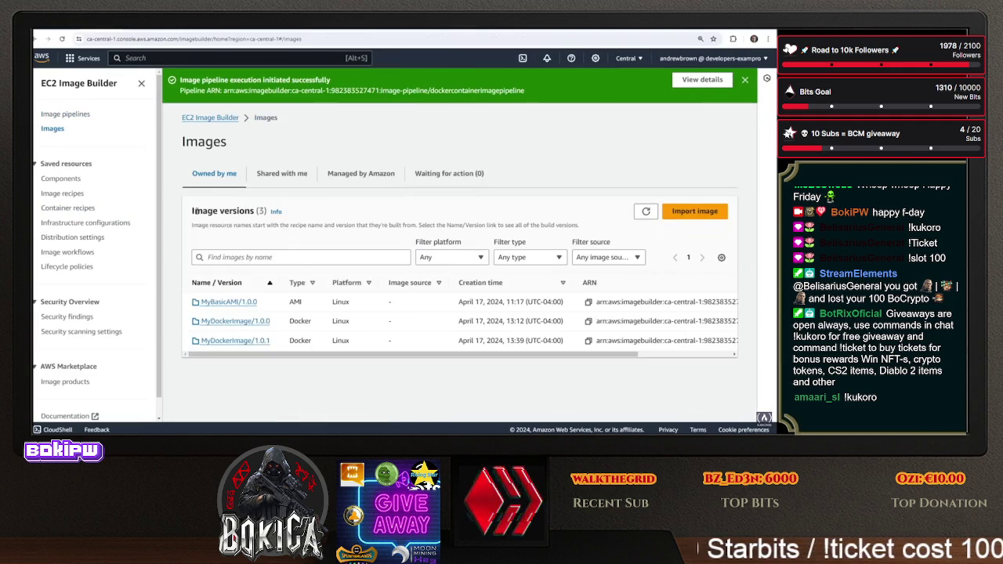
{"action": "mouse_move", "coordinate": [399, 355]}
{"action": "left_mouse_down"}
{"action": "mouse_move", "coordinate": [501, 355]}
{"action": "mouse_move", "coordinate": [286, 355]}
{"action": "left_mouse_up"}
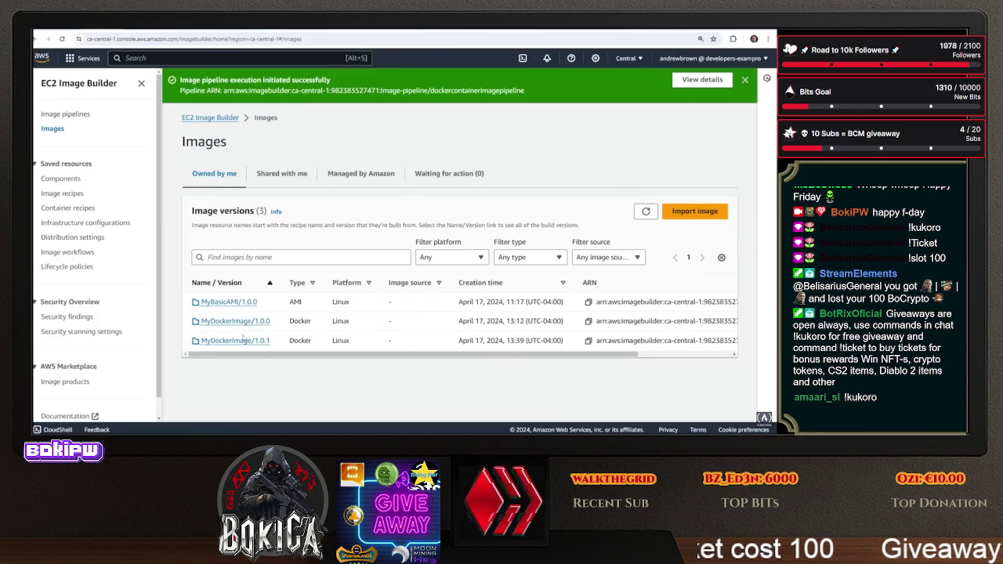
{"action": "left_click", "coordinate": [649, 217]}
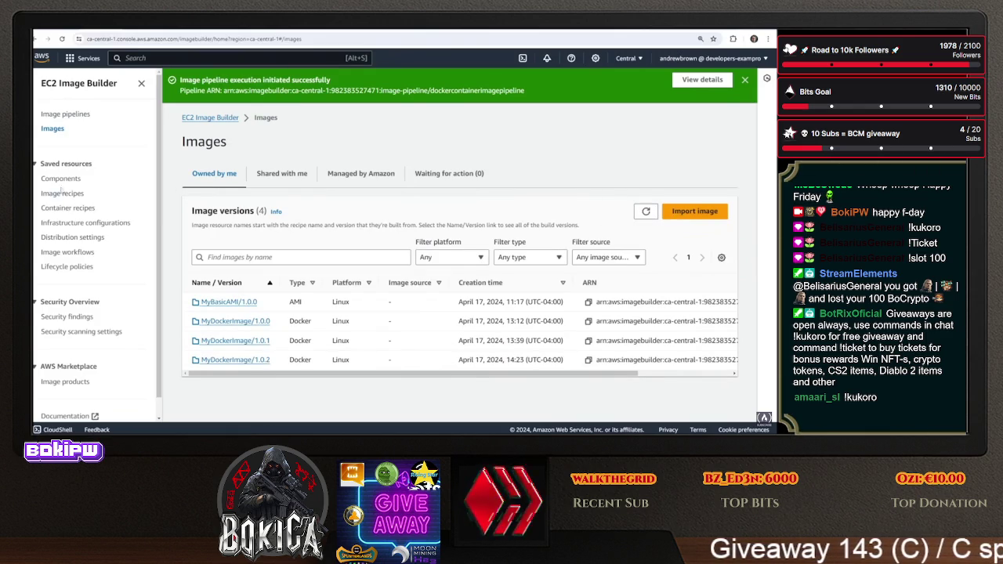
Open the MyDockerImage 1.0.2 build details from the Images list
{"action": "left_click", "coordinate": [66, 115]}
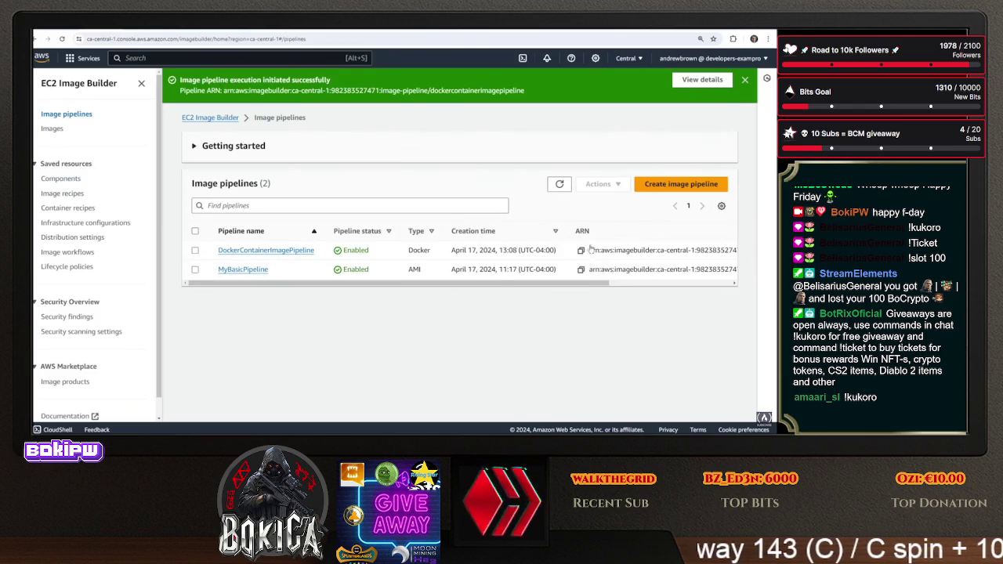
{"action": "left_click", "coordinate": [52, 129]}
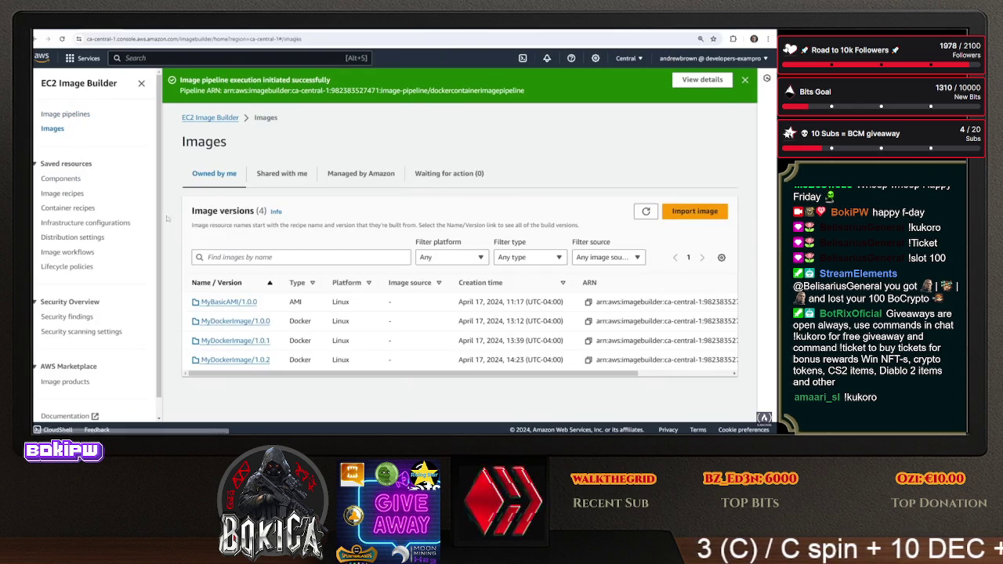
{"action": "left_click", "coordinate": [236, 360]}
{"action": "left_click", "coordinate": [260, 213]}
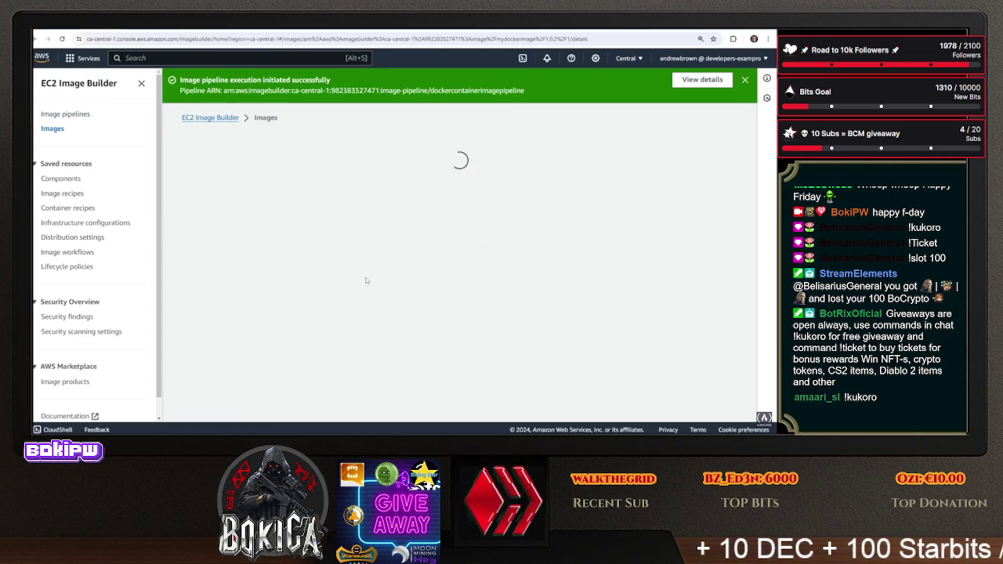
Open image MyDockerImage 1.0.2/1 and its failed ApplyBuildComponents workflow step
{"action": "scroll", "coordinate": [372, 353], "scroll_direction": "down", "scroll_amount": 3}
{"action": "scroll", "coordinate": [372, 352], "scroll_direction": "down", "scroll_amount": 5}
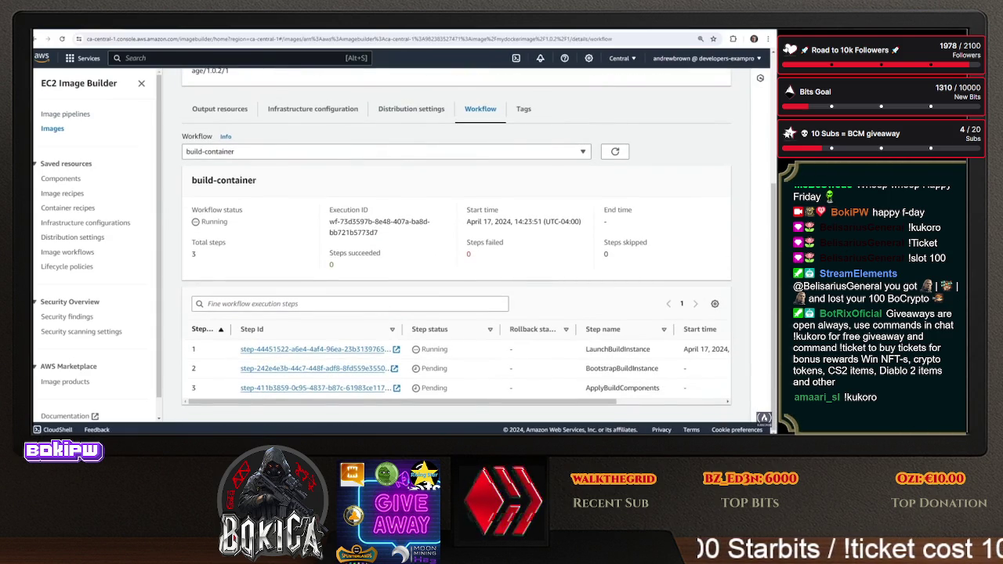
{"action": "key", "text": "alt+Left"}
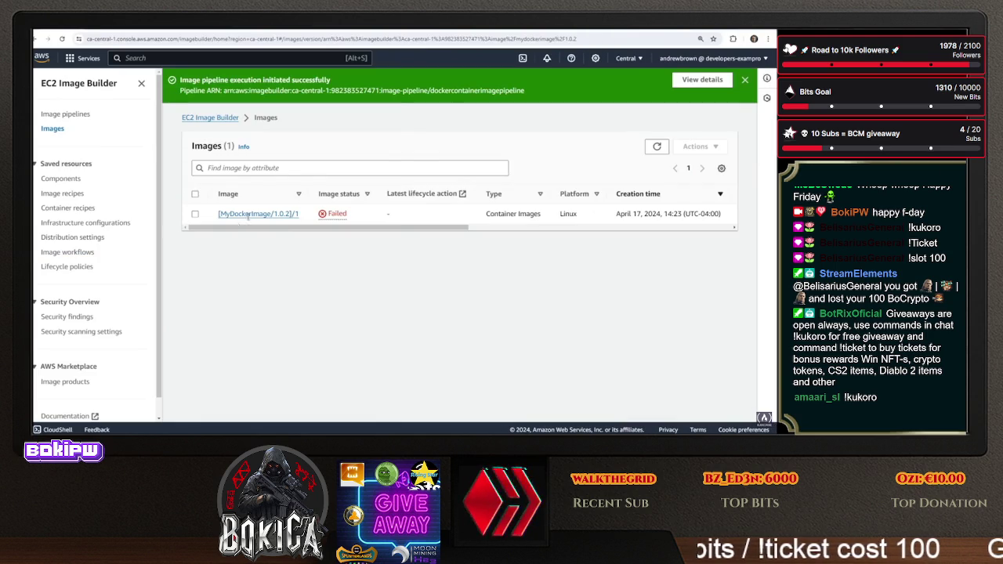
{"action": "left_click", "coordinate": [267, 213]}
{"action": "scroll", "coordinate": [295, 229], "scroll_direction": "down", "scroll_amount": 1}
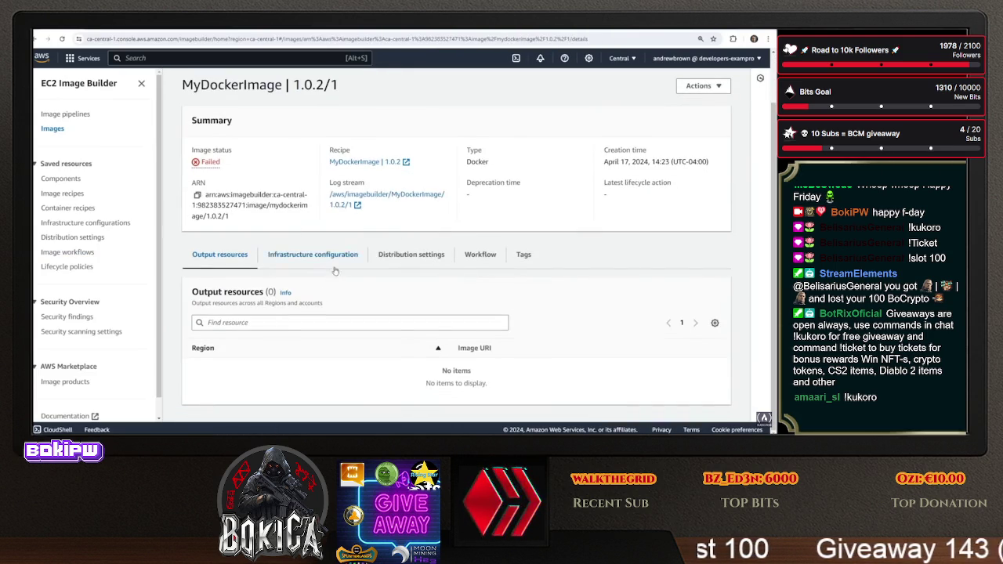
{"action": "scroll", "coordinate": [334, 325], "scroll_direction": "down", "scroll_amount": 3}
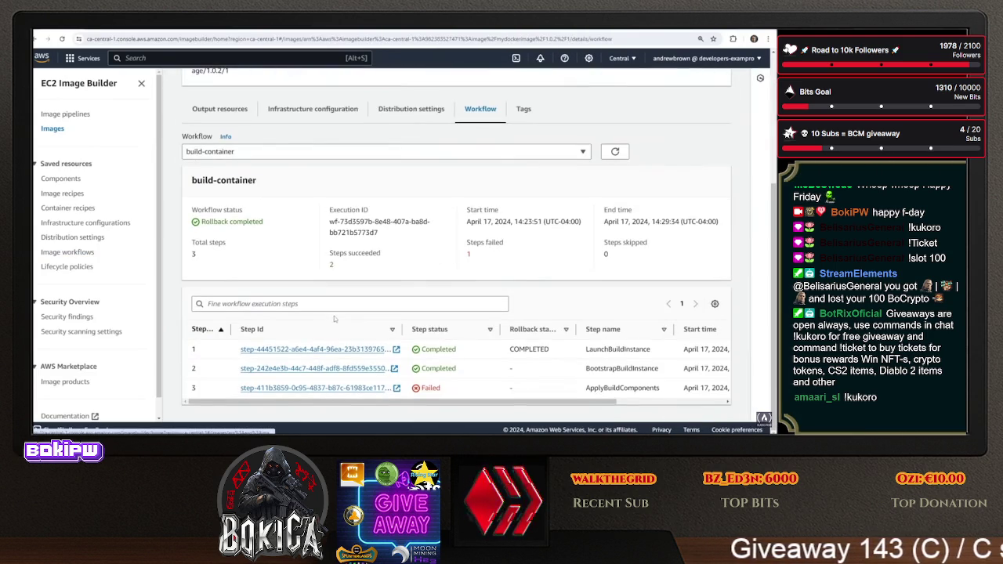
{"action": "mouse_move", "coordinate": [252, 402]}
{"action": "left_mouse_down"}
{"action": "mouse_move", "coordinate": [274, 402]}
{"action": "mouse_move", "coordinate": [252, 404]}
{"action": "left_mouse_up"}
{"action": "left_click", "coordinate": [279, 388]}
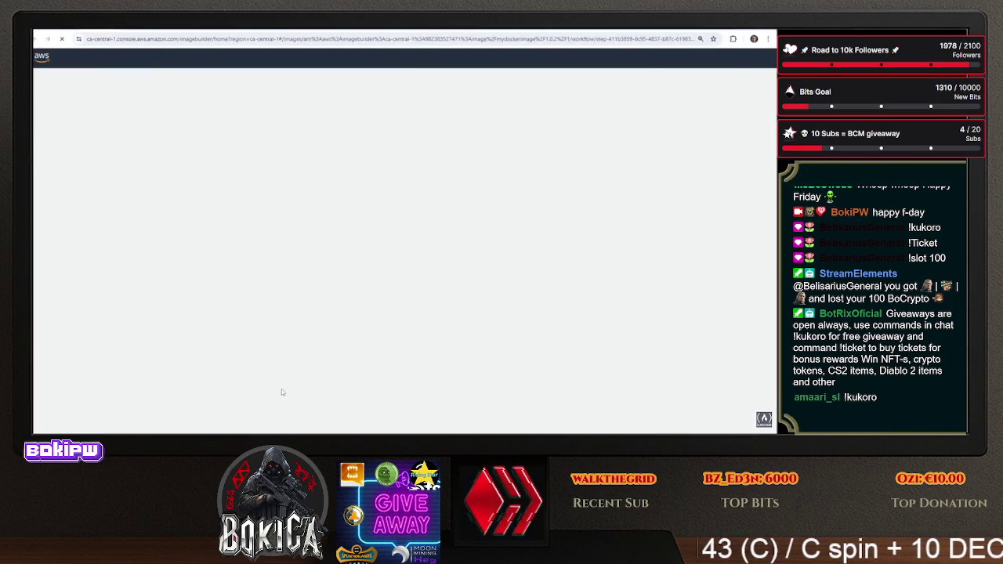
Show the ApplyBuildComponents step's application logs and scroll through them
{"action": "scroll", "coordinate": [350, 282], "scroll_direction": "down", "scroll_amount": 5}
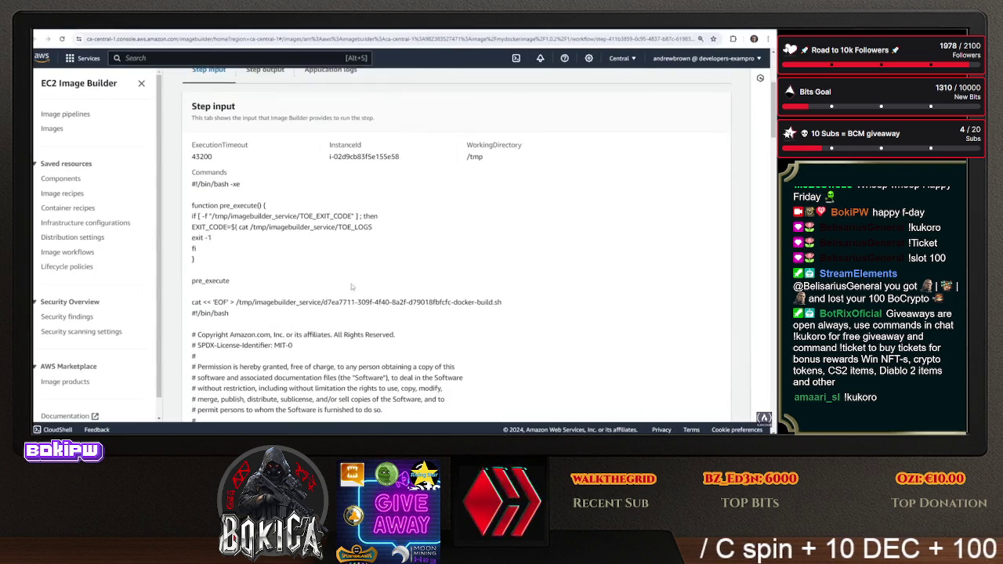
{"action": "scroll", "coordinate": [352, 287], "scroll_direction": "up", "scroll_amount": 5}
{"action": "left_click", "coordinate": [319, 266]}
{"action": "scroll", "coordinate": [182, 207], "scroll_direction": "down", "scroll_amount": 3}
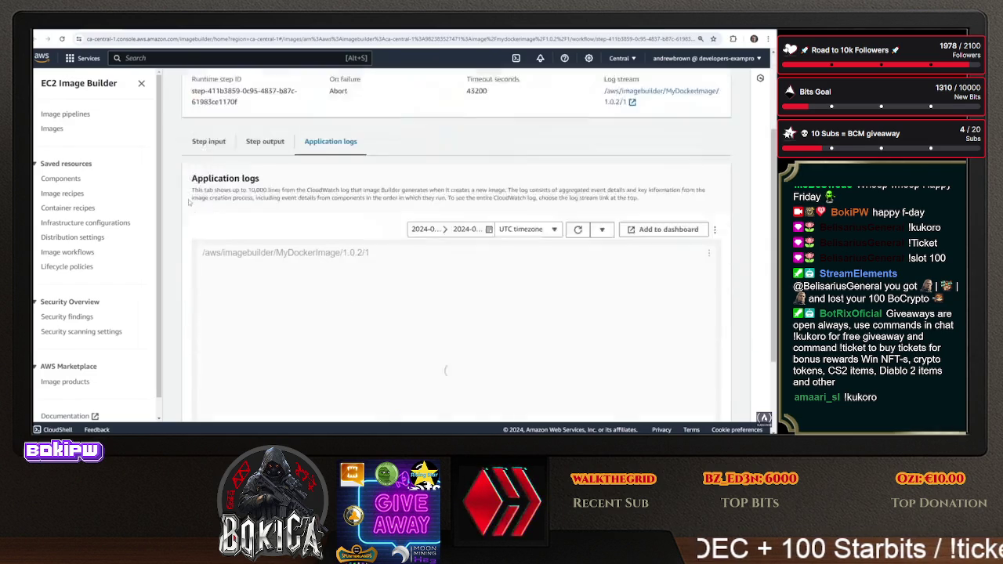
{"action": "scroll", "coordinate": [314, 235], "scroll_direction": "up", "scroll_amount": 1}
{"action": "scroll", "coordinate": [409, 247], "scroll_direction": "down", "scroll_amount": 2}
{"action": "scroll", "coordinate": [313, 239], "scroll_direction": "up", "scroll_amount": 3}
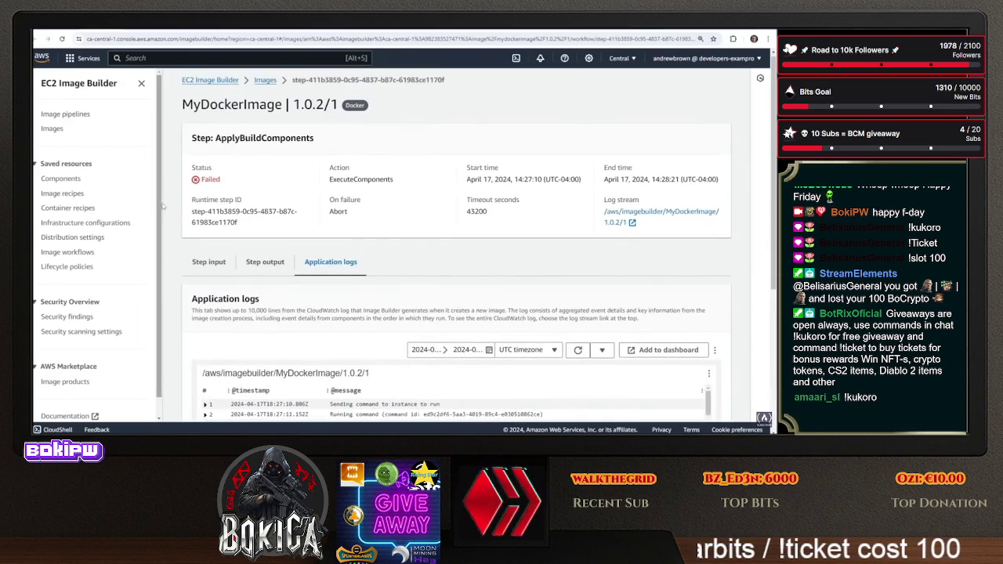
Read the failed step's Docker build output for the error
{"action": "left_click", "coordinate": [261, 262]}
{"action": "scroll", "coordinate": [186, 220], "scroll_direction": "down", "scroll_amount": 5}
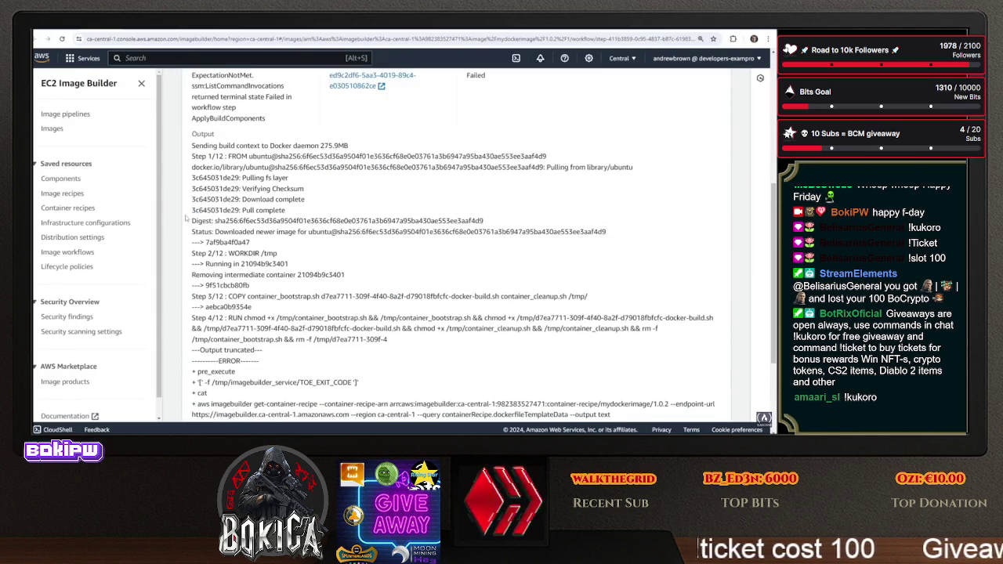
{"action": "scroll", "coordinate": [354, 154], "scroll_direction": "up", "scroll_amount": 2}
{"action": "scroll", "coordinate": [363, 238], "scroll_direction": "down", "scroll_amount": 5}
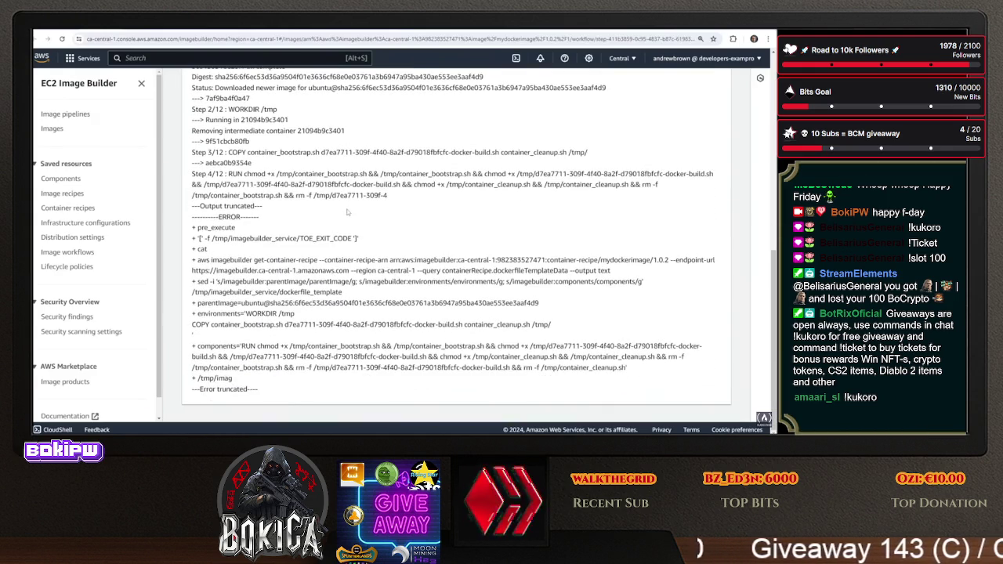
{"action": "scroll", "coordinate": [374, 288], "scroll_direction": "up", "scroll_amount": 1}
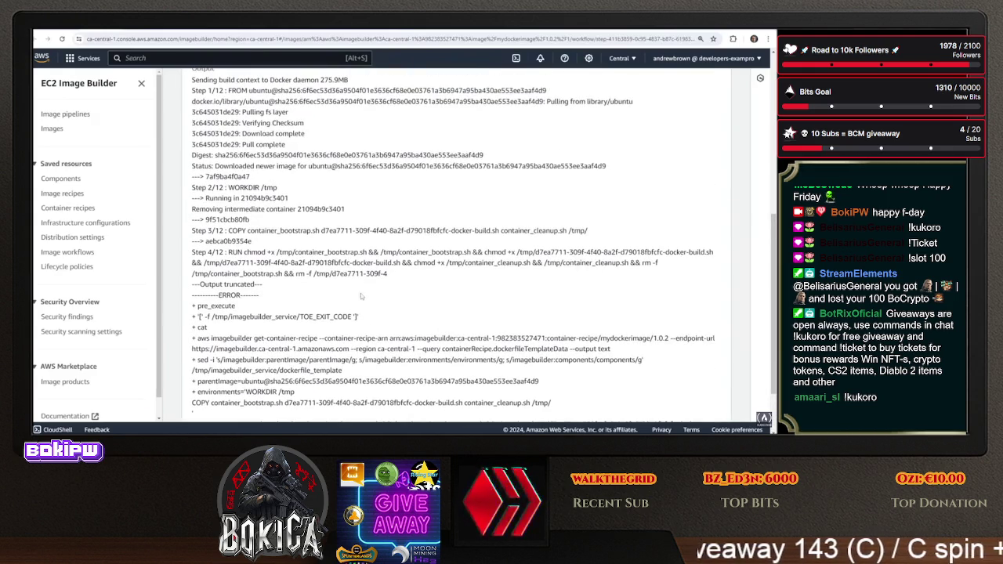
{"action": "left_click_drag", "start_coordinate": [245, 229], "coordinate": [258, 284]}
{"action": "scroll", "coordinate": [336, 266], "scroll_direction": "up", "scroll_amount": 5}
Highlight log lines 141–143, FindAmazonCloudWatchAgent and ExecuteBash FINISHED EXECUTION in the application logs
{"action": "left_click", "coordinate": [335, 264]}
{"action": "scroll", "coordinate": [179, 215], "scroll_direction": "down", "scroll_amount": 3}
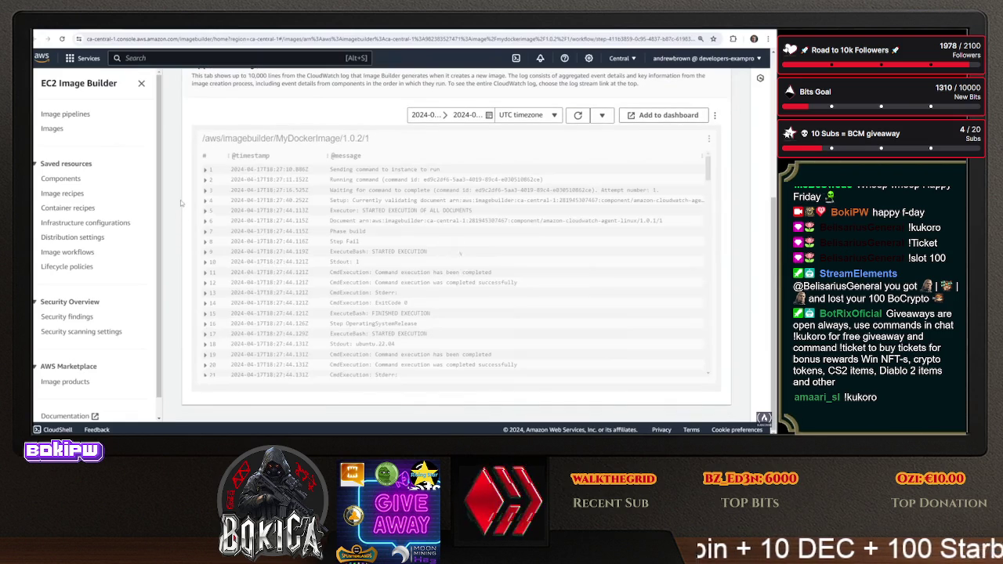
{"action": "scroll", "coordinate": [335, 242], "scroll_direction": "down", "scroll_amount": 5}
{"action": "scroll", "coordinate": [336, 242], "scroll_direction": "down", "scroll_amount": 10}
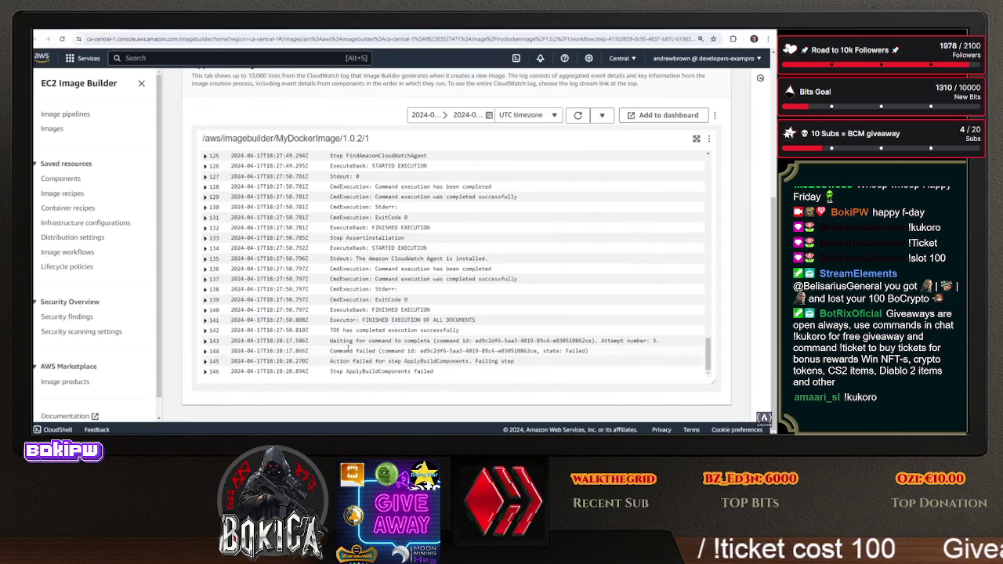
{"action": "mouse_move", "coordinate": [473, 340]}
{"action": "left_mouse_down"}
{"action": "mouse_move", "coordinate": [637, 352]}
{"action": "mouse_move", "coordinate": [691, 344]}
{"action": "left_mouse_up"}
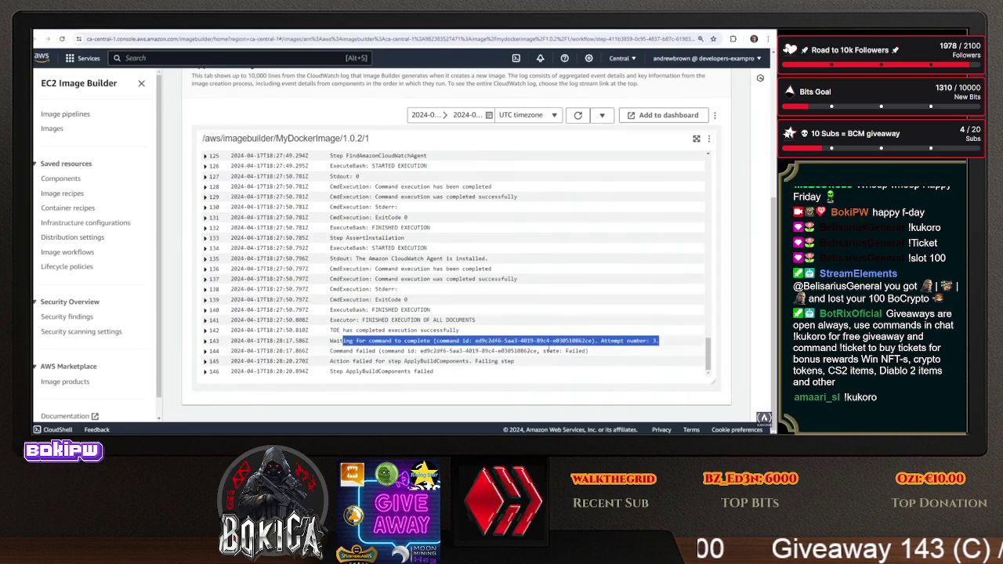
{"action": "left_click_drag", "start_coordinate": [361, 320], "coordinate": [506, 329]}
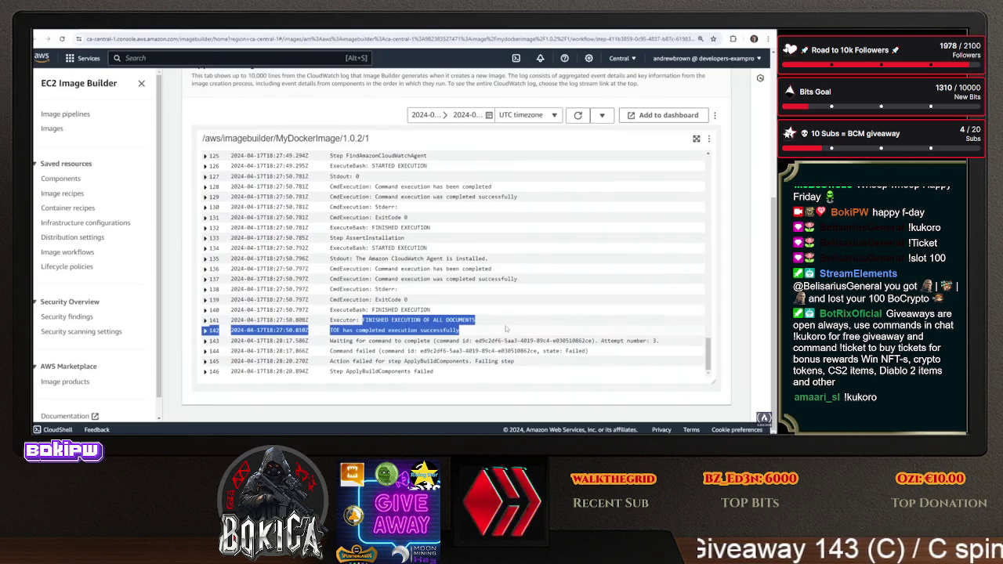
{"action": "scroll", "coordinate": [466, 341], "scroll_direction": "up", "scroll_amount": 2}
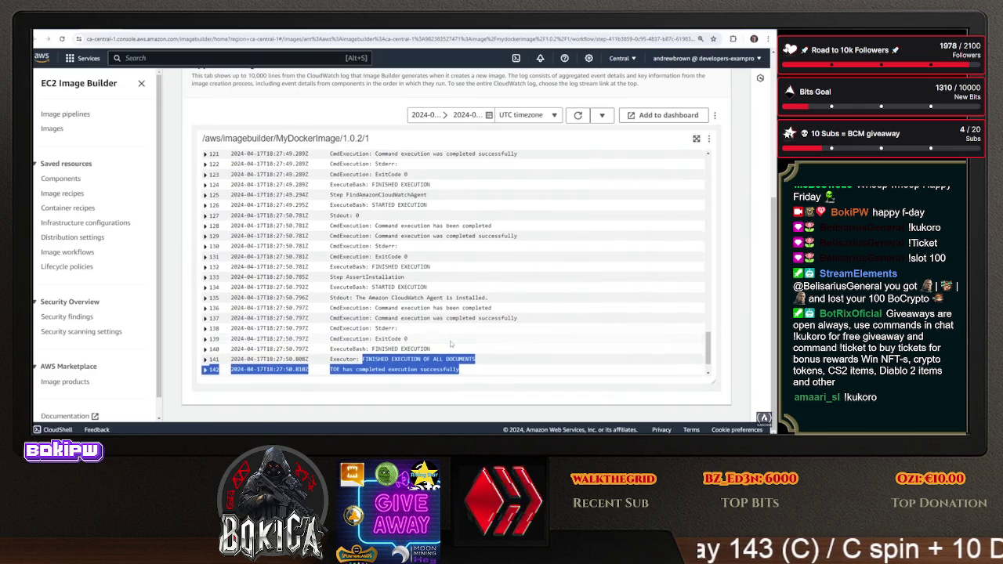
{"action": "left_click_drag", "start_coordinate": [328, 196], "coordinate": [451, 197]}
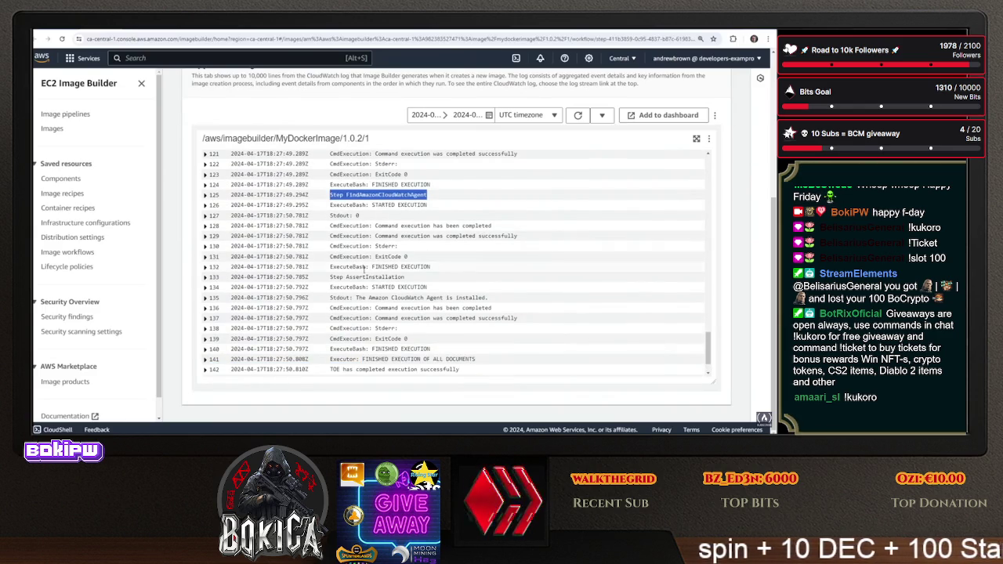
{"action": "left_click_drag", "start_coordinate": [336, 267], "coordinate": [449, 269]}
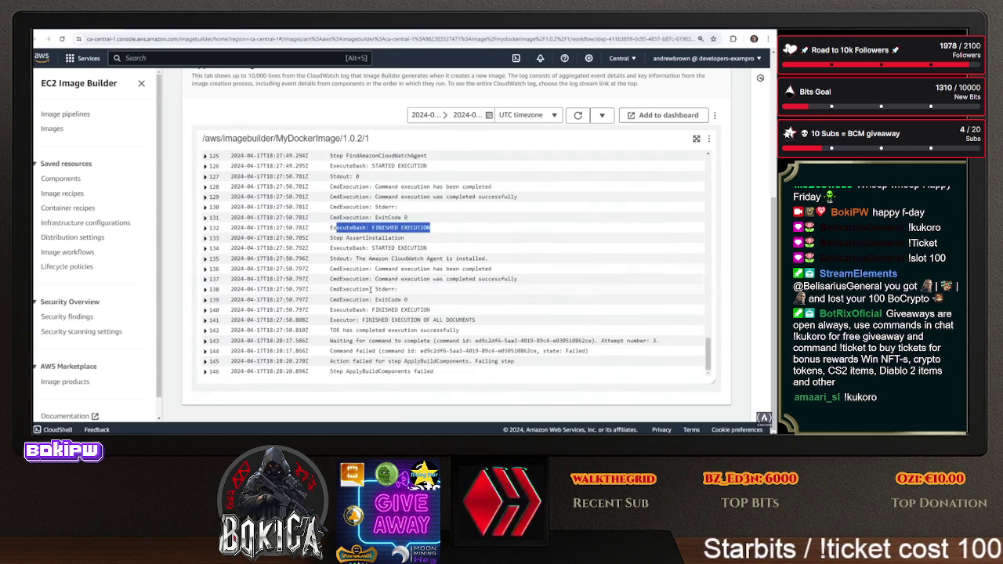
Switch to Gitpod and look at the Dockerfile's EXPOSE ${PORT} line
{"action": "scroll", "coordinate": [371, 289], "scroll_direction": "up", "scroll_amount": 10}
{"action": "scroll", "coordinate": [340, 295], "scroll_direction": "up", "scroll_amount": 10}
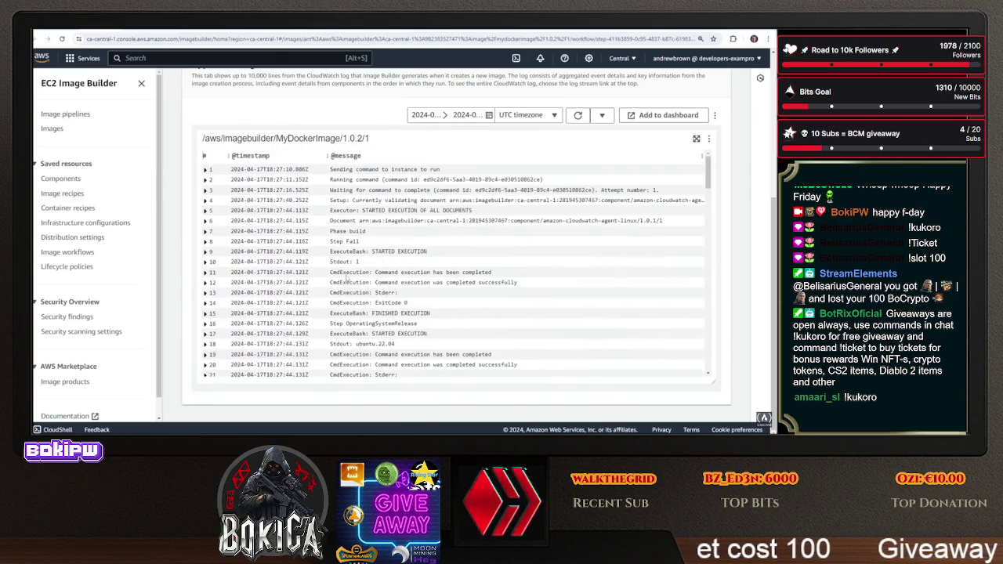
{"action": "left_click", "coordinate": [259, 31]}
{"action": "left_click", "coordinate": [255, 212]}
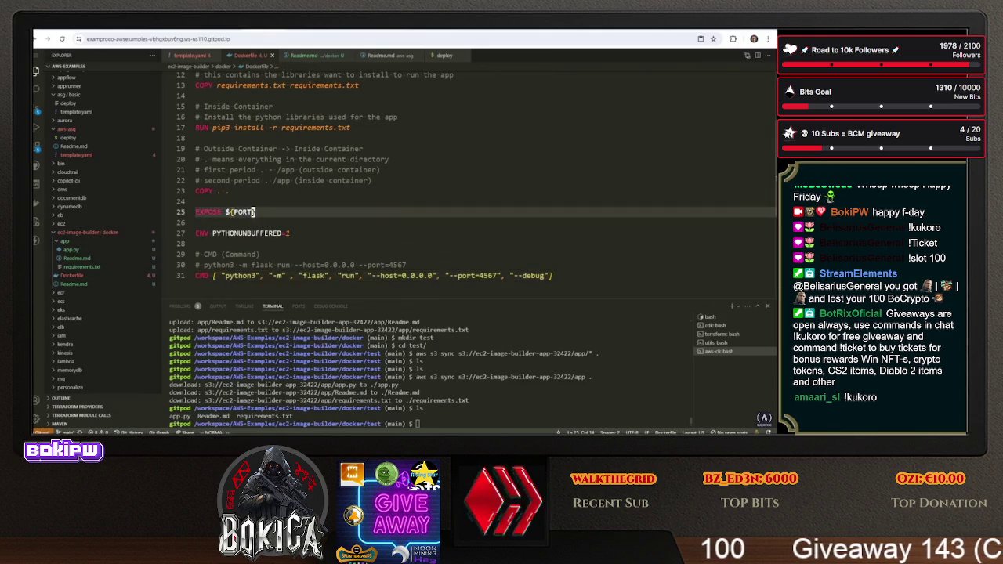
{"action": "scroll", "coordinate": [470, 180], "scroll_direction": "up", "scroll_amount": 1}
{"action": "scroll", "coordinate": [470, 181], "scroll_direction": "up", "scroll_amount": 3}
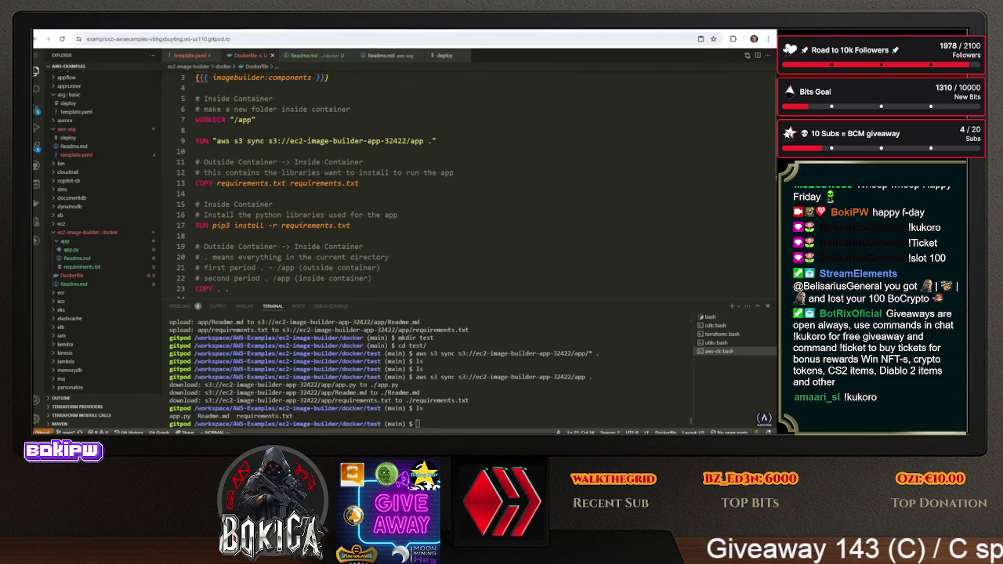
{"action": "left_click_drag", "start_coordinate": [436, 141], "coordinate": [195, 141]}
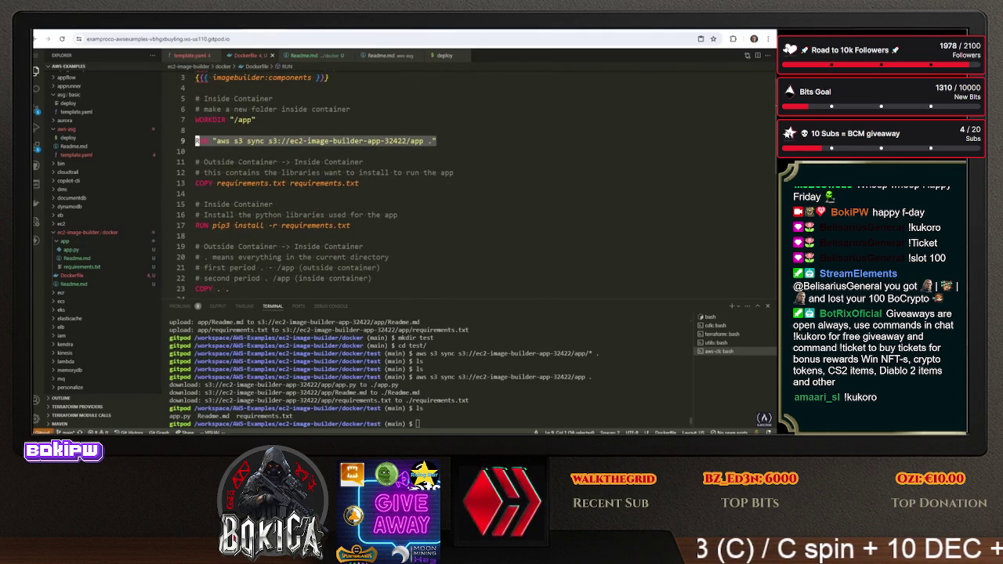
{"action": "left_click", "coordinate": [252, 162]}
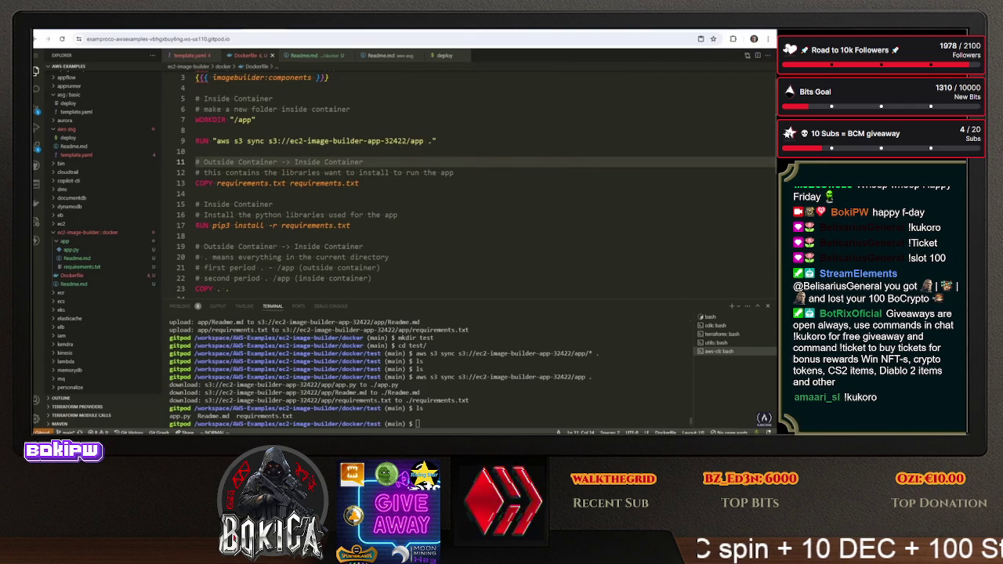
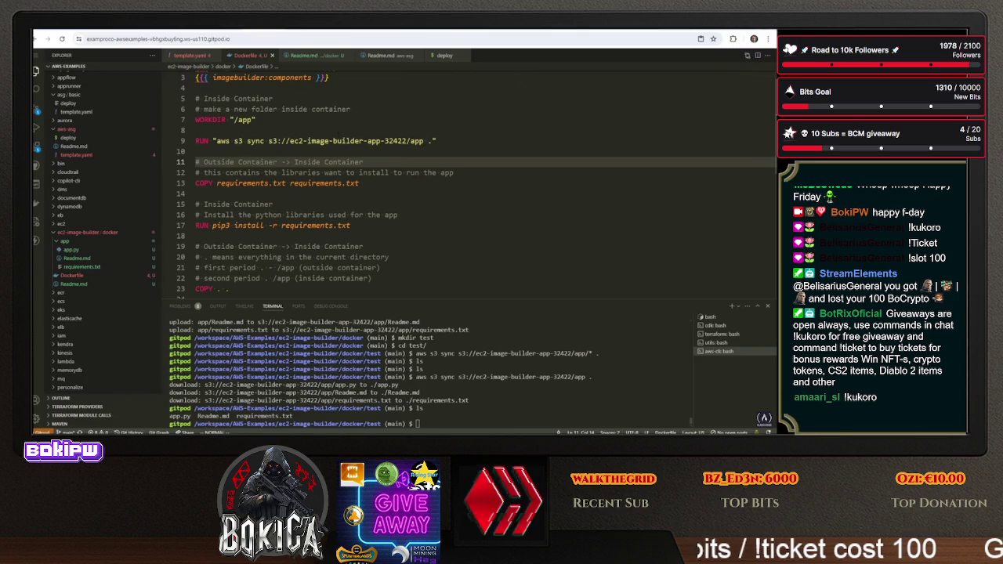
In Image Builder's Container recipes, select MyDockerImage 1.0.2 and start a new version
{"action": "scroll", "coordinate": [470, 185], "scroll_direction": "up", "scroll_amount": 1}
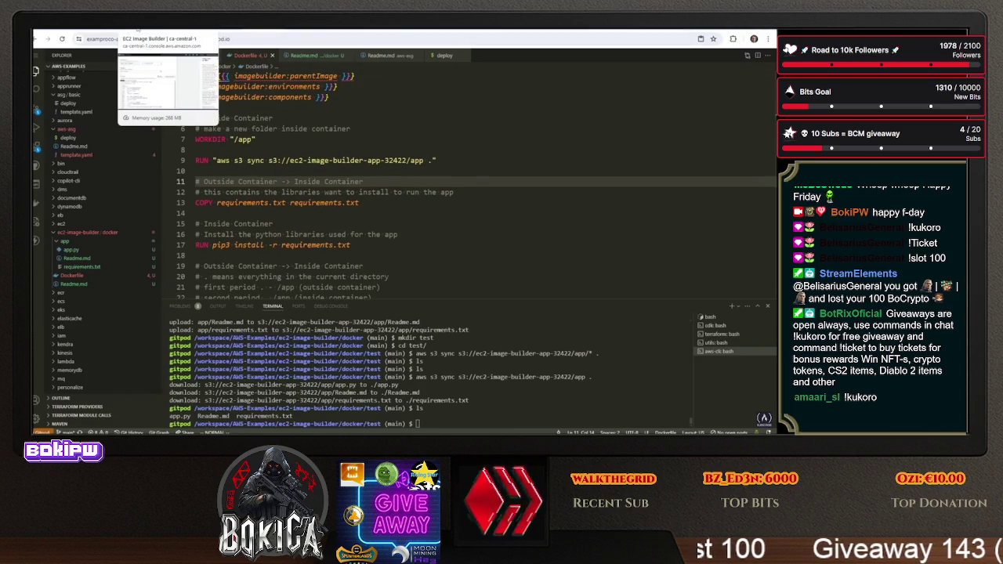
{"action": "left_click", "coordinate": [270, 119]}
{"action": "left_click", "coordinate": [129, 45]}
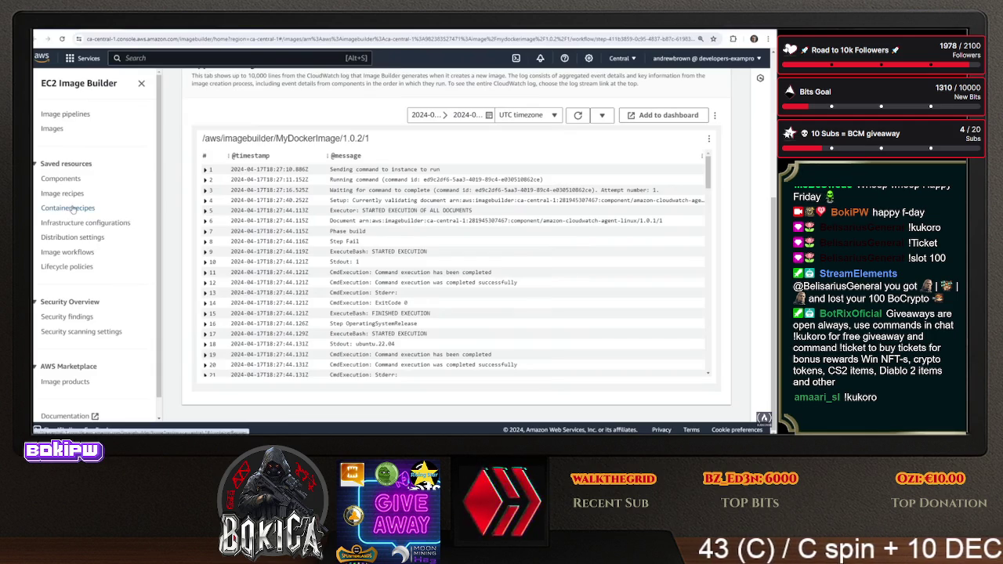
{"action": "left_click", "coordinate": [68, 208]}
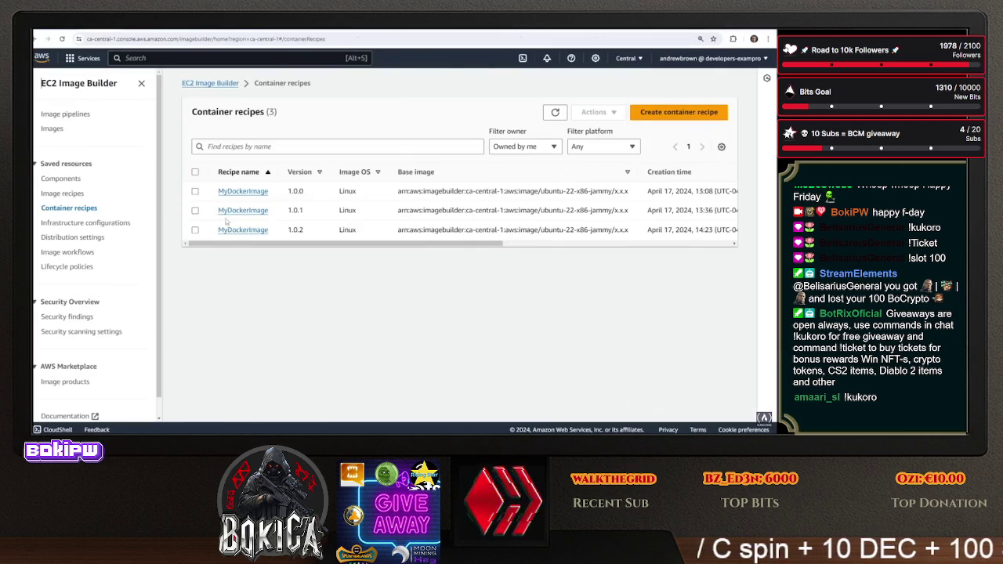
{"action": "left_click", "coordinate": [195, 229]}
{"action": "left_click", "coordinate": [593, 112]}
{"action": "left_click", "coordinate": [612, 131]}
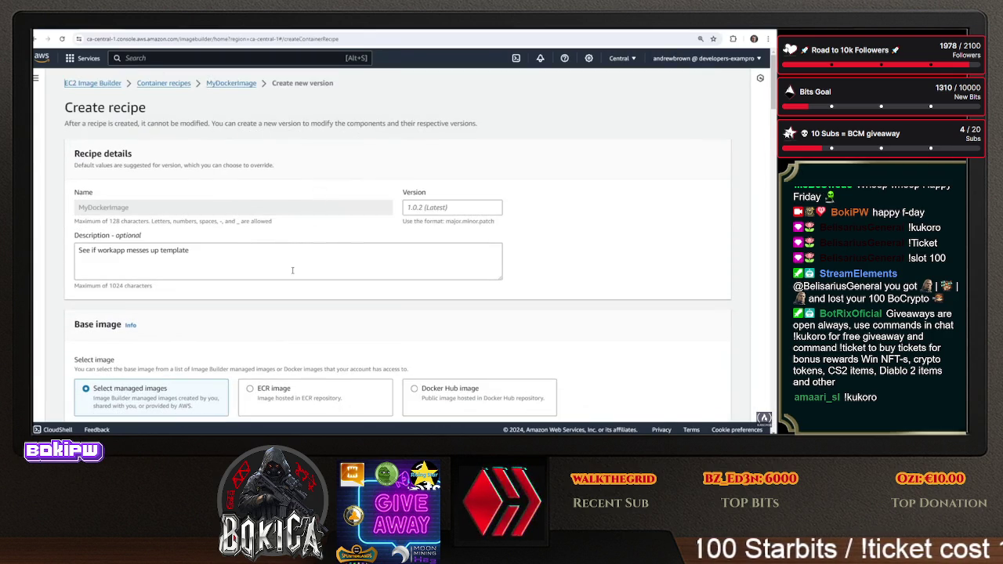
Look through the new-version form, choosing Ubuntu as the image OS and opening the base image list
{"action": "scroll", "coordinate": [290, 268], "scroll_direction": "down", "scroll_amount": 5}
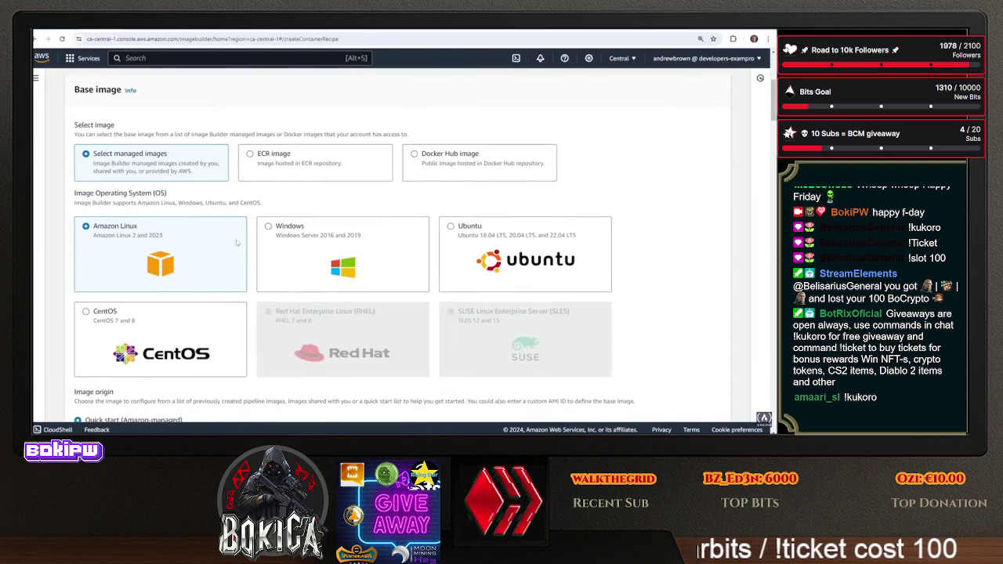
{"action": "scroll", "coordinate": [174, 291], "scroll_direction": "down", "scroll_amount": 5}
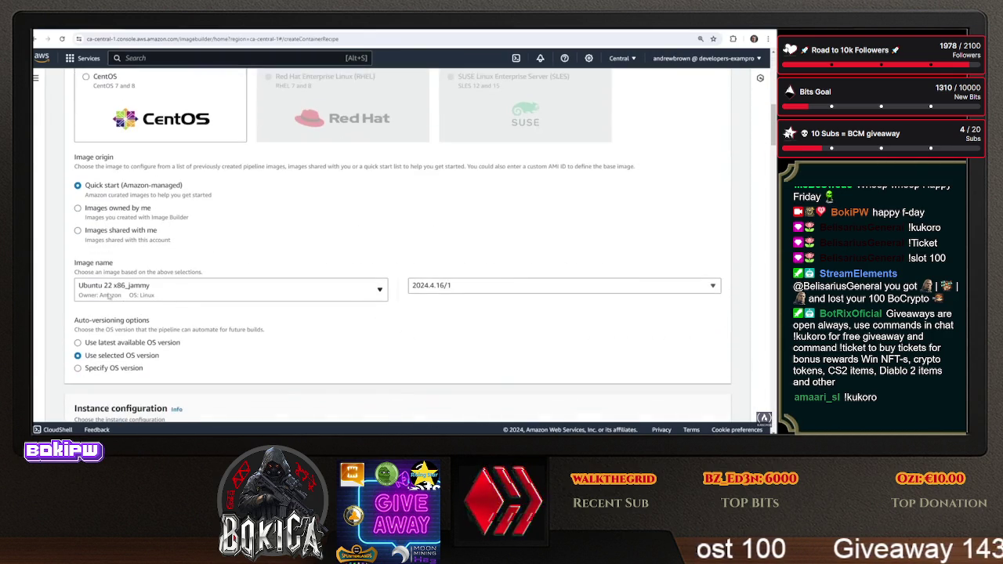
{"action": "scroll", "coordinate": [156, 295], "scroll_direction": "up", "scroll_amount": 3}
{"action": "scroll", "coordinate": [133, 300], "scroll_direction": "down", "scroll_amount": 3}
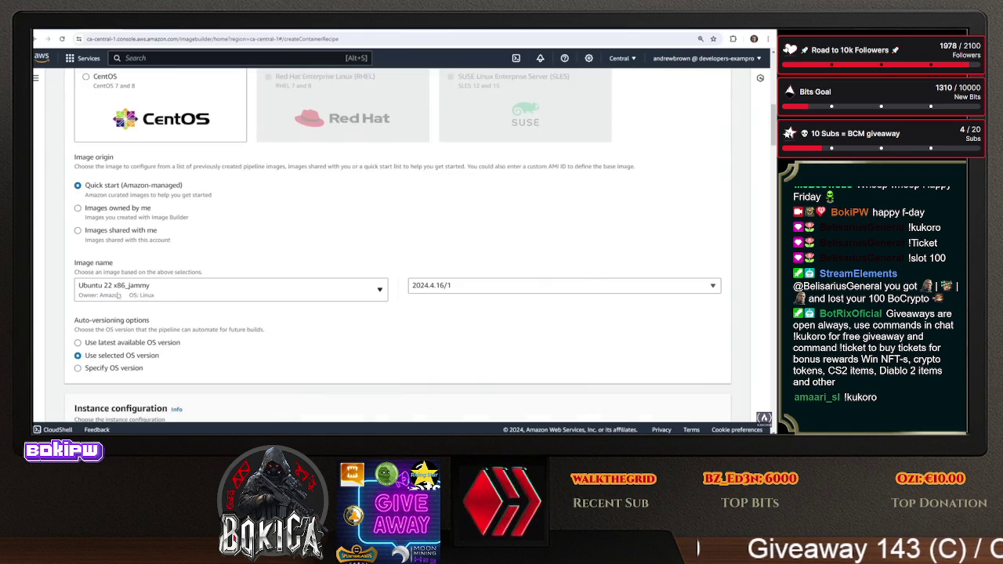
{"action": "scroll", "coordinate": [155, 300], "scroll_direction": "up", "scroll_amount": 3}
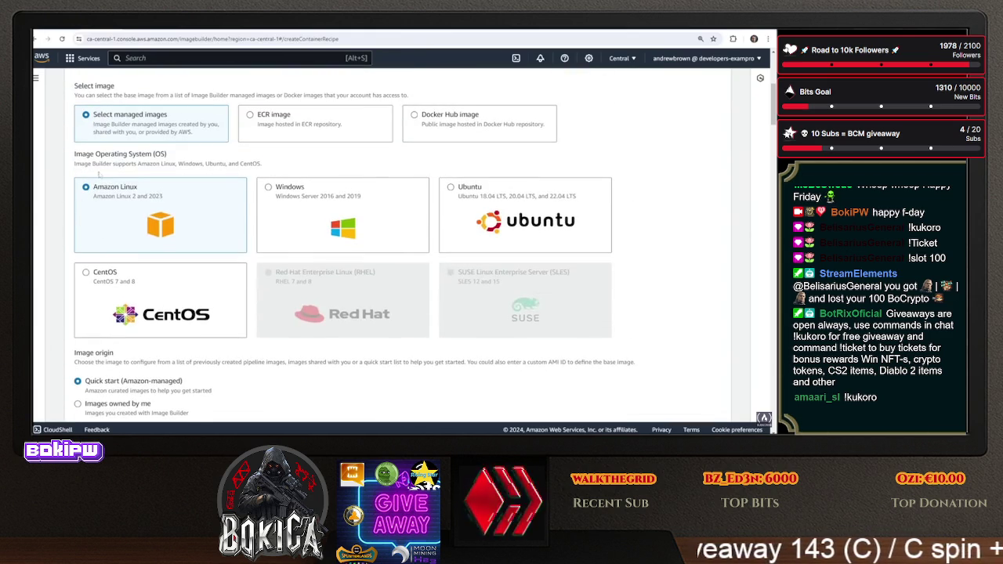
{"action": "left_click", "coordinate": [450, 188]}
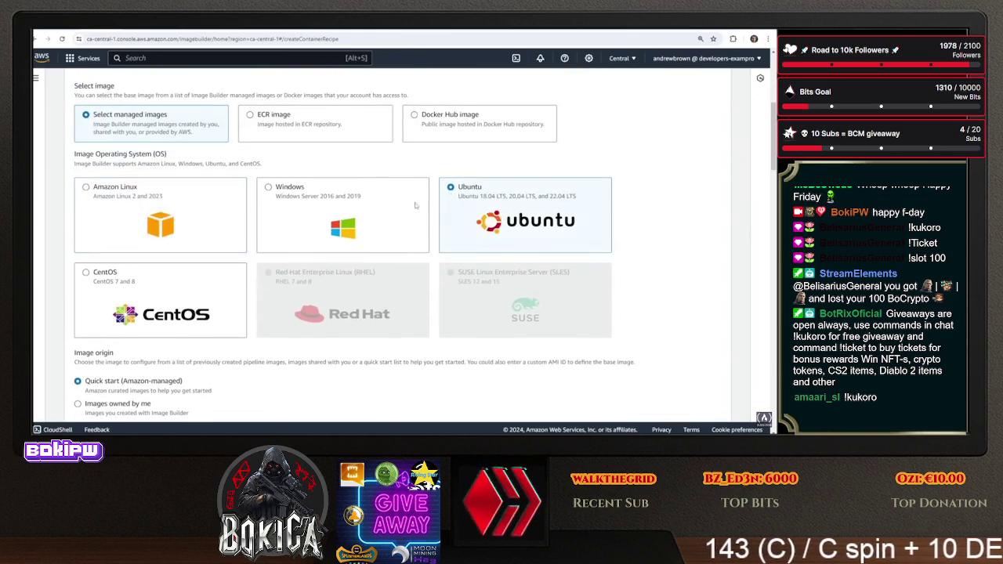
{"action": "scroll", "coordinate": [242, 229], "scroll_direction": "down", "scroll_amount": 3}
{"action": "left_click", "coordinate": [171, 247]}
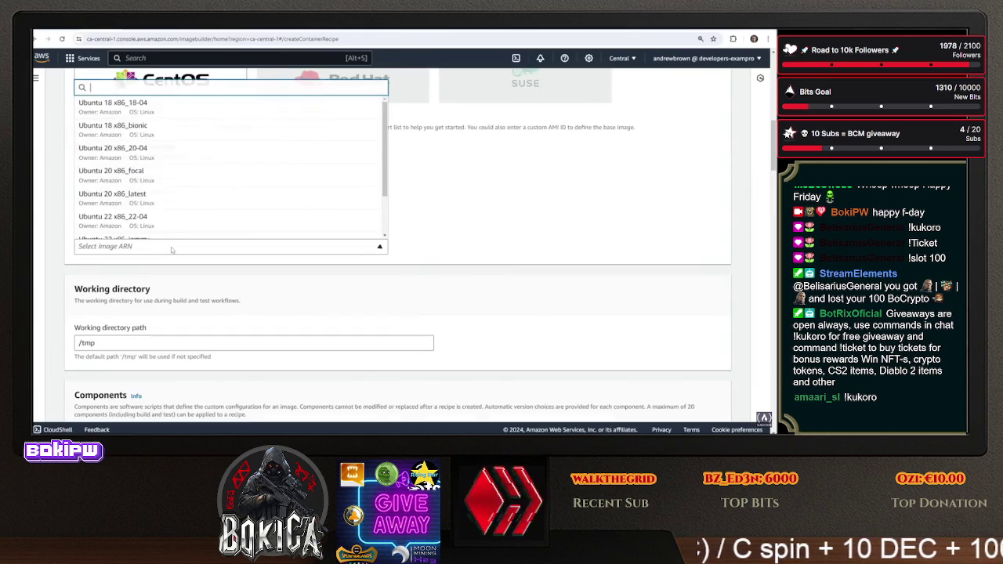
{"action": "scroll", "coordinate": [172, 249], "scroll_direction": "up", "scroll_amount": 5}
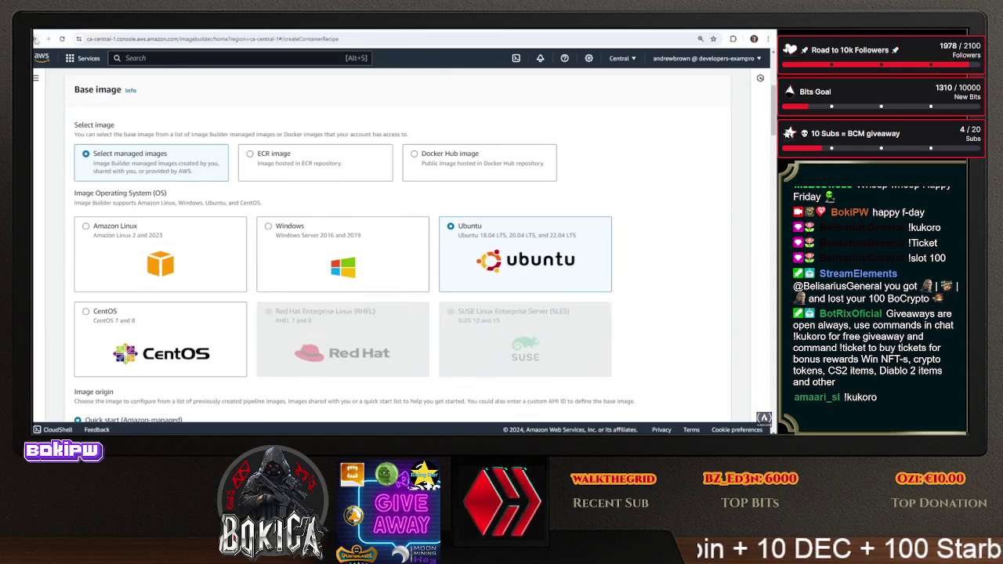
Go back to the recipes, open the MyDockerImage 1.0.2 details and start a new version from them
{"action": "left_click", "coordinate": [36, 39]}
{"action": "left_click", "coordinate": [243, 230]}
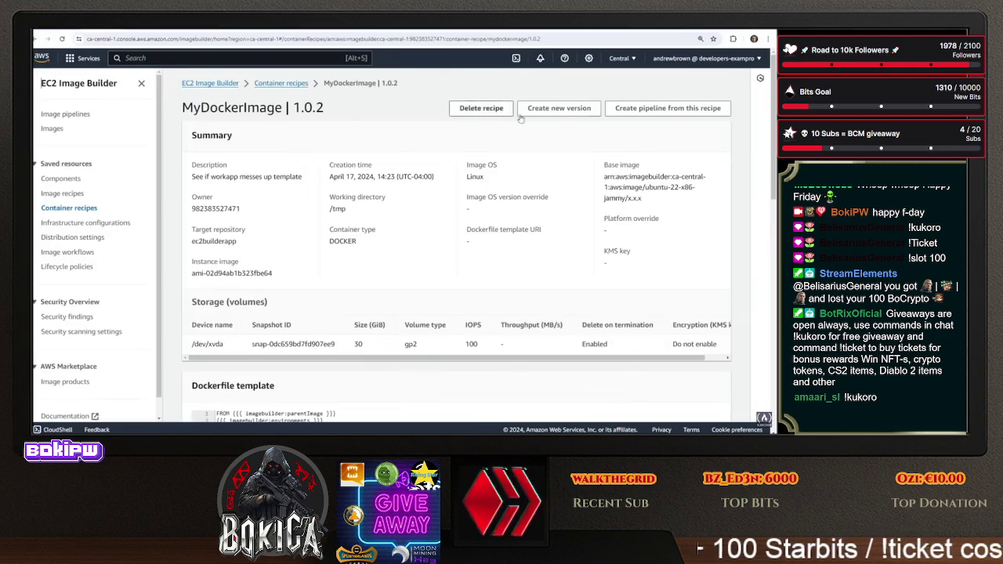
{"action": "left_click", "coordinate": [548, 108]}
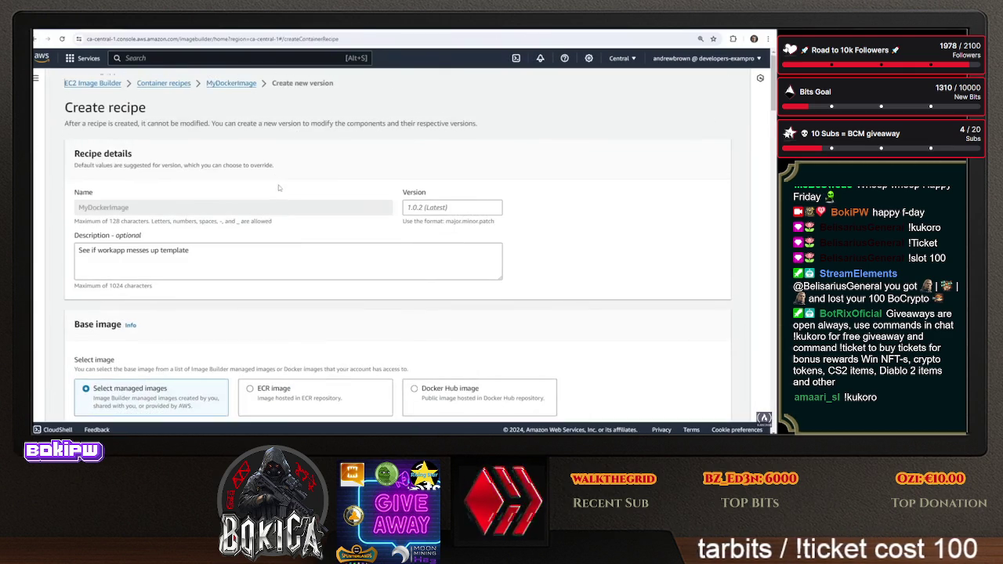
Search build components for 'cli' and add aws-cli-version-2-linux to the recipe
{"action": "scroll", "coordinate": [286, 177], "scroll_direction": "down", "scroll_amount": 4}
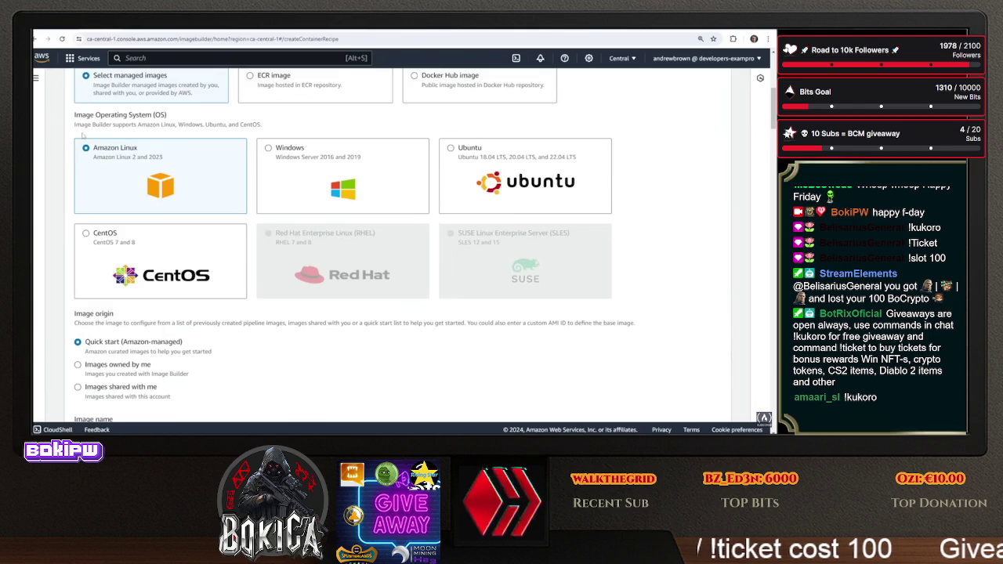
{"action": "scroll", "coordinate": [214, 265], "scroll_direction": "down", "scroll_amount": 2}
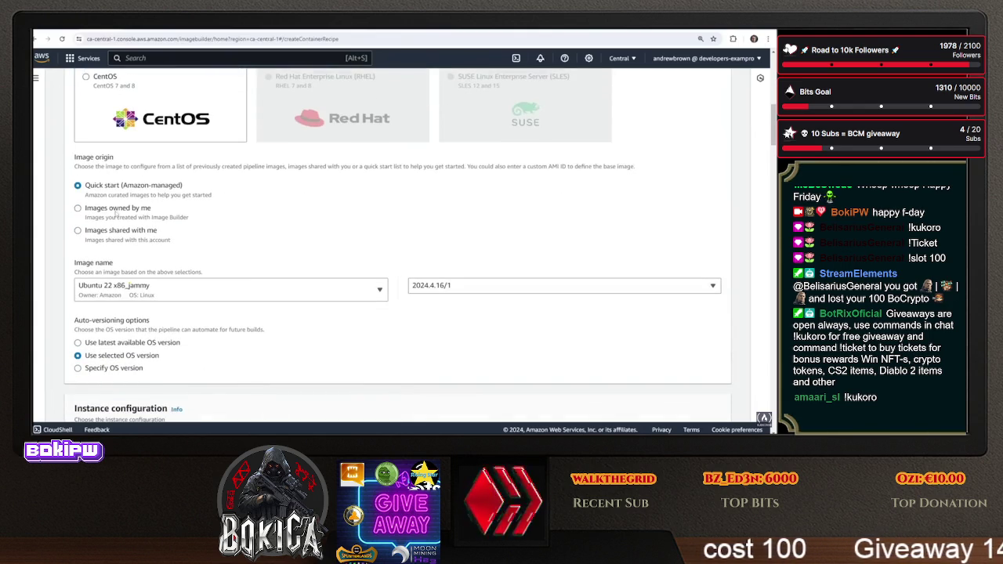
{"action": "scroll", "coordinate": [89, 290], "scroll_direction": "down", "scroll_amount": 7}
{"action": "scroll", "coordinate": [134, 155], "scroll_direction": "down", "scroll_amount": 7}
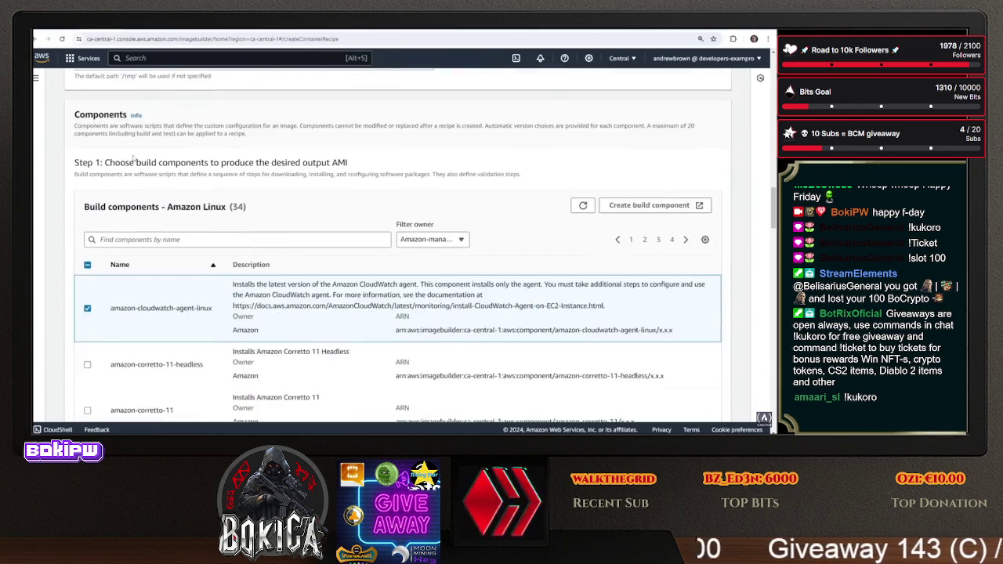
{"action": "scroll", "coordinate": [209, 163], "scroll_direction": "up", "scroll_amount": 1}
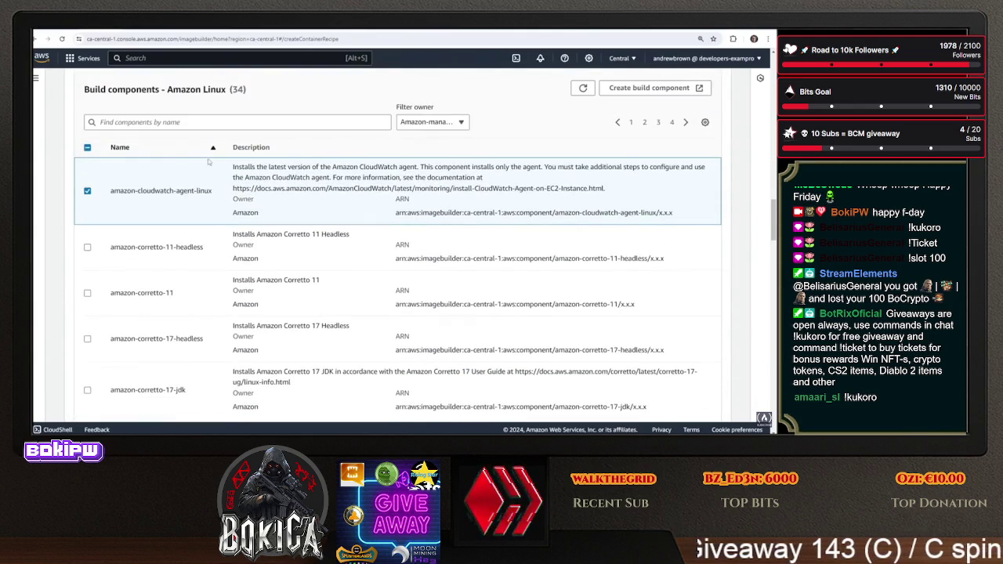
{"action": "left_click", "coordinate": [189, 123]}
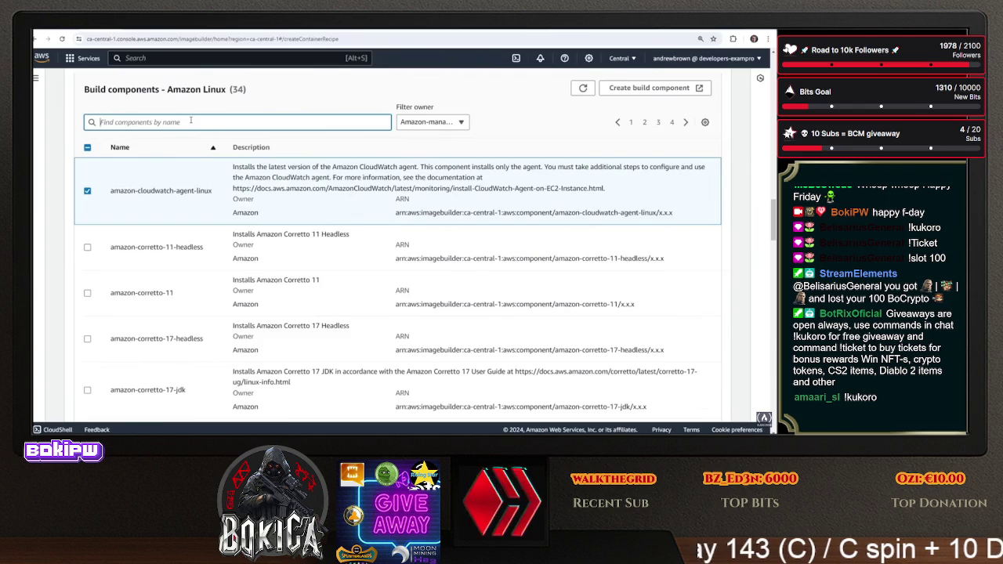
{"action": "type", "text": "cli"}
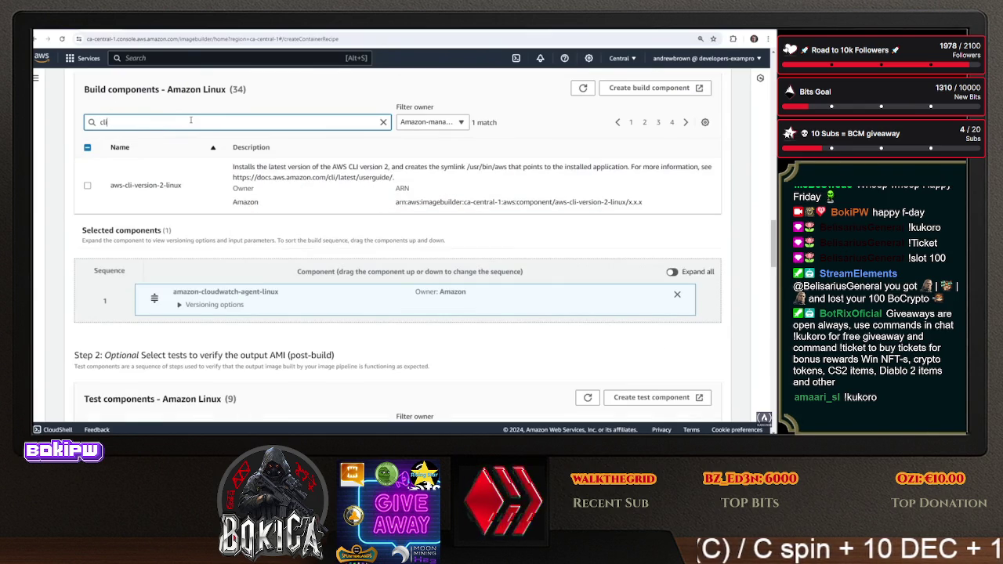
{"action": "left_click", "coordinate": [87, 188]}
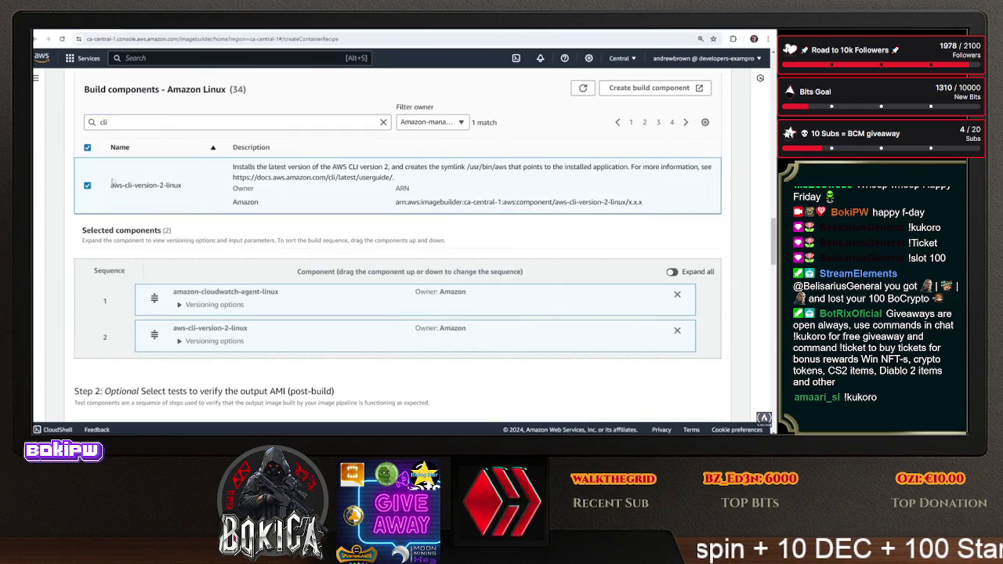
Set the version to 1.0.3, replace the description with 'Include the AW…', and create the recipe
{"action": "scroll", "coordinate": [247, 249], "scroll_direction": "down", "scroll_amount": 10}
{"action": "scroll", "coordinate": [247, 253], "scroll_direction": "down", "scroll_amount": 10}
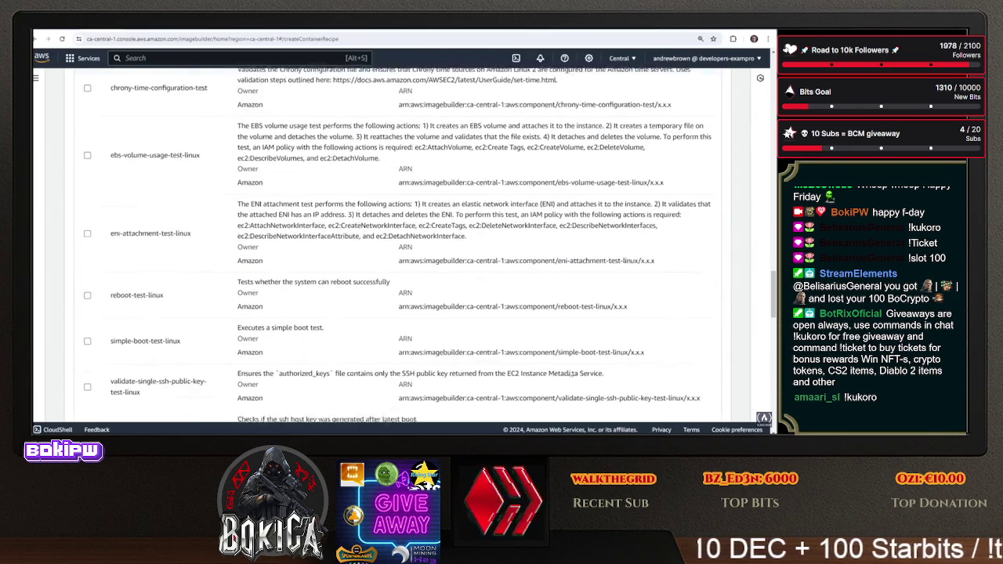
{"action": "left_click_drag", "start_coordinate": [773, 343], "coordinate": [773, 87]}
{"action": "type", "text": "1"}
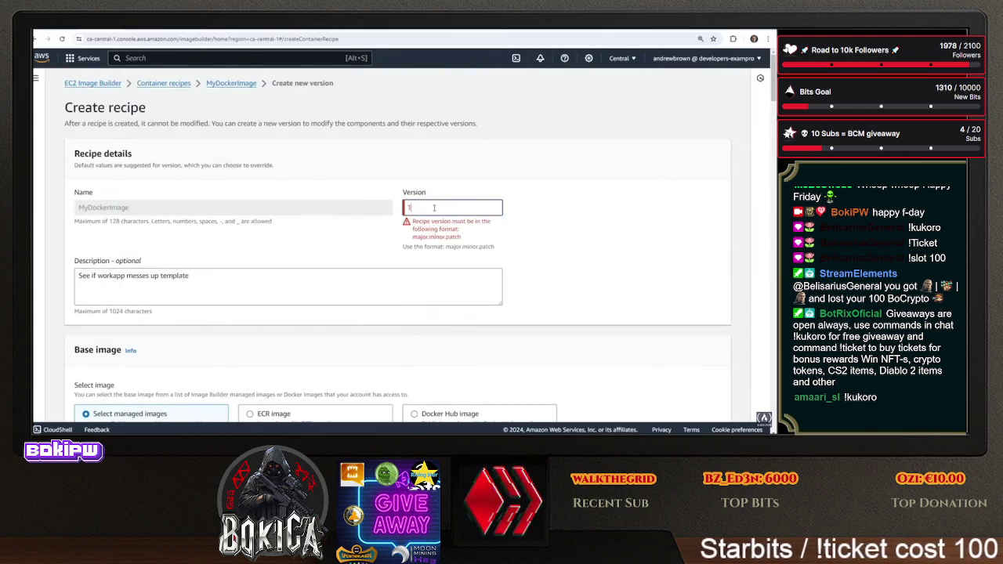
{"action": "type", "text": ".0.3"}
{"action": "key", "text": "Tab"}
{"action": "key", "text": "ctrl+a"}
{"action": "type", "text": "Include the AW"}
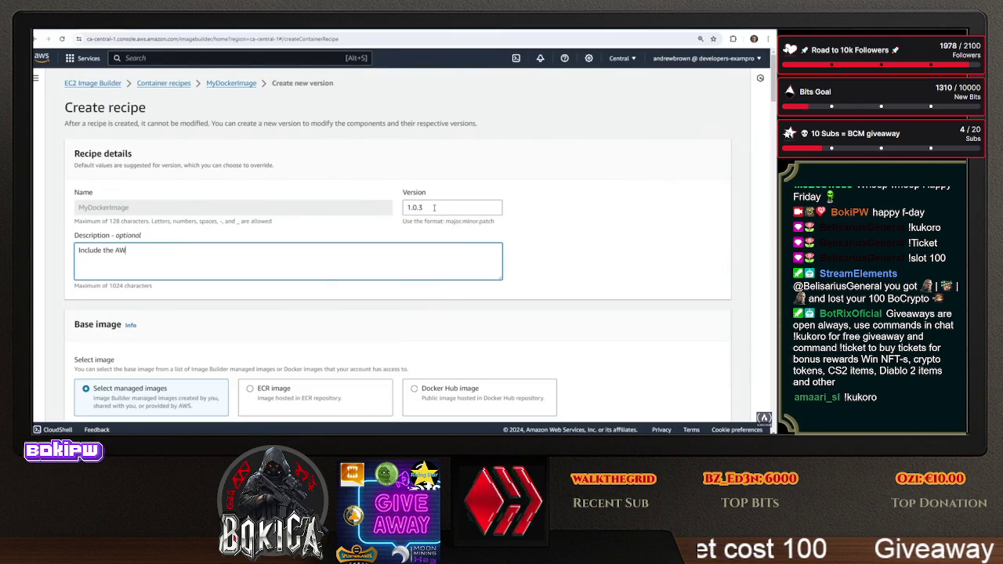
{"action": "scroll", "coordinate": [493, 203], "scroll_direction": "down", "scroll_amount": 15}
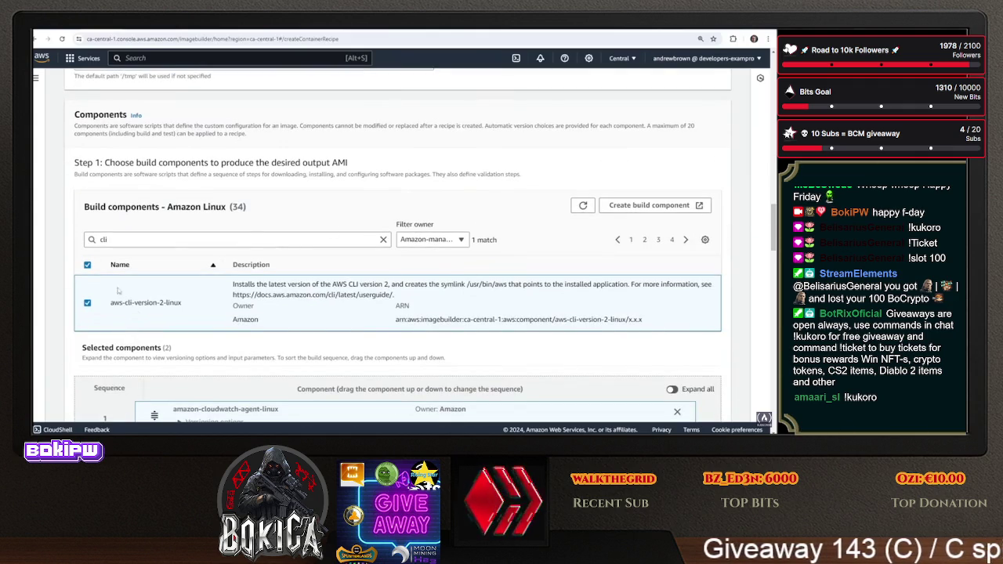
{"action": "scroll", "coordinate": [736, 294], "scroll_direction": "down", "scroll_amount": 20}
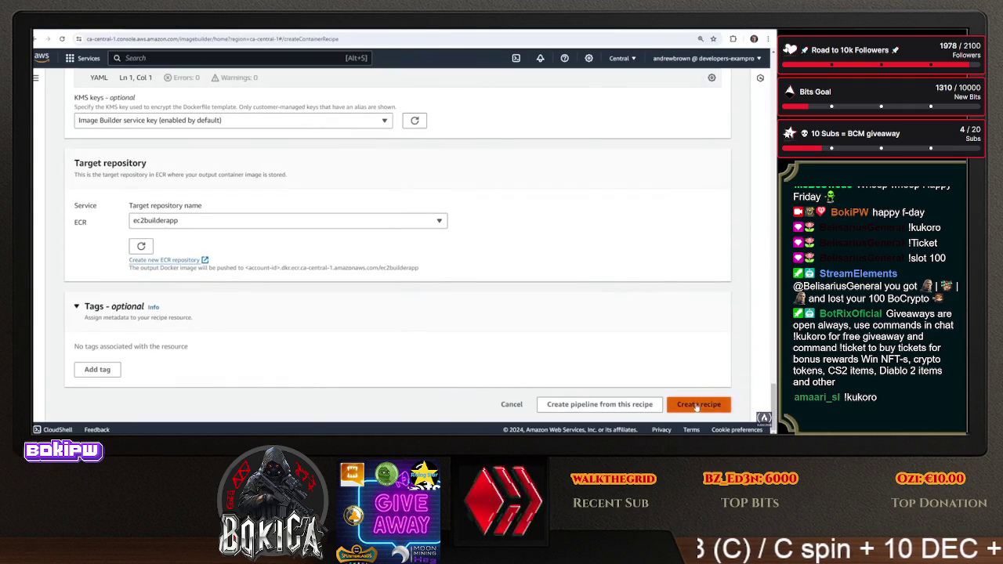
{"action": "left_click", "coordinate": [698, 404]}
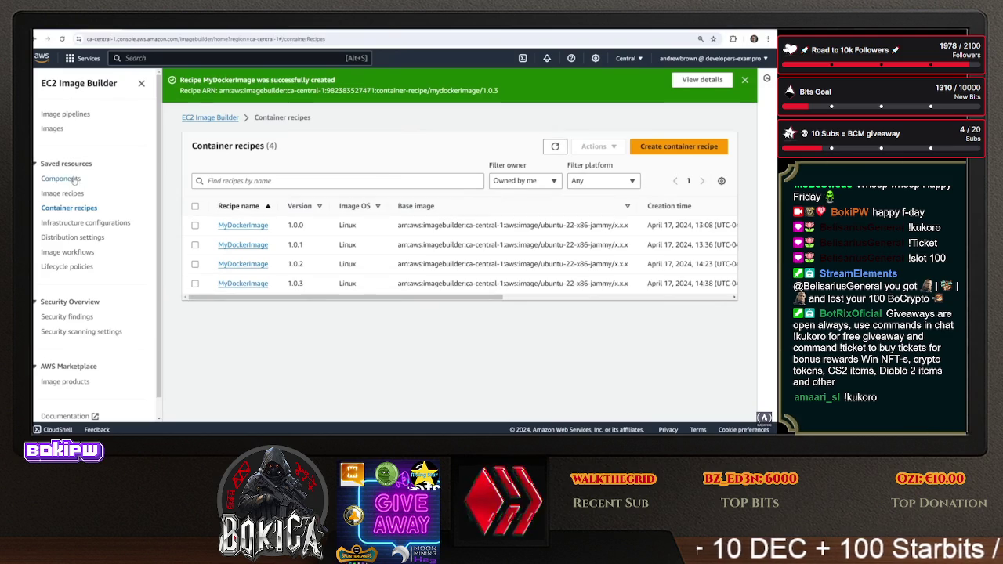
Open DockerContainerImagePipeline from Image pipelines and begin editing it
{"action": "left_click", "coordinate": [68, 115]}
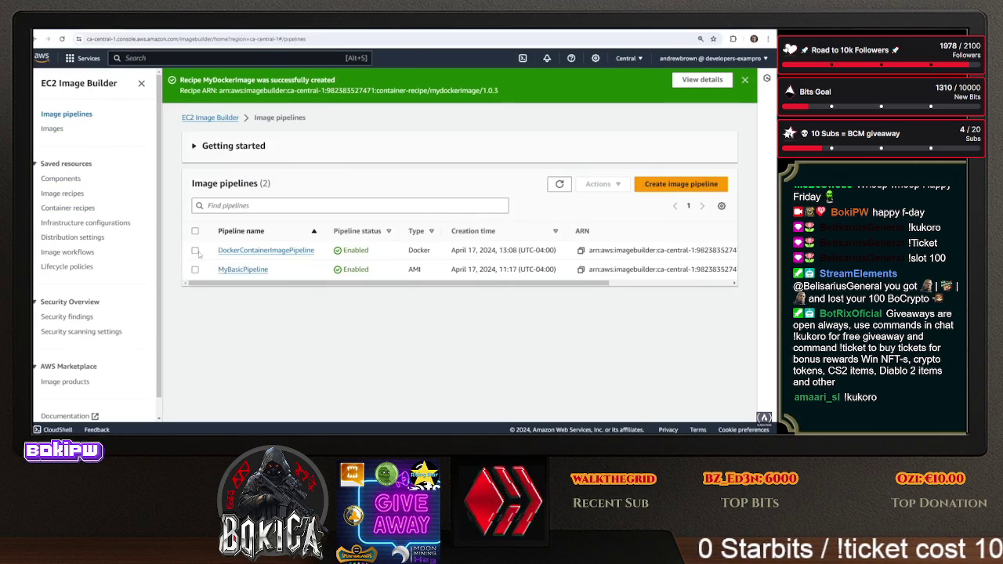
{"action": "left_click", "coordinate": [235, 250]}
{"action": "left_click", "coordinate": [698, 142]}
{"action": "left_click", "coordinate": [684, 187]}
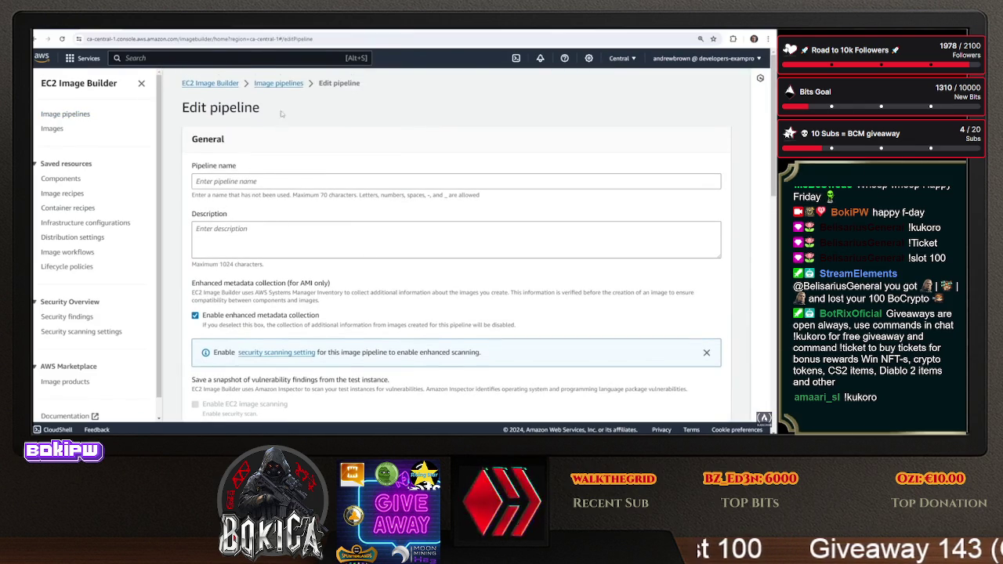
{"action": "left_click", "coordinate": [270, 216]}
{"action": "left_click", "coordinate": [701, 109]}
{"action": "left_click", "coordinate": [683, 154]}
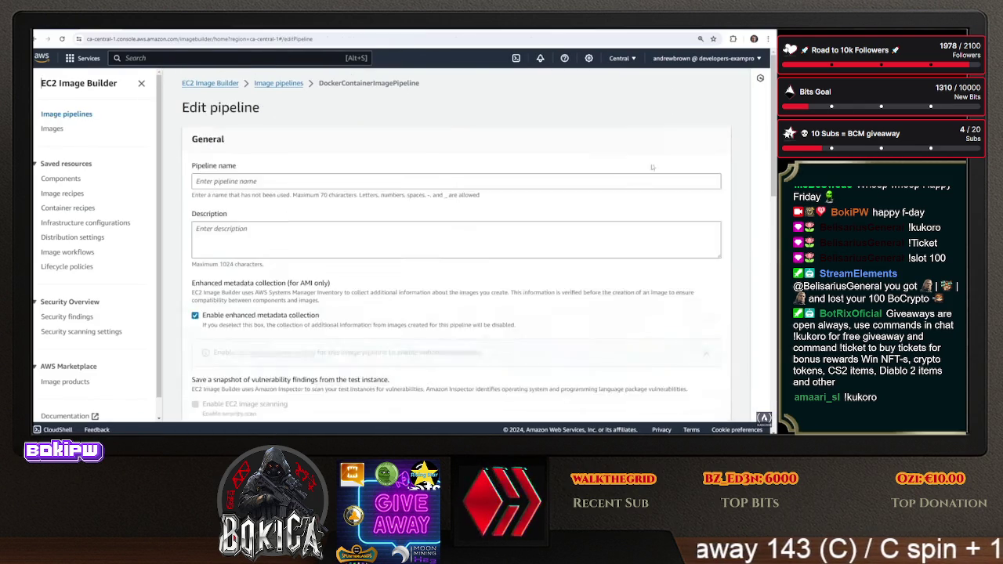
Switch the pipeline's recipe to MyDockerImage 1.0.3 and save the changes
{"action": "scroll", "coordinate": [287, 244], "scroll_direction": "down", "scroll_amount": 4}
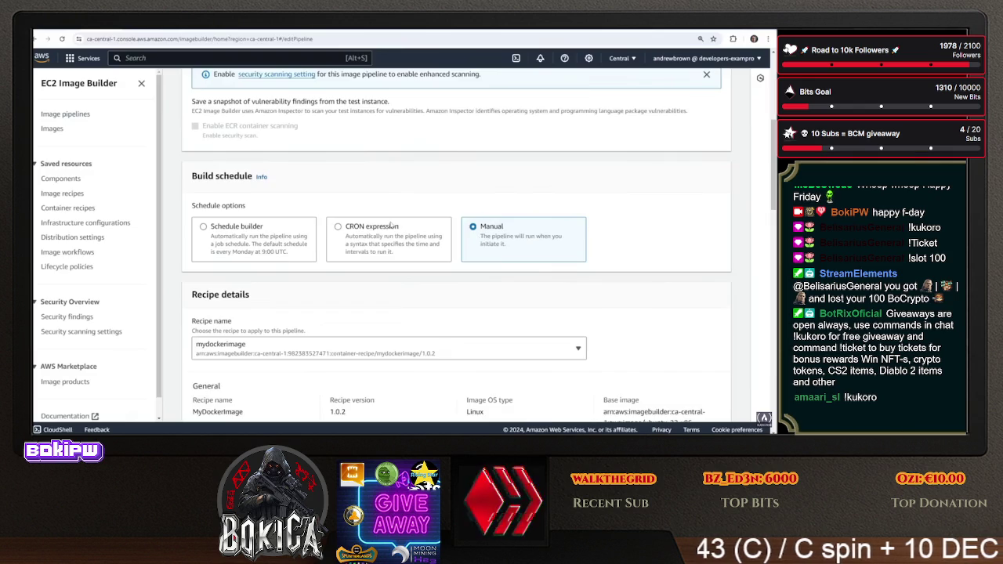
{"action": "scroll", "coordinate": [390, 211], "scroll_direction": "down", "scroll_amount": 5}
{"action": "scroll", "coordinate": [394, 219], "scroll_direction": "up", "scroll_amount": 3}
{"action": "left_click", "coordinate": [313, 152]}
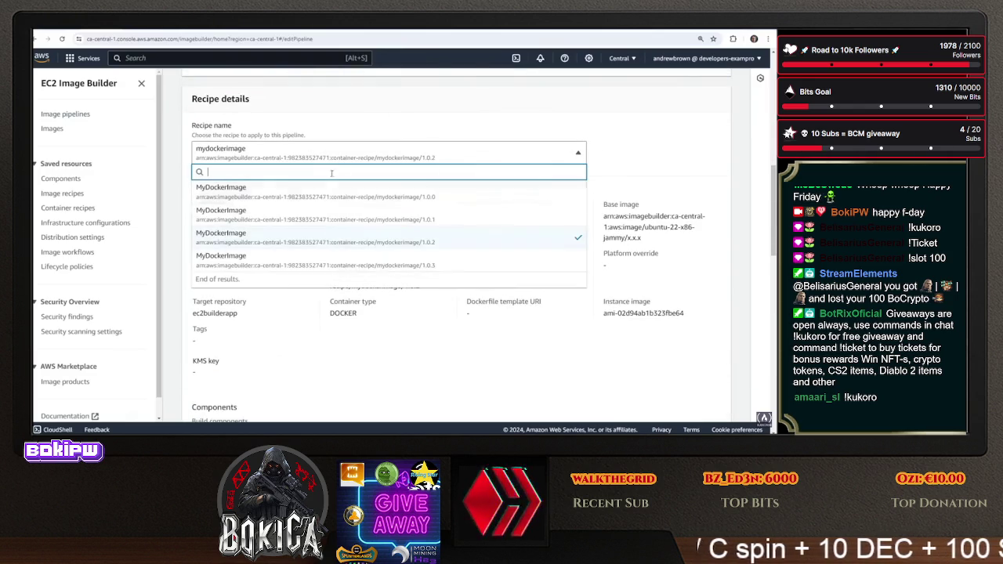
{"action": "left_click", "coordinate": [330, 265]}
{"action": "scroll", "coordinate": [690, 388], "scroll_direction": "down", "scroll_amount": 10}
{"action": "left_click", "coordinate": [695, 404]}
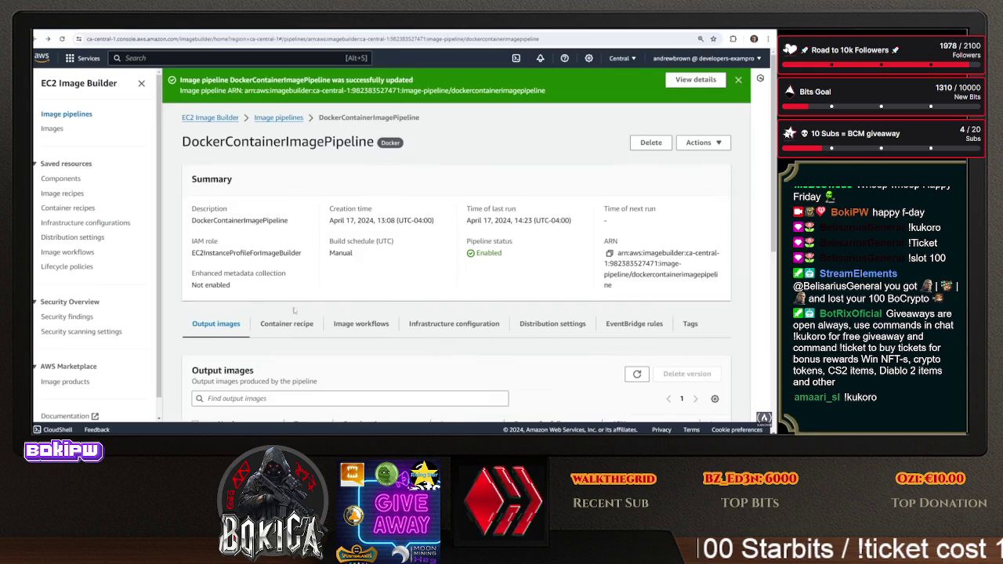
Run DockerContainerImagePipeline again from its Actions menu
{"action": "scroll", "coordinate": [289, 185], "scroll_direction": "down", "scroll_amount": 5}
{"action": "left_click", "coordinate": [295, 129]}
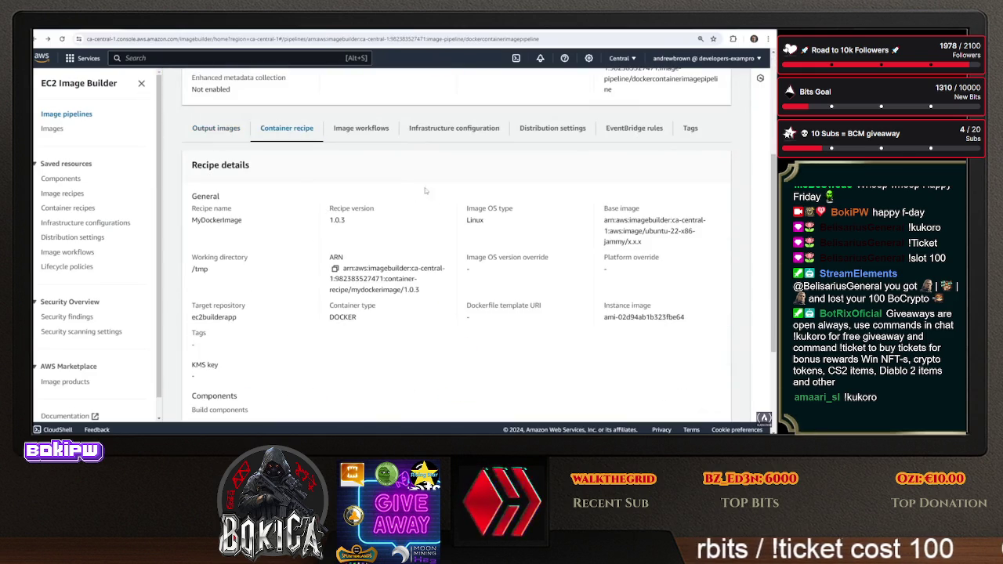
{"action": "scroll", "coordinate": [415, 194], "scroll_direction": "up", "scroll_amount": 5}
{"action": "left_click", "coordinate": [700, 111]}
{"action": "left_click", "coordinate": [697, 134]}
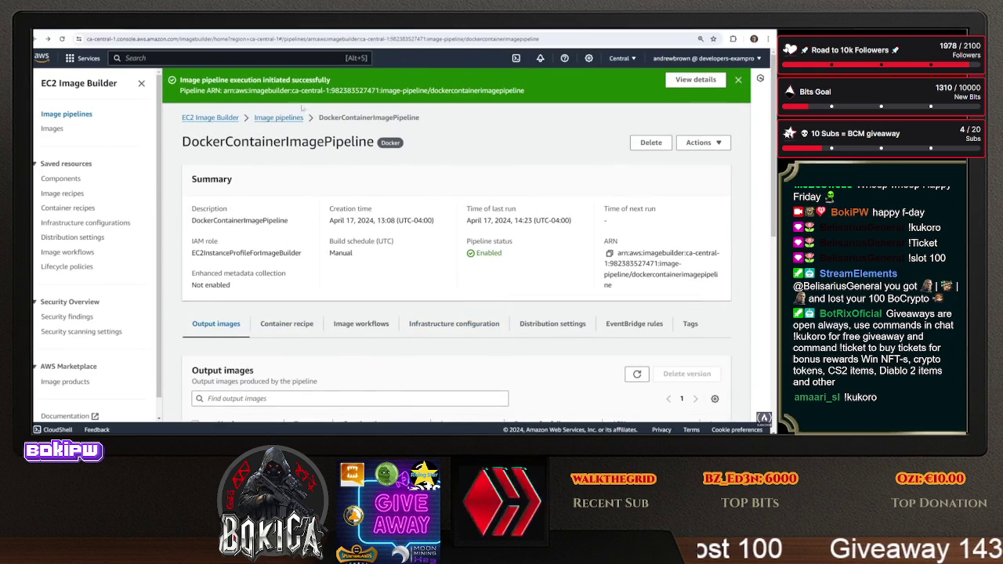
Refresh the Images list until MyDockerImage 1.0.3/1 appears, then view that build's workflow
{"action": "left_click", "coordinate": [53, 128]}
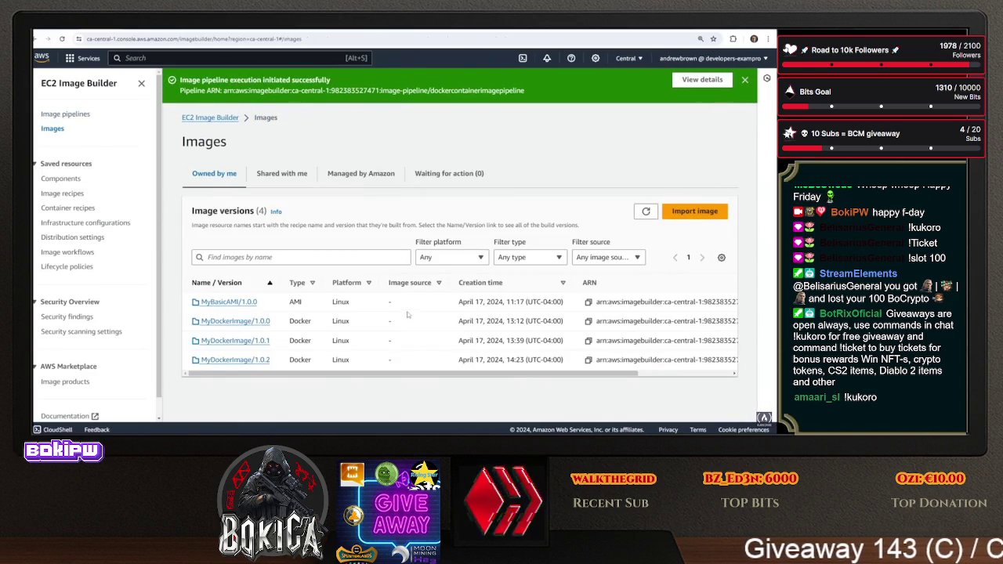
{"action": "left_click", "coordinate": [644, 212]}
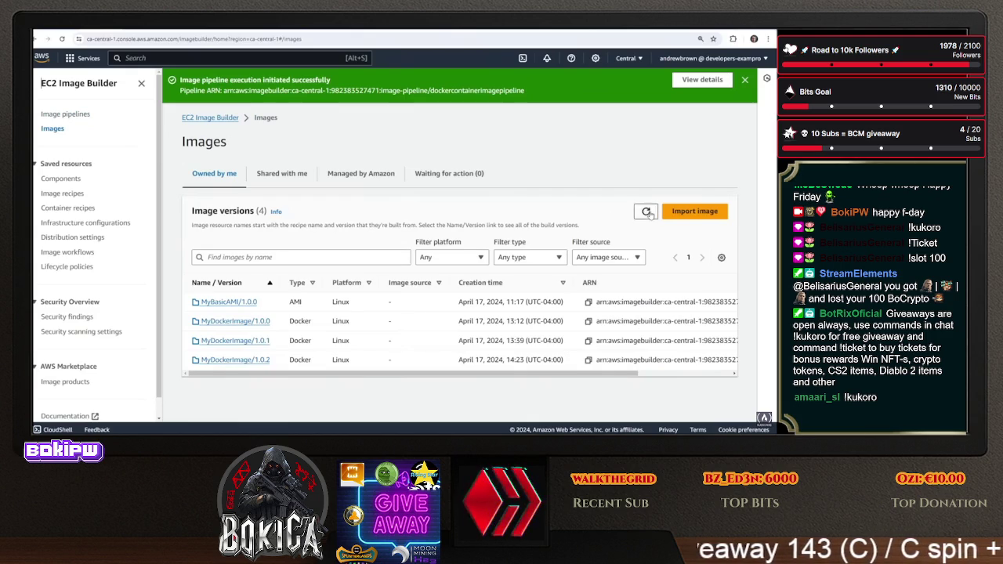
{"action": "left_click", "coordinate": [646, 211]}
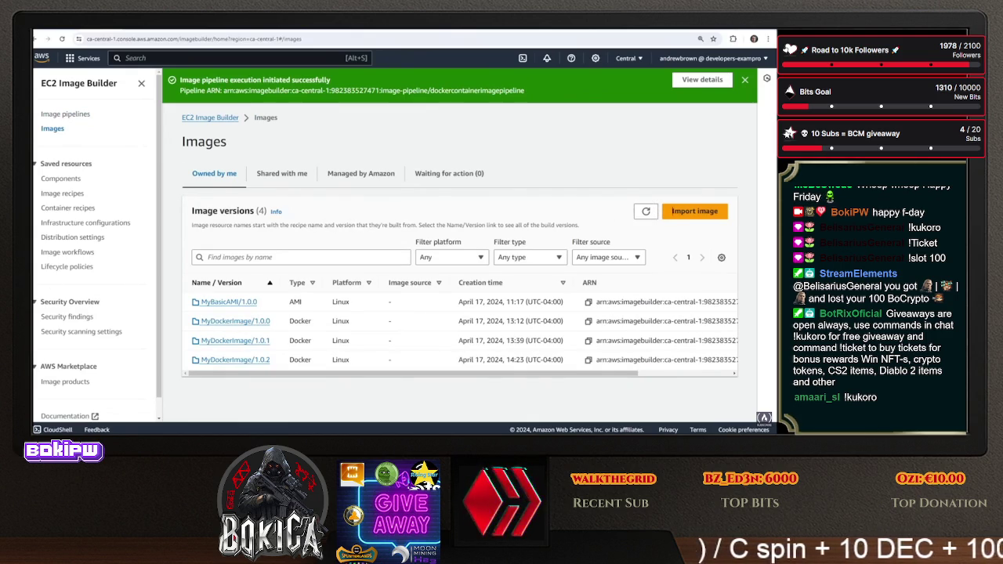
{"action": "left_click", "coordinate": [644, 211]}
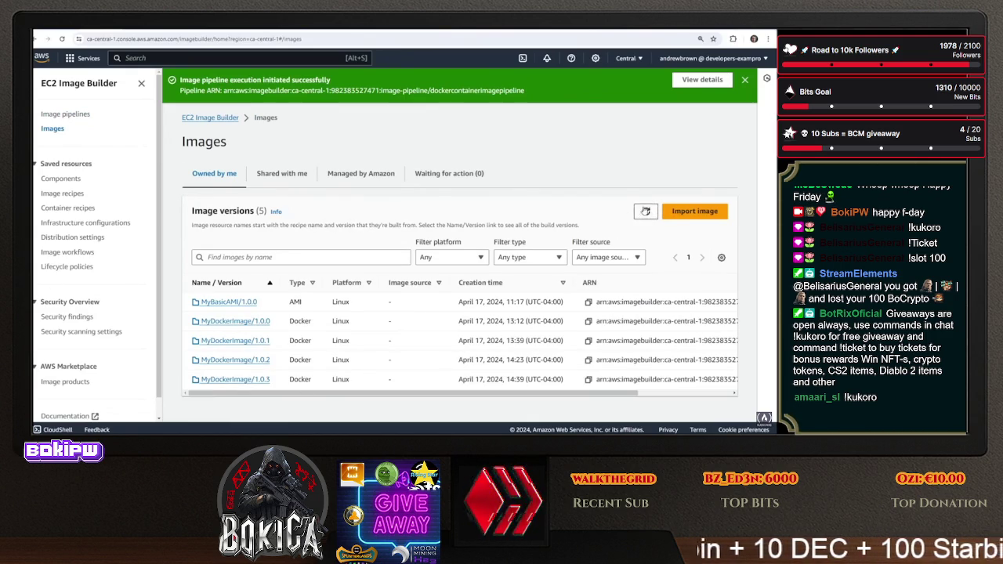
{"action": "left_click", "coordinate": [244, 380]}
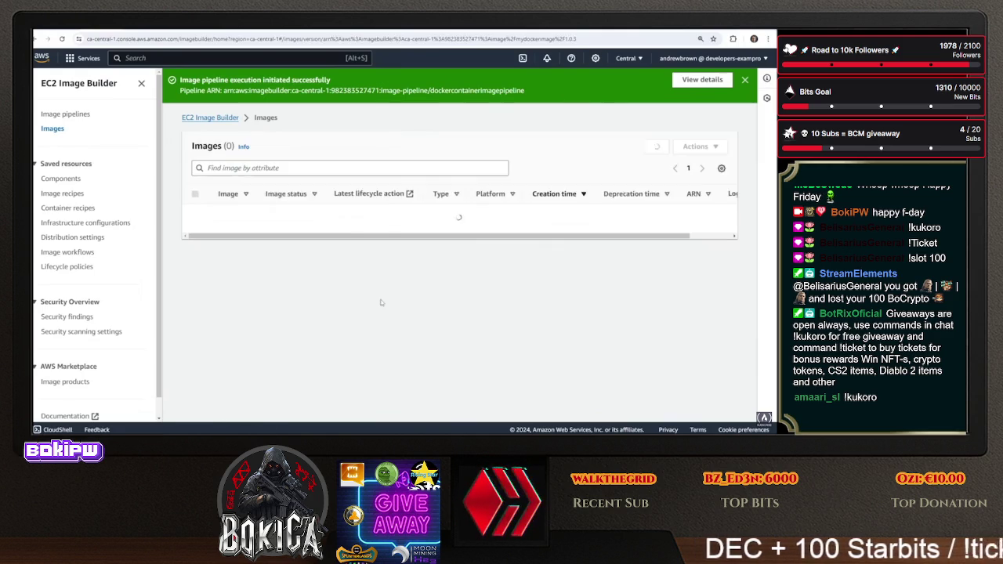
{"action": "left_click", "coordinate": [272, 215]}
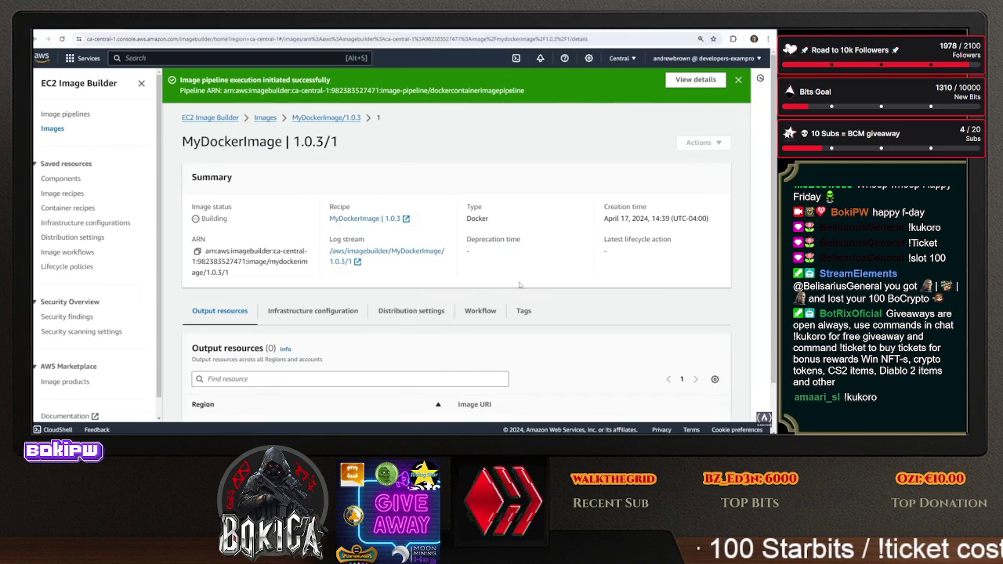
{"action": "left_click", "coordinate": [480, 310]}
{"action": "scroll", "coordinate": [455, 314], "scroll_direction": "down", "scroll_amount": 4}
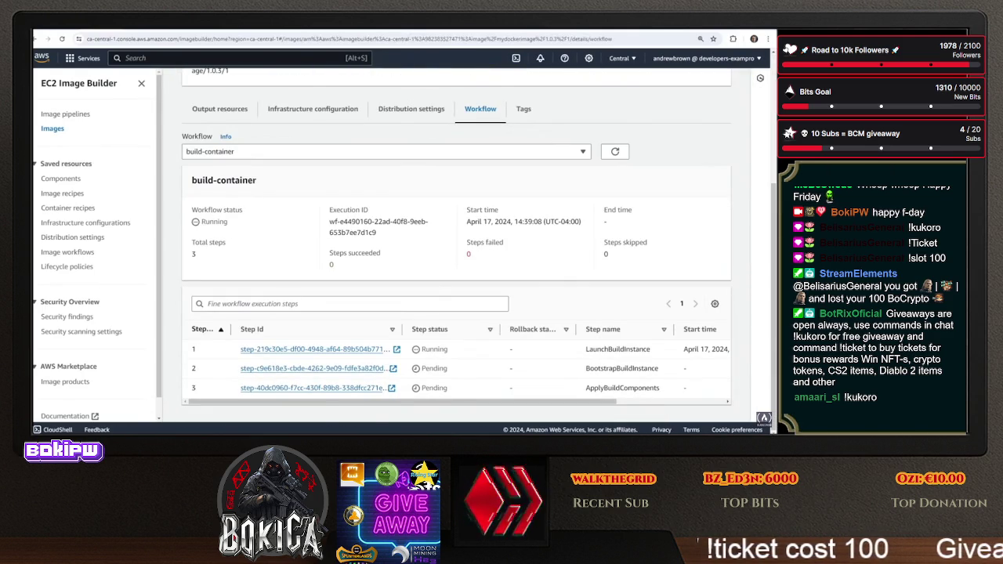
{"action": "scroll", "coordinate": [250, 248], "scroll_direction": "up", "scroll_amount": 3}
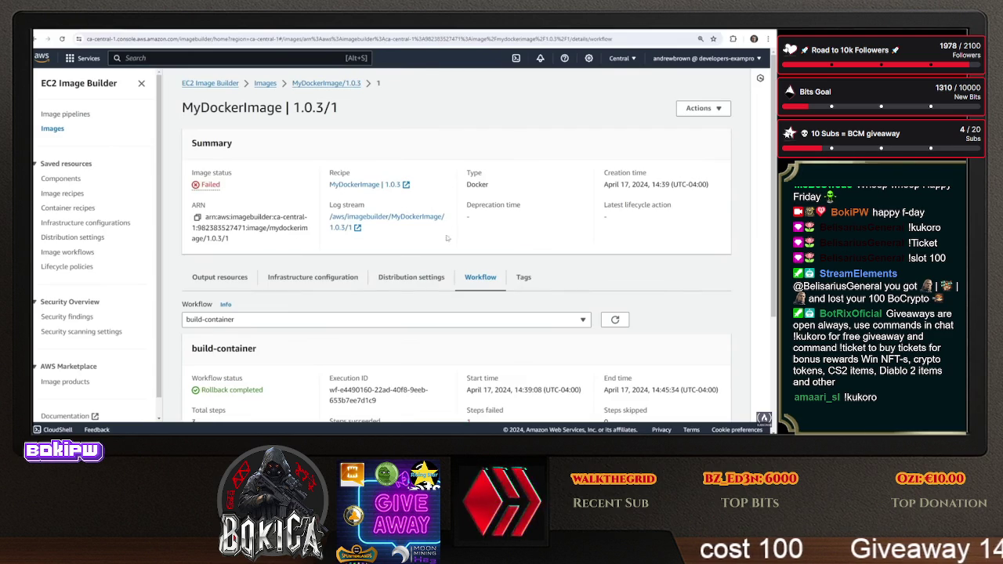
{"action": "scroll", "coordinate": [443, 235], "scroll_direction": "down", "scroll_amount": 3}
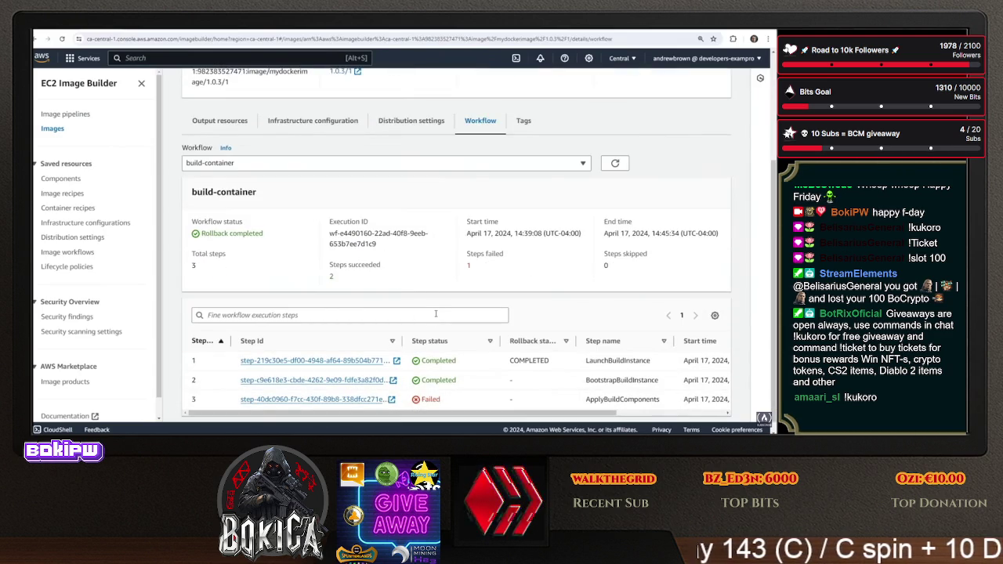
Open the failed ApplyBuildComponents step's application logs and scroll to the end
{"action": "left_click", "coordinate": [345, 400]}
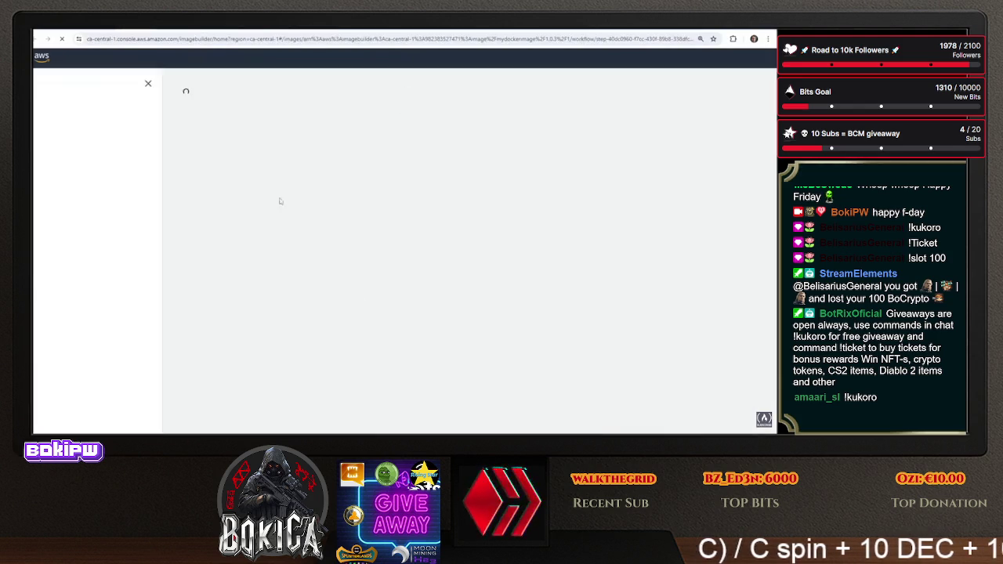
{"action": "left_click", "coordinate": [329, 265]}
{"action": "scroll", "coordinate": [343, 274], "scroll_direction": "down", "scroll_amount": 3}
{"action": "scroll", "coordinate": [344, 270], "scroll_direction": "down", "scroll_amount": 1}
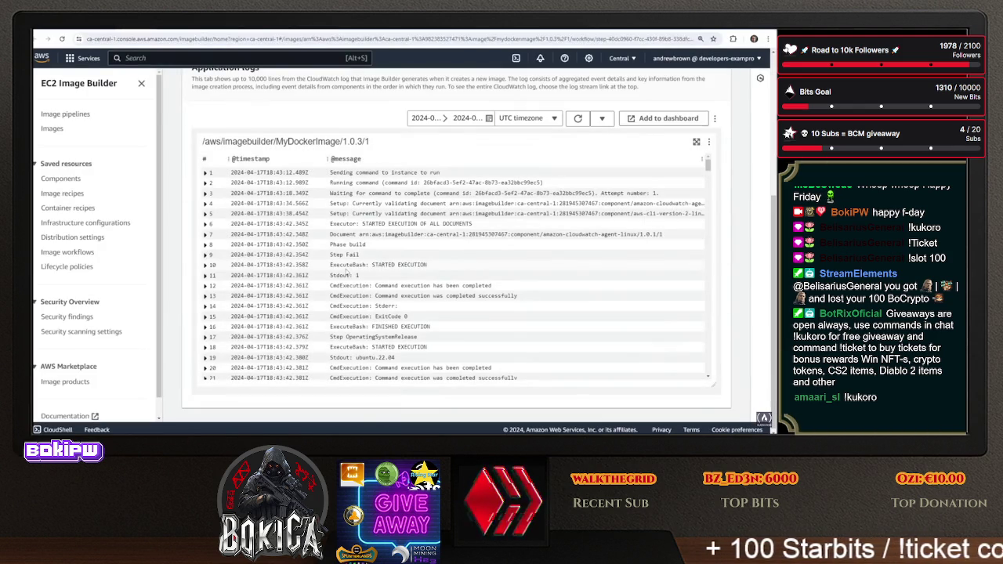
{"action": "scroll", "coordinate": [346, 268], "scroll_direction": "down", "scroll_amount": 3}
{"action": "scroll", "coordinate": [346, 269], "scroll_direction": "down", "scroll_amount": 20}
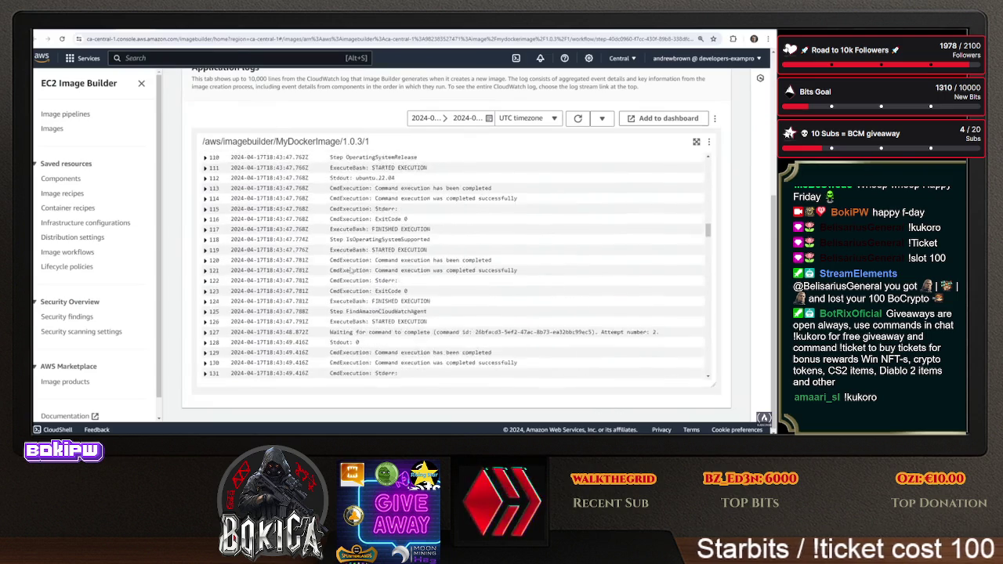
{"action": "scroll", "coordinate": [356, 277], "scroll_direction": "down", "scroll_amount": 9}
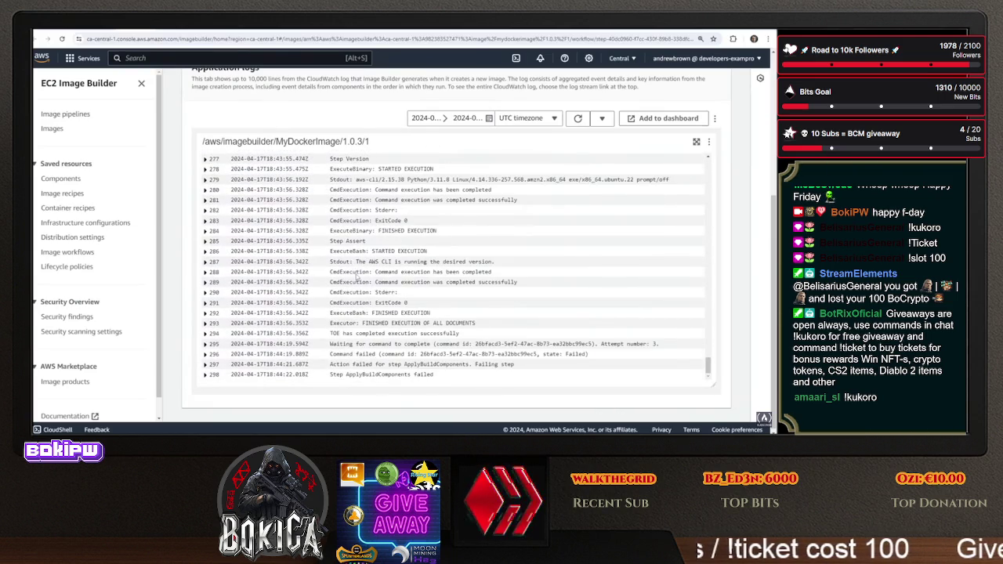
Highlight the AWS CLI version and waiting-for-command log lines, then go to the Dockerfile's COPY requirements.txt line
{"action": "mouse_move", "coordinate": [443, 261]}
{"action": "left_mouse_down"}
{"action": "mouse_move", "coordinate": [235, 262]}
{"action": "mouse_move", "coordinate": [503, 261]}
{"action": "left_mouse_up"}
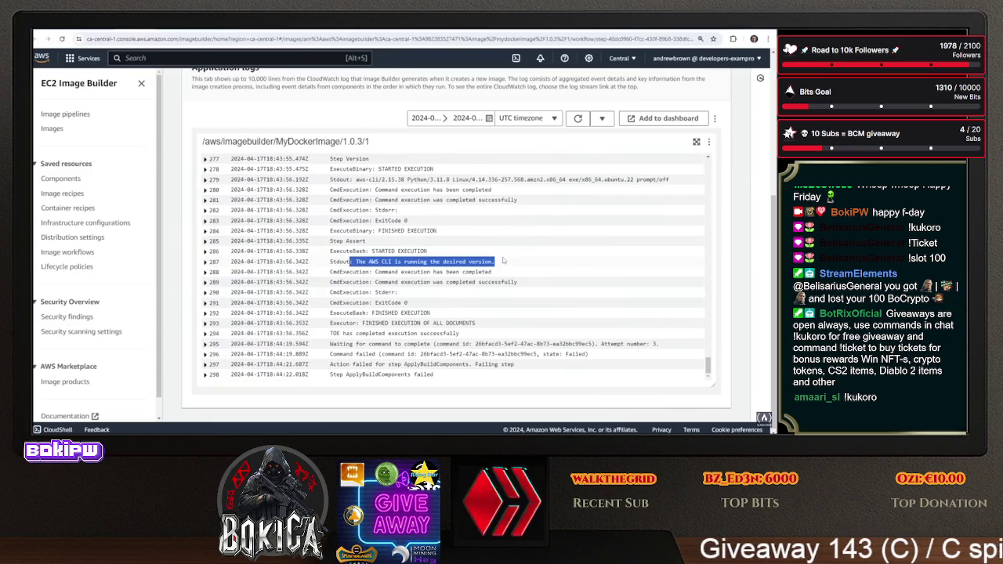
{"action": "scroll", "coordinate": [470, 282], "scroll_direction": "up", "scroll_amount": 2}
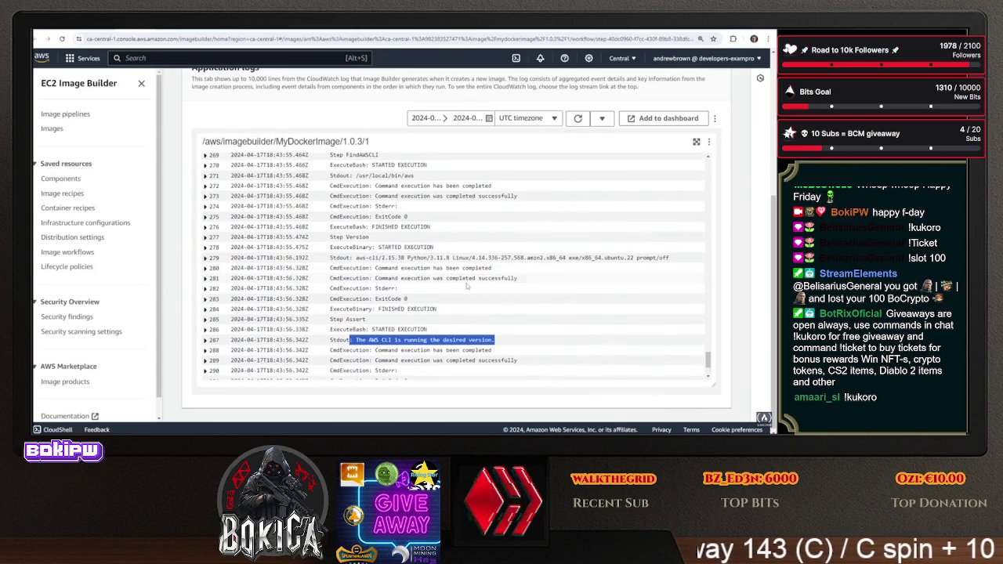
{"action": "mouse_move", "coordinate": [363, 257]}
{"action": "left_mouse_down"}
{"action": "mouse_move", "coordinate": [519, 267]}
{"action": "mouse_move", "coordinate": [597, 258]}
{"action": "left_mouse_up"}
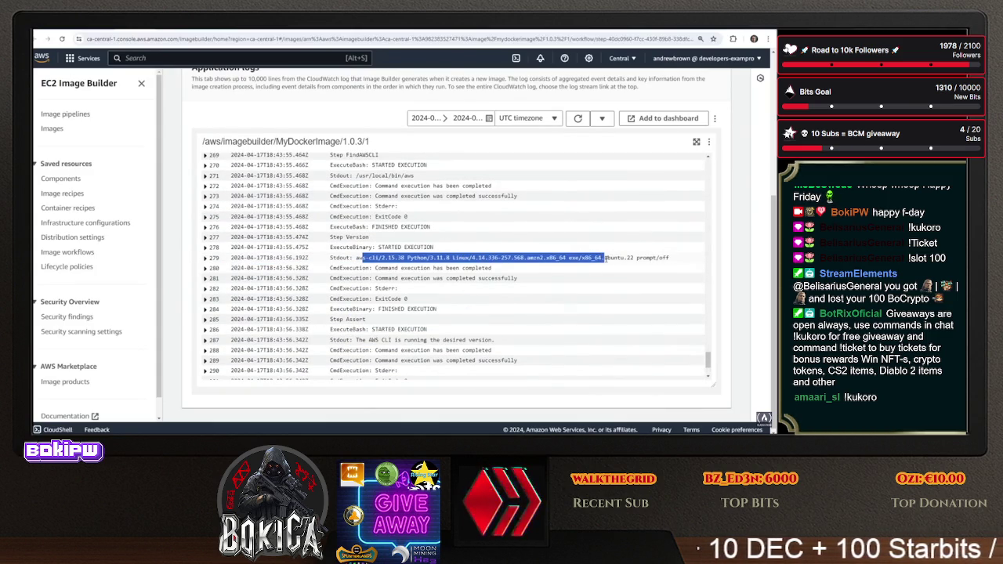
{"action": "scroll", "coordinate": [470, 282], "scroll_direction": "up", "scroll_amount": 3}
{"action": "scroll", "coordinate": [409, 297], "scroll_direction": "down", "scroll_amount": 5}
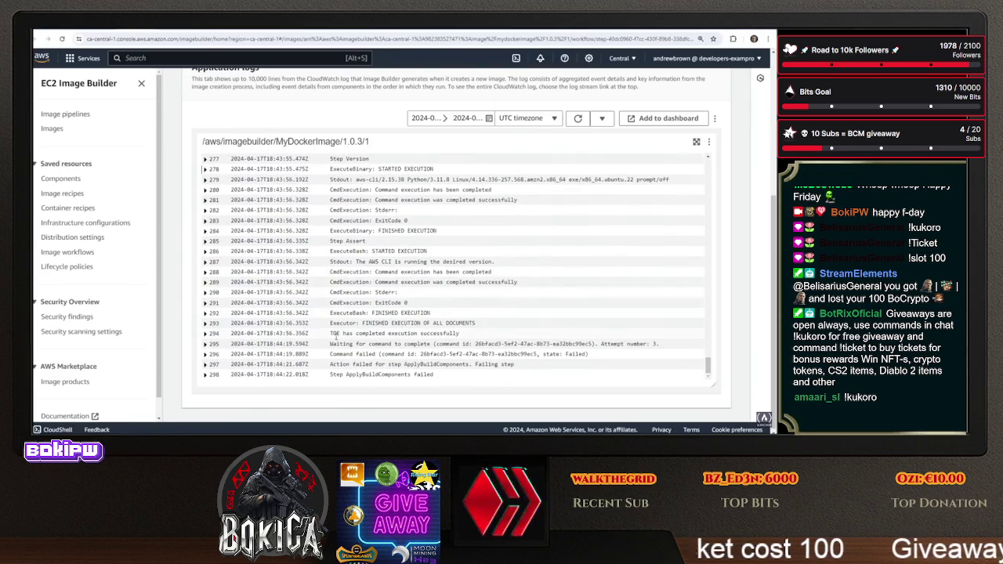
{"action": "double_click", "coordinate": [333, 343]}
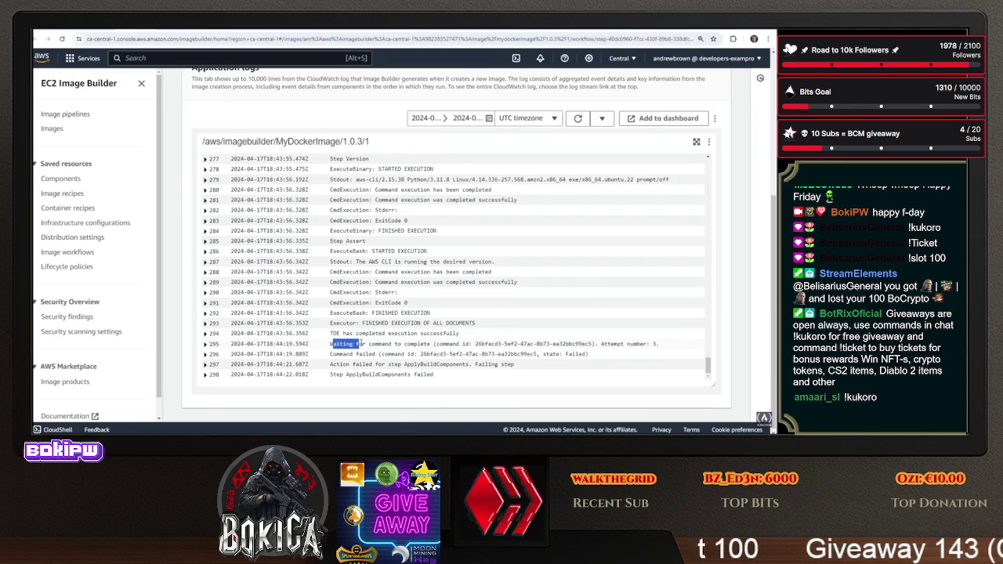
{"action": "left_click_drag", "start_coordinate": [465, 340], "coordinate": [659, 344]}
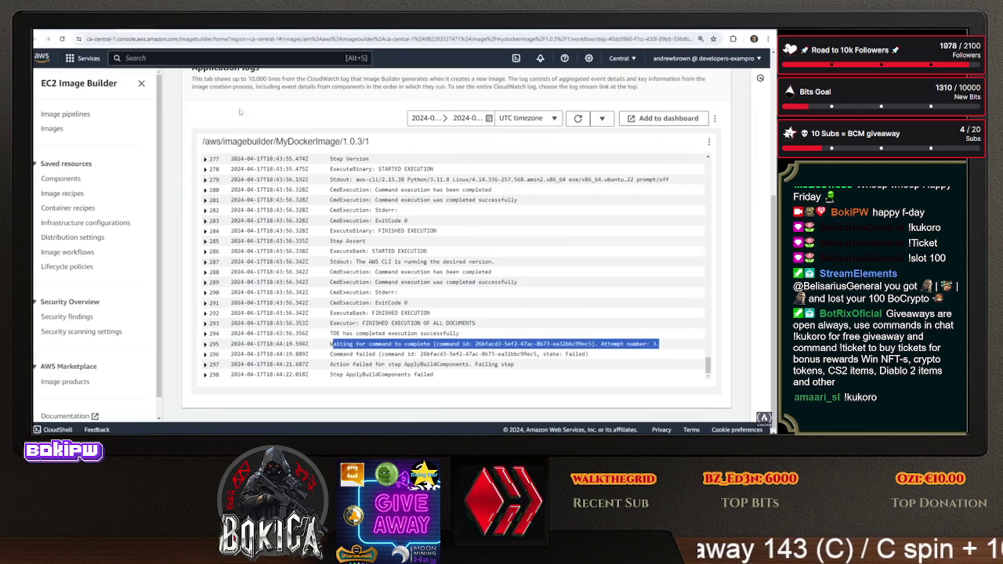
{"action": "key", "text": "ctrl+Tab"}
{"action": "left_click", "coordinate": [266, 202]}
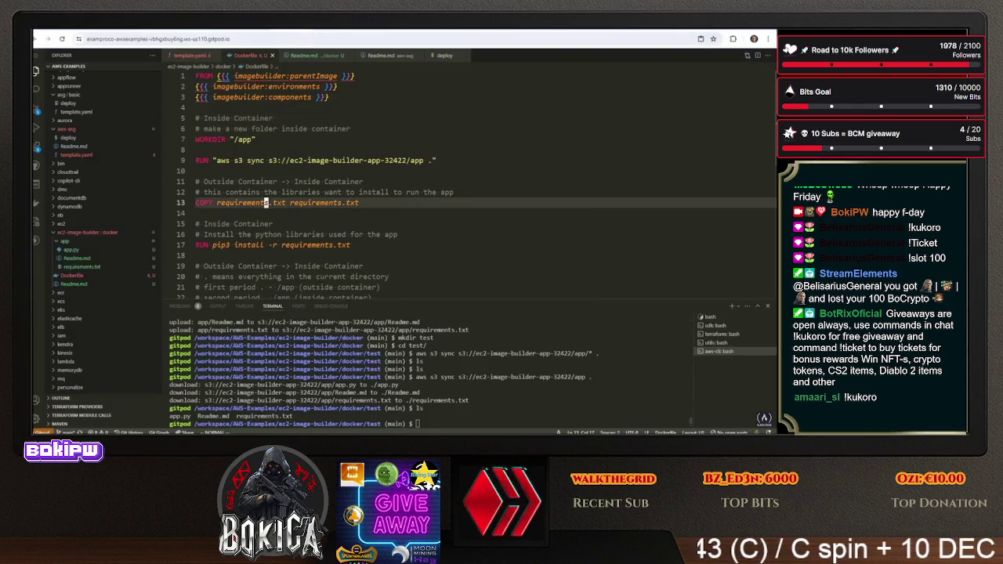
Move from the COPY requirements.txt line up to the S3 sync RUN line, then go back to the 1.0.3/1 build page
{"action": "scroll", "coordinate": [266, 182], "scroll_direction": "down", "scroll_amount": 1}
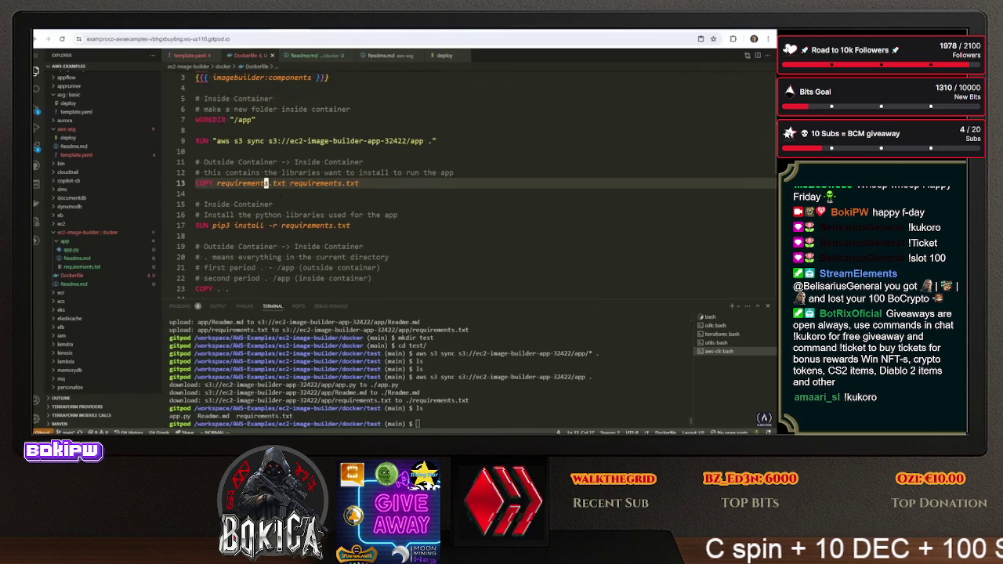
{"action": "scroll", "coordinate": [265, 182], "scroll_direction": "up", "scroll_amount": 1}
{"action": "key", "text": "Up"}
{"action": "key", "text": "Up"}
{"action": "key", "text": "Up"}
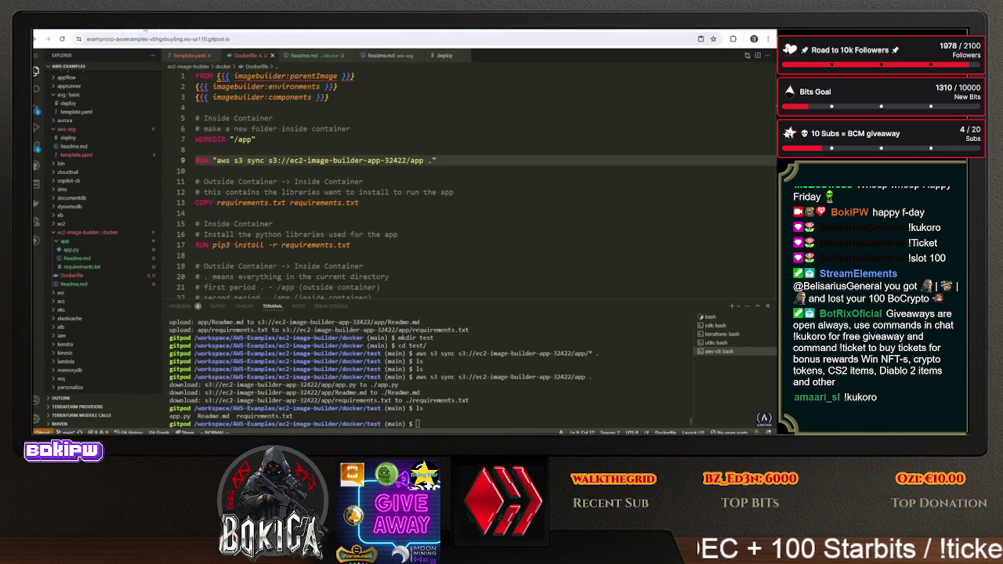
{"action": "key", "text": "ctrl+Tab"}
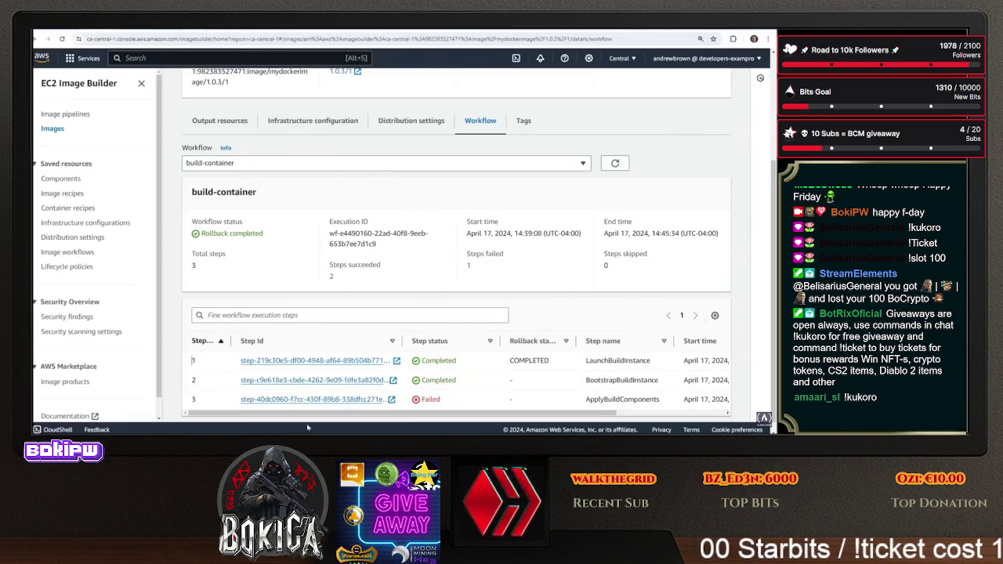
{"action": "scroll", "coordinate": [316, 401], "scroll_direction": "up", "scroll_amount": 2}
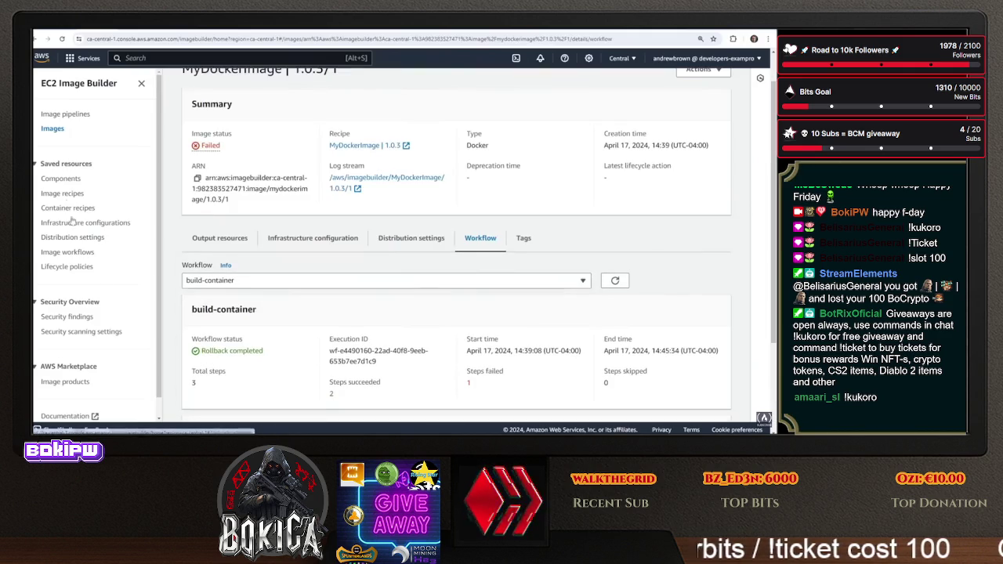
Tick MyDockerImage 1.0.3 under Container recipes and start a new version of it
{"action": "left_click", "coordinate": [69, 208]}
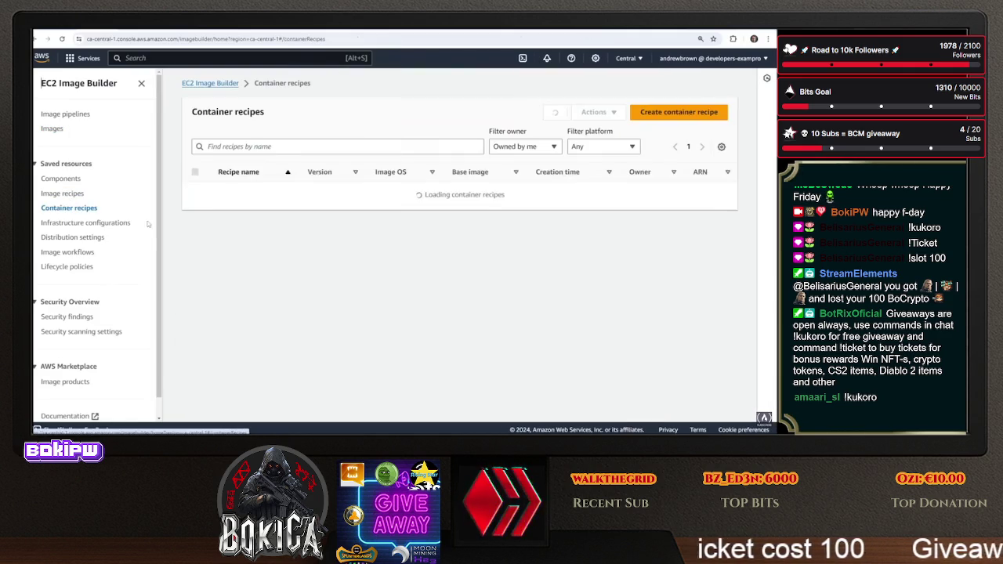
{"action": "left_click", "coordinate": [195, 249]}
{"action": "left_click", "coordinate": [599, 113]}
{"action": "left_click", "coordinate": [254, 282]}
{"action": "left_click", "coordinate": [586, 115]}
{"action": "left_click", "coordinate": [590, 130]}
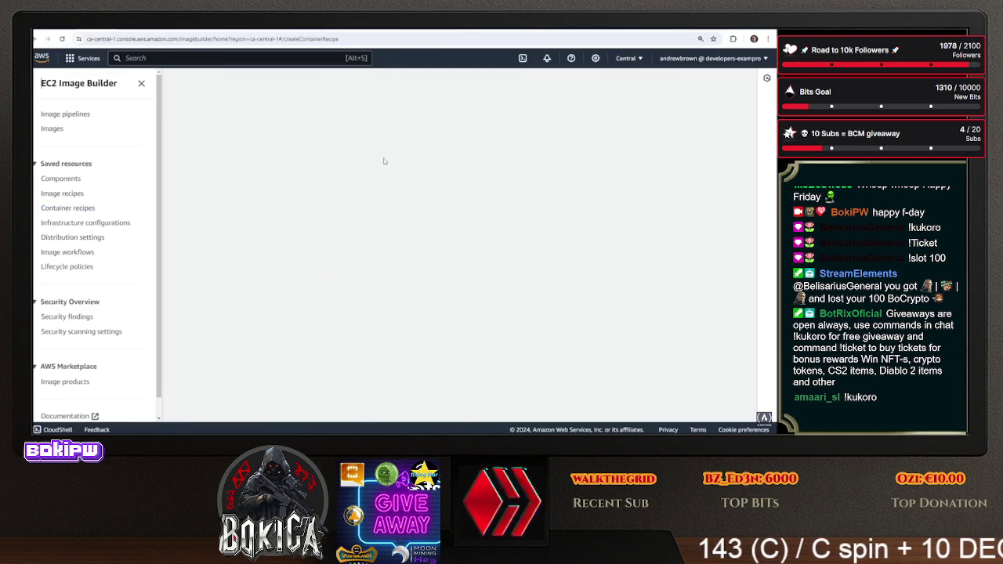
{"action": "scroll", "coordinate": [187, 276], "scroll_direction": "down", "scroll_amount": 10}
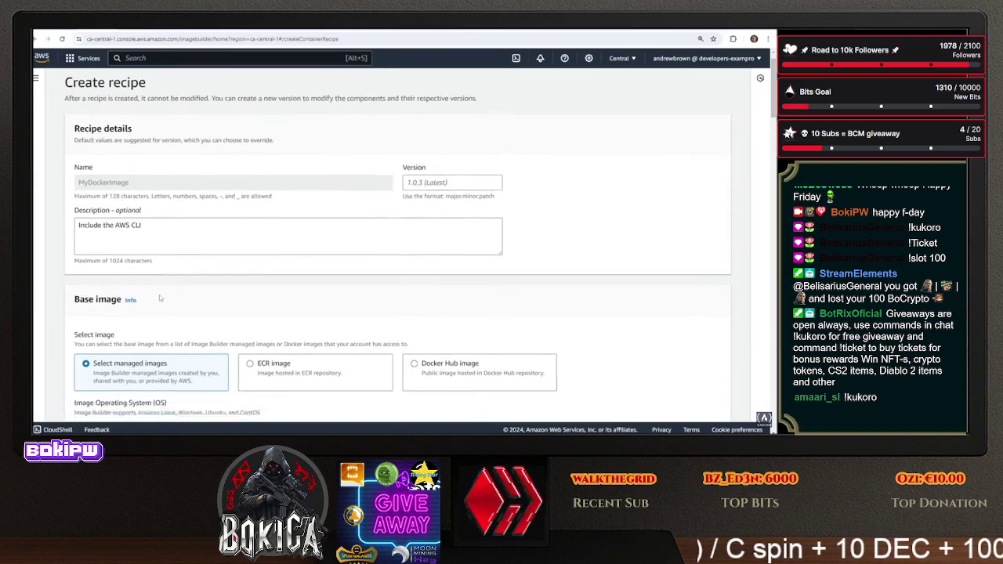
{"action": "scroll", "coordinate": [174, 278], "scroll_direction": "down", "scroll_amount": 10}
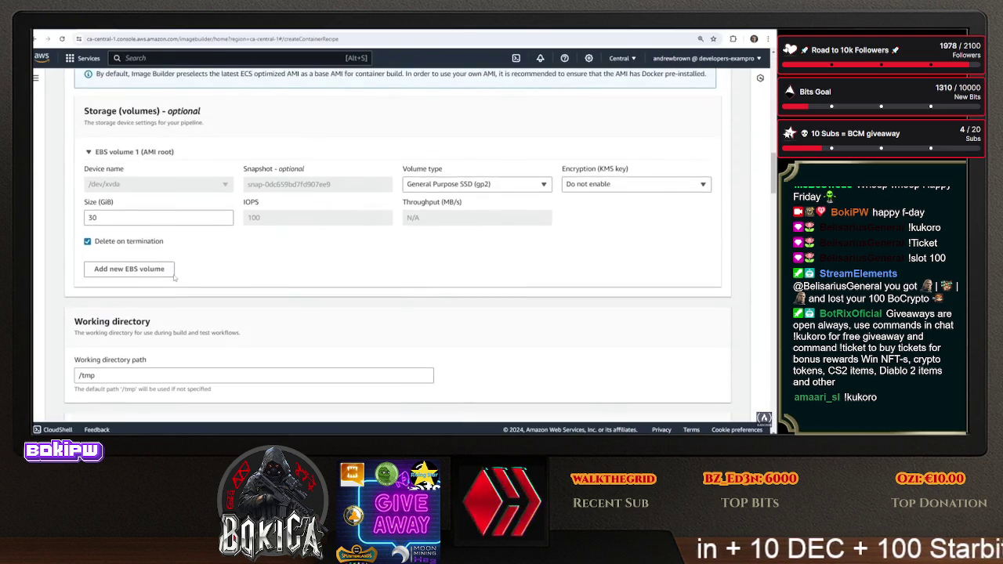
In the Dockerfile editor, select all the contents and bring up the context menu
{"action": "key", "text": "alt+Tab"}
{"action": "key", "text": "ctrl+a"}
{"action": "right_click", "coordinate": [359, 146]}
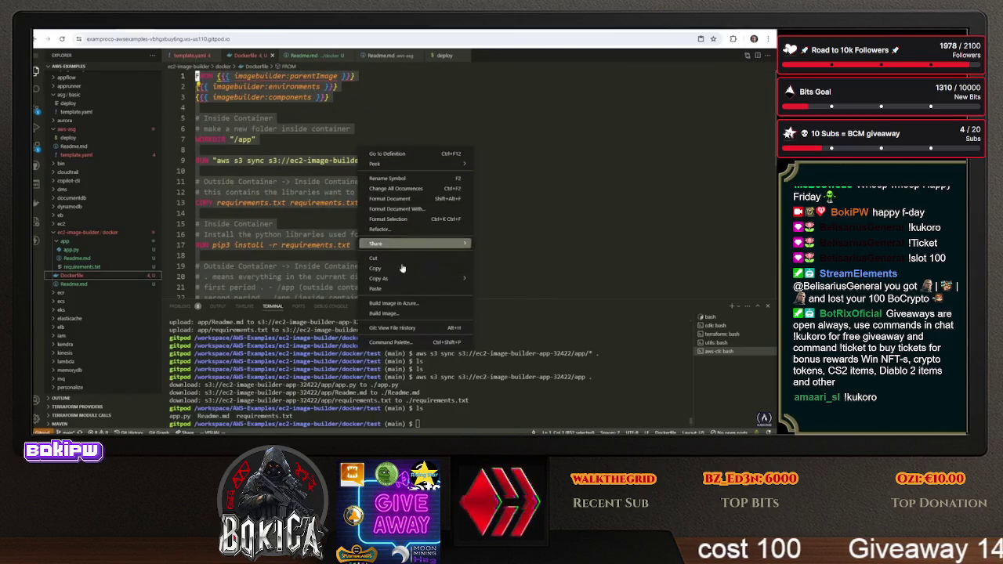
Paste in the new S3-sync, Flask-on-4567 Dockerfile and copy Stack Overflow's CMD echo 'Hello world' example
{"action": "left_click", "coordinate": [392, 288]}
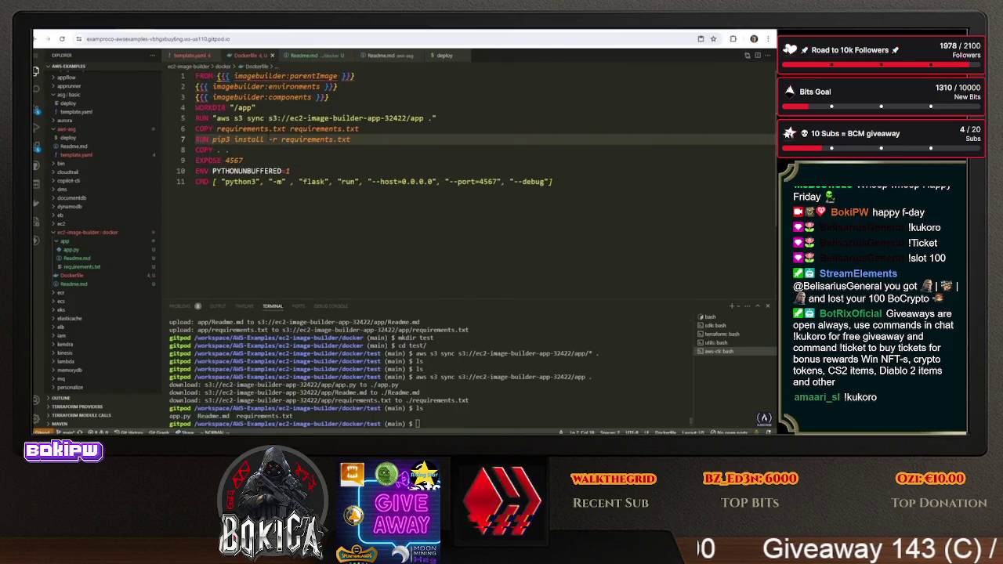
{"action": "key", "text": "Up"}
{"action": "key", "text": "Up"}
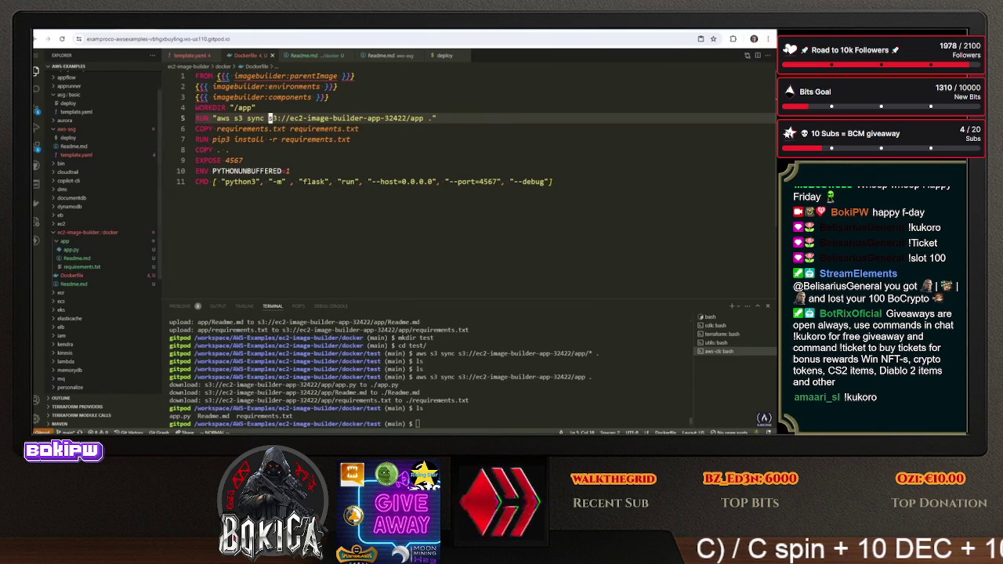
{"action": "key", "text": "alt+Tab"}
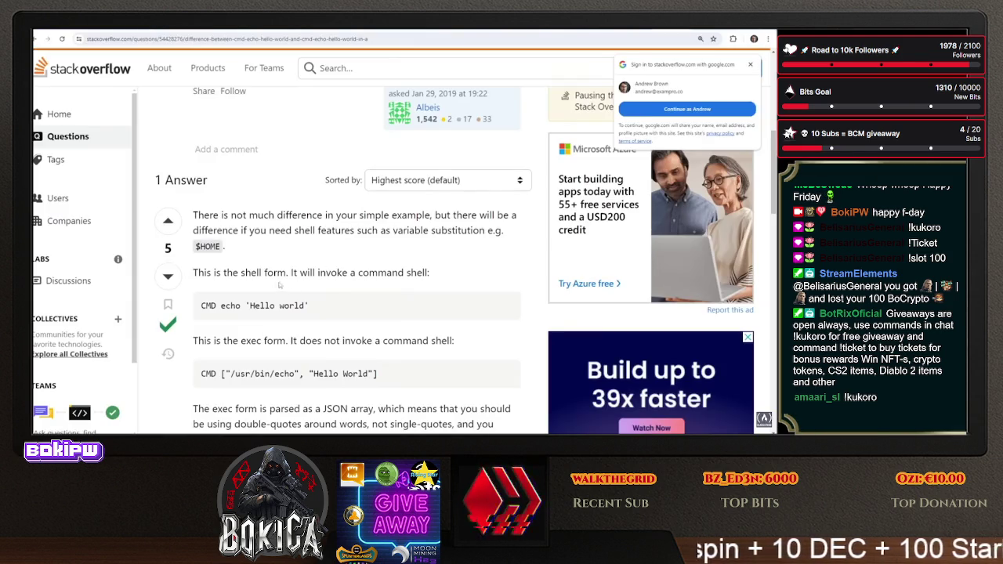
{"action": "left_click_drag", "start_coordinate": [279, 305], "coordinate": [203, 305]}
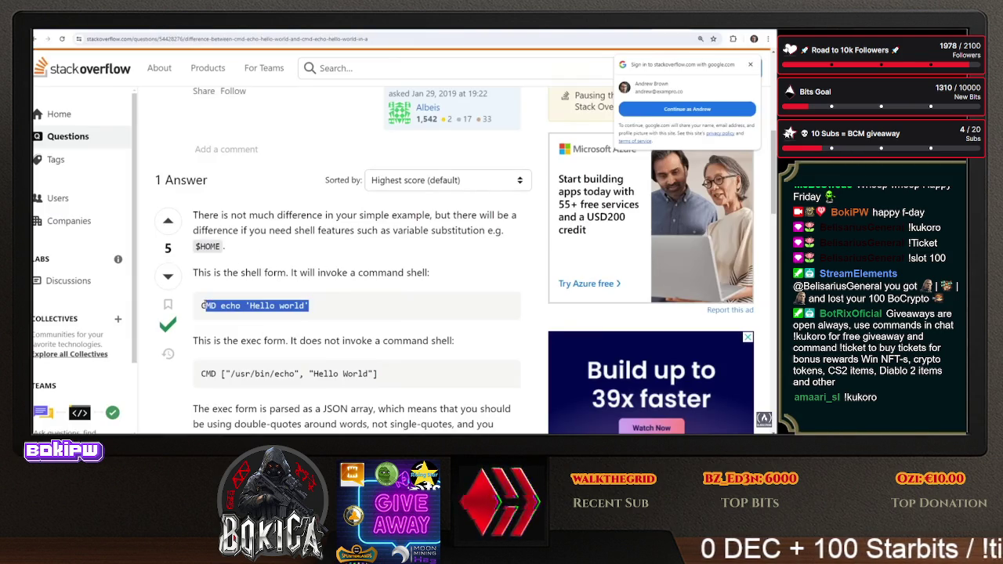
{"action": "key", "text": "alt+Tab"}
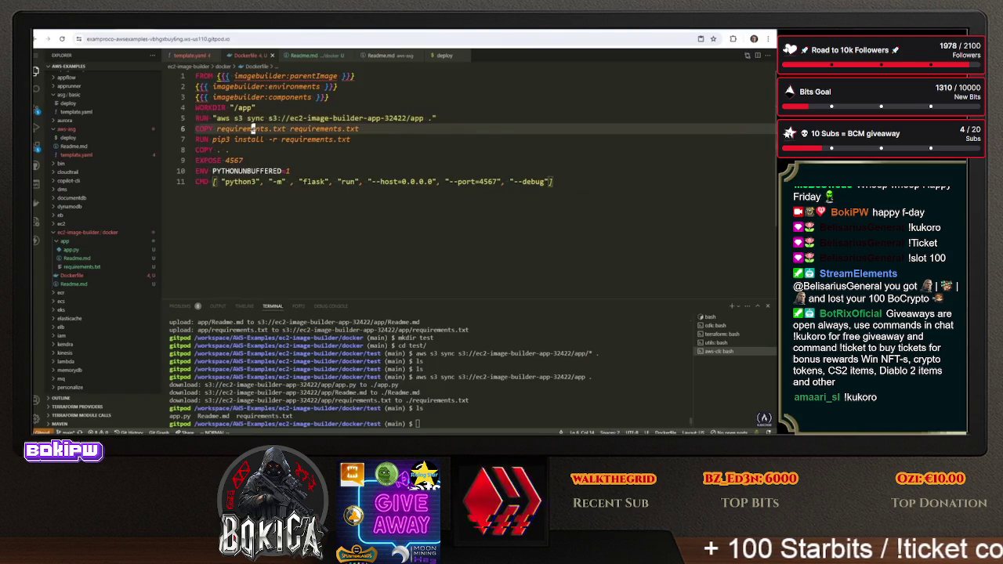
Add an 'AWS S3 Sync' echo line above the S3 sync step in the Dockerfile
{"action": "key", "text": "k"}
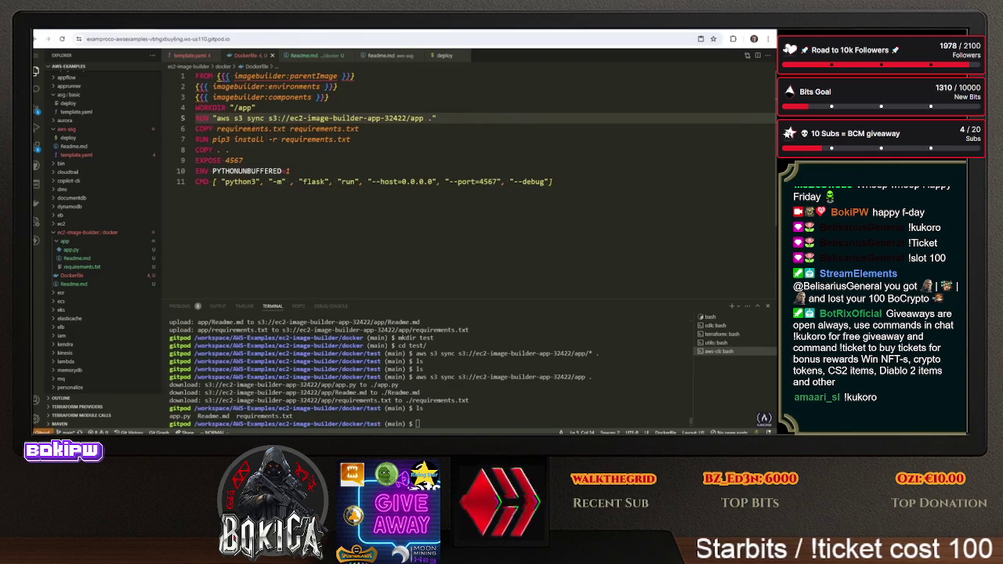
{"action": "key", "text": "O"}
{"action": "key", "text": "ctrl+v"}
{"action": "key", "text": "l"}
{"action": "key", "text": "l"}
{"action": "type", "text": "lcwAWS S3"}
{"action": "key", "text": "Escape"}
{"action": "type", "text": "Sync'"}
{"action": "key", "text": "Escape"}
Add a 'Copy Reqs' echo line above the requirements COPY step
{"action": "key", "text": "Return"}
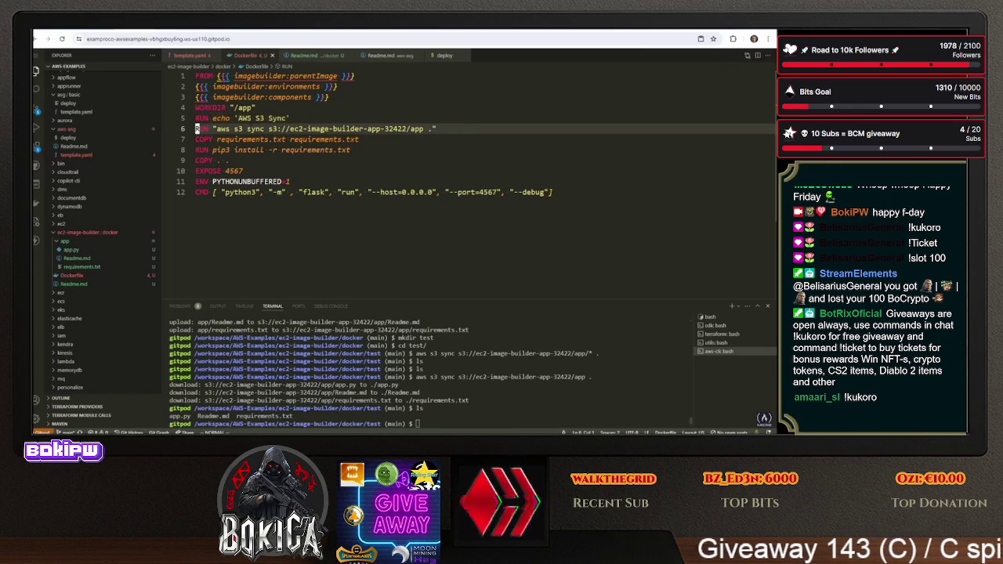
{"action": "type", "text": "p"}
{"action": "type", "text": "cwCopy"}
{"action": "key", "text": "Escape"}
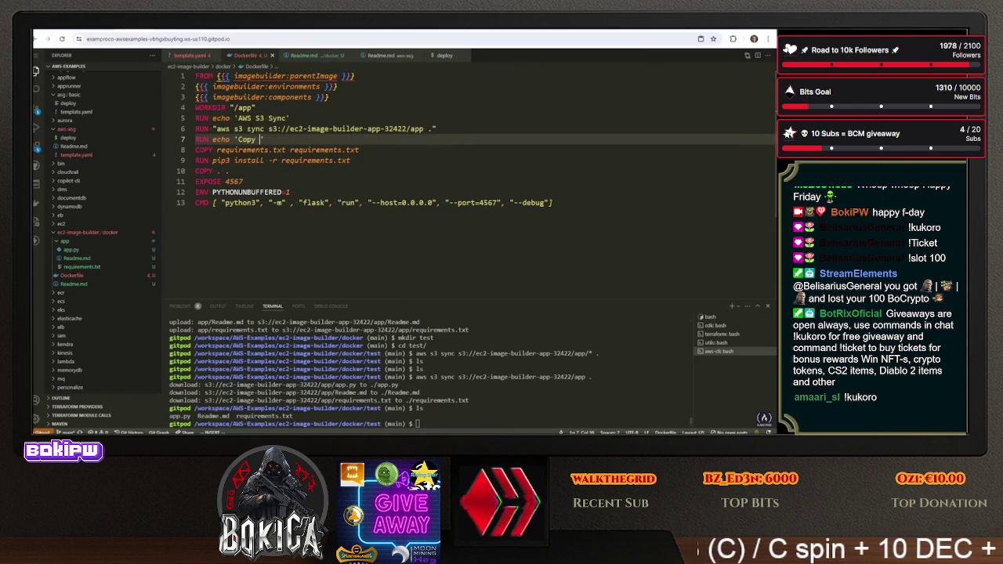
{"action": "key", "text": "shift+c"}
{"action": "type", "text": "Reqs'"}
{"action": "key", "text": "Escape"}
Add a 'Run Pip Install' echo line before the pip install step
{"action": "key", "text": "y"}
{"action": "key", "text": "y"}
{"action": "key", "text": "j"}
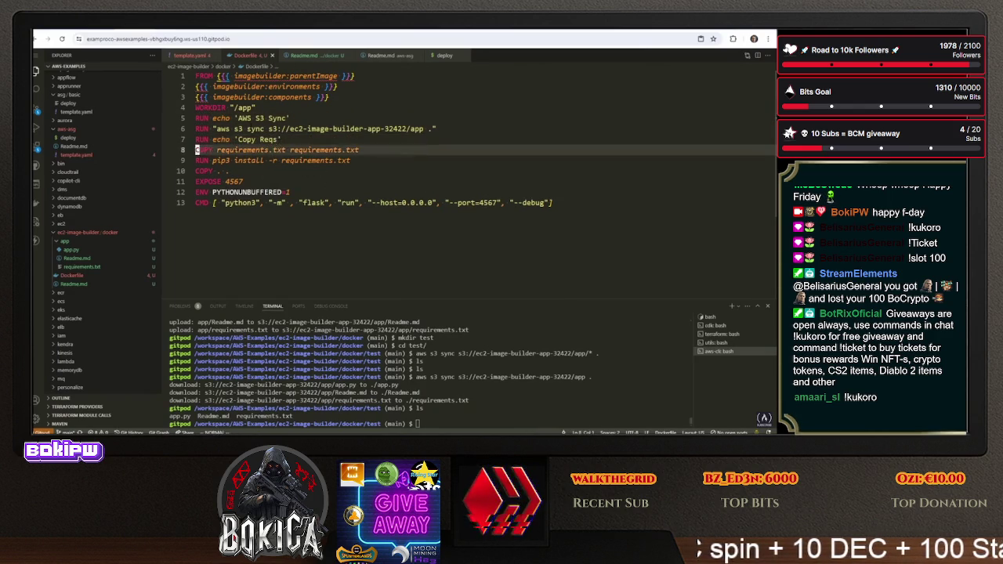
{"action": "type", "text": "p"}
{"action": "type", "text": "Run"}
{"action": "key", "text": "Delete"}
{"action": "key", "text": "Delete"}
{"action": "key", "text": "Delete"}
{"action": "type", "text": "Pip Install'"}
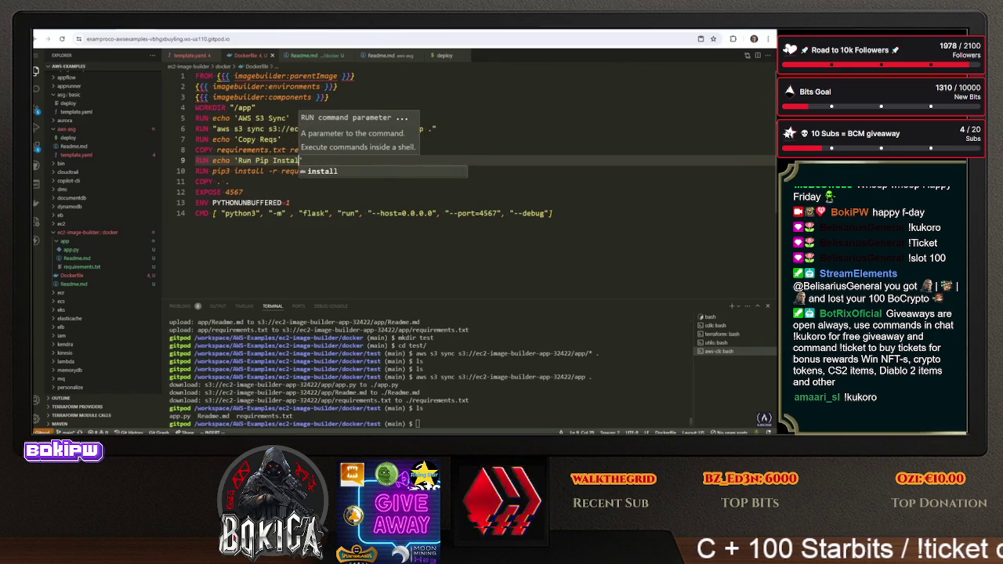
{"action": "key", "text": "Escape"}
{"action": "key", "text": "j"}
{"action": "key", "text": "u"}
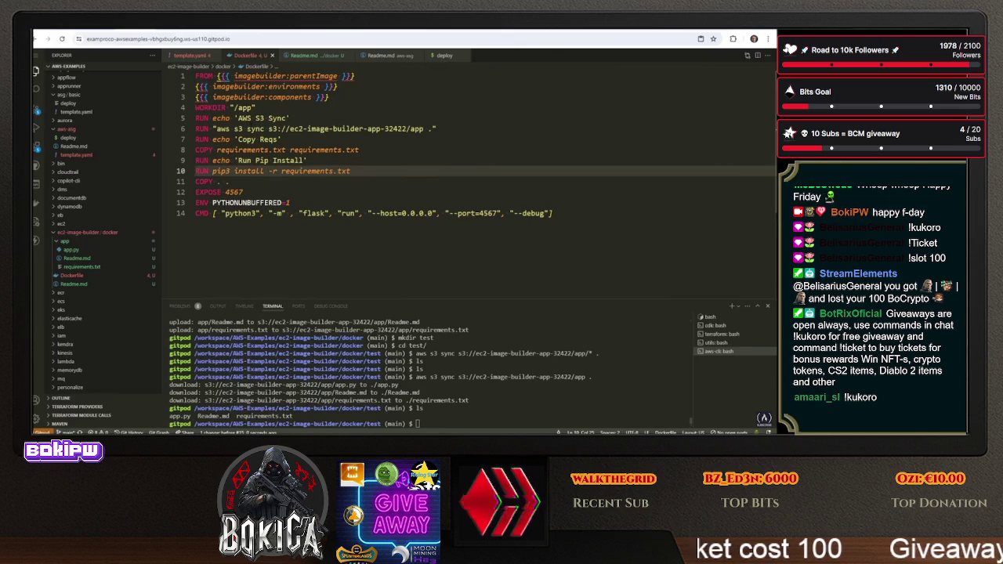
Duplicate the AWS S3 Sync echo above WORKDIR and reword it as a working directory message
{"action": "left_click_drag", "start_coordinate": [436, 128], "coordinate": [213, 128]}
{"action": "left_click", "coordinate": [232, 118]}
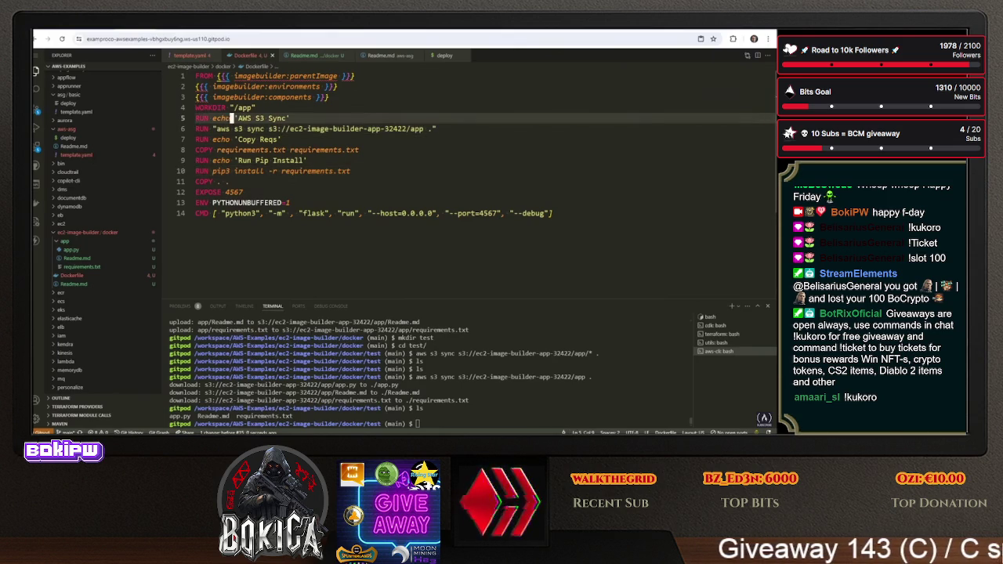
{"action": "key", "text": "y"}
{"action": "key", "text": "y"}
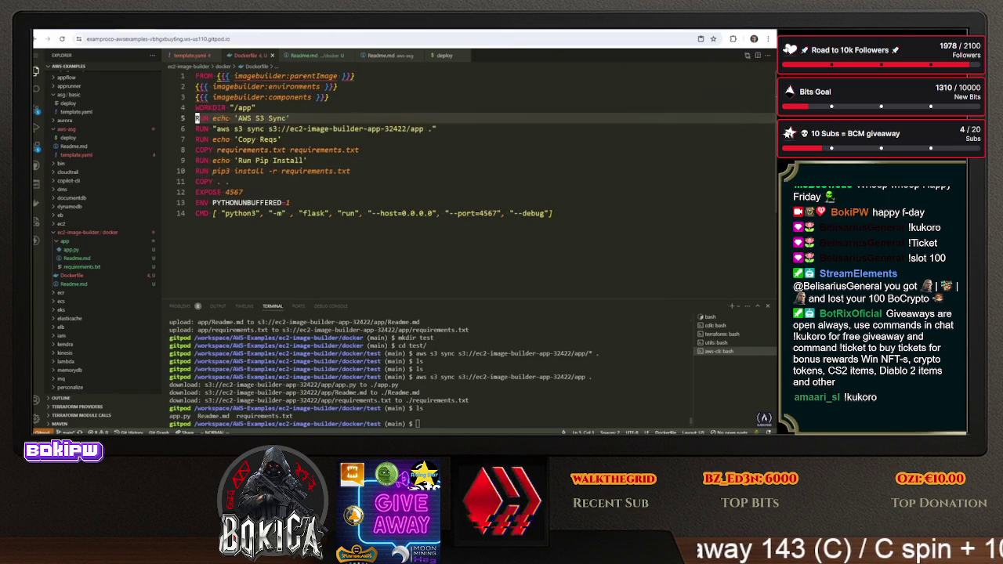
{"action": "key", "text": "k"}
{"action": "key", "text": "P"}
{"action": "left_click", "coordinate": [239, 107]}
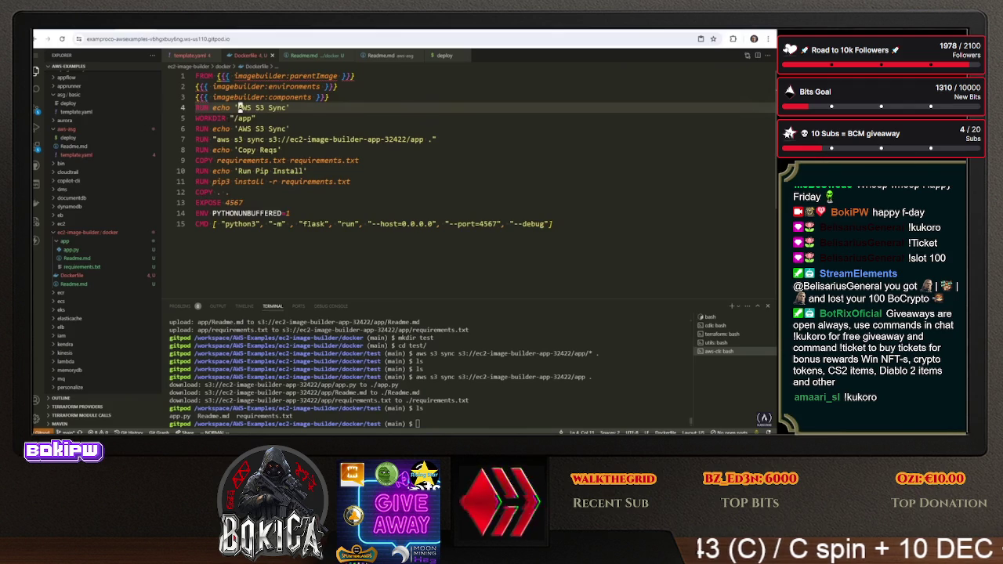
{"action": "type", "text": "working directory"}
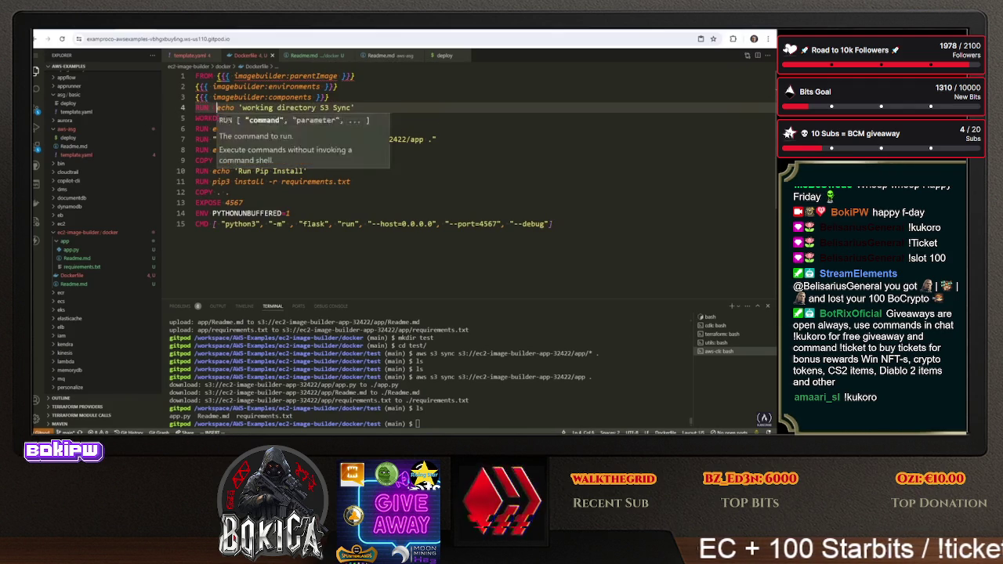
{"action": "type", "text": " '"}
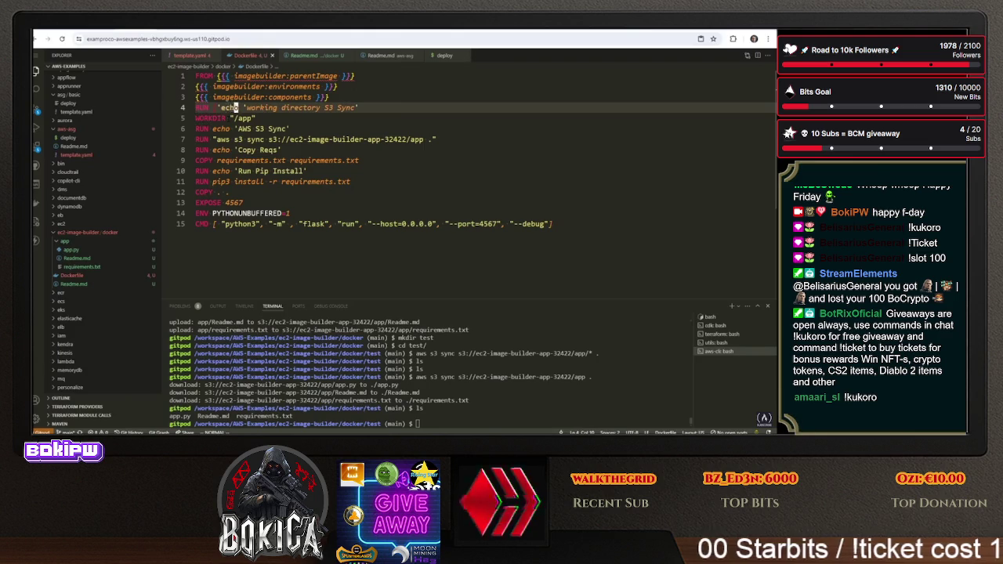
{"action": "type", "text": ",]["}
Copy the exec-form echo below WORKDIR and convert the AWS S3 Sync echo to exec form
{"action": "key", "text": "y"}
{"action": "key", "text": "y"}
{"action": "key", "text": "j"}
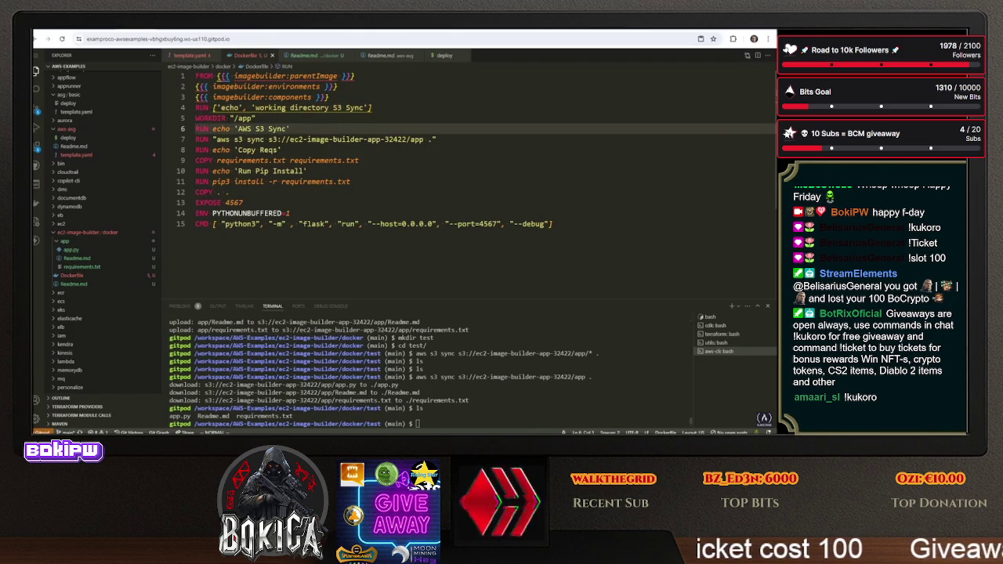
{"action": "key", "text": "p"}
{"action": "key", "text": "j"}
{"action": "left_click", "coordinate": [239, 138]}
{"action": "key", "text": "BackSpace"}
{"action": "key", "text": "BackSpace"}
{"action": "key", "text": "BackSpace"}
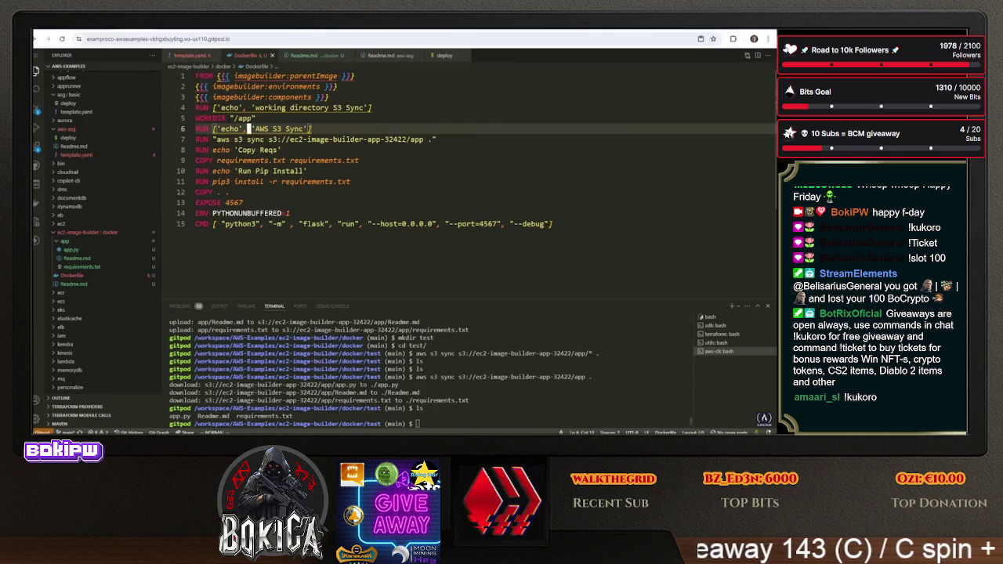
Turn the Copy Reqs echo into exec form with a closing bracket
{"action": "key", "text": "y"}
{"action": "key", "text": "y"}
{"action": "key", "text": "j"}
{"action": "key", "text": "p"}
{"action": "key", "text": "j"}
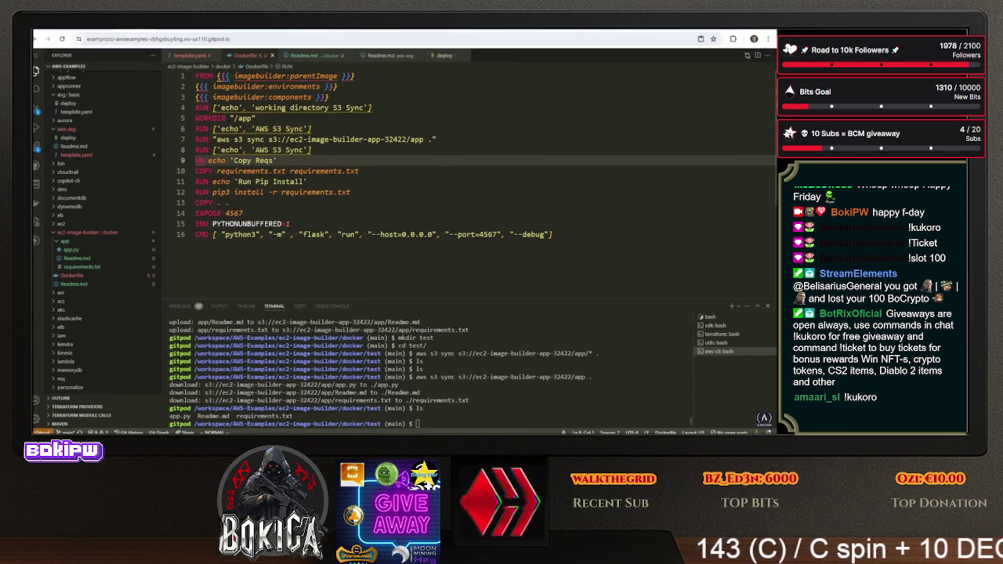
{"action": "key", "text": "i"}
{"action": "key", "text": "BackSpace"}
{"action": "key", "text": "BackSpace"}
{"action": "key", "text": "BackSpace"}
{"action": "key", "text": "BackSpace"}
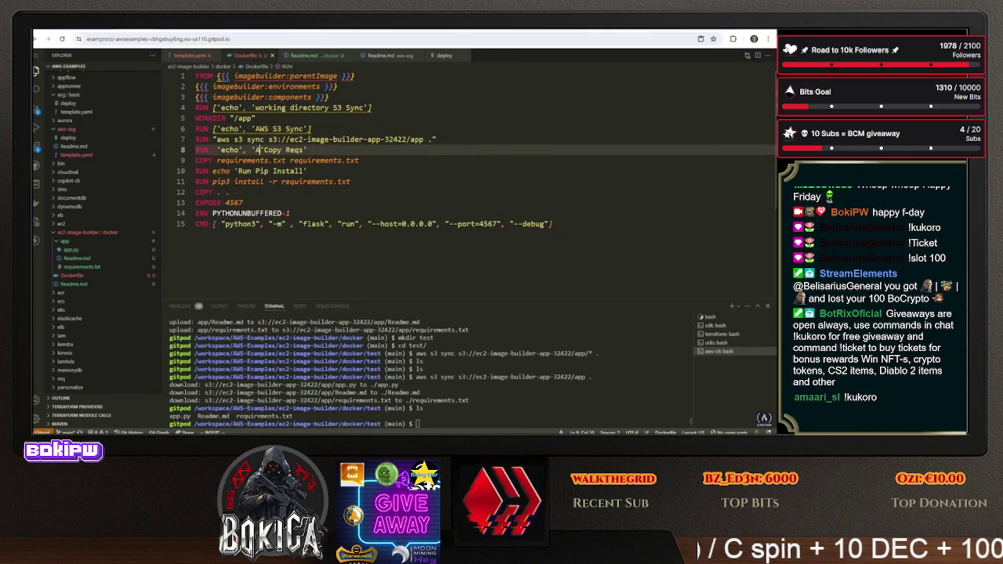
{"action": "key", "text": "End"}
{"action": "type", "text": "]"}
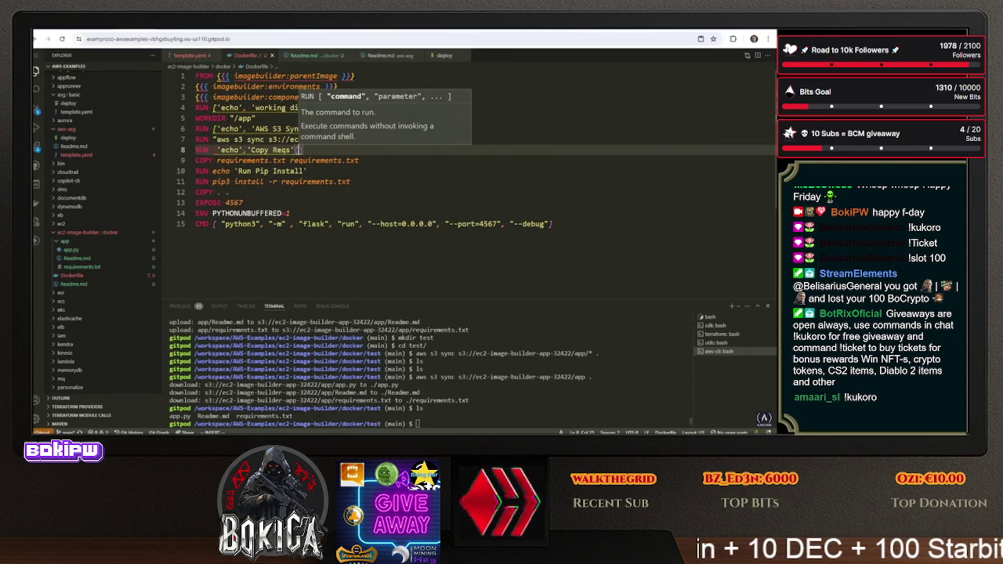
{"action": "key", "text": "Escape"}
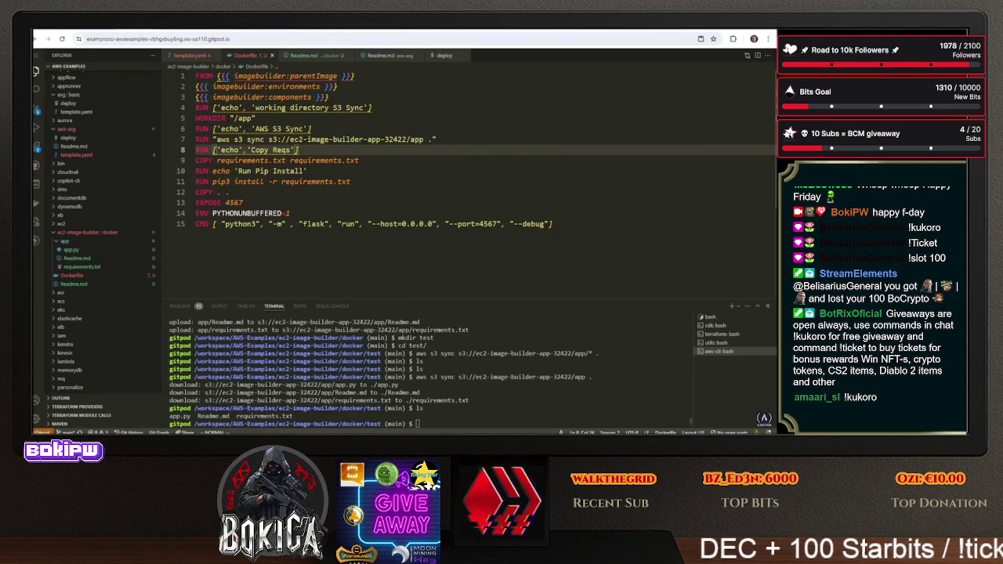
Fix the quoting on the line 10 Run Pip Install echo
{"action": "key", "text": "j"}
{"action": "key", "text": "j"}
{"action": "type", "text": "b"}
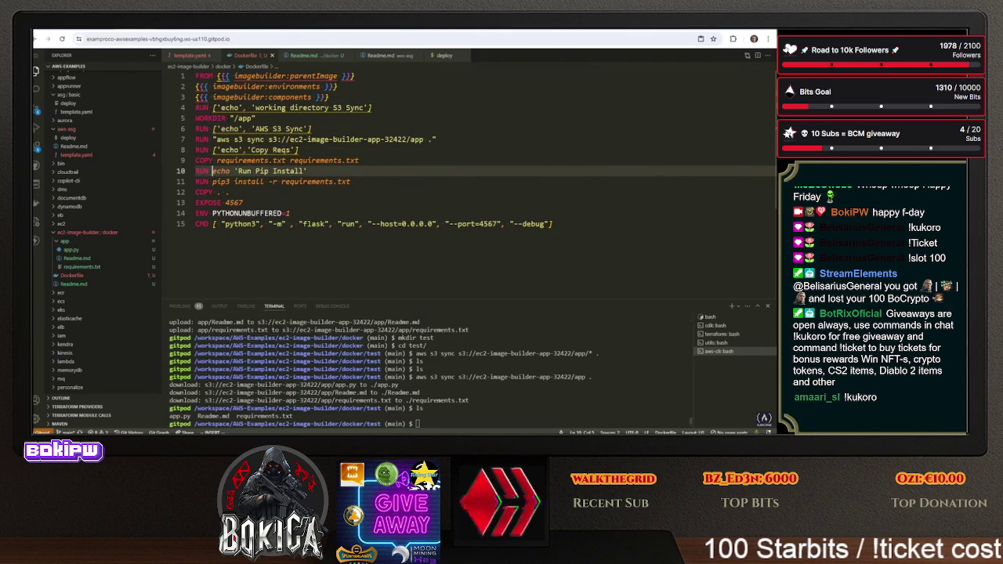
{"action": "type", "text": "'"}
{"action": "key", "text": "Escape"}
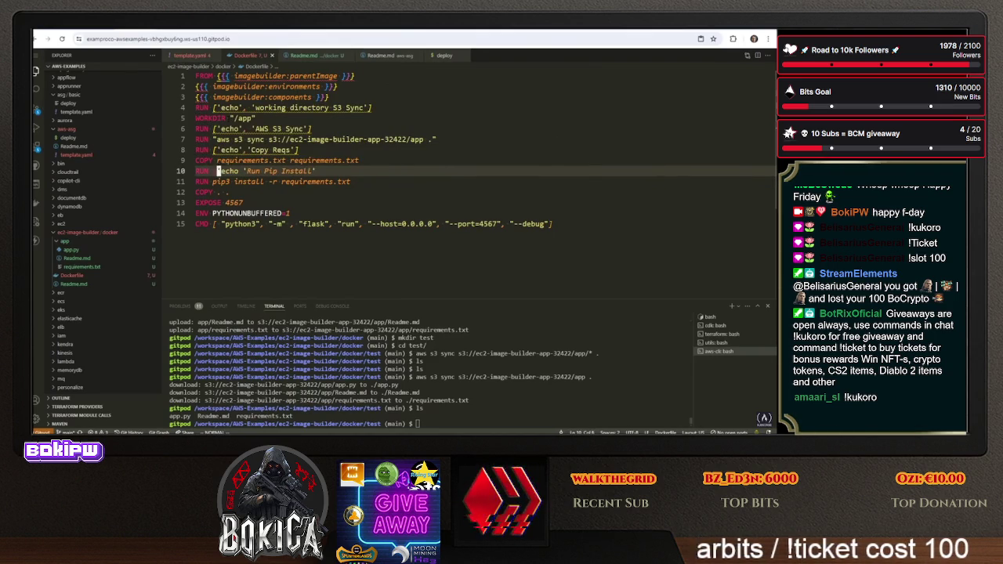
{"action": "key", "text": "Escape"}
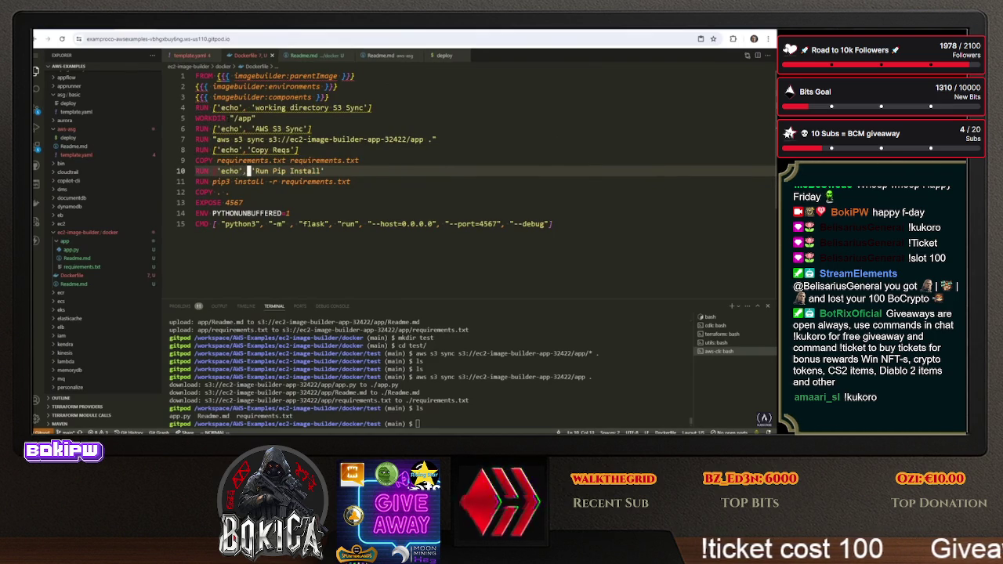
Yank every line of the updated Dockerfile in Vim
{"action": "key", "text": "j"}
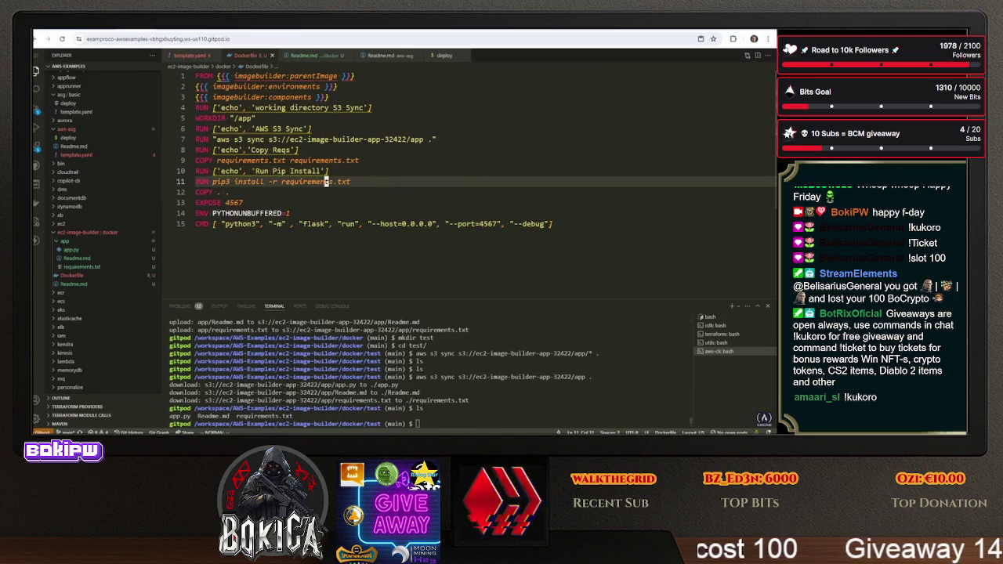
{"action": "key", "text": "j"}
{"action": "key", "text": "k"}
{"action": "key", "text": "k"}
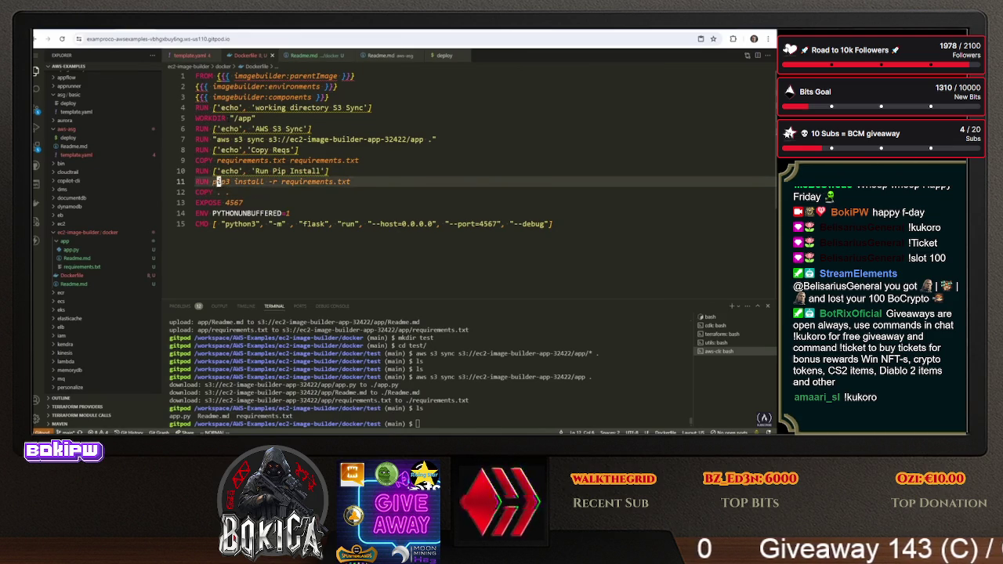
{"action": "key", "text": "j"}
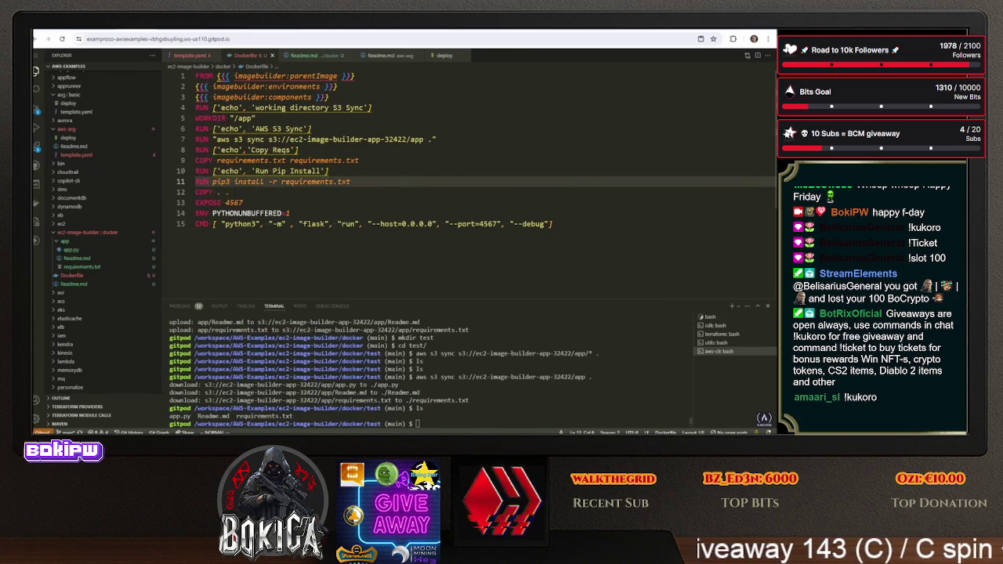
{"action": "key", "text": "k"}
{"action": "key", "text": "k"}
{"action": "key", "text": "k"}
{"action": "key", "text": "G"}
{"action": "key", "text": "V"}
{"action": "key", "text": "g"}
{"action": "key", "text": "g"}
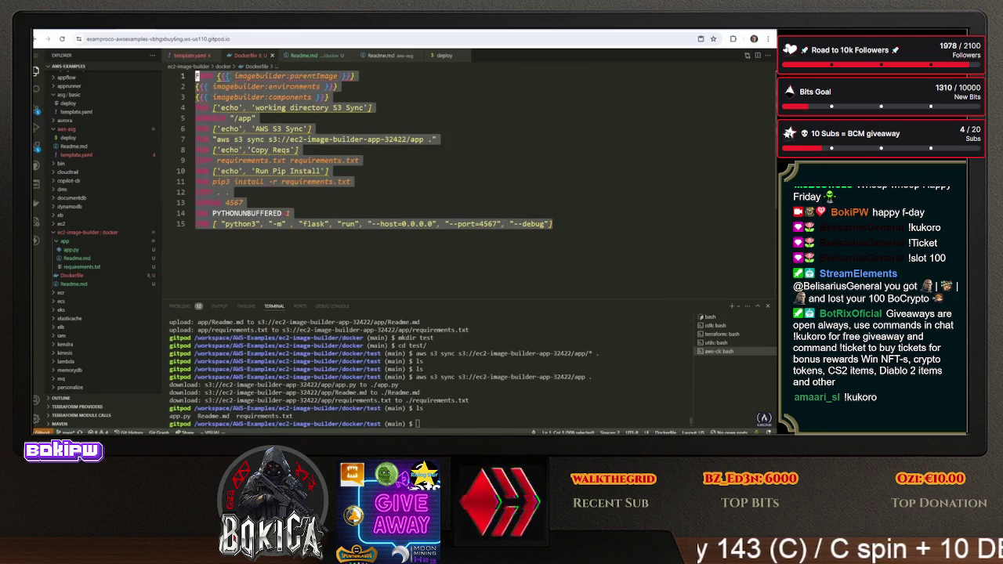
{"action": "key", "text": "y"}
Paste the updated Dockerfile into the MyDockerImage recipe's Content
{"action": "key", "text": "ctrl+Tab"}
{"action": "key", "text": "ctrl+Tab"}
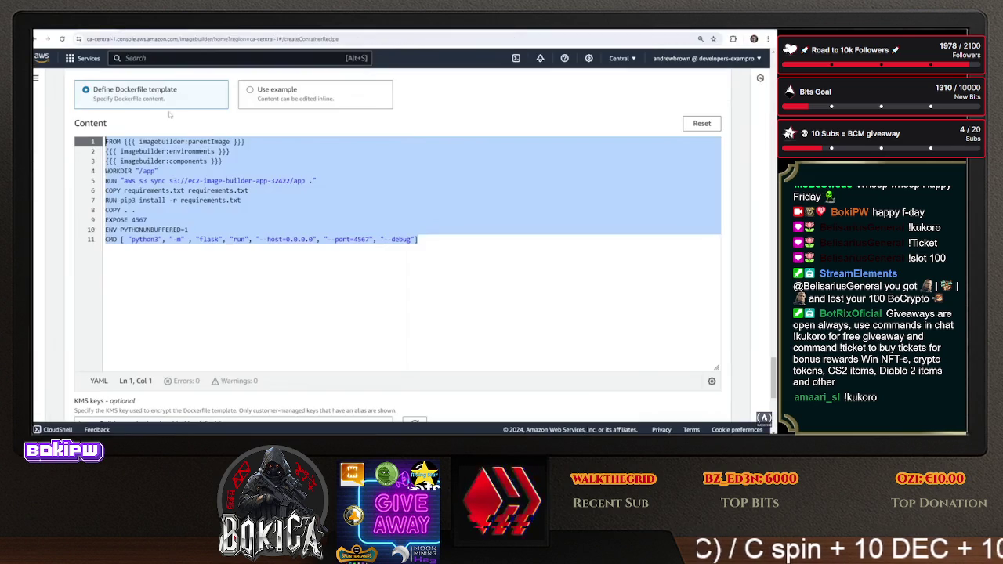
{"action": "type", "text": "FROM {{{ imagebuilder:parentImage }}} {{{ imagebuilder:environments }}} {{{ imagebuilder:components }}} RUN ['echo', 'working directory S3 Sync'] WORKDIR \"/app\" RUN ['echo', 'AWS S3 Sync'] RUN \"aws s3 sync s3://ec2-image-builder-app-32422/app .\" RUN ['echo','Copy Reqs'] COPY requirements.txt requirements.txt RUN ['echo', 'Run Pip Install'] RUN pip3 install -r requirements.txt COPY . . EXPOSE 4567 ENV PYTHONUNBUFFERED=1 CMD [ \"python3\", \"-m\" , \"flask\", \"run\", \"--host=0.0.0.0\", \"--port=4567\", \"--debug\"]"}
{"action": "left_click", "coordinate": [237, 182]}
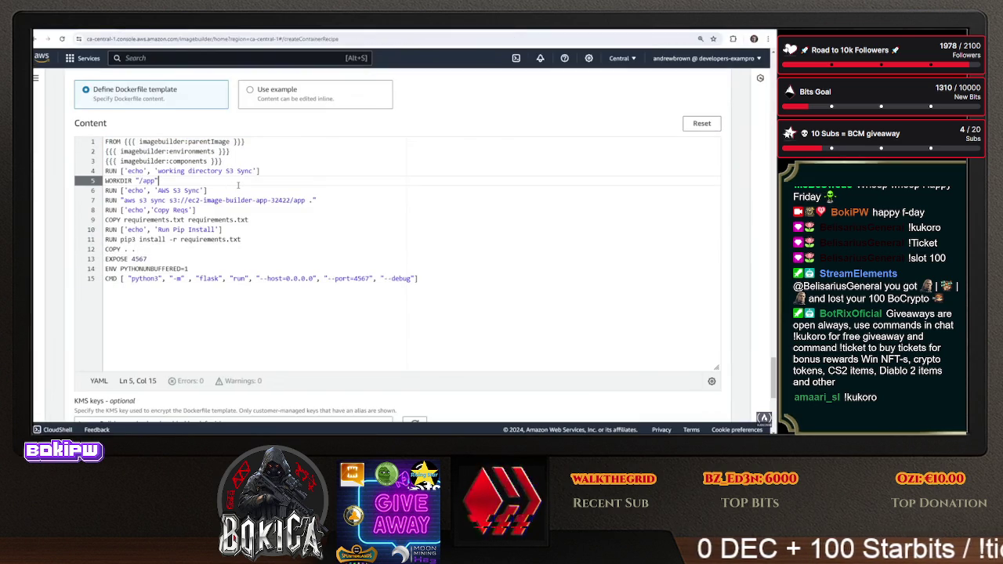
{"action": "scroll", "coordinate": [274, 199], "scroll_direction": "up", "scroll_amount": 20}
{"action": "scroll", "coordinate": [310, 215], "scroll_direction": "up", "scroll_amount": 15}
{"action": "scroll", "coordinate": [312, 251], "scroll_direction": "up", "scroll_amount": 10}
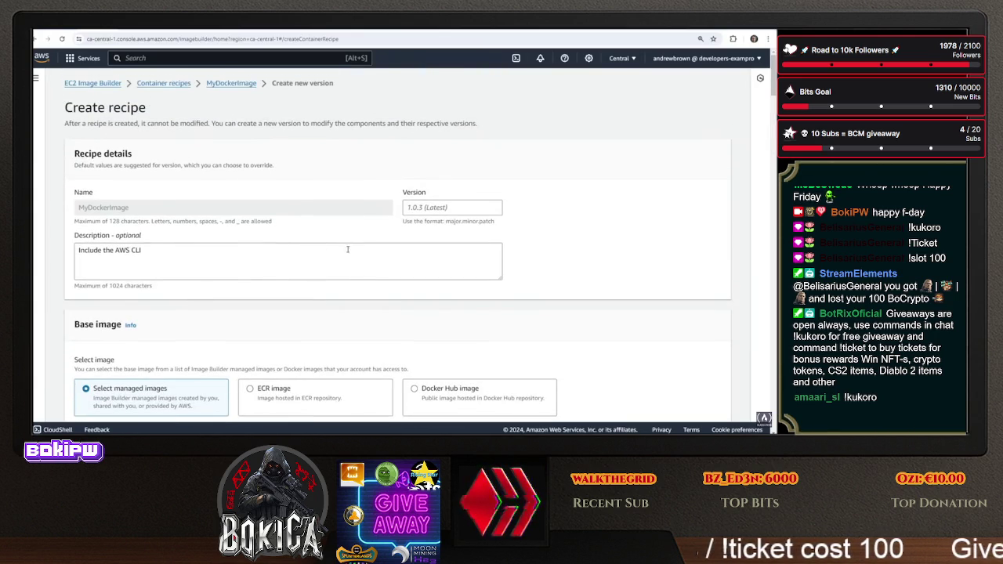
Set version 1.0.4 with a description about adding echos, and create the recipe
{"action": "type", "text": "10.4"}
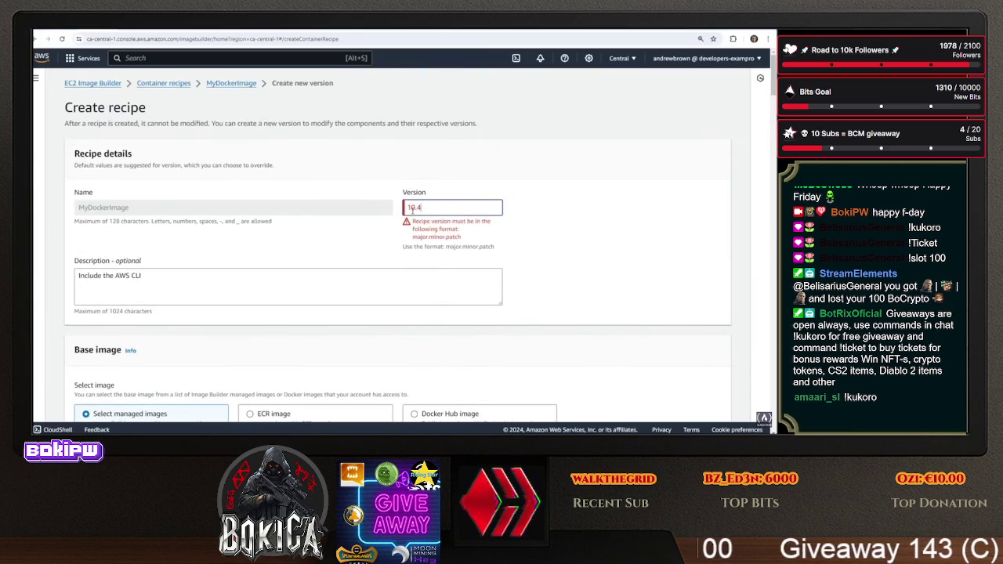
{"action": "type", "text": "."}
{"action": "left_click", "coordinate": [357, 270]}
{"action": "type", "text": "Add echos to s"}
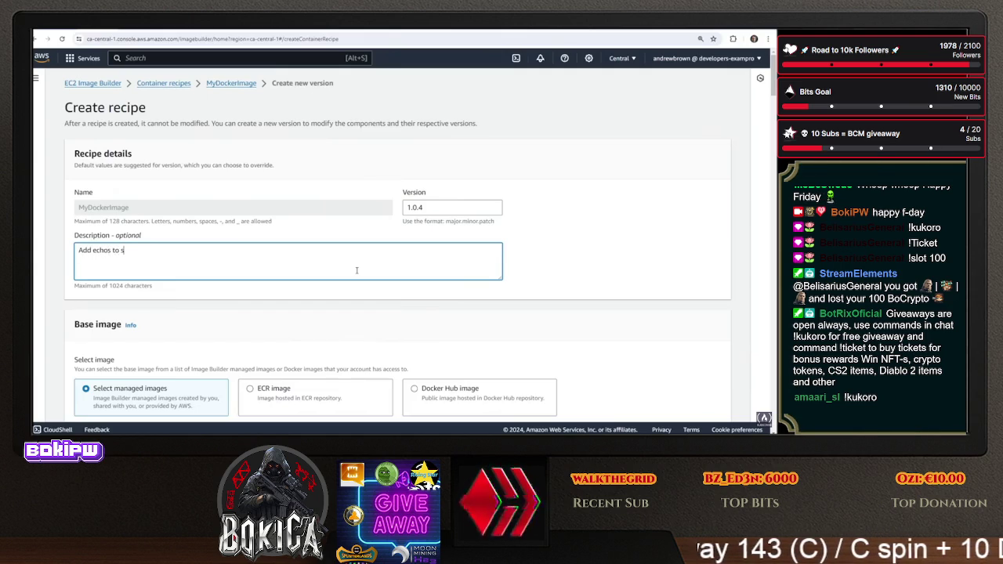
{"action": "type", "text": " in the application logs"}
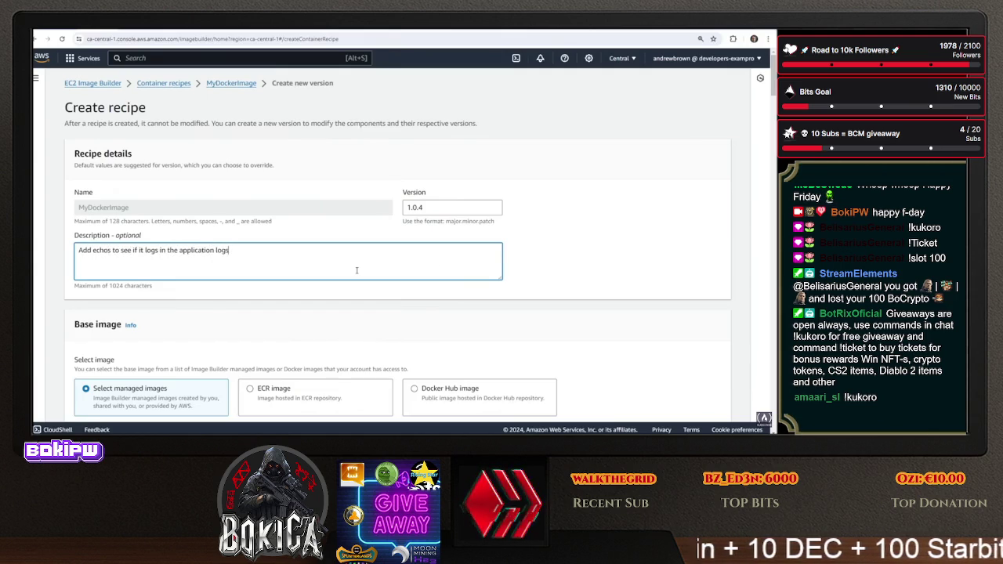
{"action": "scroll", "coordinate": [357, 270], "scroll_direction": "down", "scroll_amount": 20}
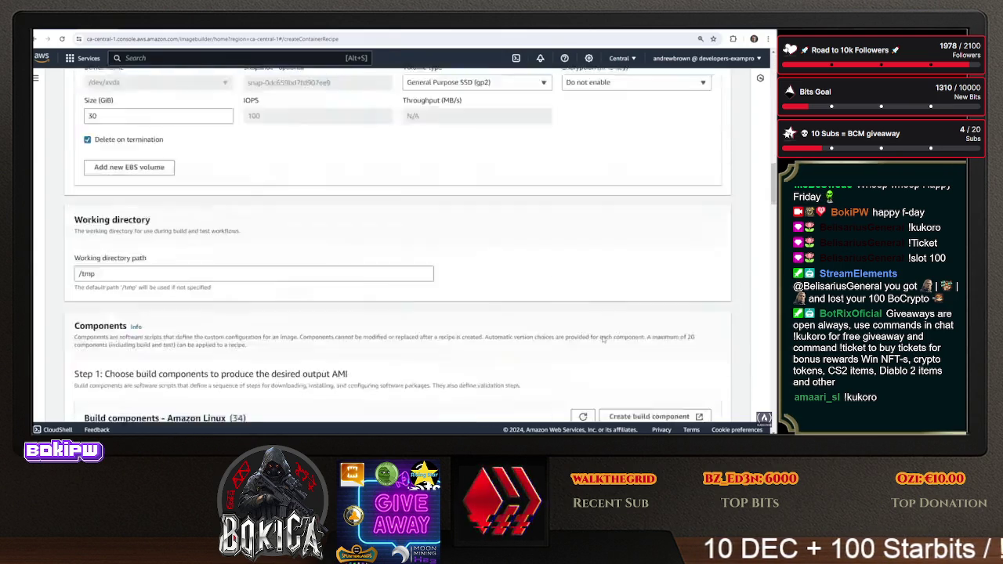
{"action": "scroll", "coordinate": [604, 350], "scroll_direction": "down", "scroll_amount": 15}
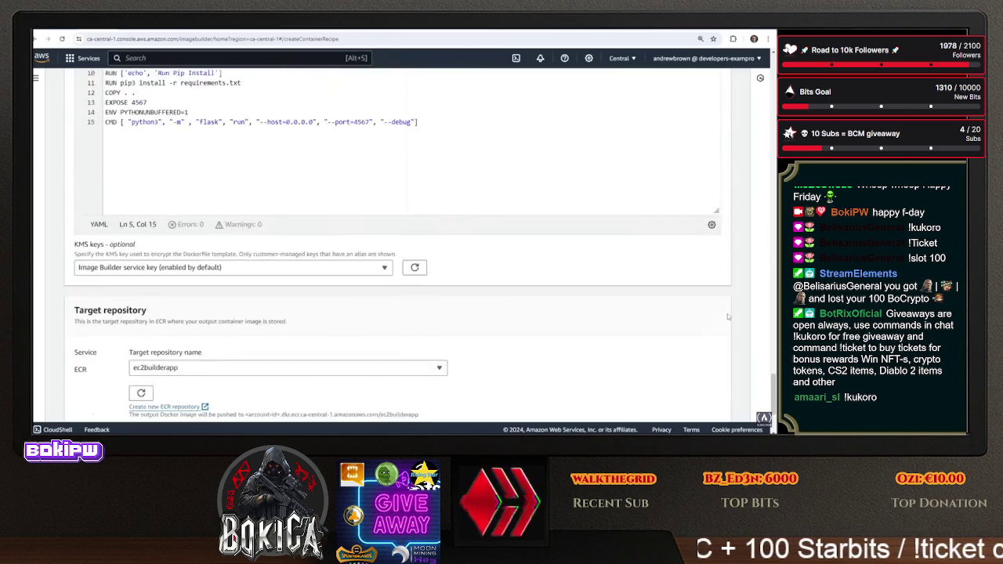
{"action": "left_click", "coordinate": [710, 404]}
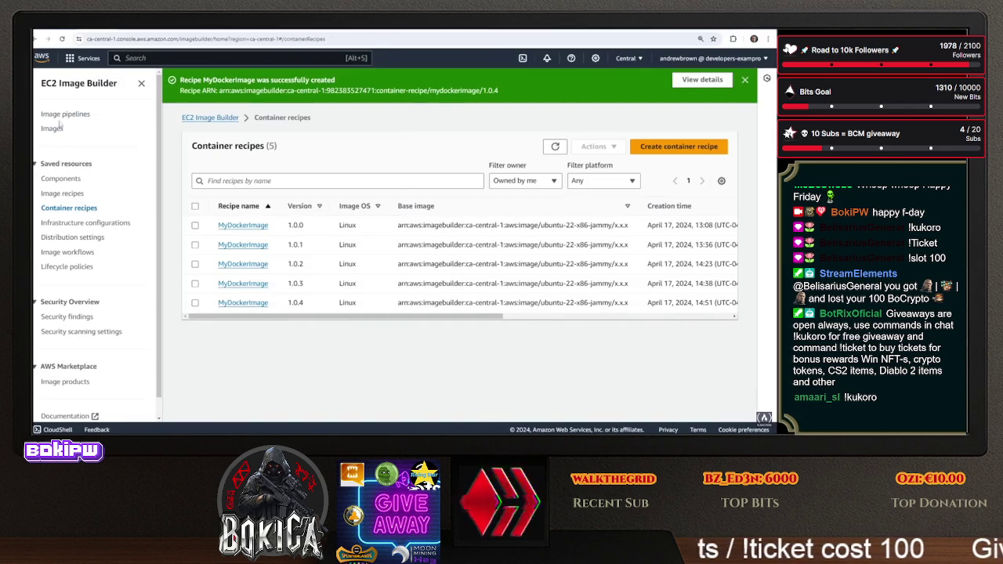
Open Edit pipeline for DockerContainerImagePipeline from the Image pipelines list
{"action": "left_click", "coordinate": [63, 115]}
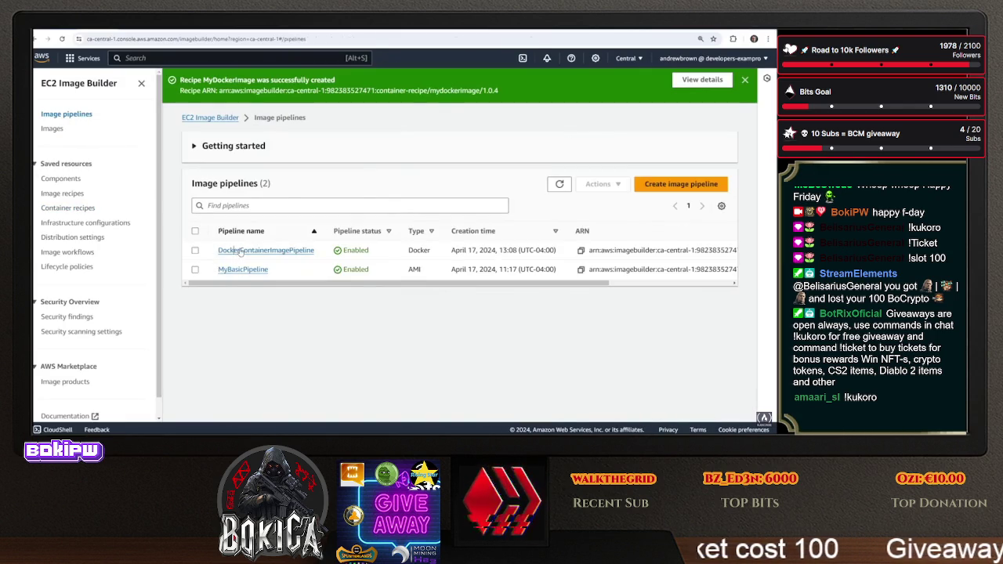
{"action": "left_click", "coordinate": [241, 250]}
{"action": "left_click", "coordinate": [704, 142]}
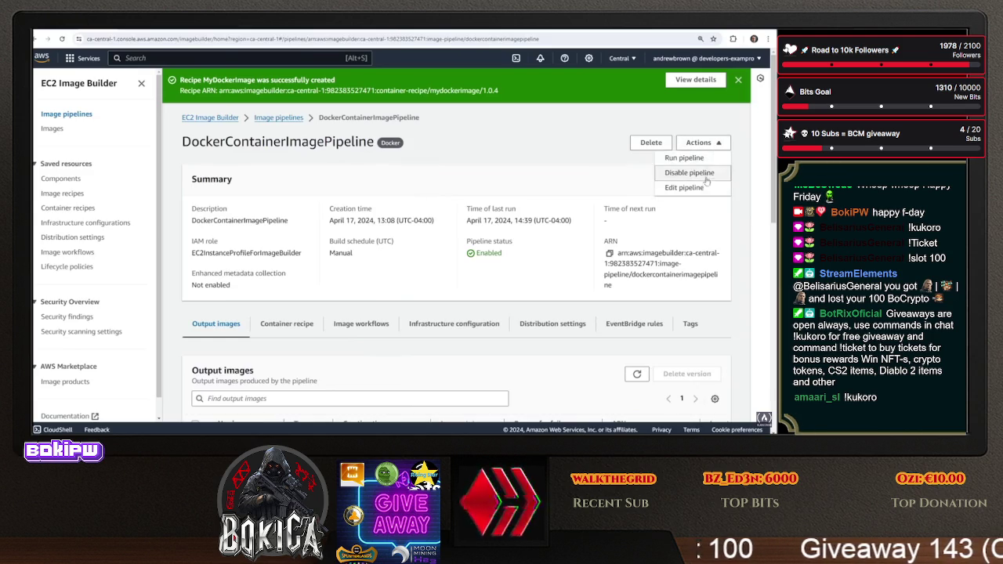
{"action": "left_click", "coordinate": [703, 187]}
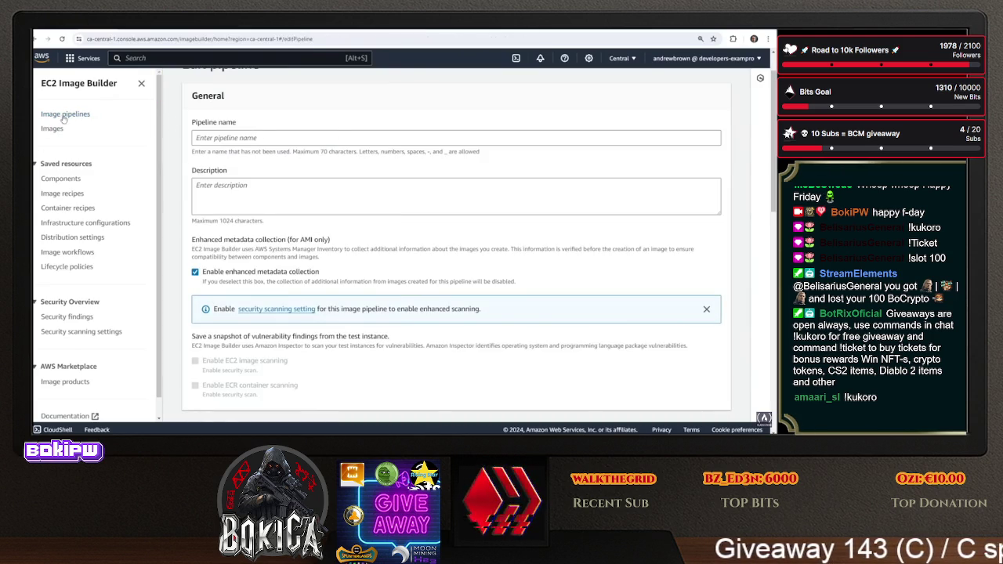
{"action": "left_click", "coordinate": [64, 114]}
{"action": "left_click", "coordinate": [230, 219]}
{"action": "left_click", "coordinate": [702, 108]}
{"action": "left_click", "coordinate": [693, 153]}
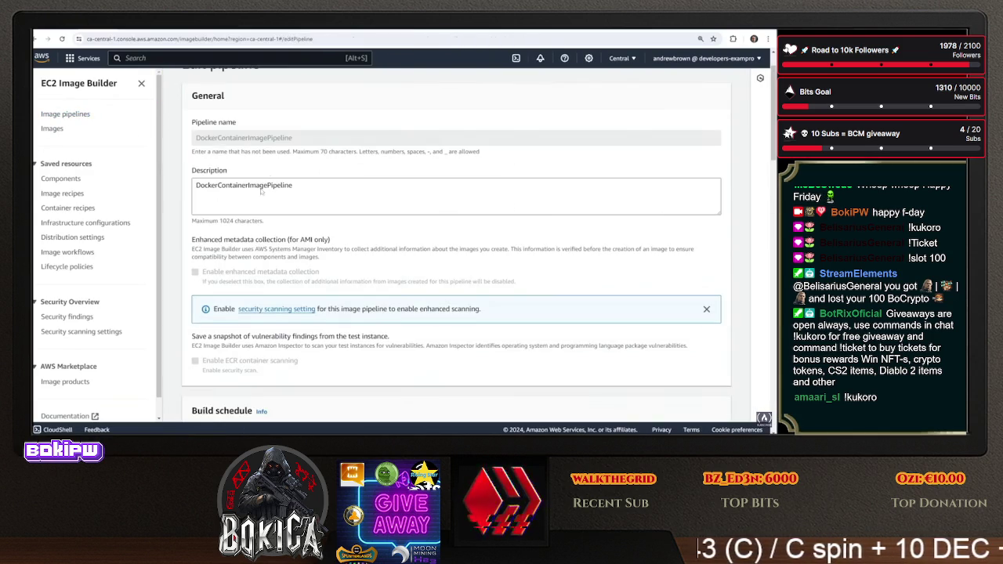
Choose MyDockerImage recipe version 1.0.4 and save the pipeline changes
{"action": "scroll", "coordinate": [229, 141], "scroll_direction": "down", "scroll_amount": 6}
{"action": "scroll", "coordinate": [305, 192], "scroll_direction": "up", "scroll_amount": 2}
{"action": "left_click", "coordinate": [304, 192]}
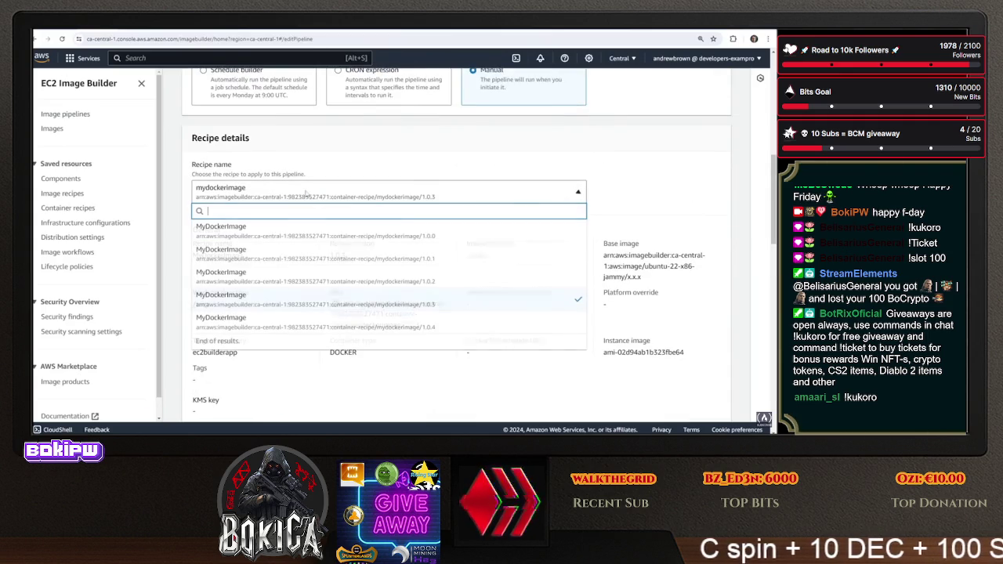
{"action": "left_click", "coordinate": [305, 317]}
{"action": "scroll", "coordinate": [512, 272], "scroll_direction": "down", "scroll_amount": 2}
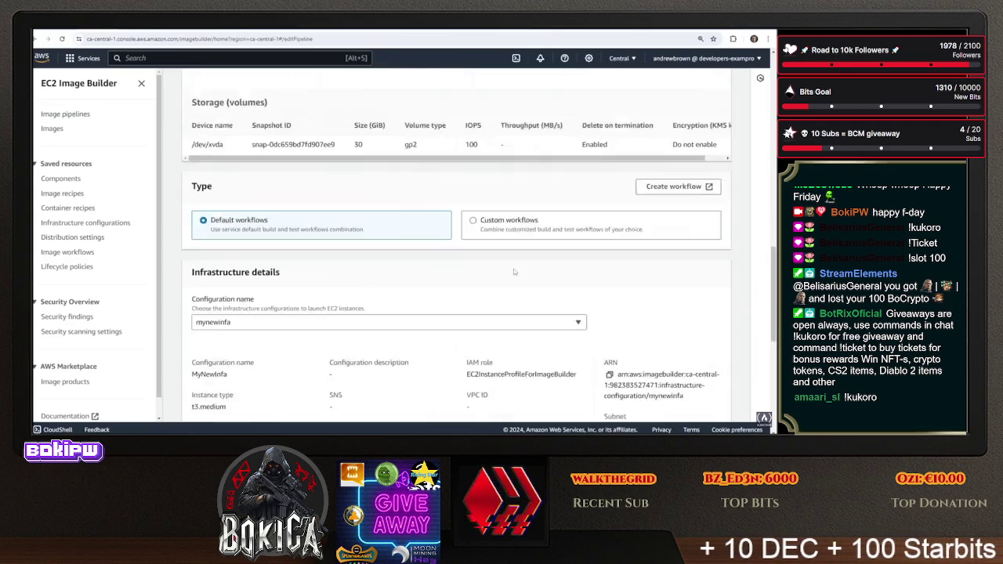
{"action": "scroll", "coordinate": [512, 272], "scroll_direction": "down", "scroll_amount": 5}
{"action": "left_click", "coordinate": [698, 405]}
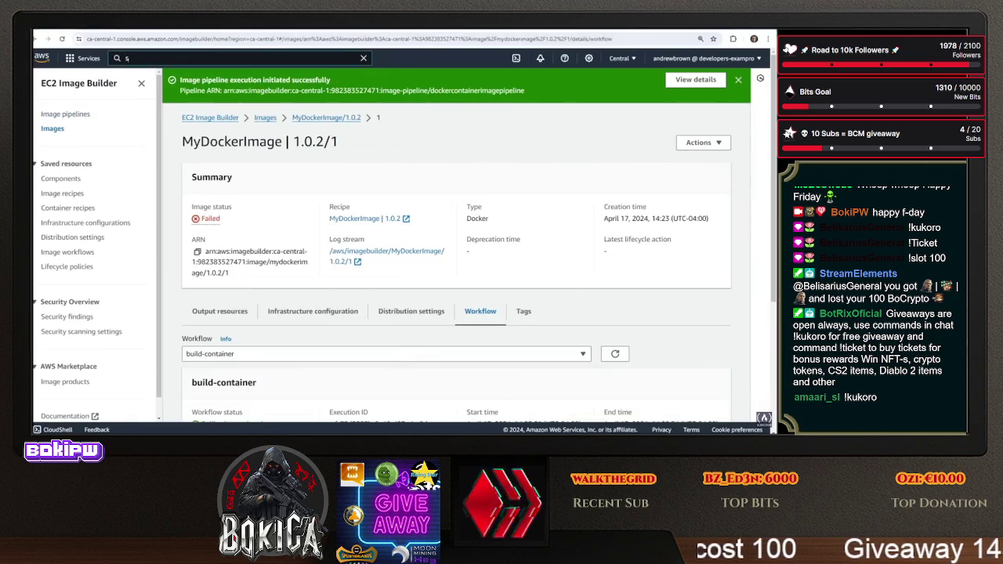
Go to S3 and open the ec2-image-builder-app-32422 bucket's Permissions
{"action": "type", "text": "s3"}
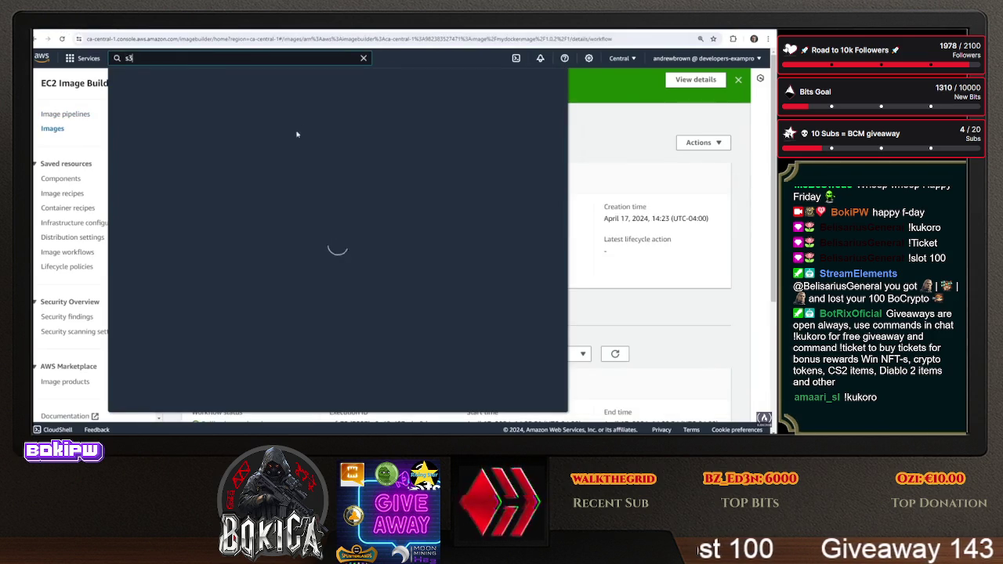
{"action": "left_click", "coordinate": [259, 135]}
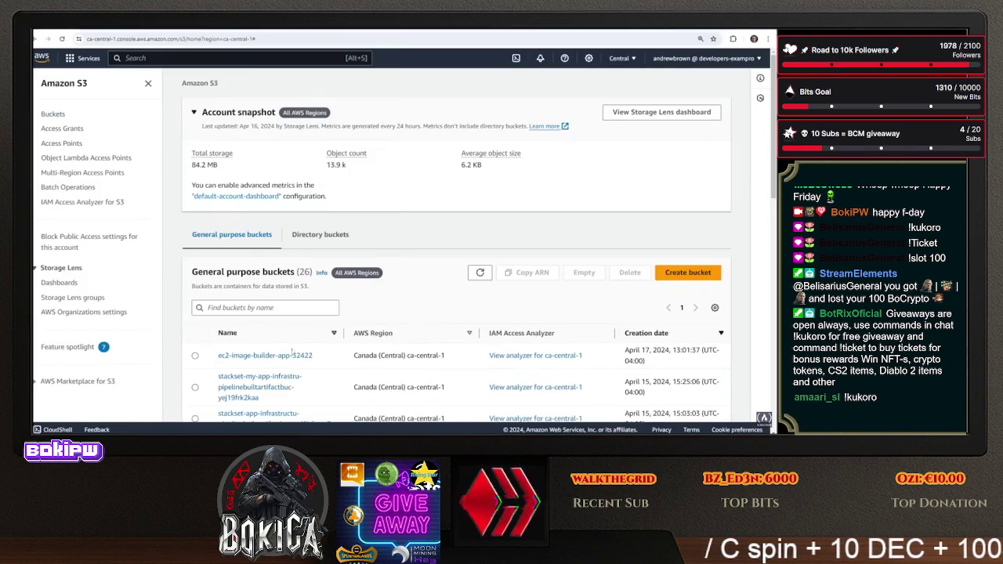
{"action": "left_click", "coordinate": [291, 354]}
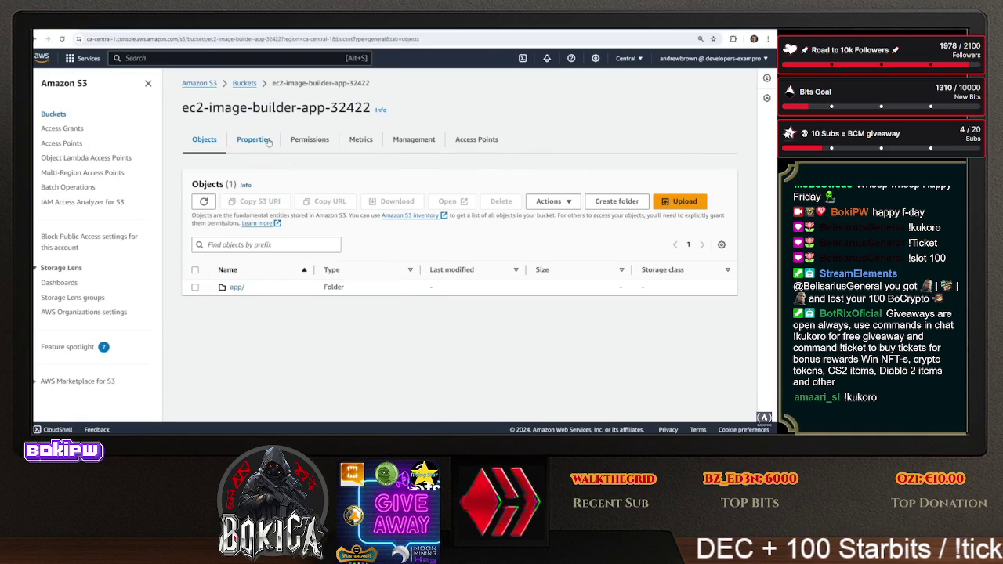
{"action": "left_click", "coordinate": [297, 142]}
Open the empty bucket policy editor and its Bucket policy examples guide
{"action": "scroll", "coordinate": [445, 182], "scroll_direction": "down", "scroll_amount": 5}
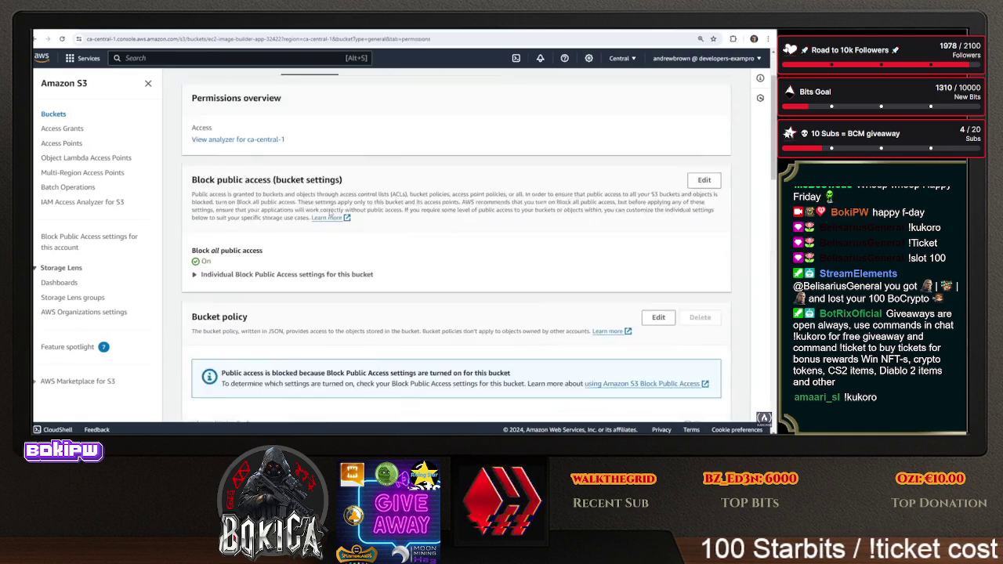
{"action": "left_click", "coordinate": [657, 86]}
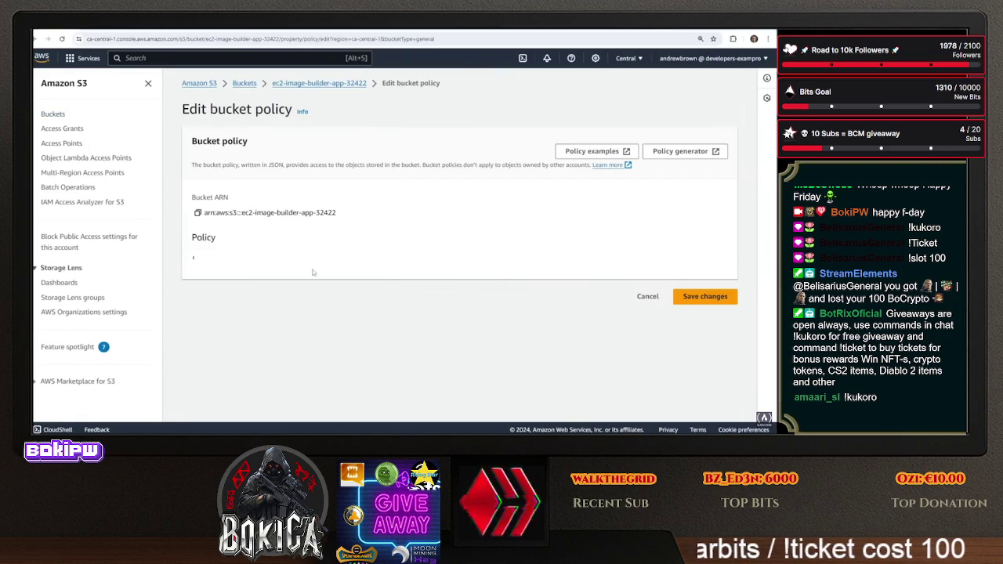
{"action": "scroll", "coordinate": [317, 278], "scroll_direction": "down", "scroll_amount": 2}
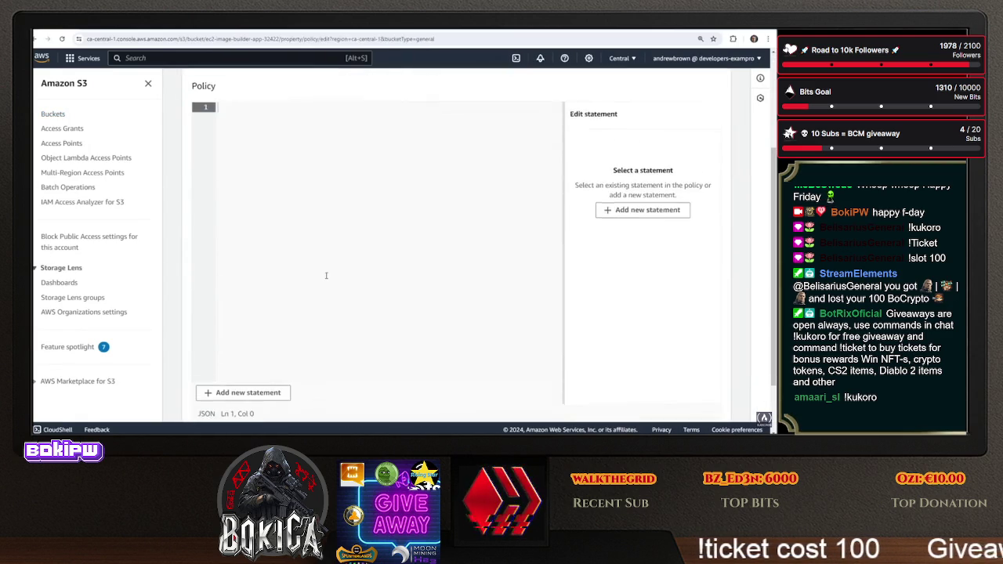
{"action": "scroll", "coordinate": [628, 298], "scroll_direction": "up", "scroll_amount": 2}
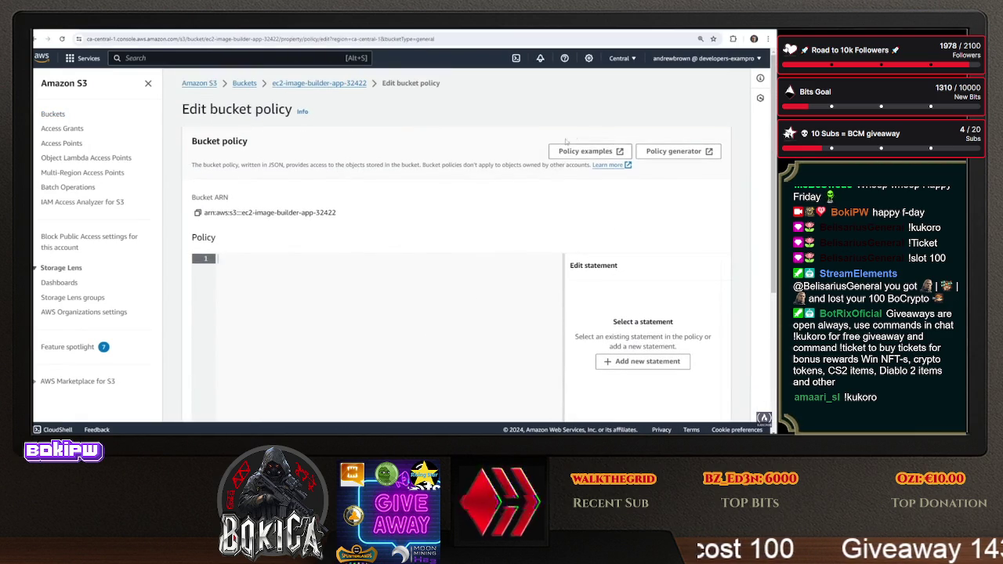
{"action": "left_click", "coordinate": [589, 151]}
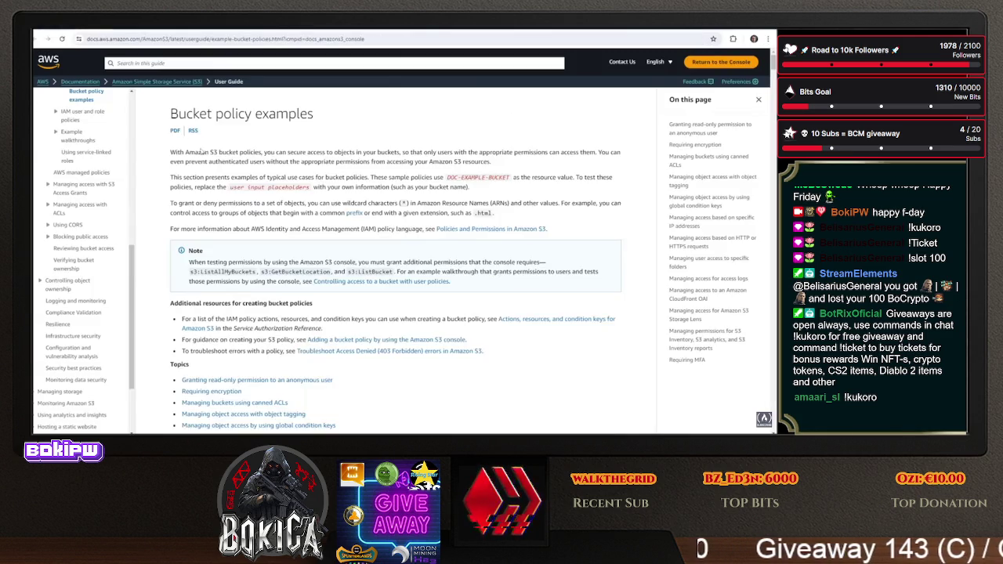
Copy the public-read canned ACL example policy and return to the bucket policy editor
{"action": "scroll", "coordinate": [207, 148], "scroll_direction": "down", "scroll_amount": 10}
{"action": "scroll", "coordinate": [207, 149], "scroll_direction": "down", "scroll_amount": 10}
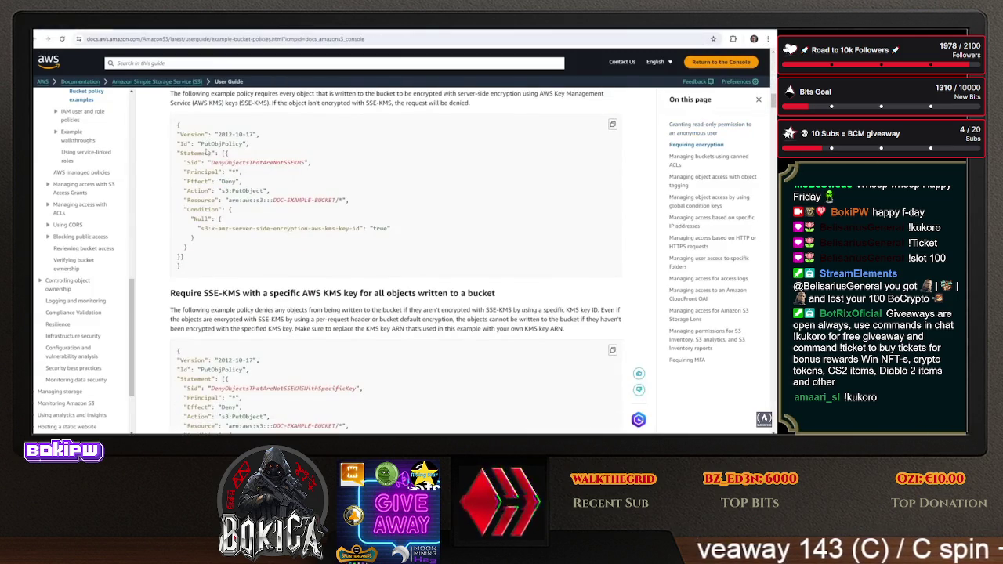
{"action": "scroll", "coordinate": [206, 151], "scroll_direction": "down", "scroll_amount": 3}
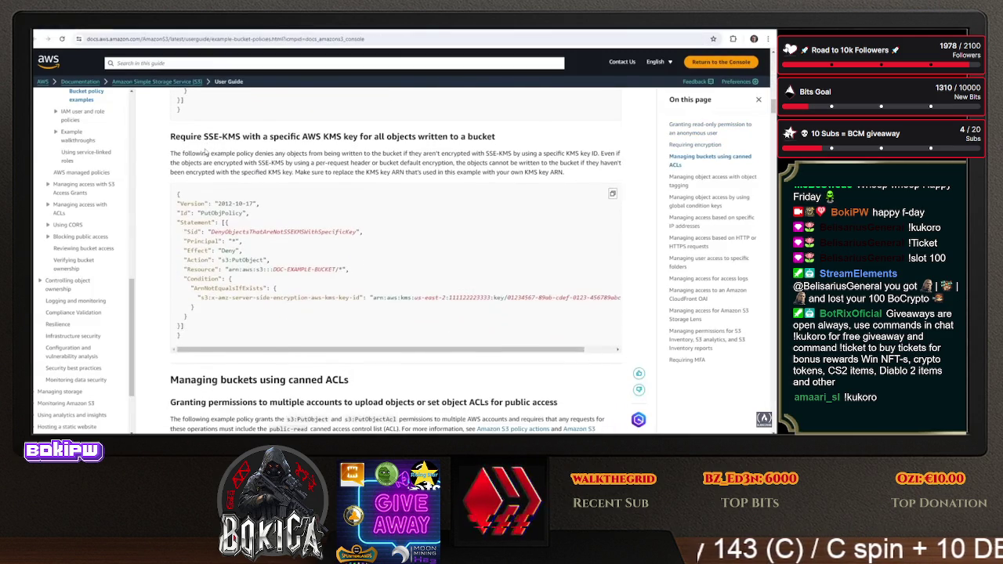
{"action": "scroll", "coordinate": [206, 151], "scroll_direction": "up", "scroll_amount": 3}
{"action": "scroll", "coordinate": [206, 151], "scroll_direction": "down", "scroll_amount": 8}
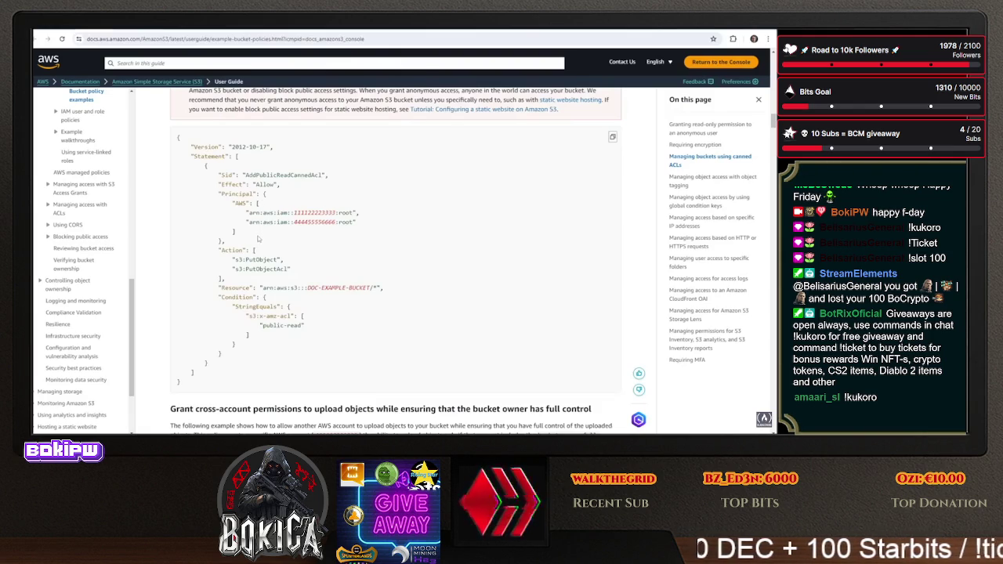
{"action": "mouse_move", "coordinate": [204, 383]}
{"action": "left_mouse_down"}
{"action": "mouse_move", "coordinate": [176, 340]}
{"action": "mouse_move", "coordinate": [173, 132]}
{"action": "left_mouse_up"}
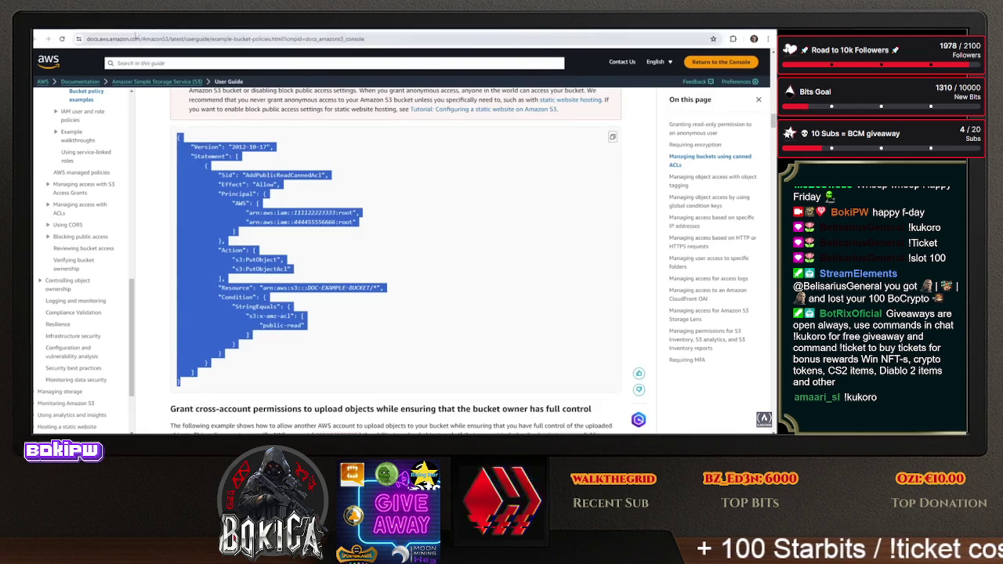
{"action": "key", "text": "ctrl+Tab"}
{"action": "key", "text": "alt+Tab"}
{"action": "key", "text": "alt+Tab"}
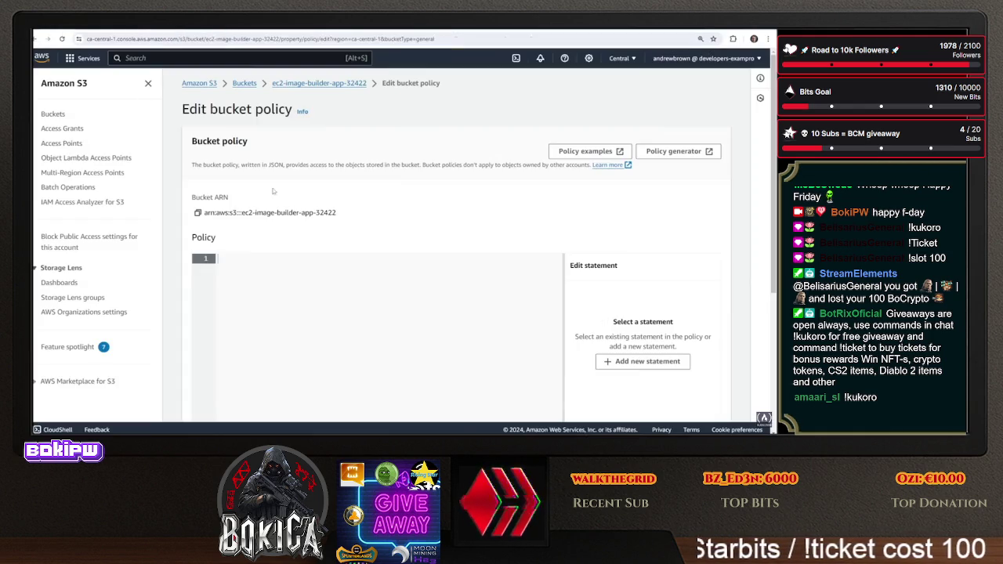
Paste the example policy into the editor and delete its Condition block
{"action": "right_click", "coordinate": [296, 283]}
{"action": "left_click", "coordinate": [313, 196]}
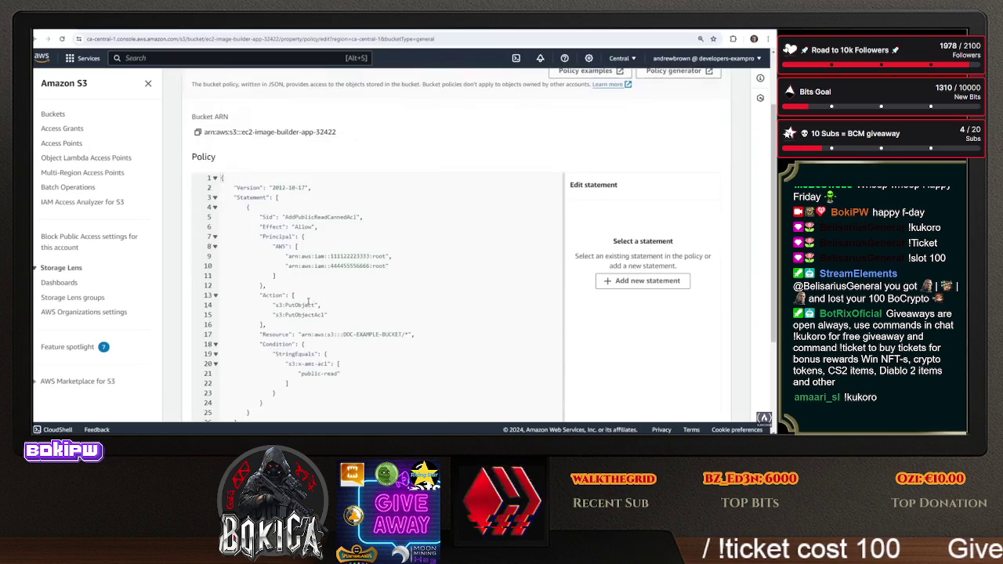
{"action": "left_click", "coordinate": [279, 272]}
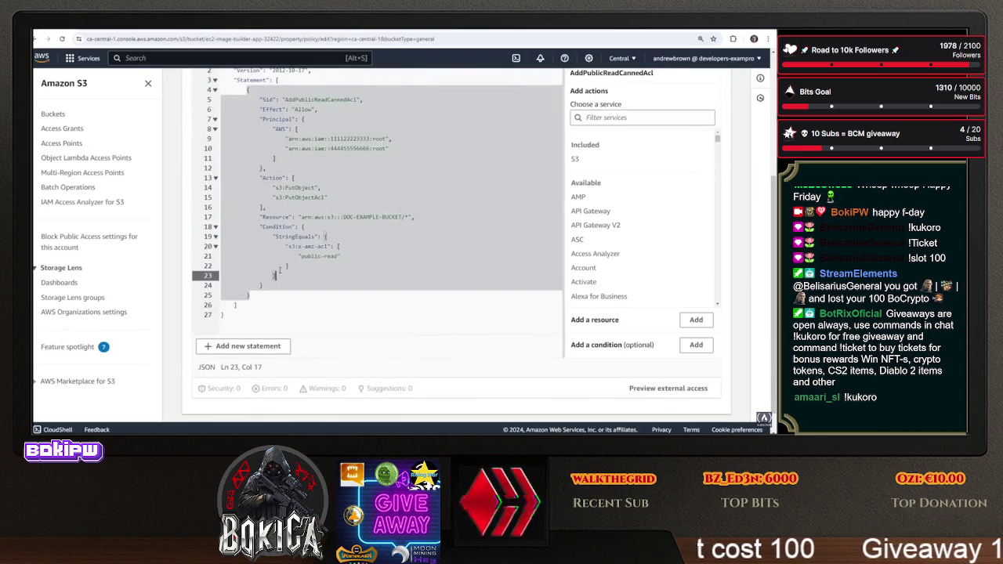
{"action": "mouse_move", "coordinate": [279, 277]}
{"action": "left_mouse_down"}
{"action": "mouse_move", "coordinate": [376, 247]}
{"action": "mouse_move", "coordinate": [416, 217]}
{"action": "left_mouse_up"}
{"action": "key", "text": "BackSpace"}
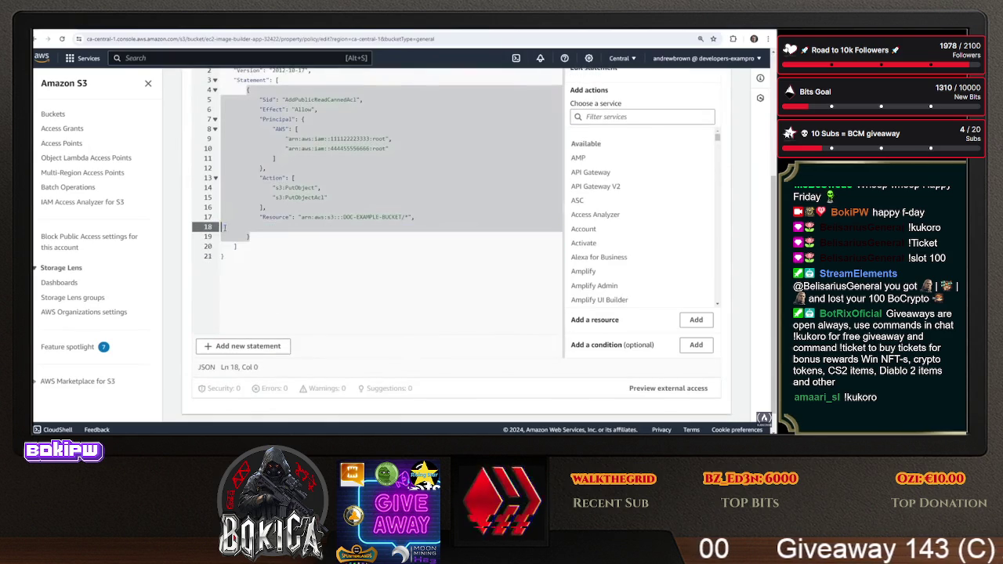
Replace the DOC-EXAMPLE-BUCKET Resource ARN with ec2-image-builder-app-32422/*
{"action": "scroll", "coordinate": [356, 269], "scroll_direction": "up", "scroll_amount": 3}
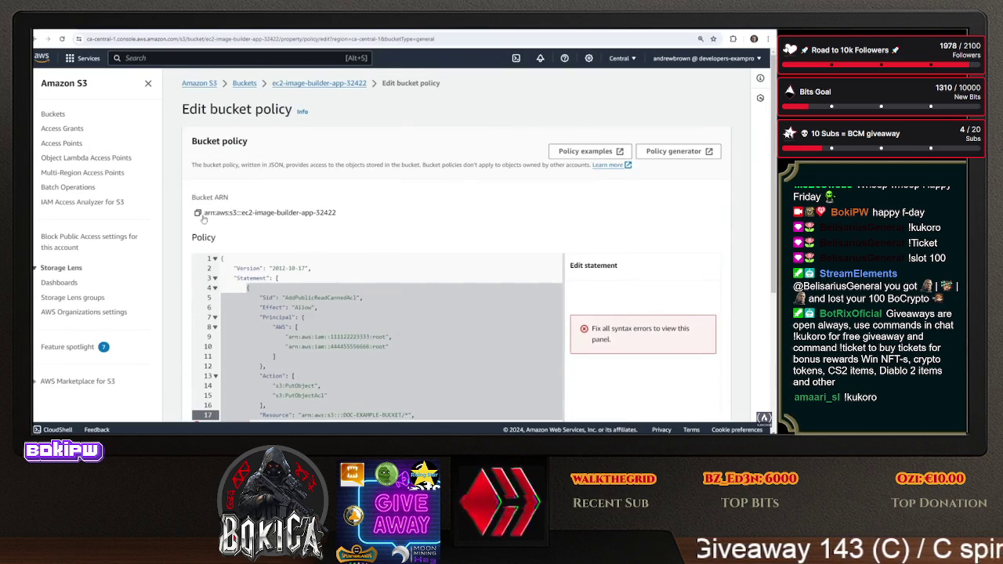
{"action": "scroll", "coordinate": [355, 287], "scroll_direction": "down", "scroll_amount": 2}
{"action": "mouse_move", "coordinate": [402, 258]}
{"action": "left_mouse_down"}
{"action": "mouse_move", "coordinate": [227, 257]}
{"action": "mouse_move", "coordinate": [302, 257]}
{"action": "left_mouse_up"}
{"action": "right_click", "coordinate": [302, 258]}
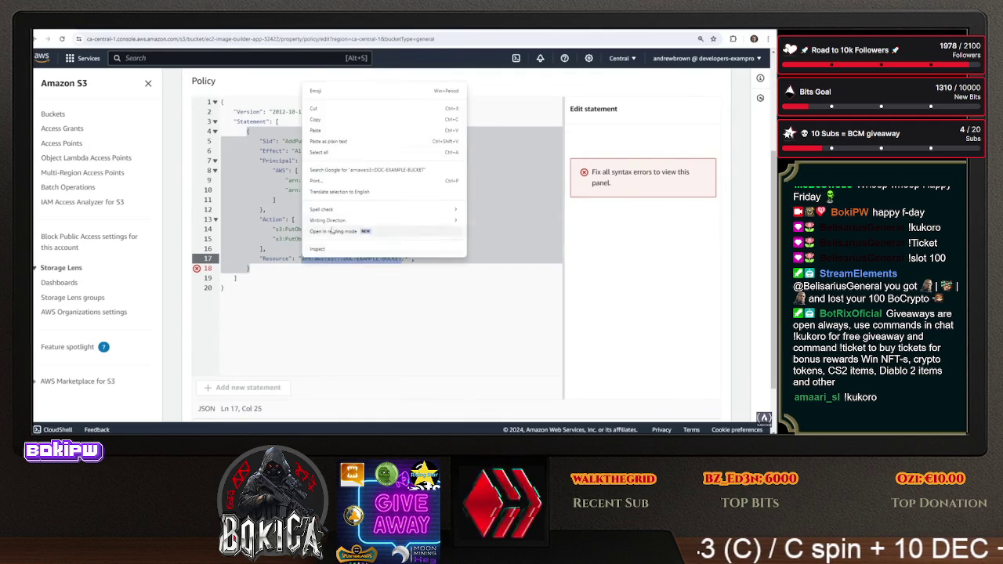
{"action": "left_click", "coordinate": [351, 130]}
Review the Resource and Action lines and select the second principal ARN on line 10
{"action": "left_click", "coordinate": [391, 264]}
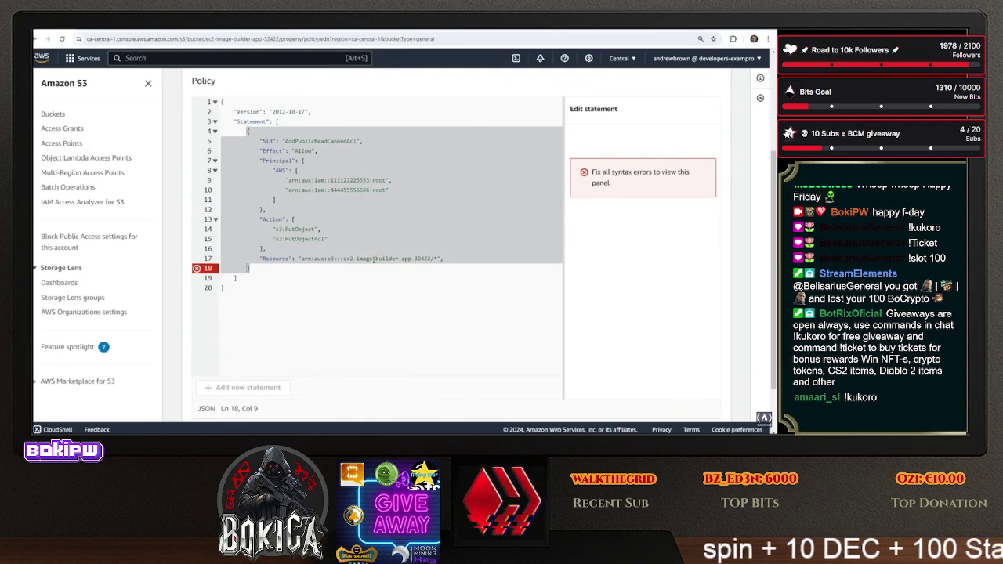
{"action": "left_click", "coordinate": [359, 258]}
{"action": "left_click", "coordinate": [374, 220]}
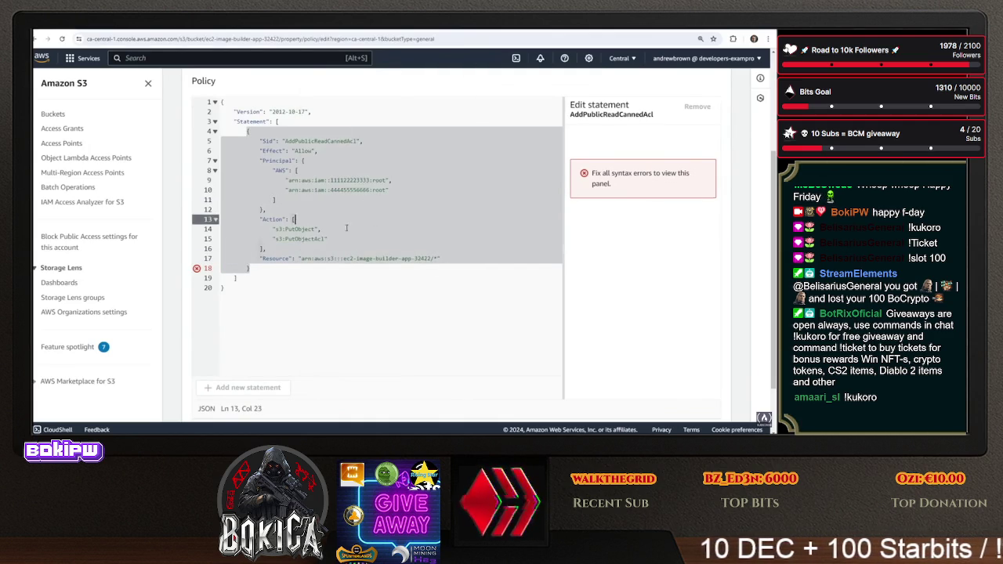
{"action": "left_click", "coordinate": [301, 249]}
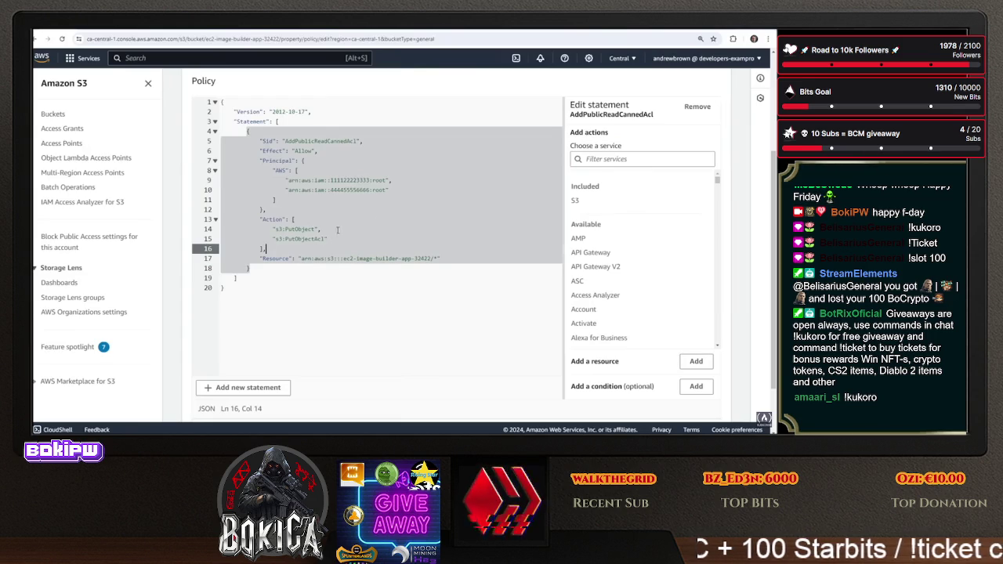
{"action": "left_click_drag", "start_coordinate": [399, 190], "coordinate": [248, 190]}
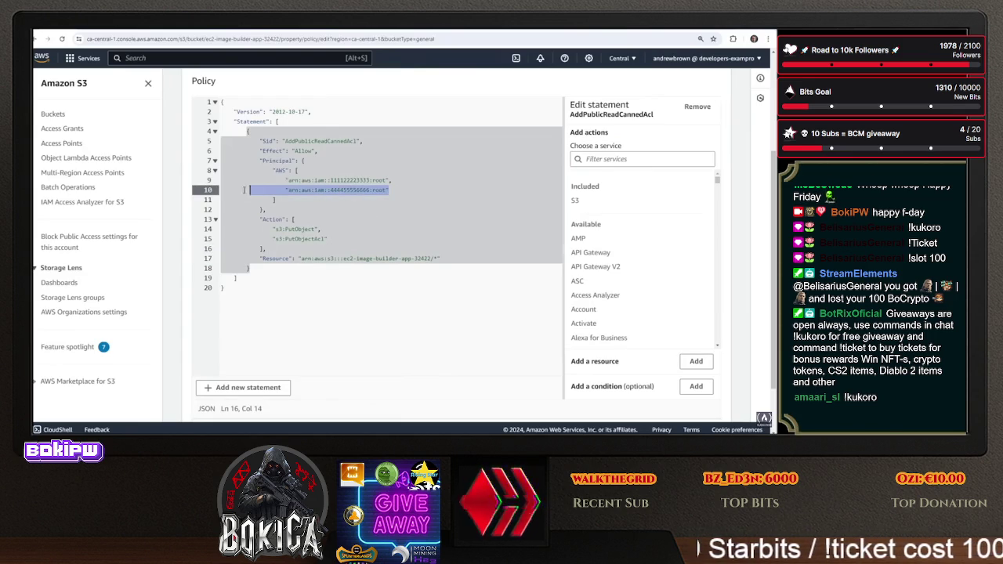
{"action": "left_click", "coordinate": [309, 190]}
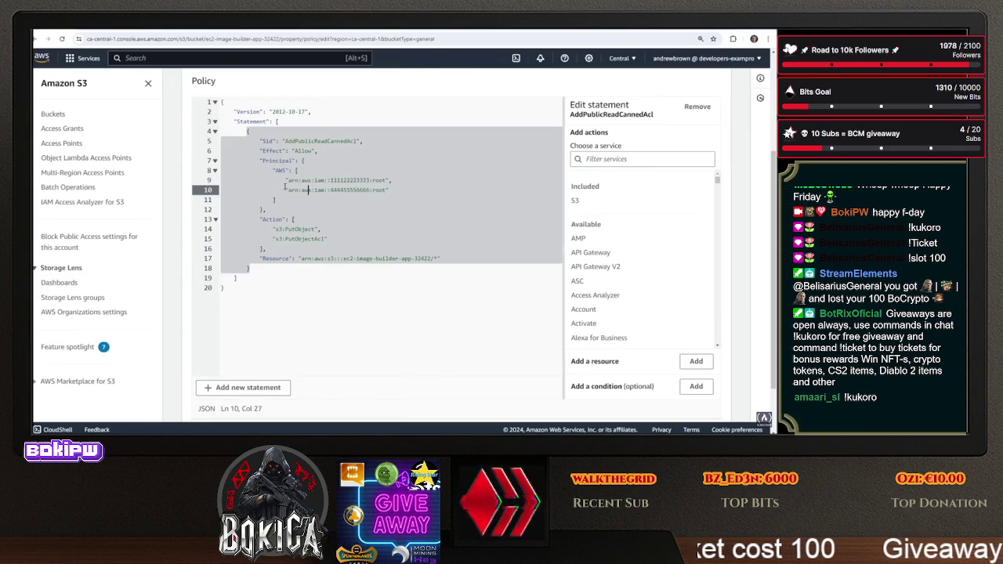
{"action": "key", "text": "ctrl+t"}
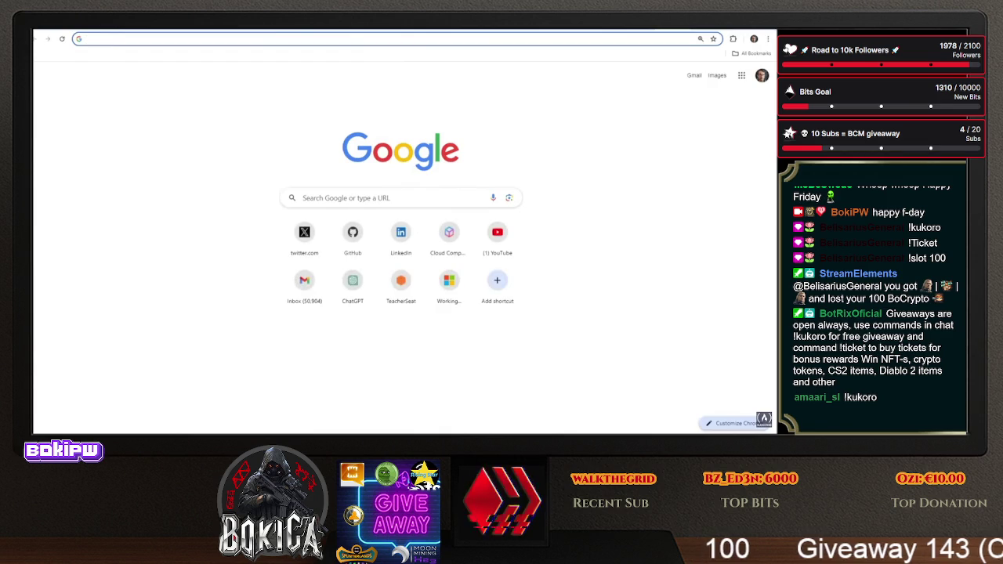
Search the web for 'aws principal role s3 bucket' and open the S3 Principals documentation
{"action": "type", "text": "aws pricin"}
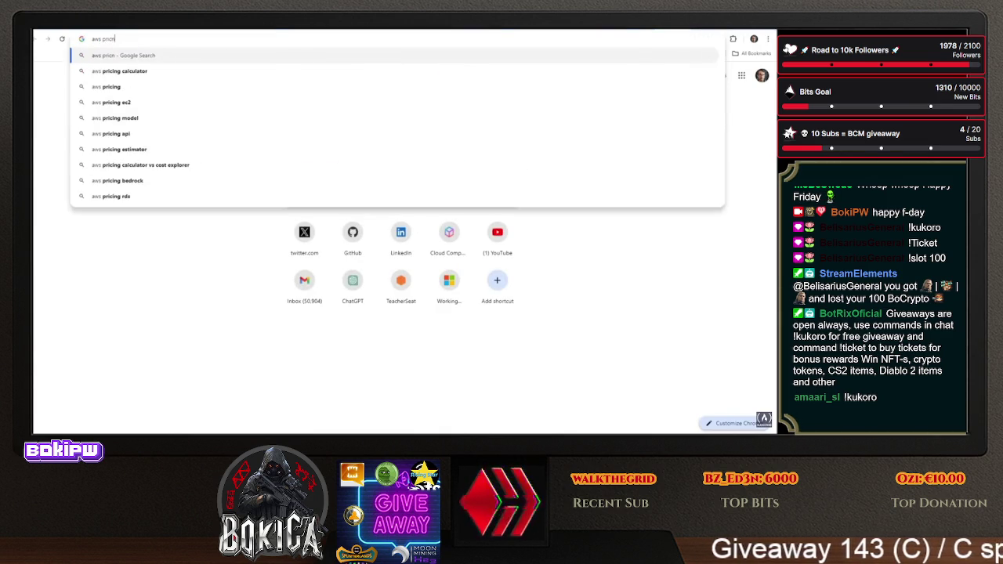
{"action": "type", "text": "role"}
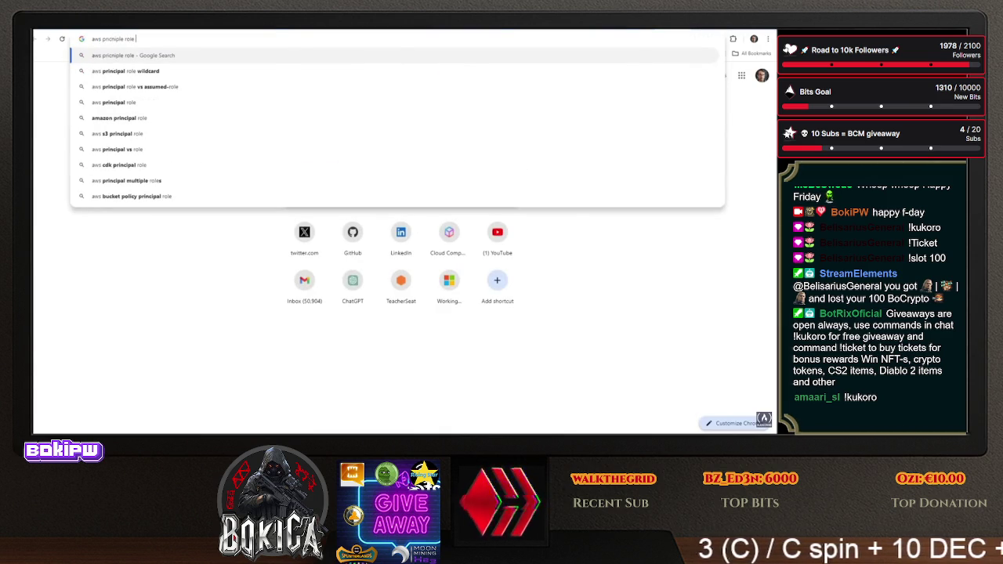
{"action": "type", "text": "s3 bucket"}
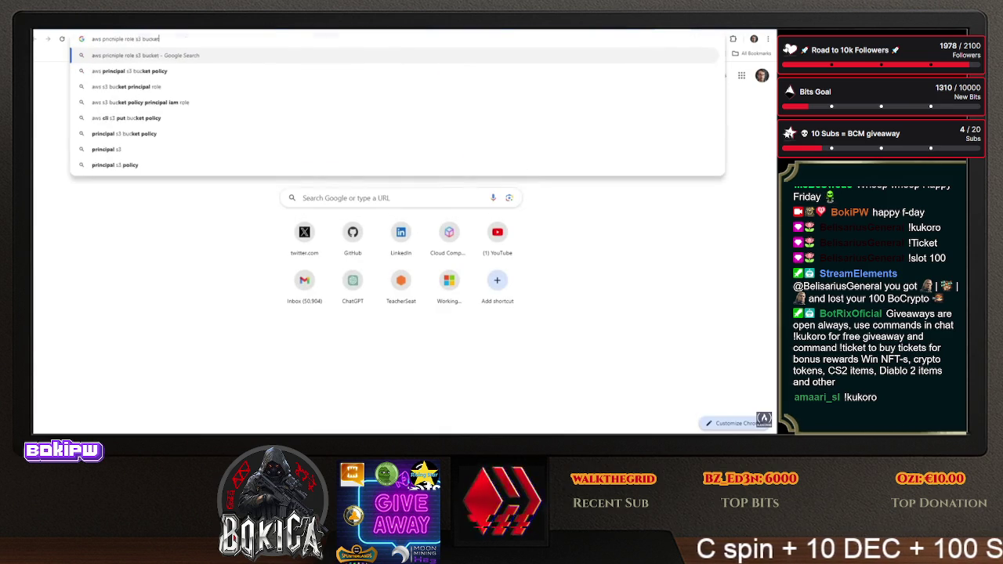
{"action": "key", "text": "Return"}
{"action": "left_click", "coordinate": [274, 227]}
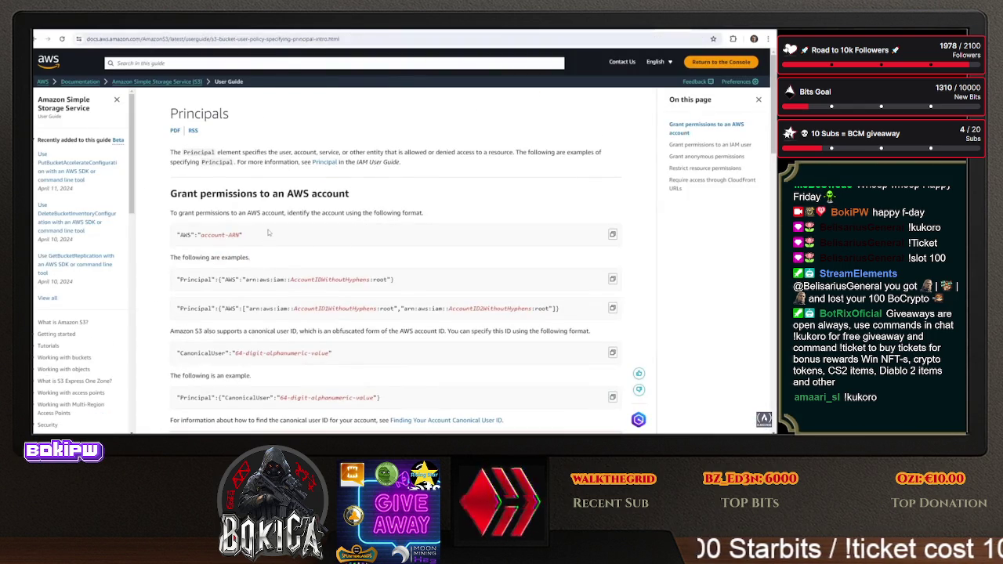
Find 'role' on the Principals page, review the IAM user principal format, and return to the policy editor
{"action": "key", "text": "ctrl+f"}
{"action": "type", "text": "role"}
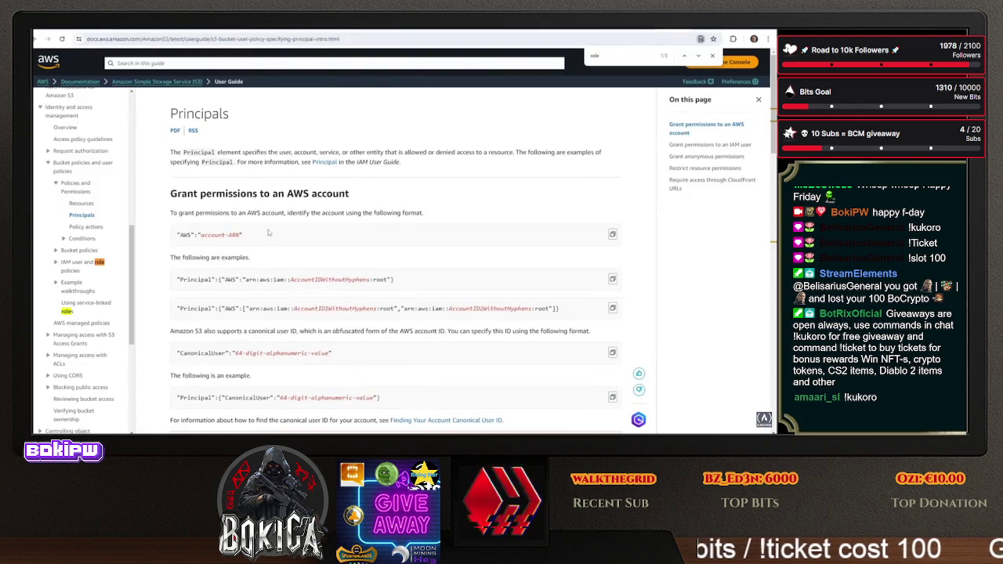
{"action": "scroll", "coordinate": [274, 243], "scroll_direction": "down", "scroll_amount": 4}
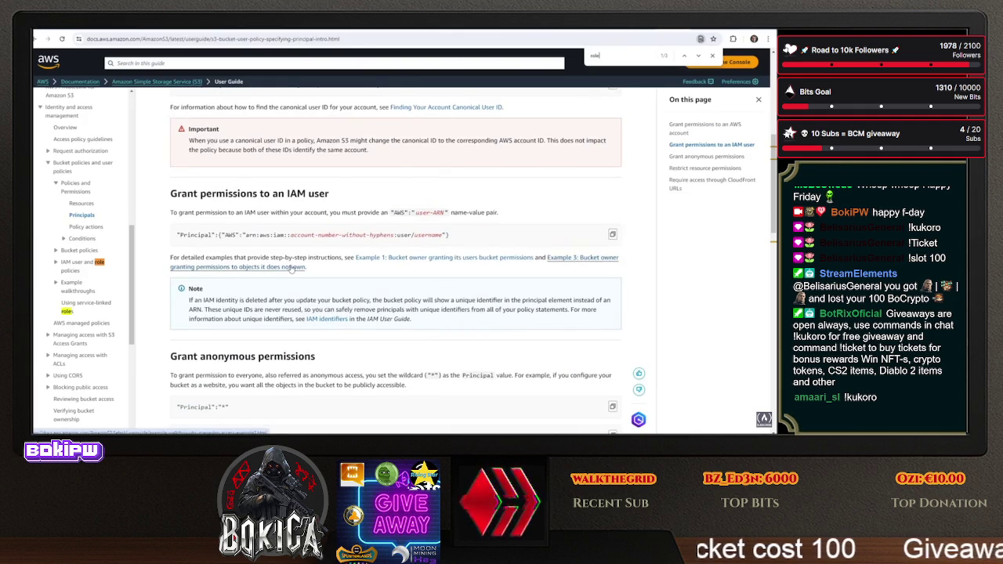
{"action": "left_click_drag", "start_coordinate": [274, 235], "coordinate": [430, 245]}
{"action": "scroll", "coordinate": [450, 242], "scroll_direction": "down", "scroll_amount": 3}
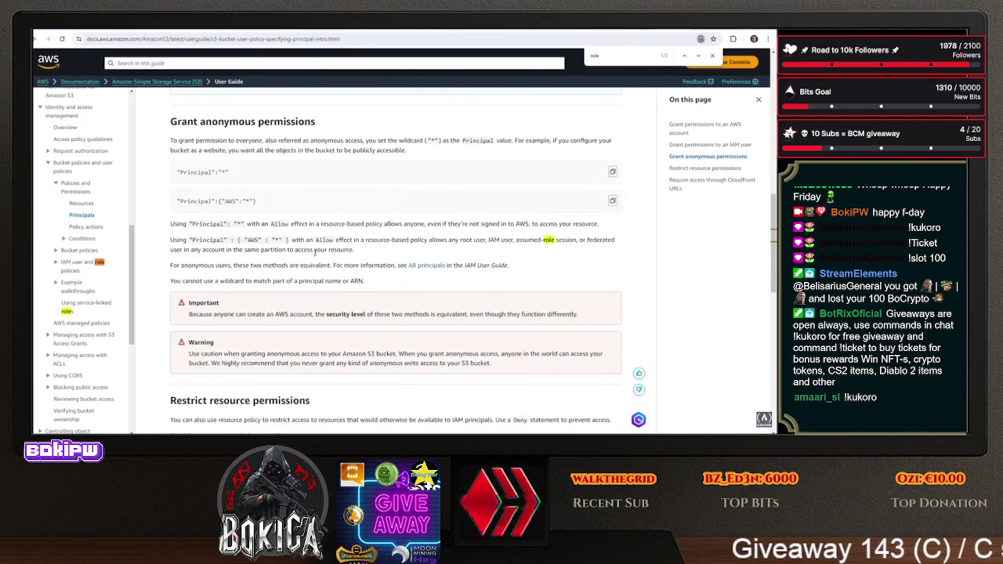
{"action": "scroll", "coordinate": [314, 269], "scroll_direction": "down", "scroll_amount": 3}
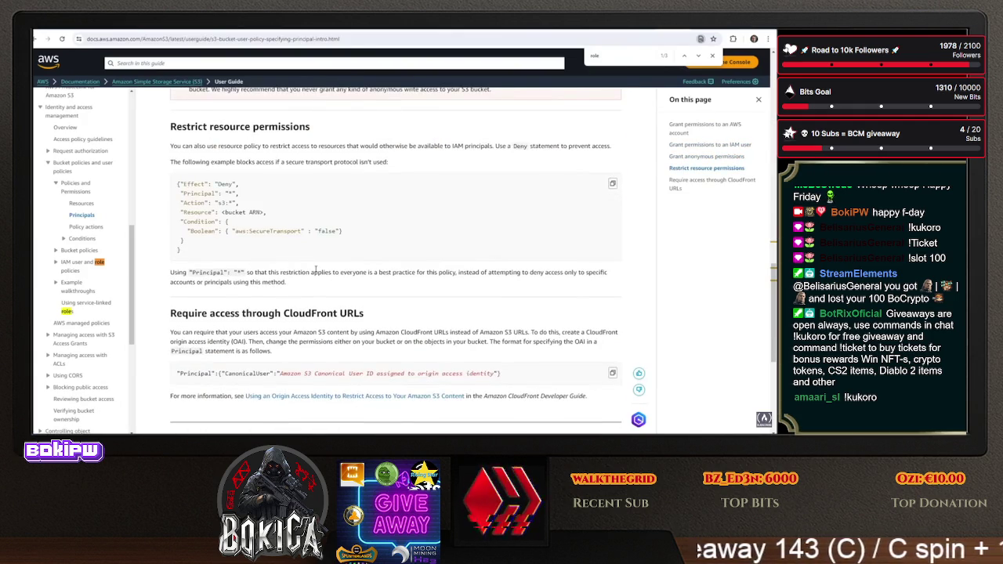
{"action": "scroll", "coordinate": [315, 268], "scroll_direction": "up", "scroll_amount": 6}
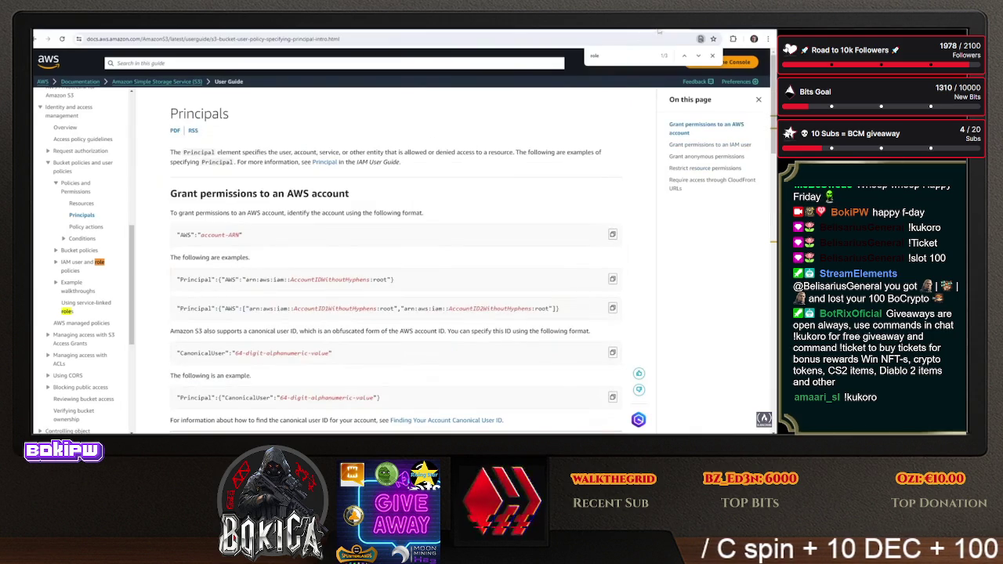
{"action": "key", "text": "alt+Tab"}
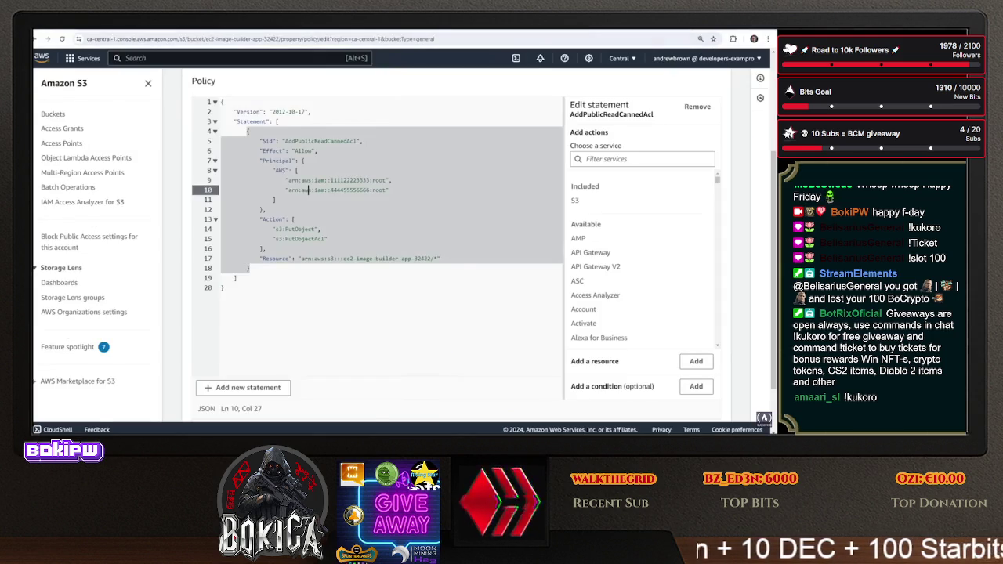
Open DockerContainerImagePipeline's infrastructure configuration and select its IAM role EC2InstanceProfileForImageBuilder
{"action": "key", "text": "alt+Tab"}
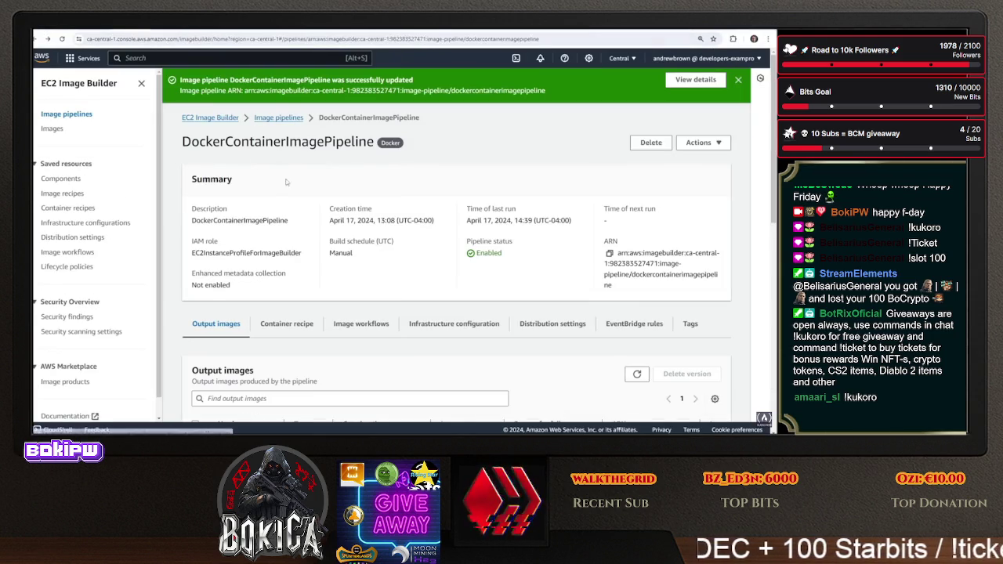
{"action": "left_click", "coordinate": [279, 117]}
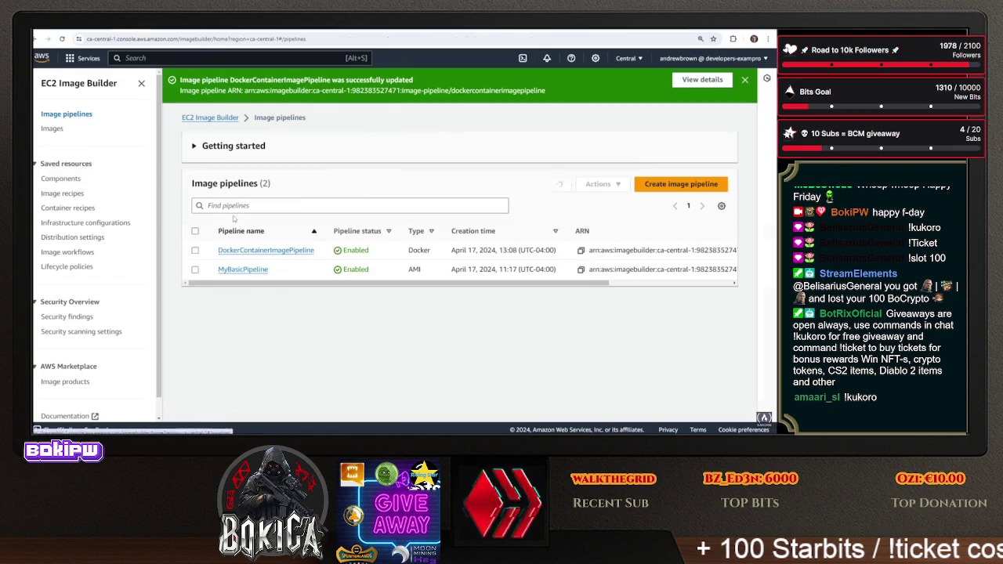
{"action": "left_click", "coordinate": [249, 253]}
{"action": "scroll", "coordinate": [352, 213], "scroll_direction": "down", "scroll_amount": 3}
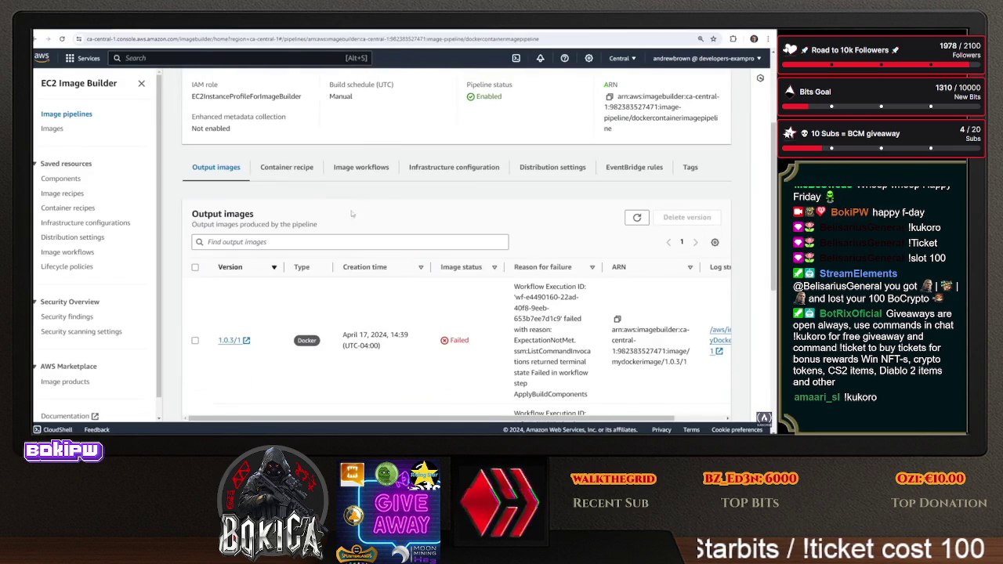
{"action": "left_click", "coordinate": [444, 168]}
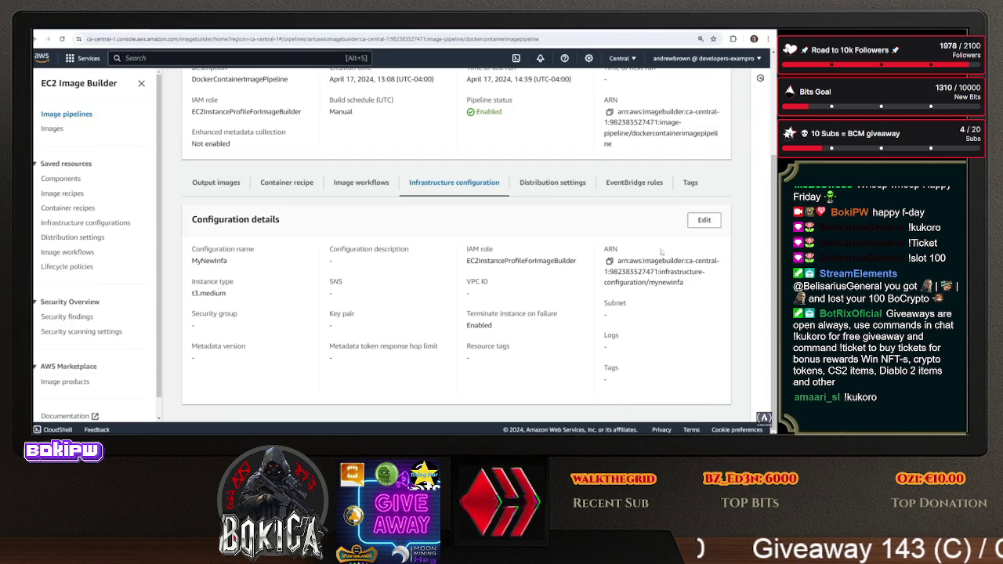
{"action": "left_click_drag", "start_coordinate": [580, 267], "coordinate": [473, 271]}
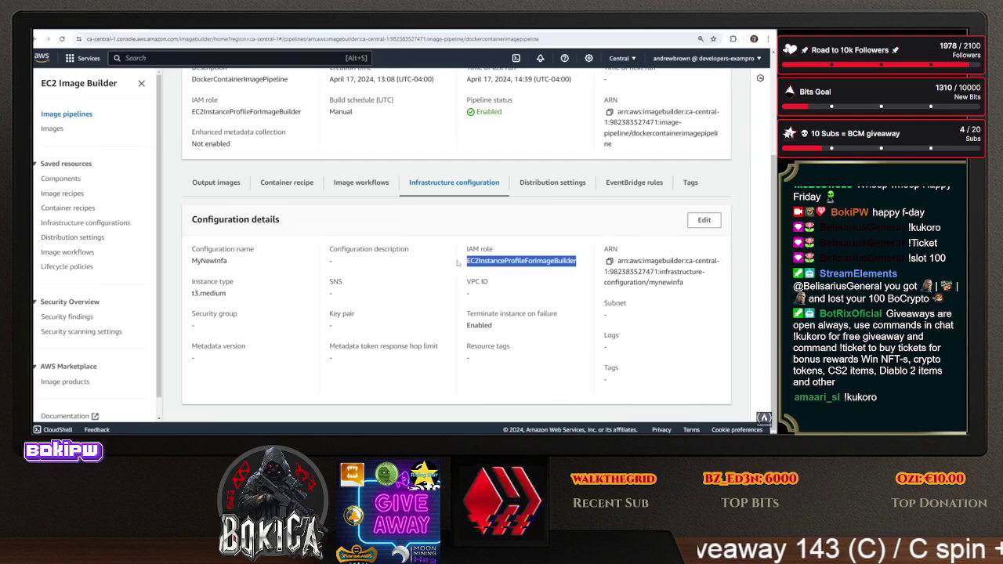
Search the AWS console for 'roles'
{"action": "key", "text": "alt+s"}
{"action": "type", "text": "roles"}
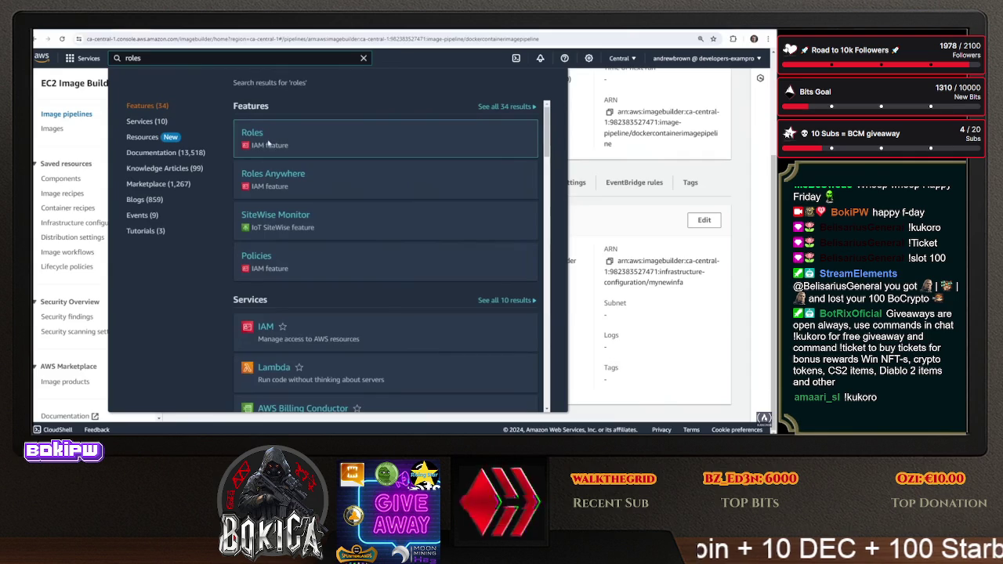
Find the EC2InstanceProfileForImageBuilder role in IAM Roles and copy its ARN
{"action": "left_click", "coordinate": [261, 137]}
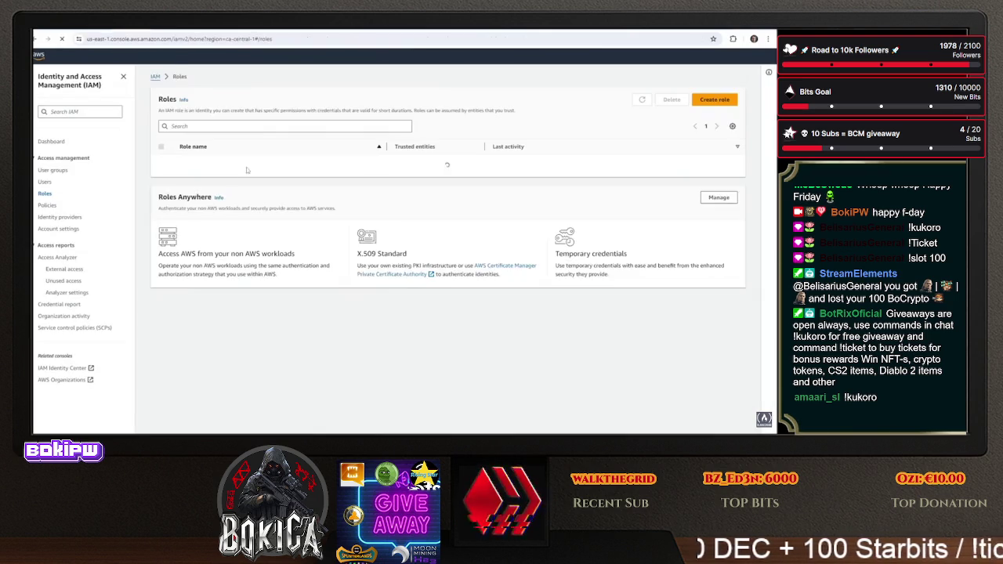
{"action": "left_click", "coordinate": [227, 127]}
{"action": "type", "text": "EC2InstanceProfileForImageBuilder"}
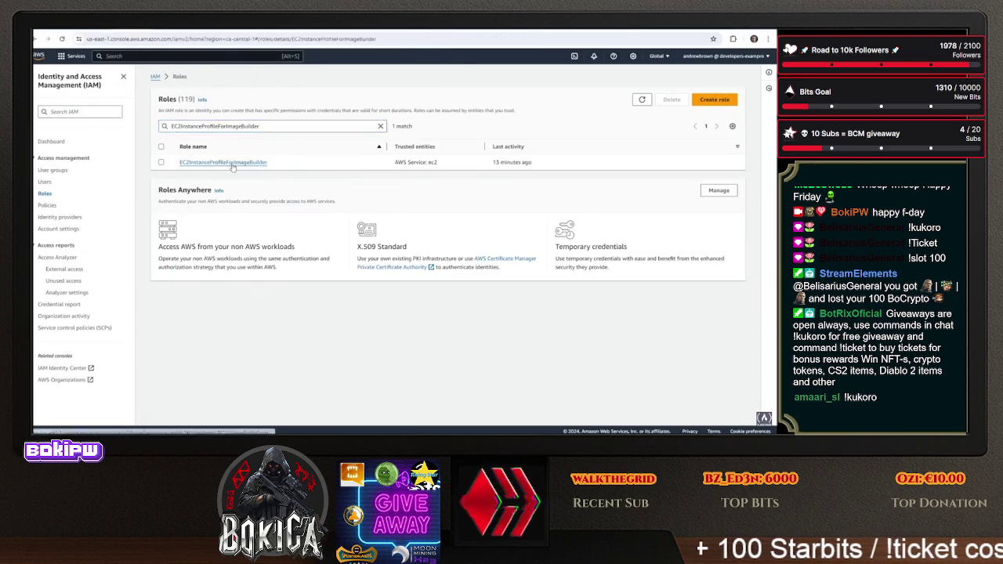
{"action": "left_click", "coordinate": [227, 162]}
{"action": "left_click", "coordinate": [356, 157]}
Cycle through the browser tabs back to the S3 bucket policy editor
{"action": "key", "text": "ctrl+Tab"}
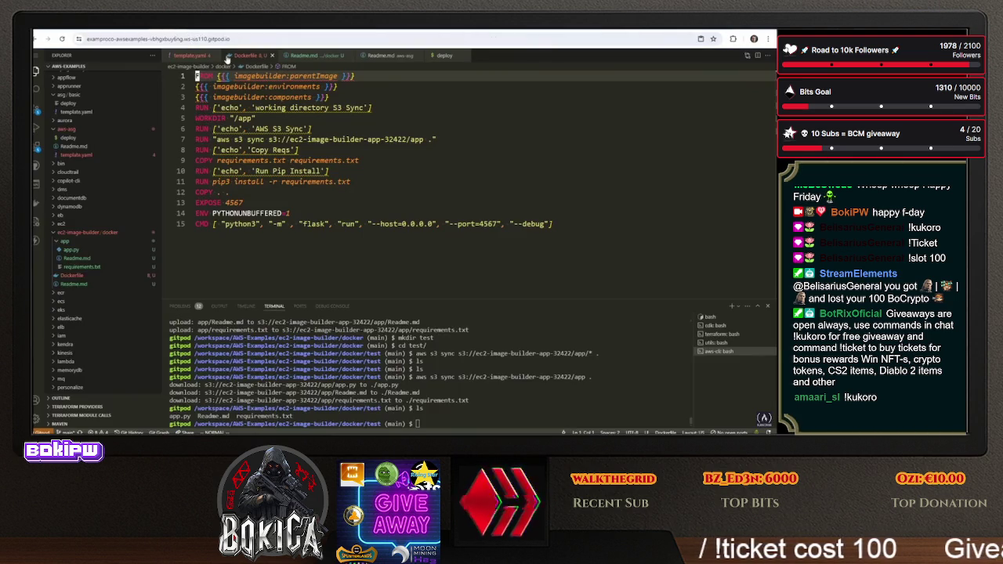
{"action": "key", "text": "ctrl+shift+Tab"}
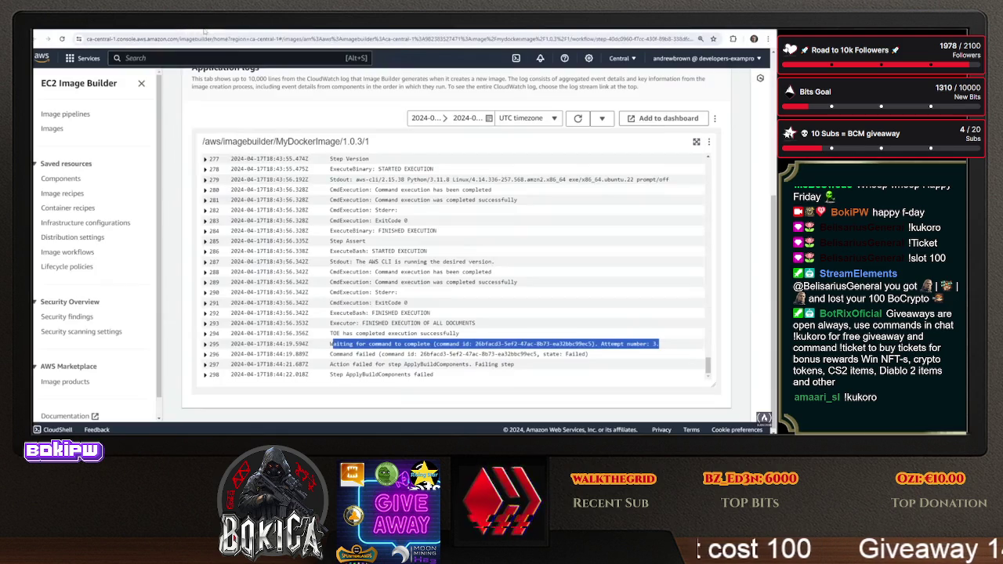
{"action": "key", "text": "ctrl+Tab"}
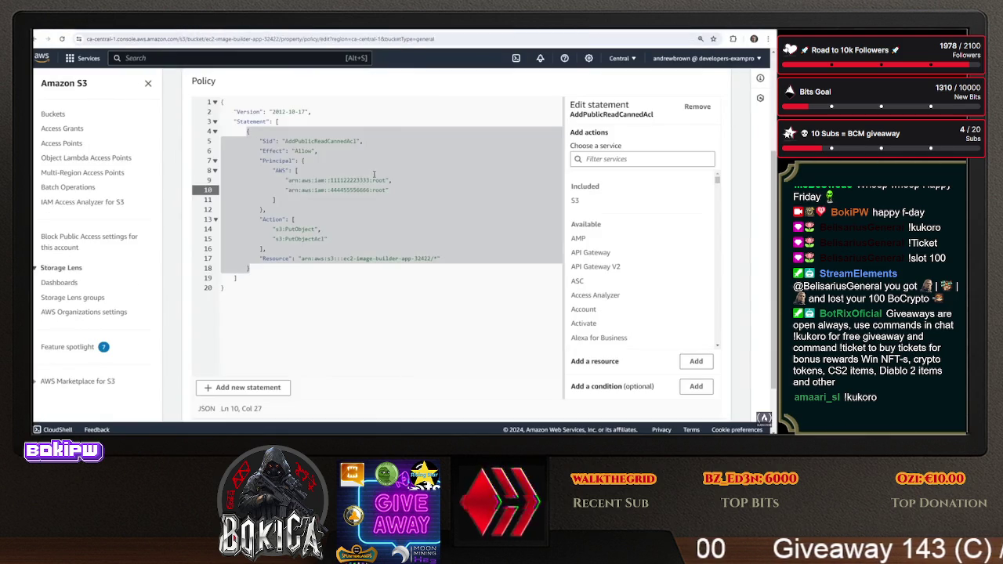
Replace the line 9 principal with the copied role ARN and delete the line 10 ARN
{"action": "left_click_drag", "start_coordinate": [385, 179], "coordinate": [290, 181]}
{"action": "right_click", "coordinate": [289, 180]}
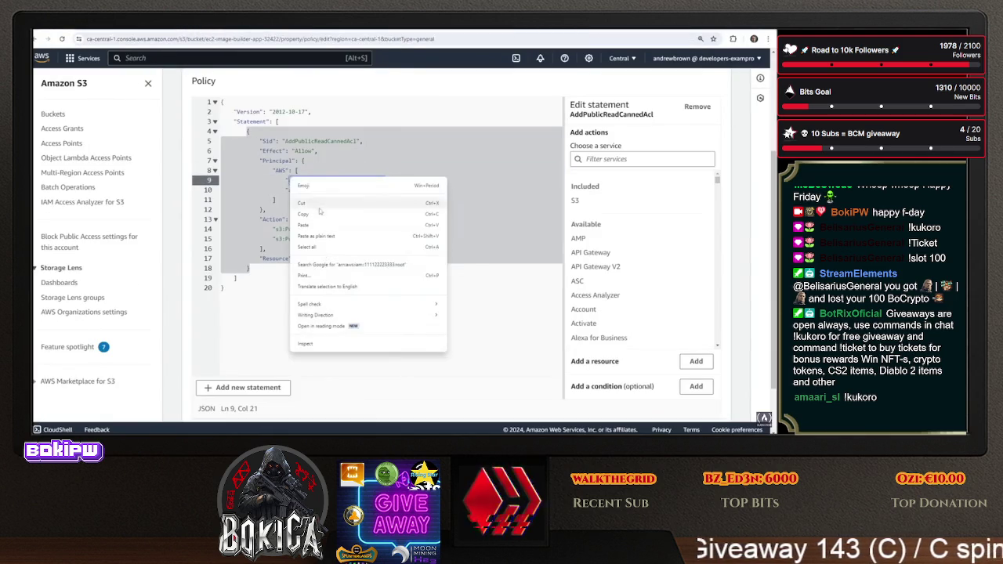
{"action": "left_click", "coordinate": [314, 225]}
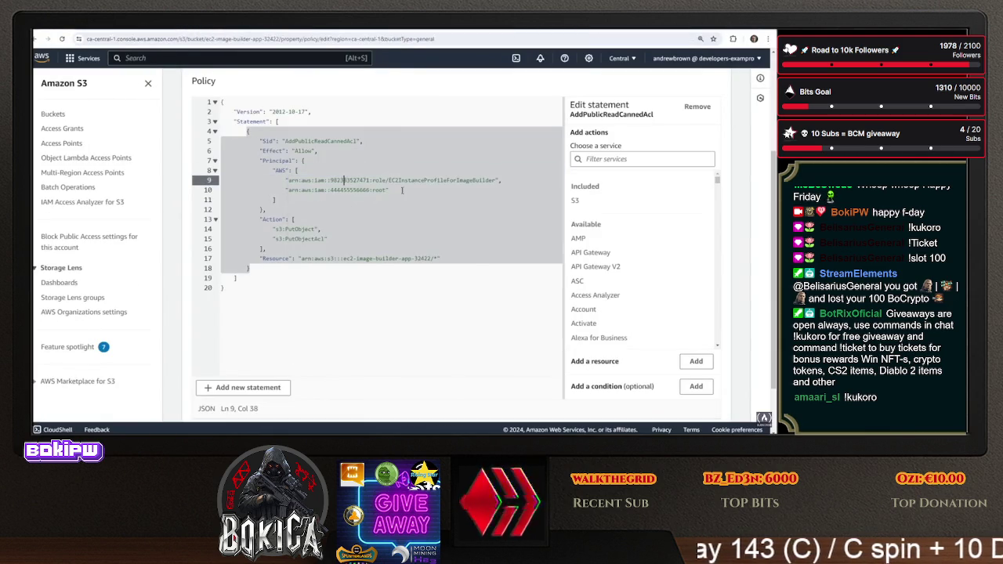
{"action": "left_click_drag", "start_coordinate": [389, 190], "coordinate": [216, 192]}
{"action": "key", "text": "BackSpace"}
{"action": "key", "text": "BackSpace"}
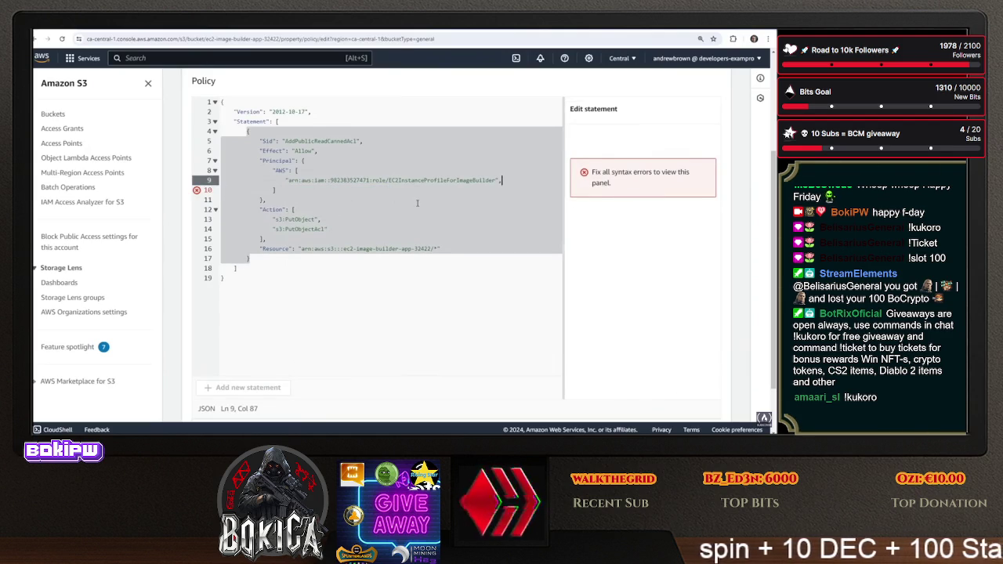
{"action": "left_click", "coordinate": [343, 207]}
{"action": "left_click", "coordinate": [302, 192]}
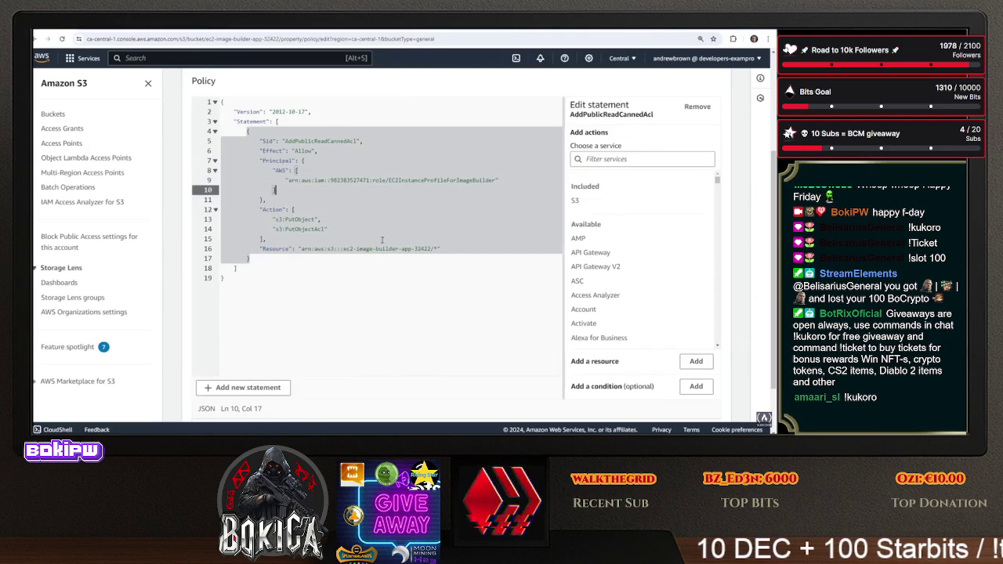
Save the bucket policy and reload to show the bucket's objects
{"action": "scroll", "coordinate": [662, 351], "scroll_direction": "down", "scroll_amount": 2}
{"action": "left_click", "coordinate": [698, 405]}
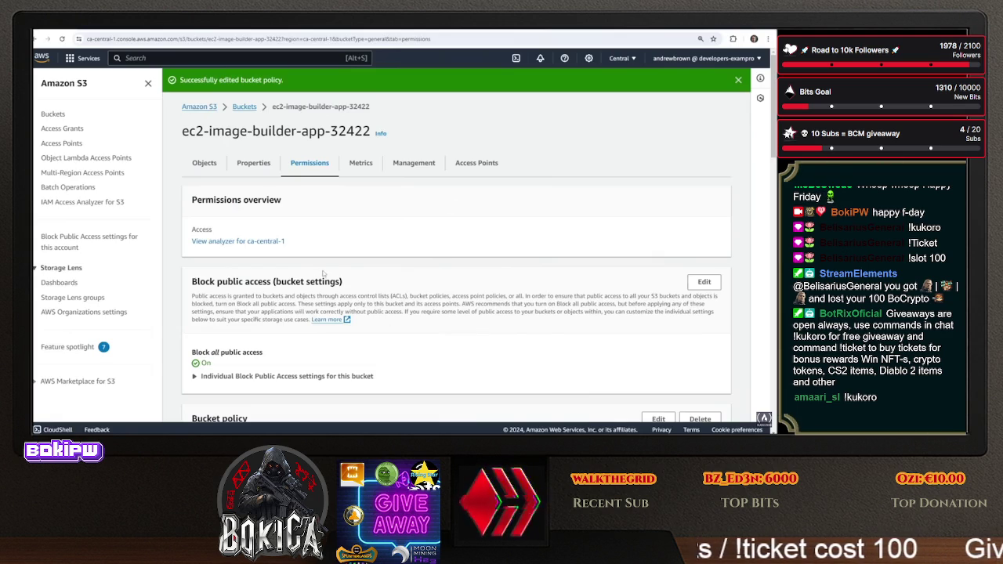
{"action": "key", "text": "F5"}
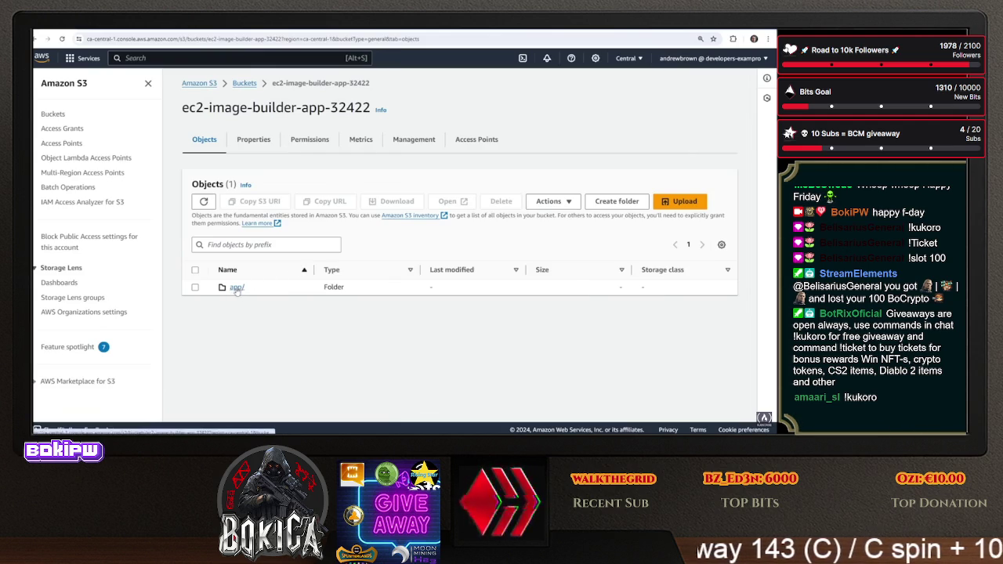
Compare the Dockerfile's sync path ec2-image-builder-app-32422/app in Gitpod with the bucket's app folder
{"action": "left_click", "coordinate": [172, 32]}
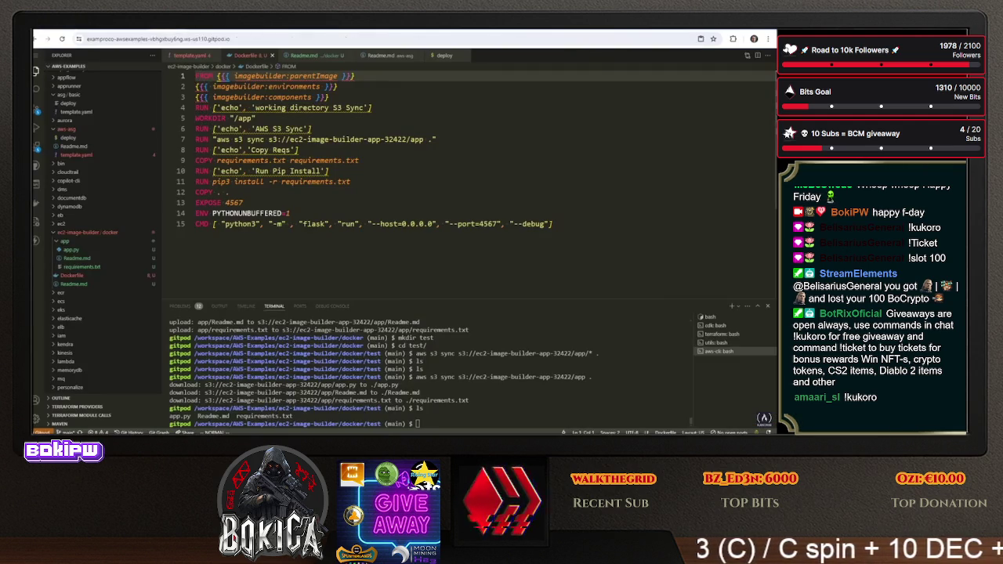
{"action": "left_click_drag", "start_coordinate": [423, 139], "coordinate": [290, 139]}
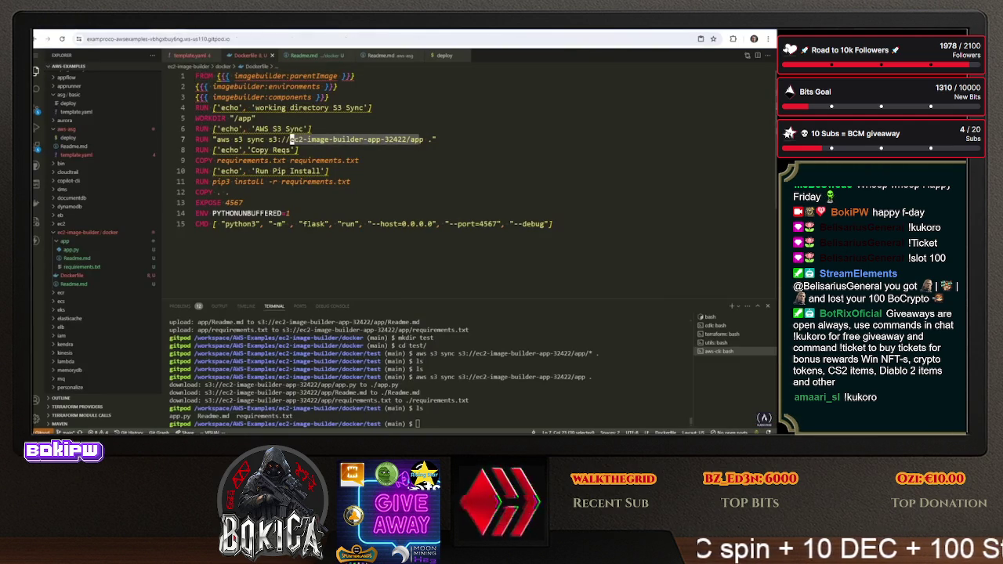
{"action": "left_click", "coordinate": [356, 159]}
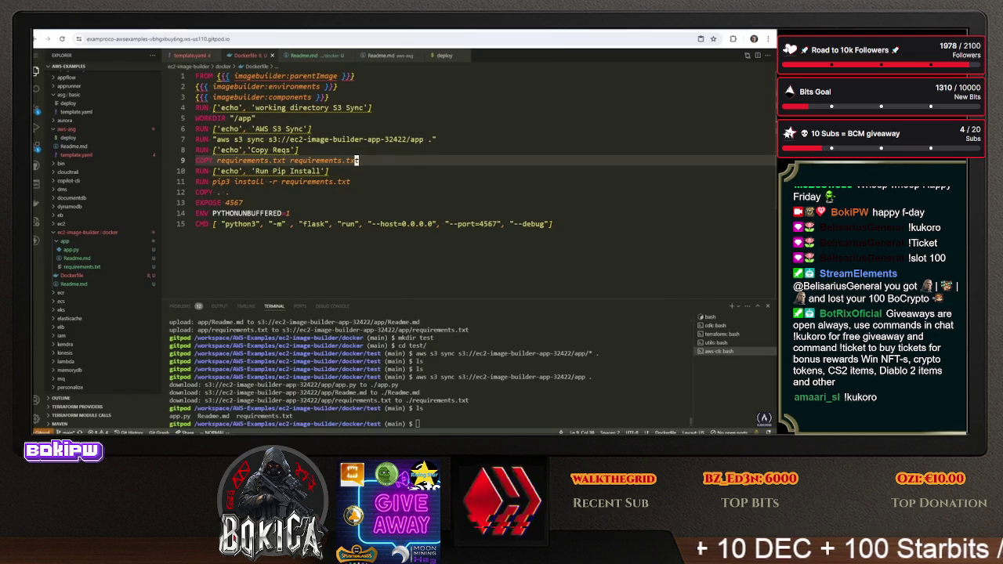
{"action": "key", "text": "ctrl+Tab"}
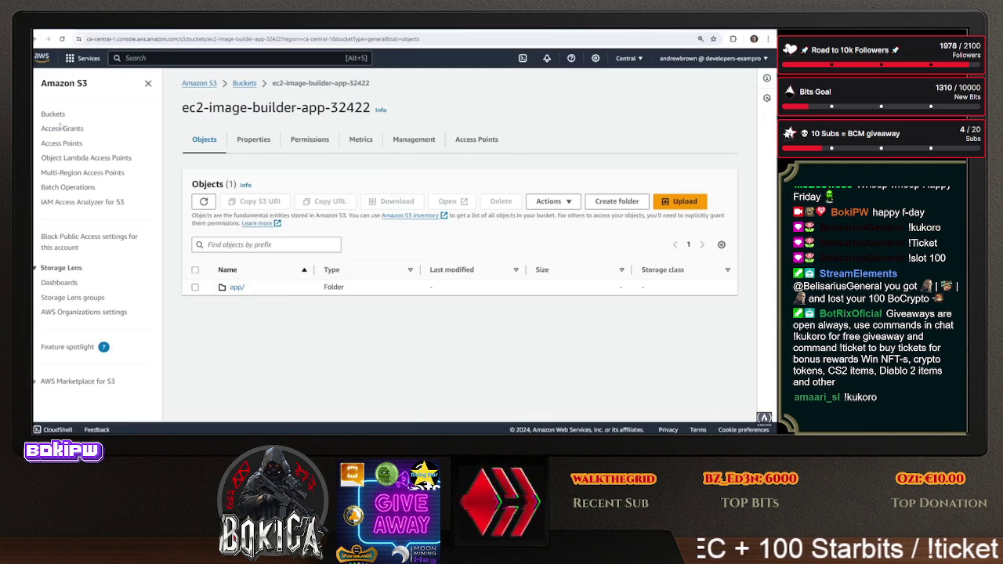
Search the console for EC2 Image Builder and open the DockerContainerImagePipeline details
{"action": "key", "text": "ctrl+Tab"}
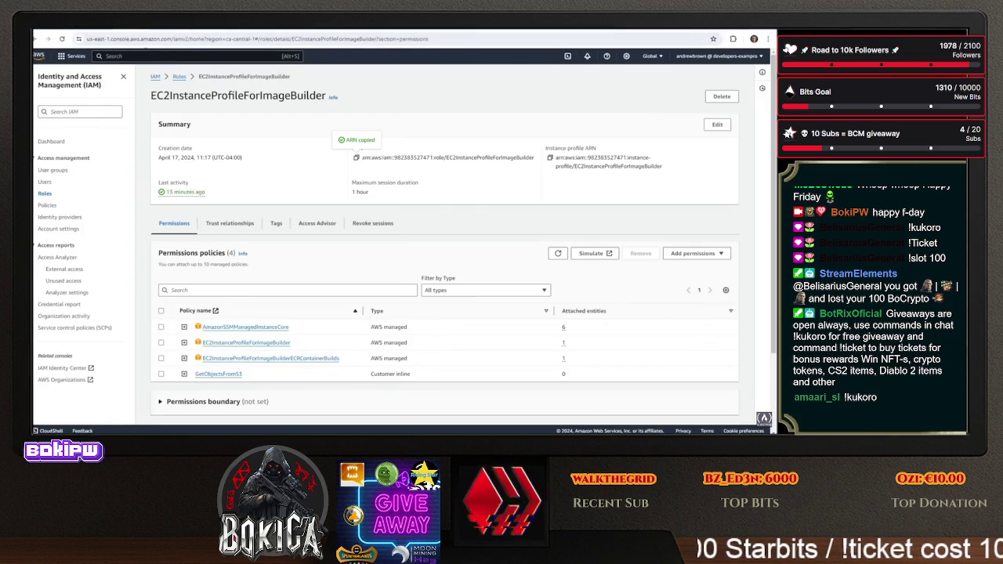
{"action": "key", "text": "alt+s"}
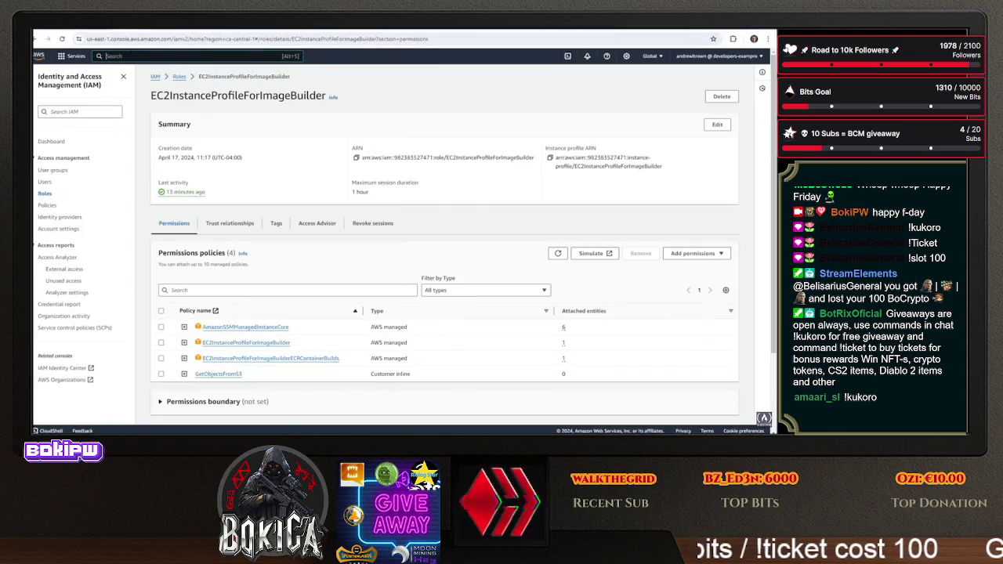
{"action": "key", "text": "ctrl+Tab"}
{"action": "key", "text": "ctrl+Tab"}
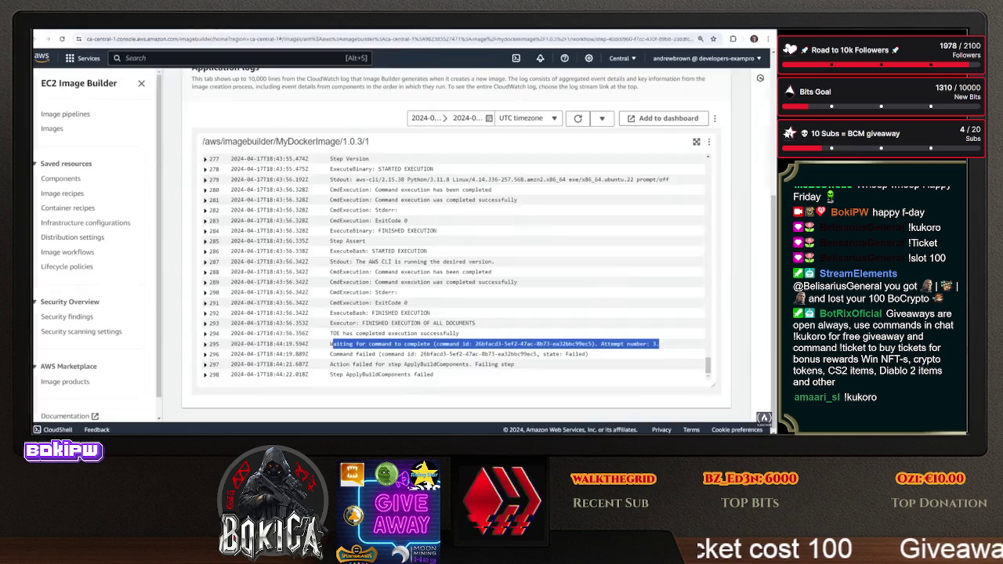
{"action": "key", "text": "ctrl+Tab"}
{"action": "key", "text": "ctrl+Tab"}
{"action": "key", "text": "ctrl+Tab"}
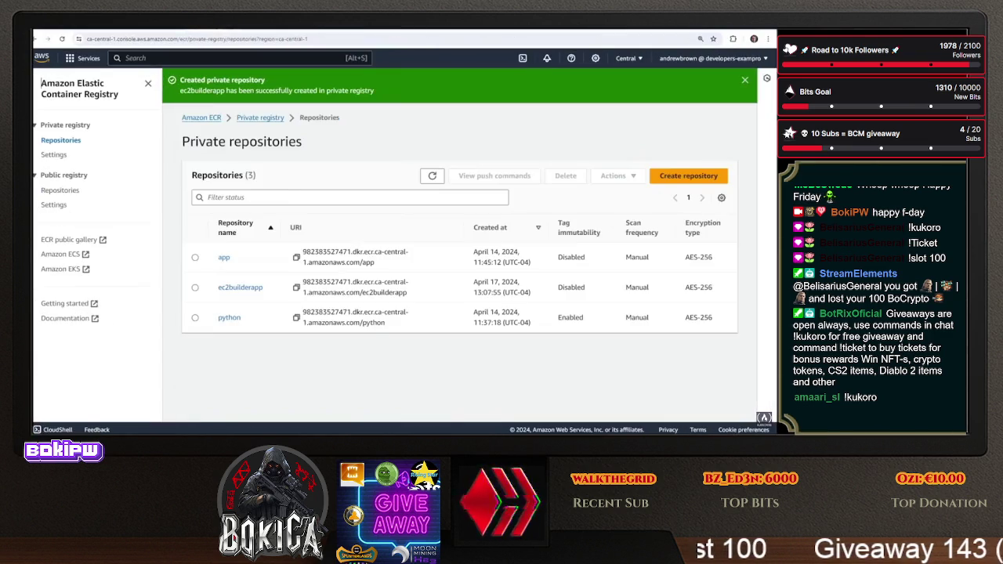
{"action": "key", "text": "ctrl+Tab"}
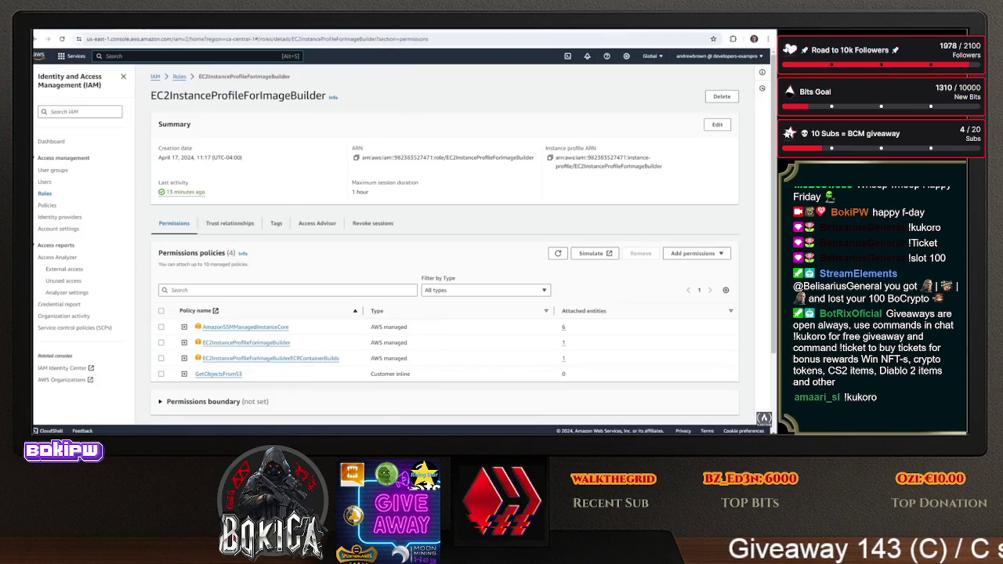
{"action": "key", "text": "ctrl+Tab"}
{"action": "key", "text": "ctrl+Tab"}
{"action": "key", "text": "ctrl+Tab"}
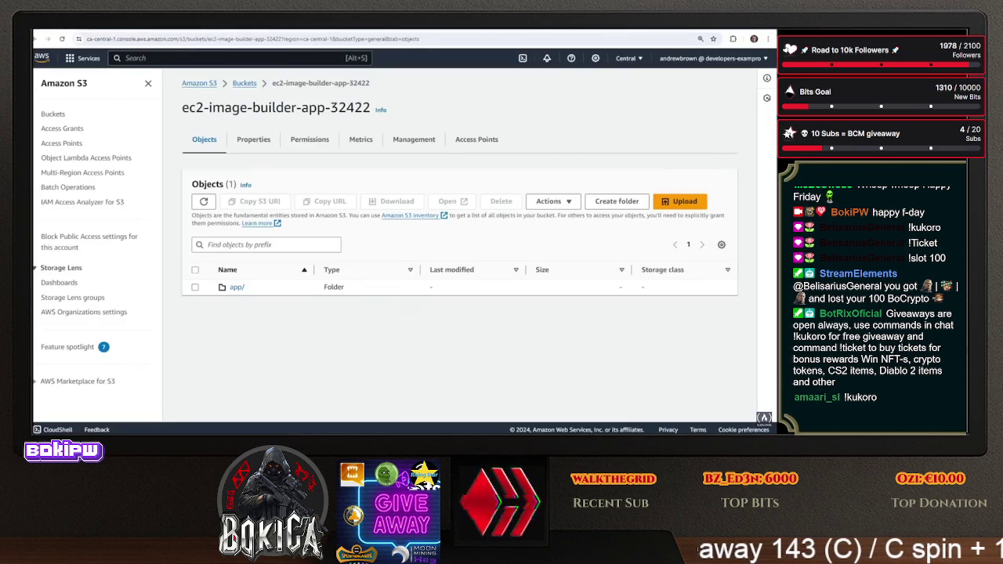
{"action": "type", "text": "ec2 image"}
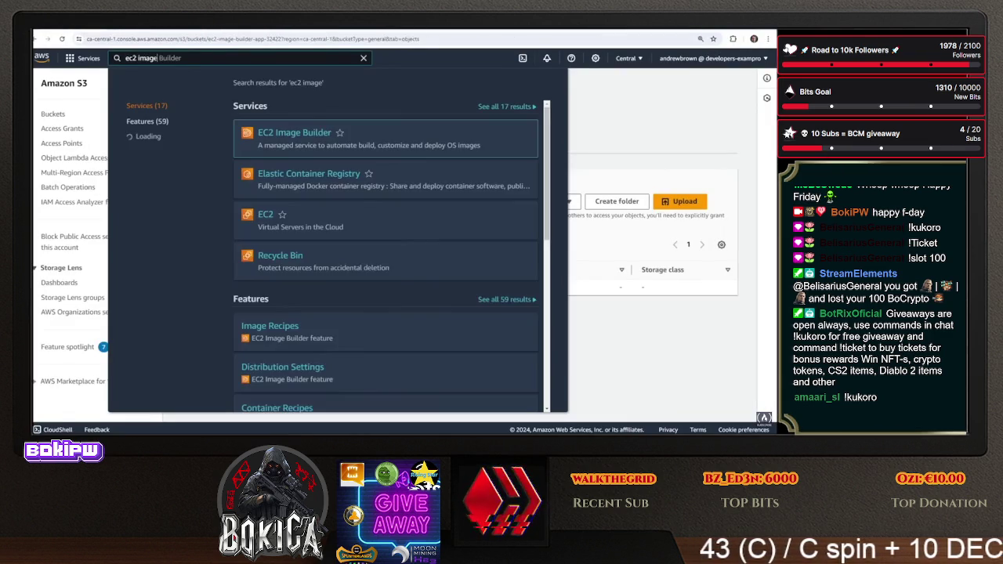
{"action": "left_click", "coordinate": [315, 134]}
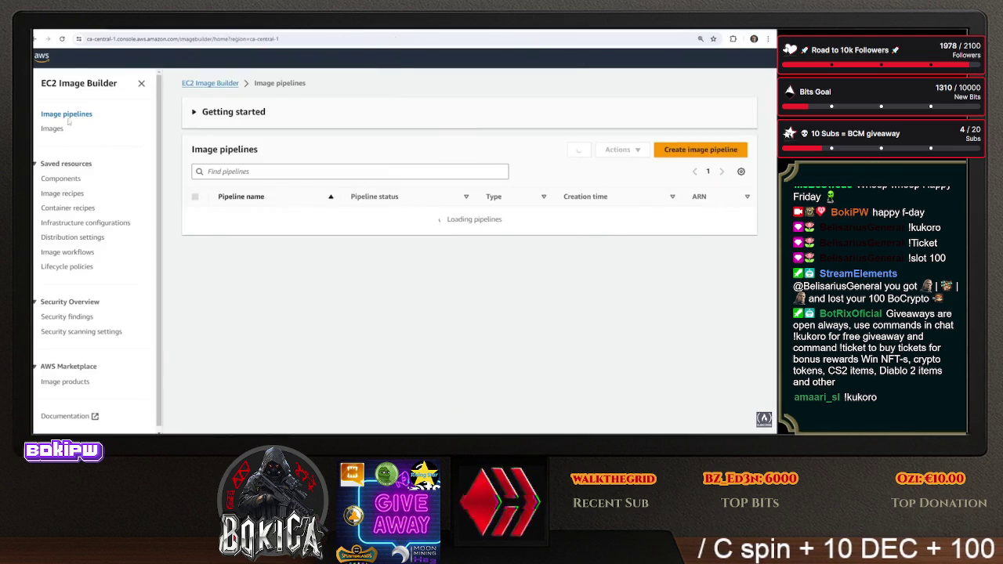
{"action": "left_click", "coordinate": [269, 219]}
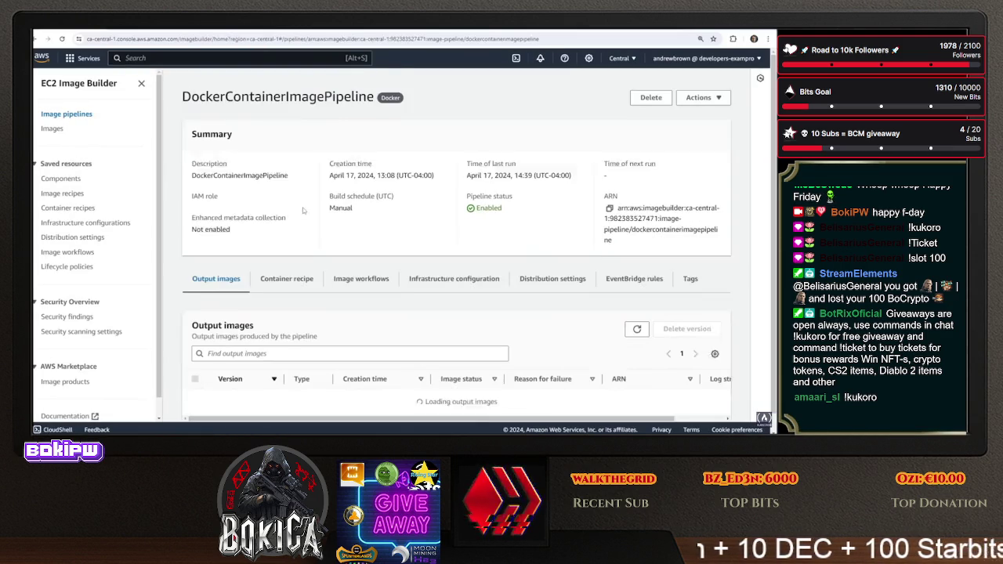
Rerun DockerContainerImagePipeline and open the new MyDockerImage 1.0.4/1 build from the refreshed Images list
{"action": "left_click", "coordinate": [702, 108]}
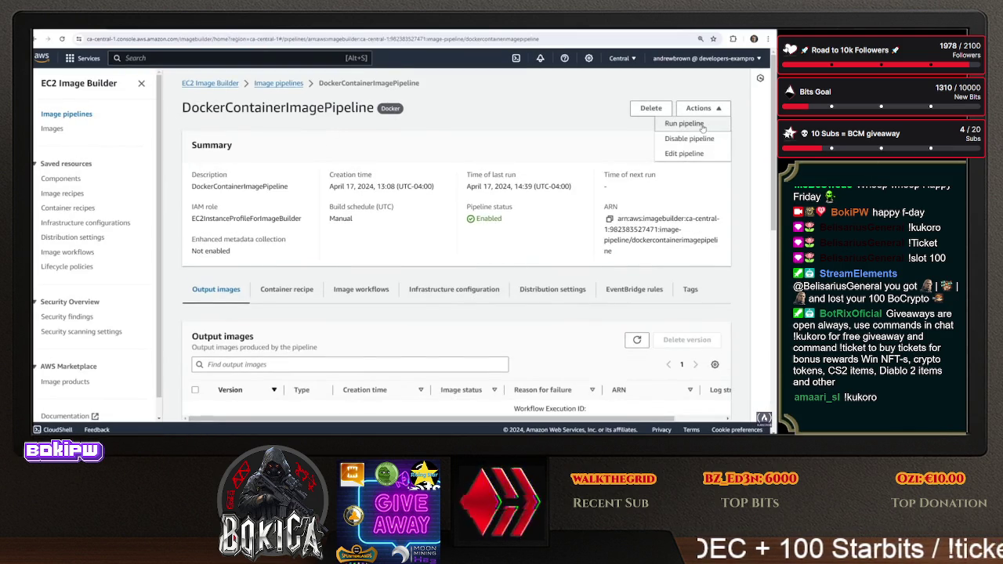
{"action": "left_click", "coordinate": [701, 120]}
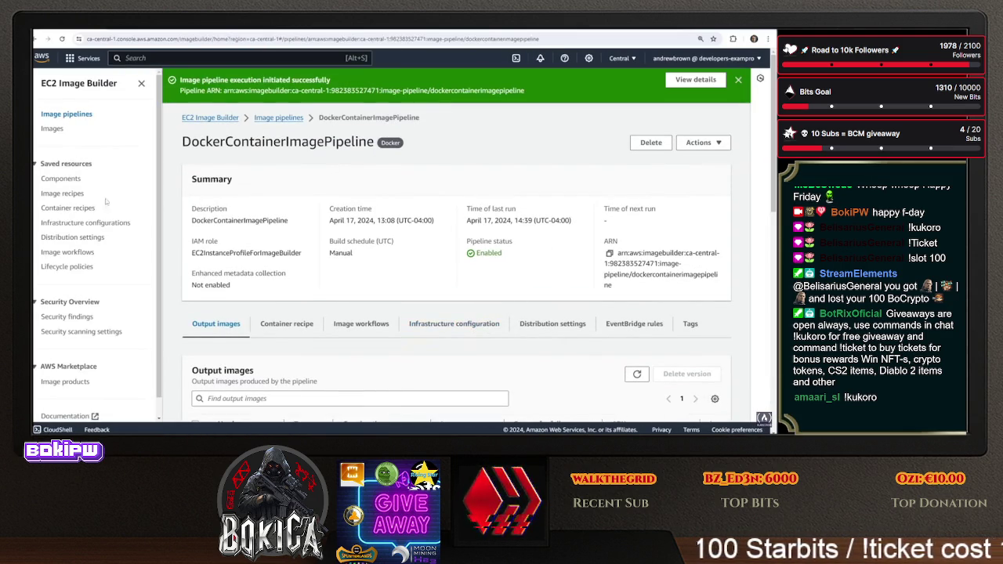
{"action": "left_click", "coordinate": [52, 128]}
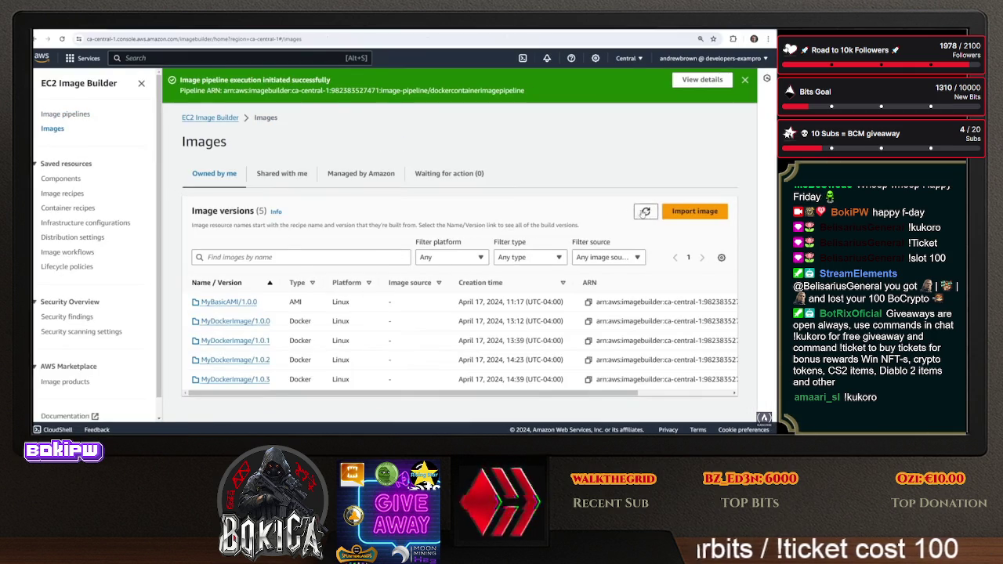
{"action": "left_click", "coordinate": [644, 214]}
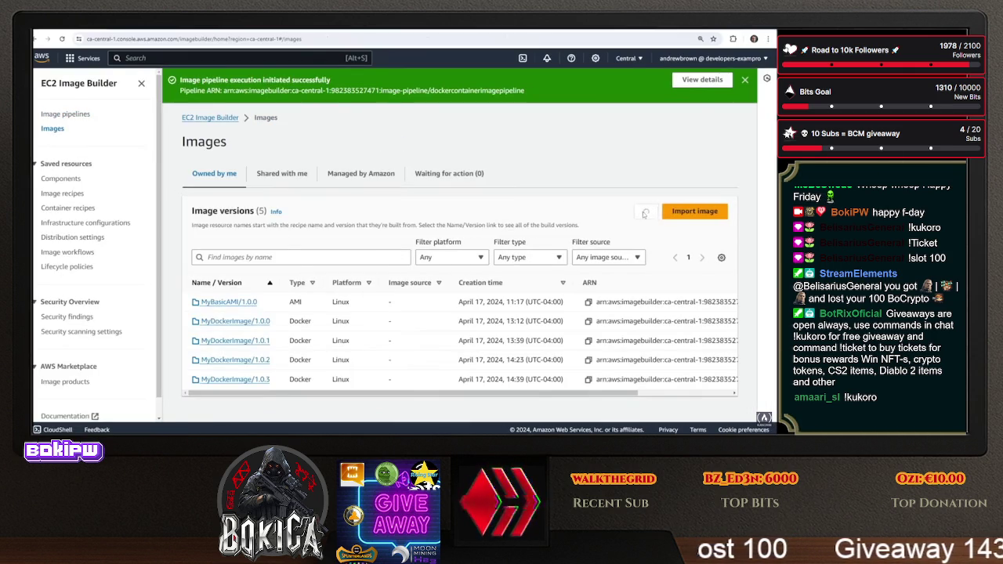
{"action": "left_click", "coordinate": [642, 214]}
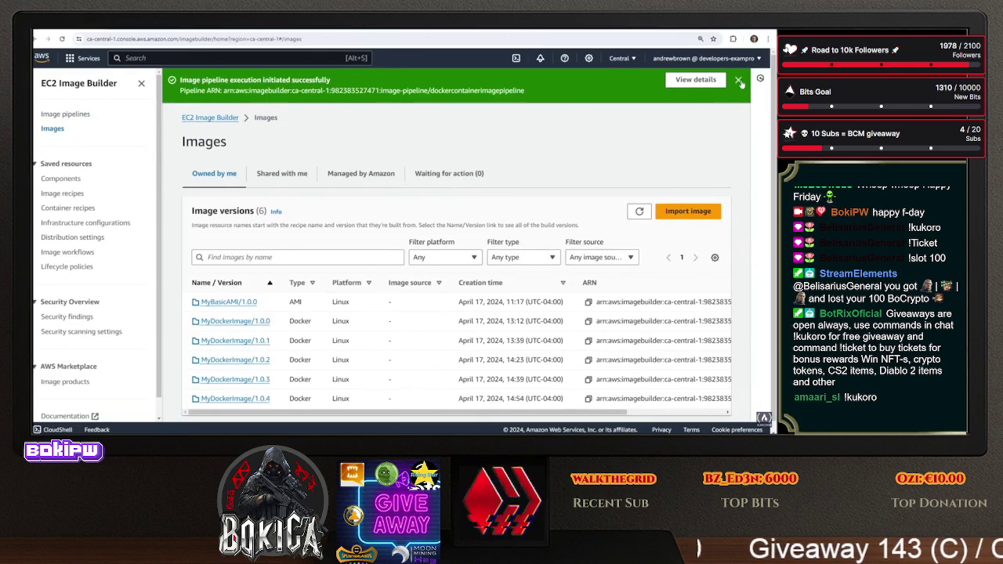
{"action": "left_click", "coordinate": [739, 81]}
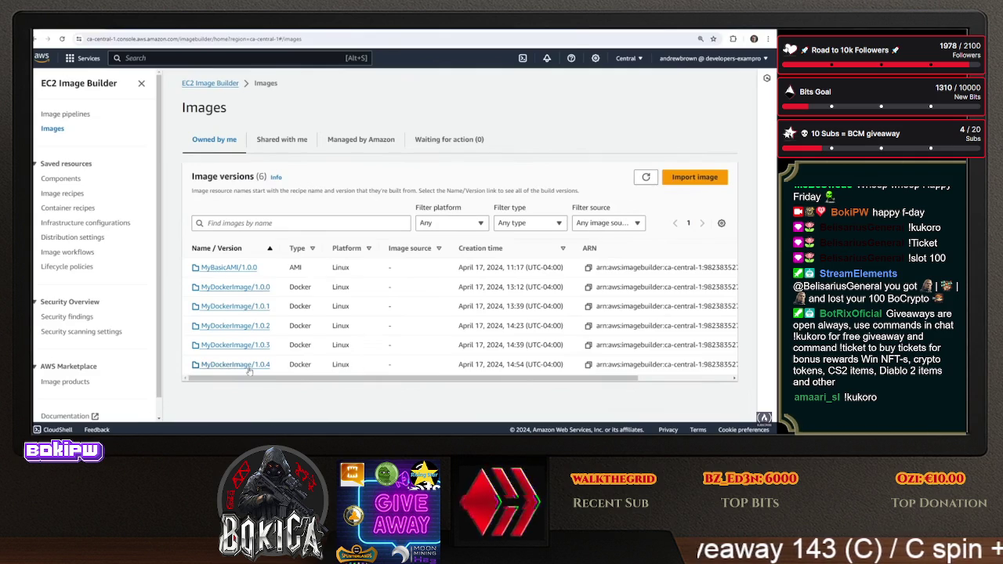
{"action": "left_click", "coordinate": [235, 364]}
{"action": "left_click", "coordinate": [249, 182]}
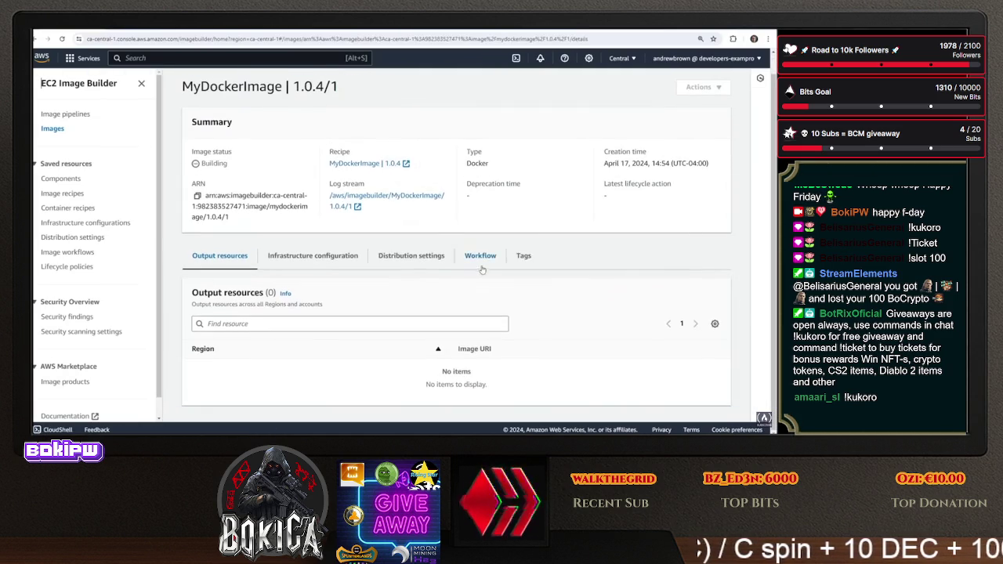
Refresh the 1.0.4/1 build's workflow until it shows Failed, then open the ApplyBuildComponents step
{"action": "left_click", "coordinate": [480, 278]}
{"action": "scroll", "coordinate": [576, 352], "scroll_direction": "down", "scroll_amount": 3}
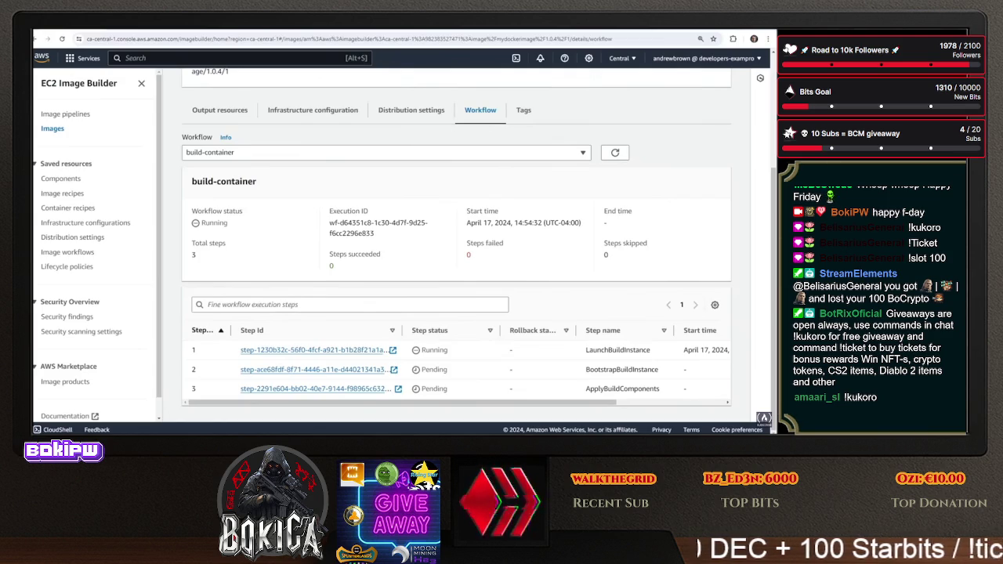
{"action": "key", "text": "alt+Left"}
{"action": "left_click", "coordinate": [384, 43]}
{"action": "key", "text": "Return"}
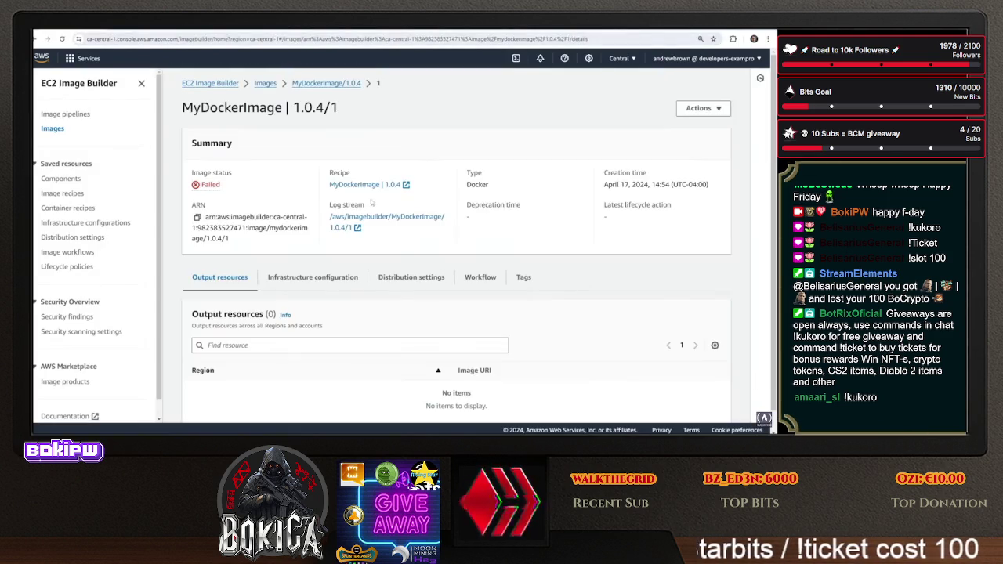
{"action": "scroll", "coordinate": [517, 288], "scroll_direction": "down", "scroll_amount": 1}
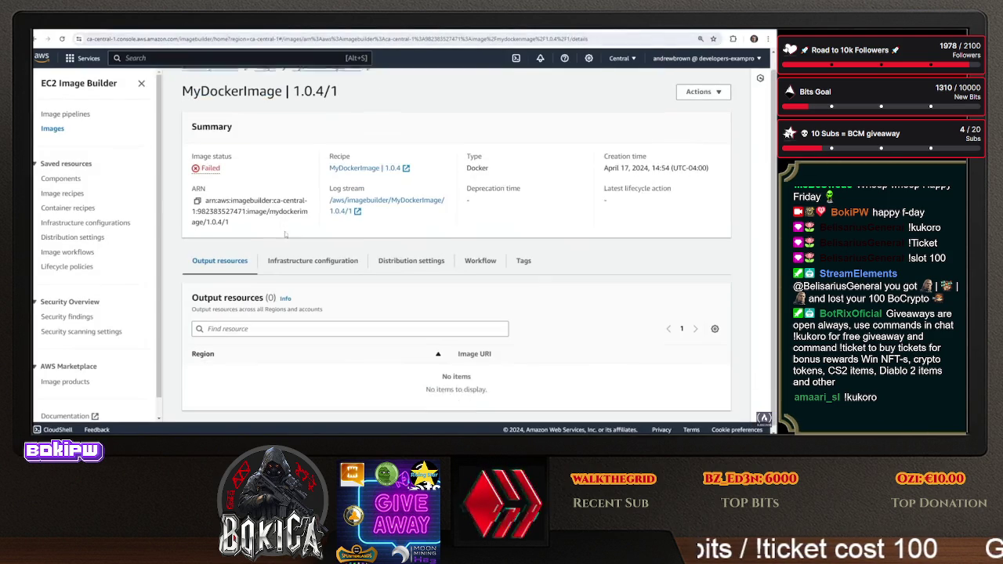
{"action": "left_click", "coordinate": [481, 264]}
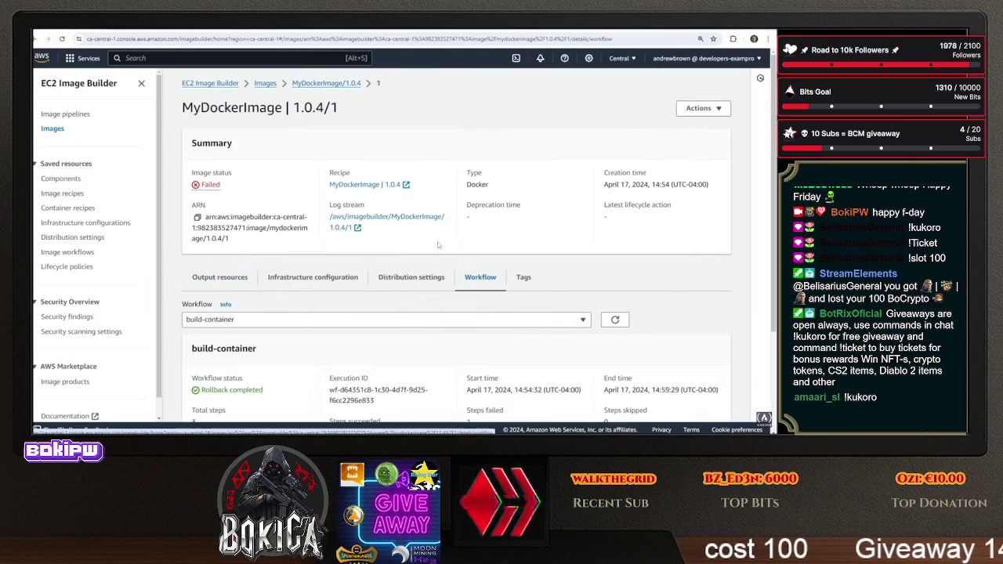
{"action": "scroll", "coordinate": [442, 262], "scroll_direction": "down", "scroll_amount": 2}
{"action": "scroll", "coordinate": [282, 363], "scroll_direction": "down", "scroll_amount": 1}
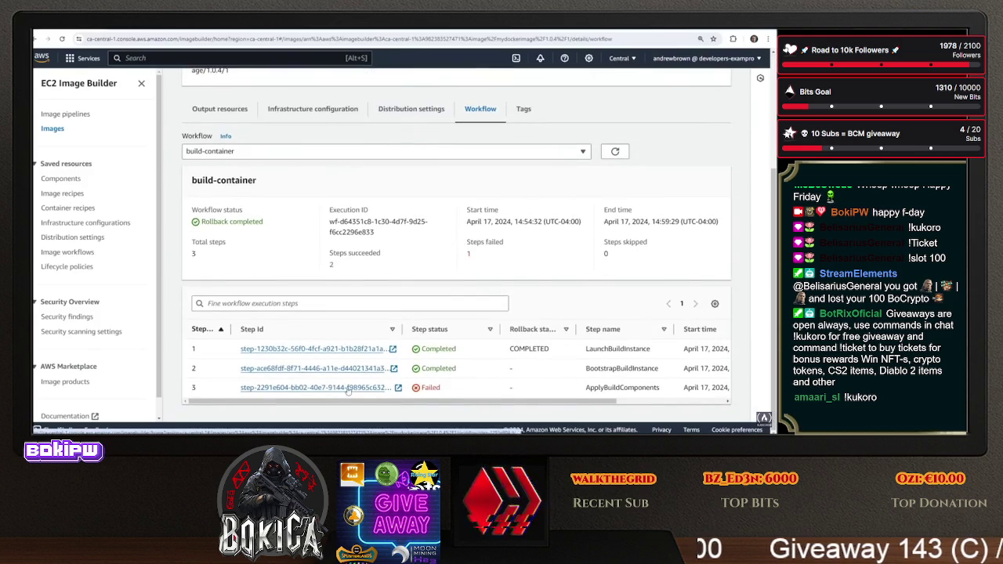
{"action": "left_click", "coordinate": [314, 408]}
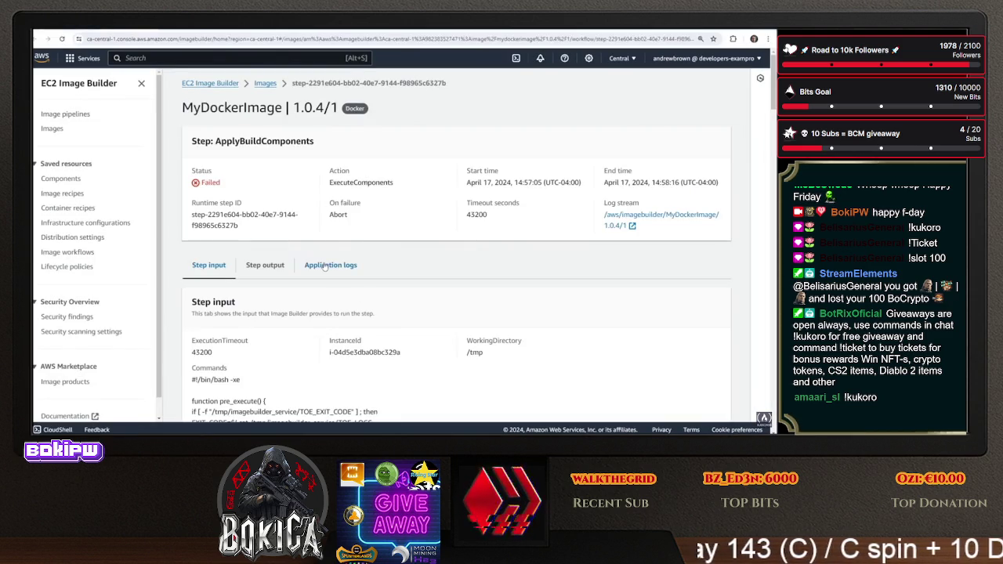
Highlight the ExpectationNotMet error near Docker Step 4/16 in the step output, then show application logs
{"action": "left_click", "coordinate": [265, 265]}
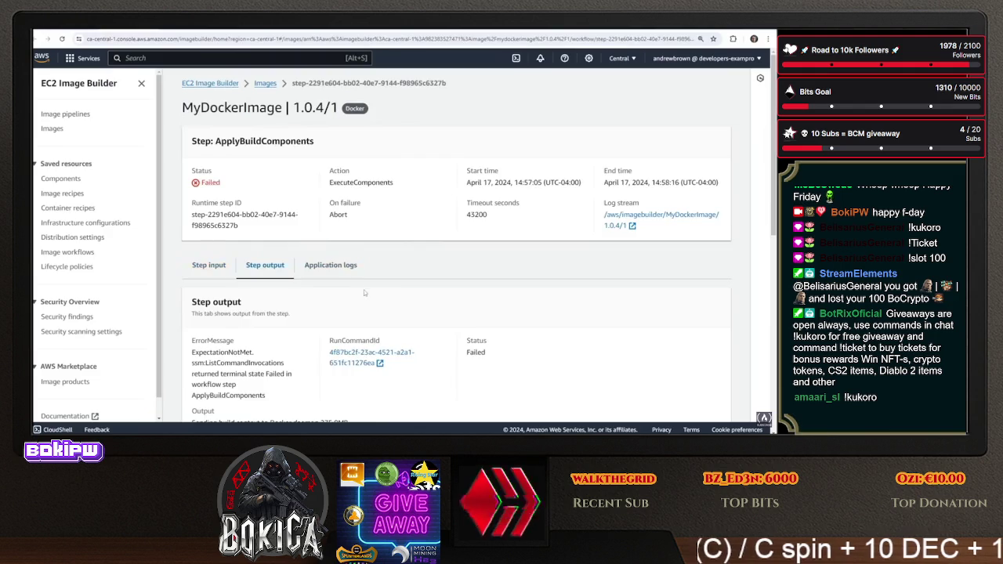
{"action": "scroll", "coordinate": [370, 286], "scroll_direction": "down", "scroll_amount": 10}
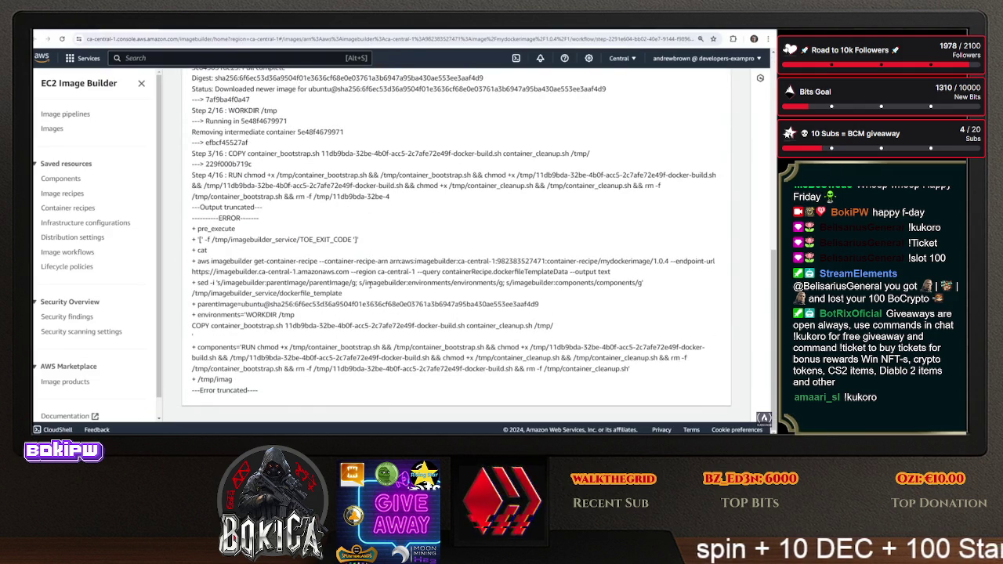
{"action": "mouse_move", "coordinate": [274, 185]}
{"action": "left_mouse_down"}
{"action": "mouse_move", "coordinate": [334, 218]}
{"action": "mouse_move", "coordinate": [353, 303]}
{"action": "left_mouse_up"}
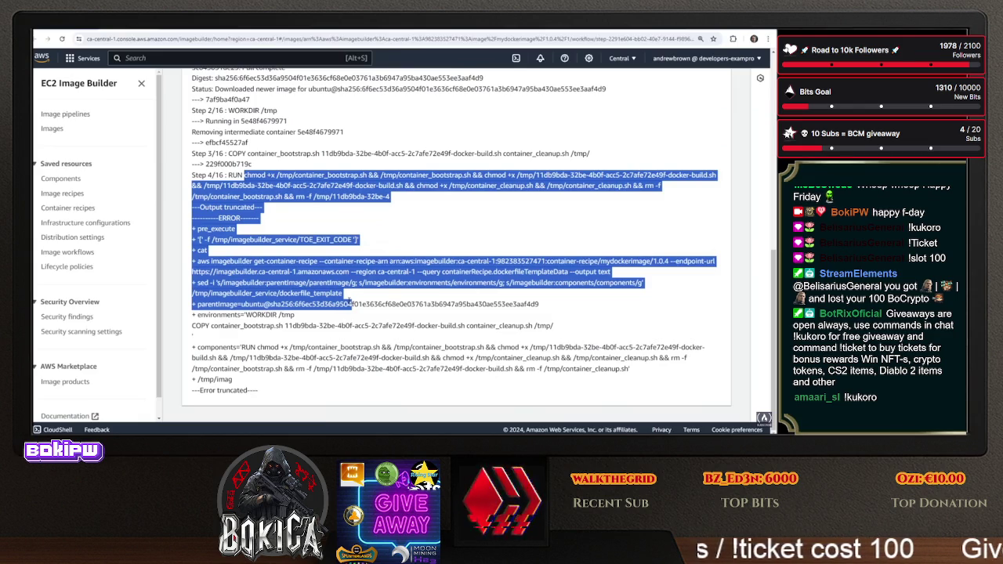
{"action": "scroll", "coordinate": [328, 137], "scroll_direction": "up", "scroll_amount": 5}
{"action": "left_click", "coordinate": [331, 80]}
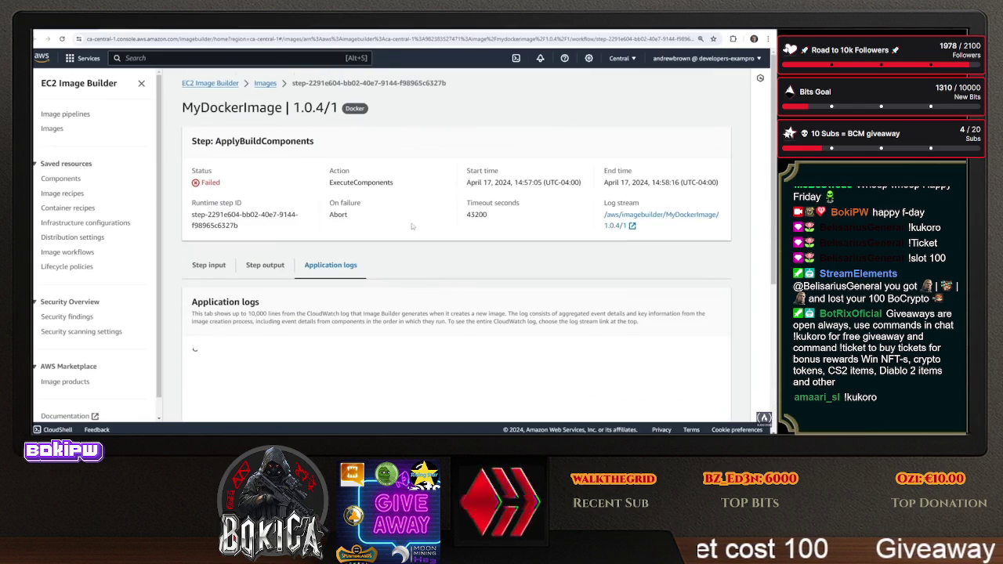
Scroll the application log to the entries just before the failure
{"action": "scroll", "coordinate": [432, 306], "scroll_direction": "down", "scroll_amount": 3}
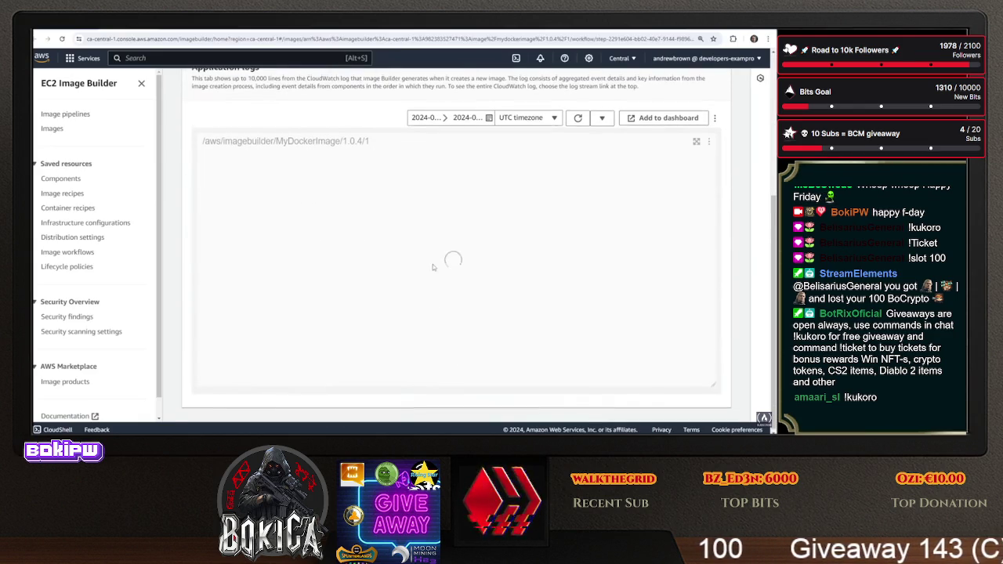
{"action": "scroll", "coordinate": [414, 249], "scroll_direction": "down", "scroll_amount": 10}
{"action": "scroll", "coordinate": [415, 249], "scroll_direction": "down", "scroll_amount": 20}
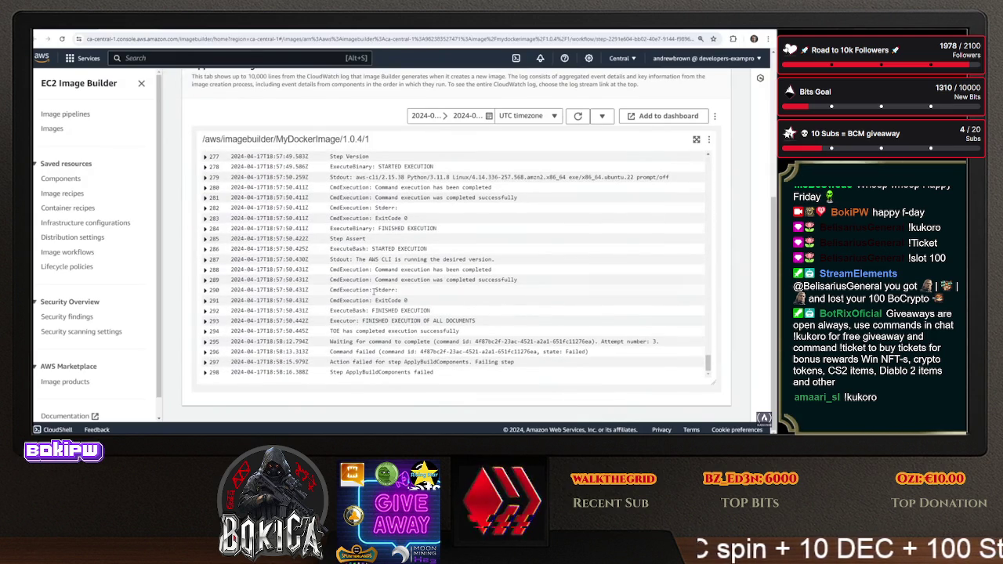
{"action": "scroll", "coordinate": [373, 291], "scroll_direction": "up", "scroll_amount": 2}
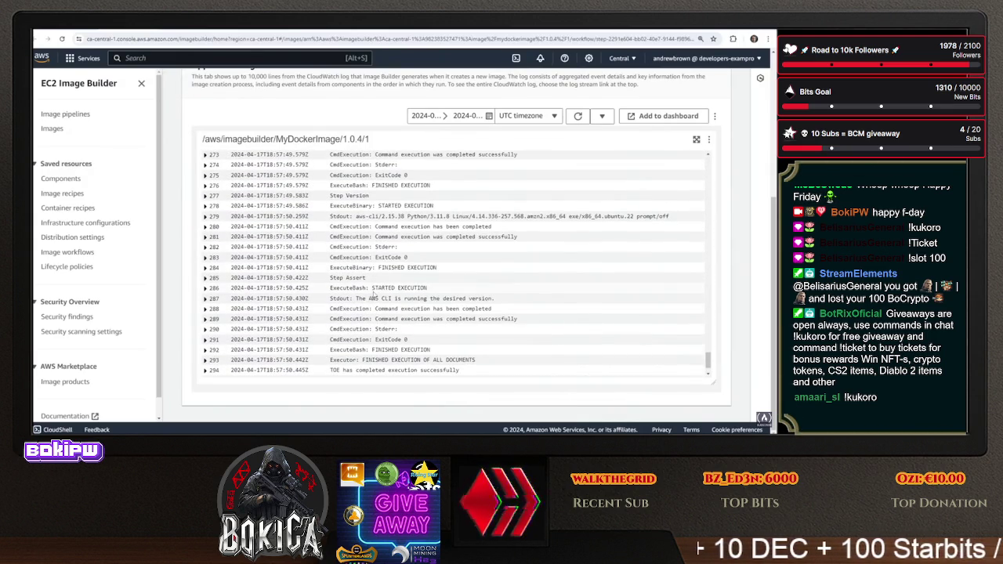
{"action": "scroll", "coordinate": [372, 298], "scroll_direction": "up", "scroll_amount": 2}
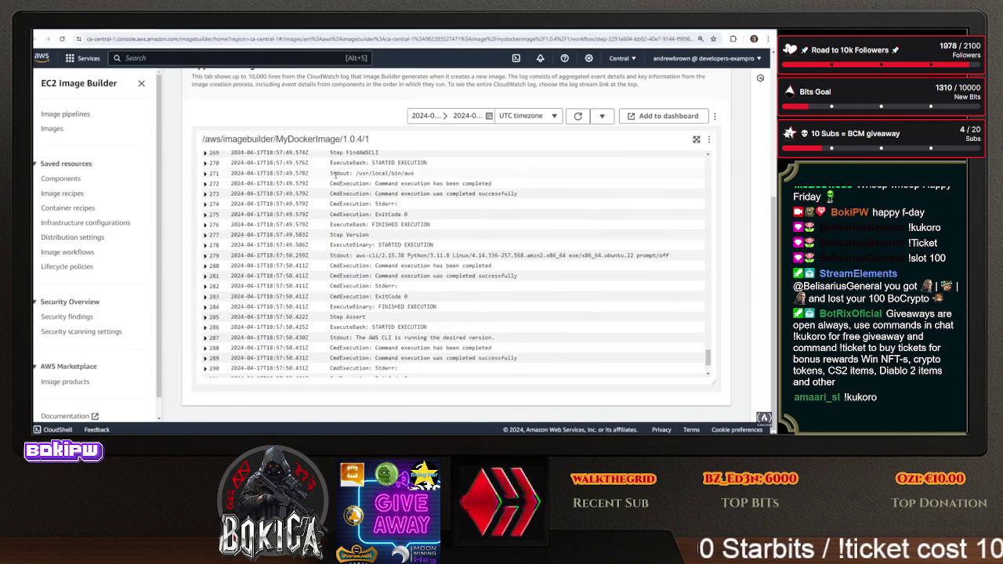
{"action": "left_click_drag", "start_coordinate": [333, 173], "coordinate": [414, 173]}
{"action": "scroll", "coordinate": [427, 225], "scroll_direction": "up", "scroll_amount": 8}
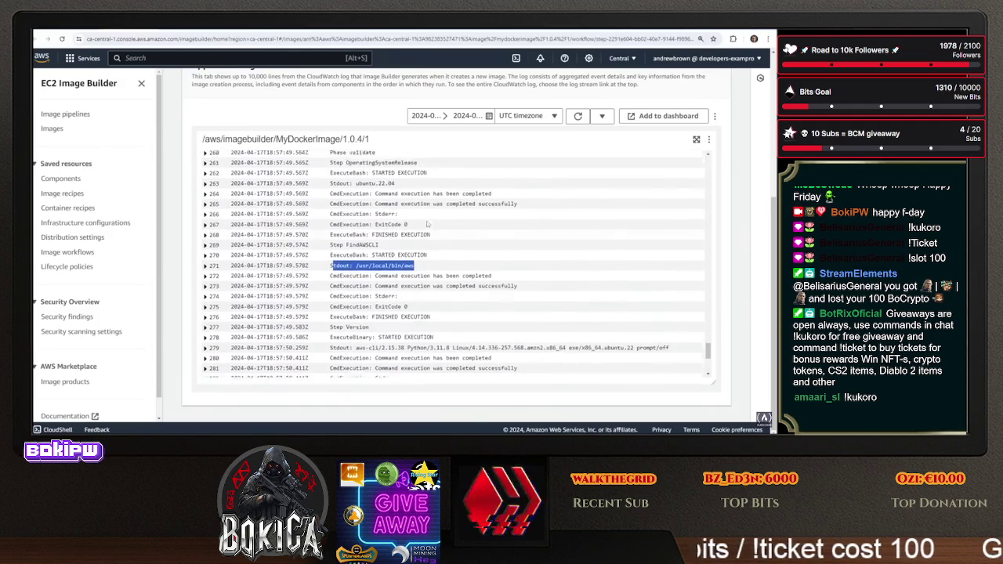
{"action": "scroll", "coordinate": [428, 225], "scroll_direction": "down", "scroll_amount": 5}
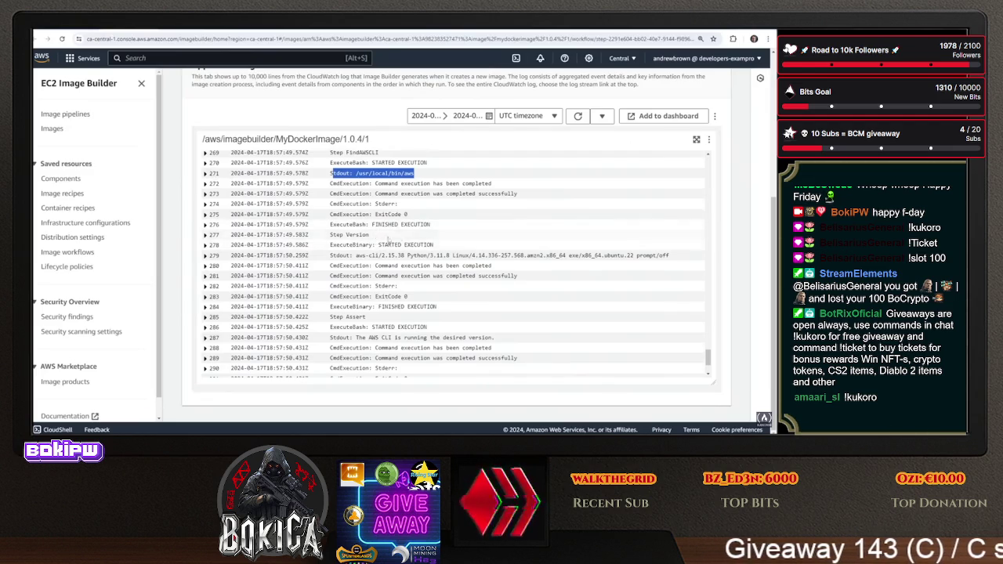
{"action": "scroll", "coordinate": [227, 275], "scroll_direction": "down", "scroll_amount": 3}
Expand log entries 289, 290, 288, 287, 286, 284 and 283 to read their fields
{"action": "left_click", "coordinate": [204, 280]}
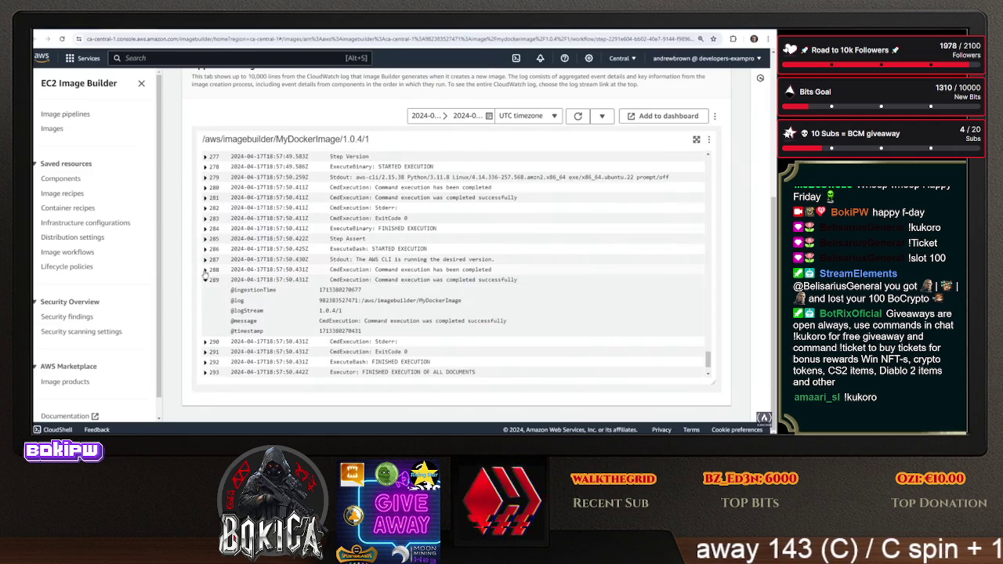
{"action": "left_click", "coordinate": [603, 116]}
{"action": "left_click", "coordinate": [603, 116]}
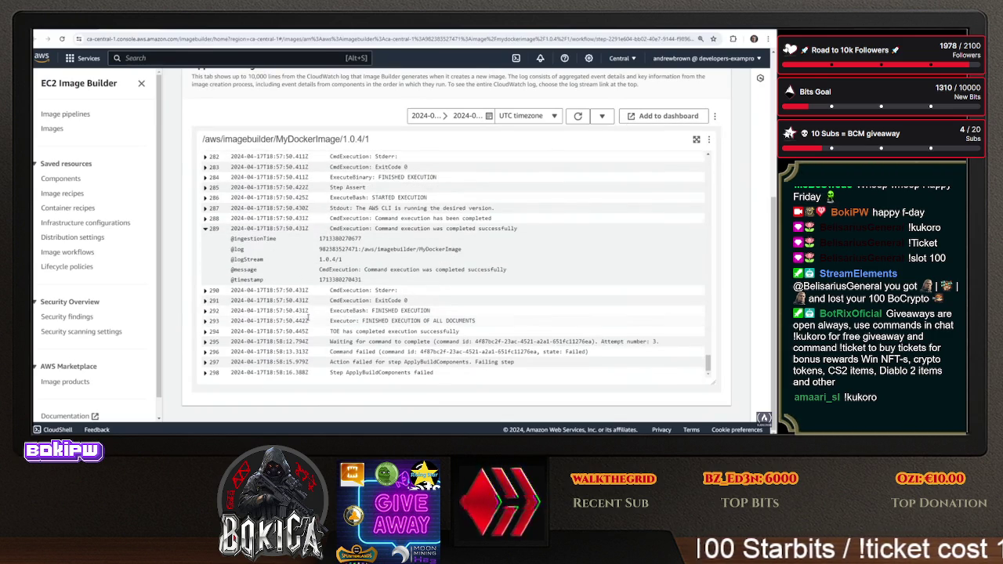
{"action": "left_click", "coordinate": [208, 292]}
{"action": "scroll", "coordinate": [209, 329], "scroll_direction": "down", "scroll_amount": 1}
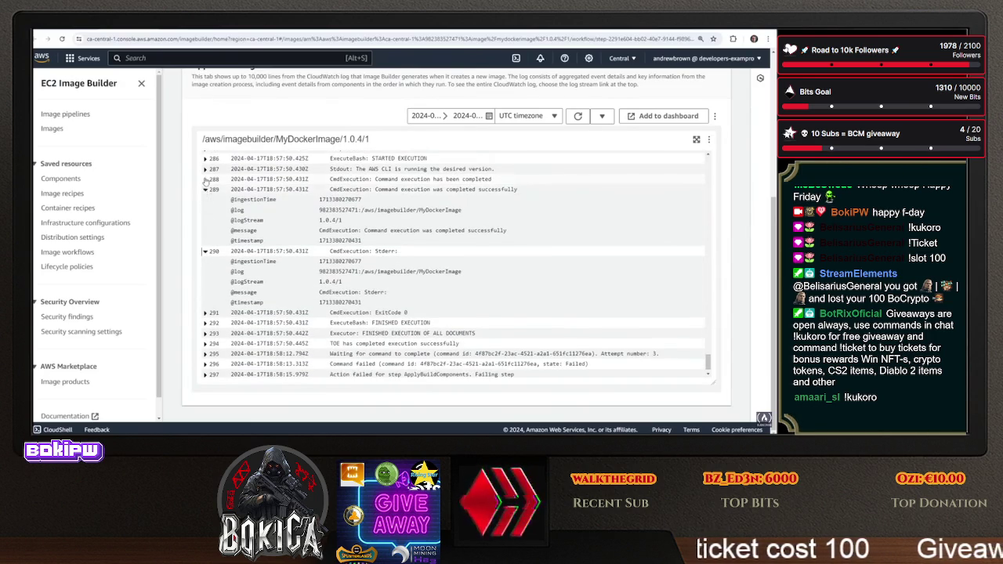
{"action": "left_click", "coordinate": [205, 179]}
{"action": "left_click", "coordinate": [205, 168]}
{"action": "scroll", "coordinate": [207, 196], "scroll_direction": "up", "scroll_amount": 1}
{"action": "left_click", "coordinate": [205, 198]}
{"action": "left_click", "coordinate": [205, 177]}
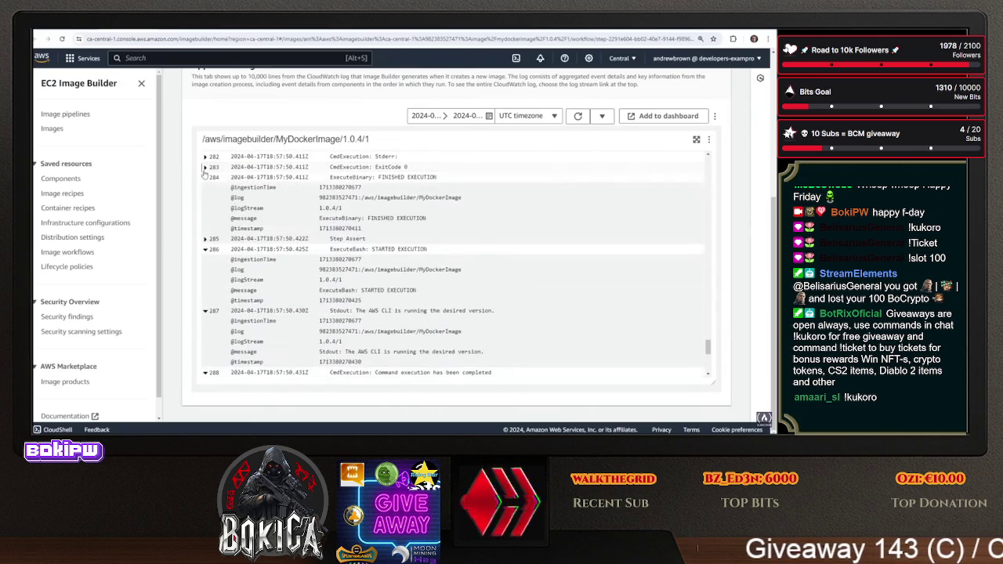
{"action": "left_click", "coordinate": [205, 166]}
Glance at the Gitpod Dockerfile and S3 policy documentation tabs, then return to the log
{"action": "key", "text": "ctrl+Tab"}
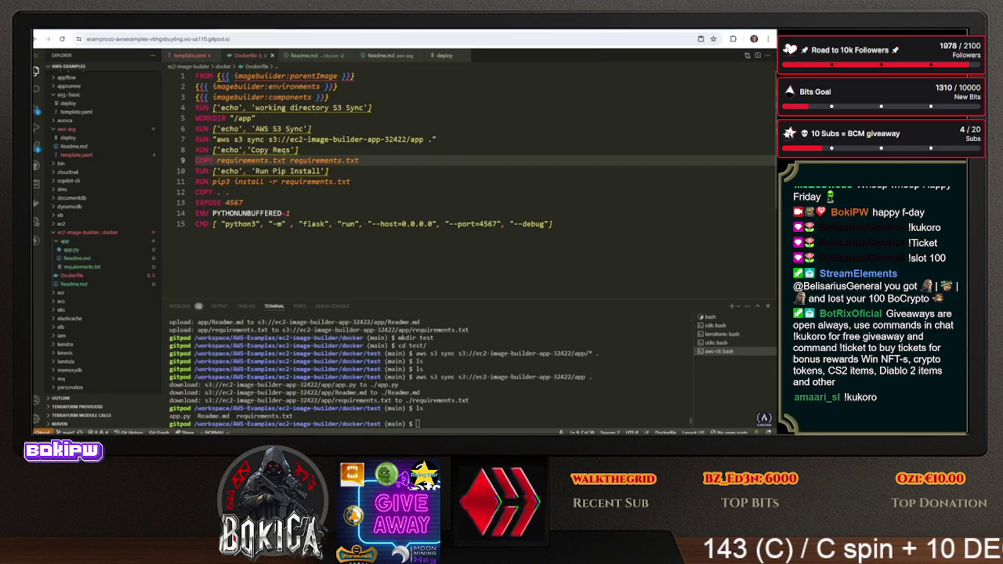
{"action": "key", "text": "ctrl+Tab"}
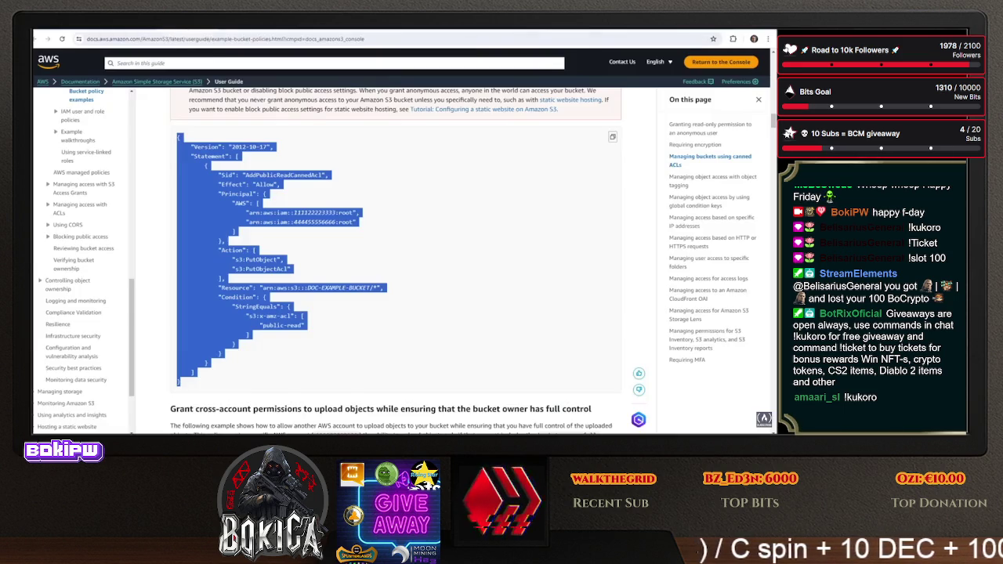
{"action": "key", "text": "ctrl+Tab"}
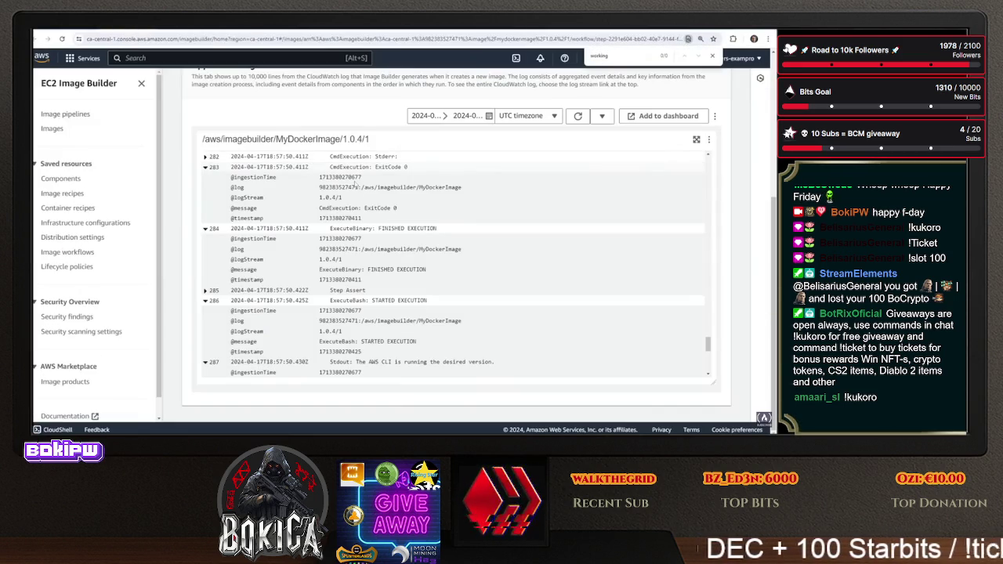
Enlarge the log view to full width, then close the enlarged view
{"action": "scroll", "coordinate": [520, 227], "scroll_direction": "up", "scroll_amount": 3}
{"action": "scroll", "coordinate": [519, 227], "scroll_direction": "down", "scroll_amount": 5}
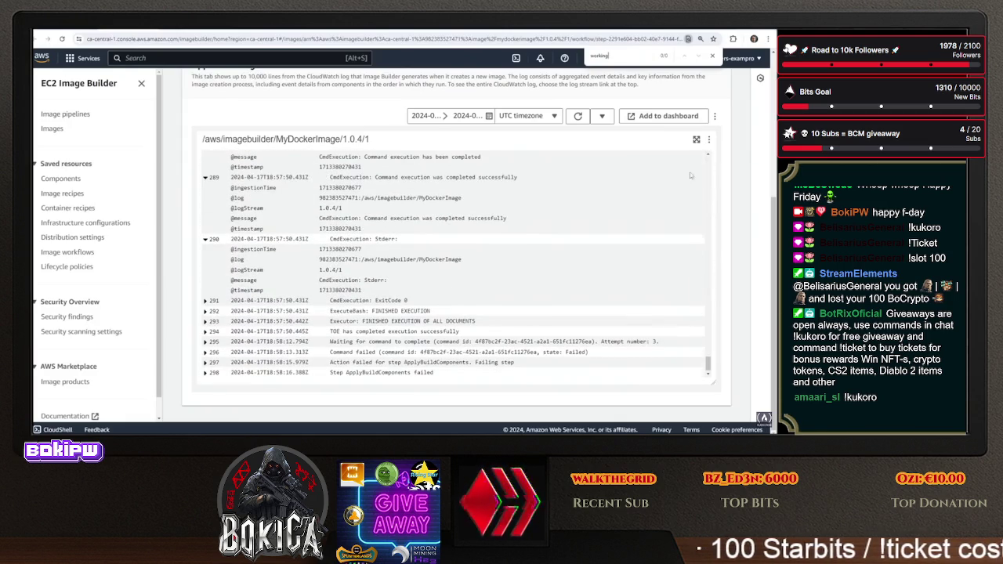
{"action": "left_click", "coordinate": [709, 140]}
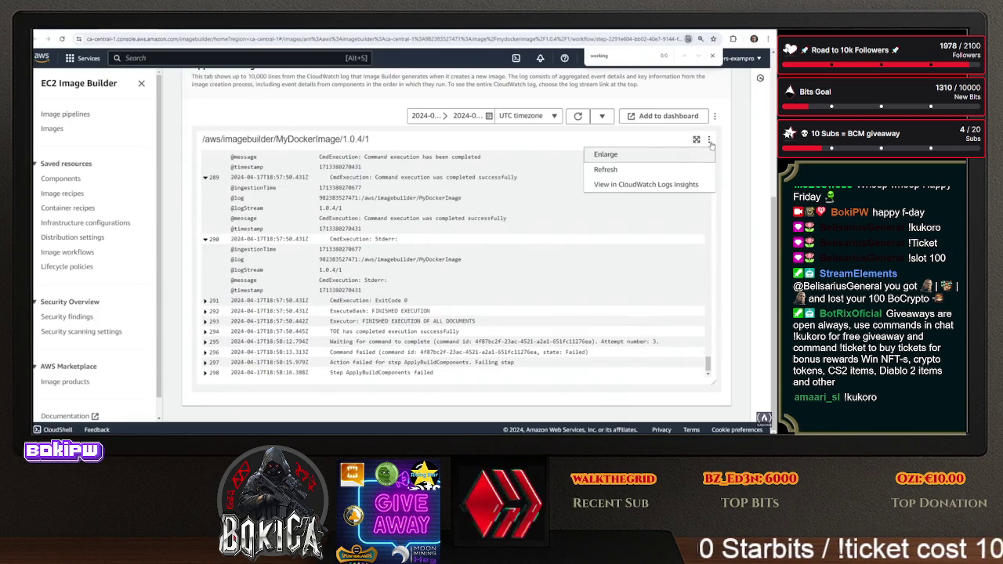
{"action": "left_click", "coordinate": [667, 155]}
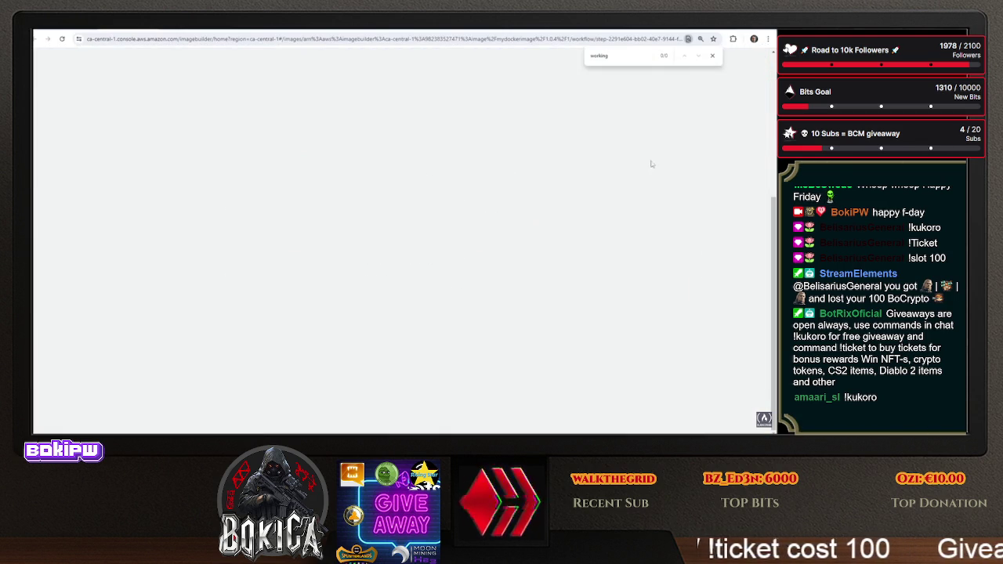
{"action": "left_click", "coordinate": [712, 55]}
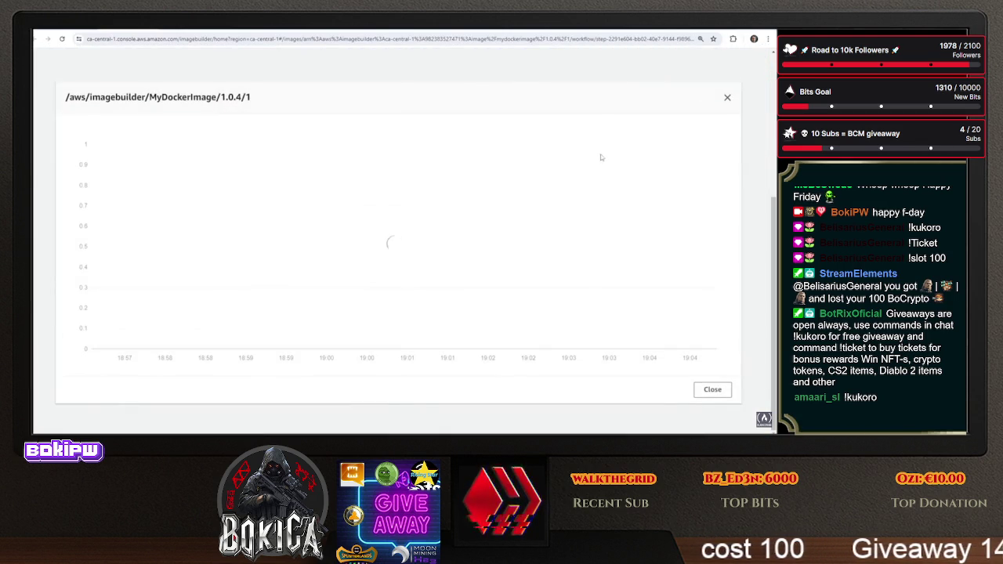
{"action": "left_click", "coordinate": [727, 98]}
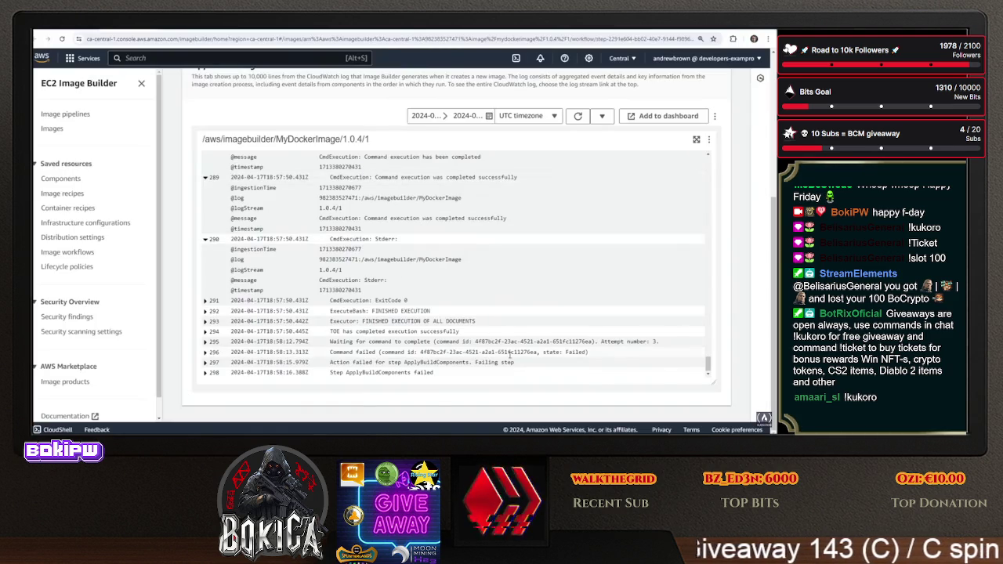
Expand log entries 295, 294, 293, 292 and 291 to inspect their fields
{"action": "left_click", "coordinate": [211, 341]}
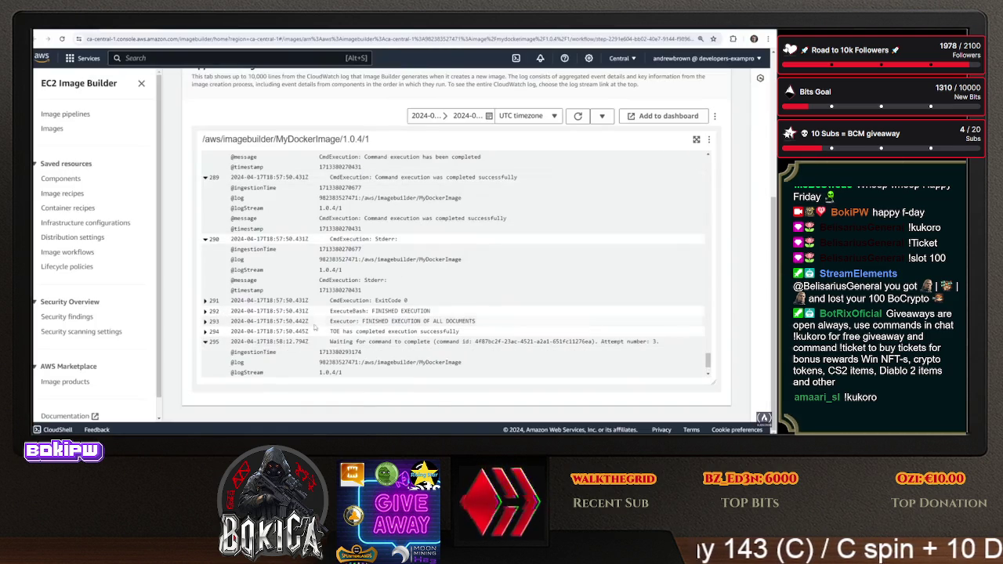
{"action": "scroll", "coordinate": [359, 307], "scroll_direction": "down", "scroll_amount": 1}
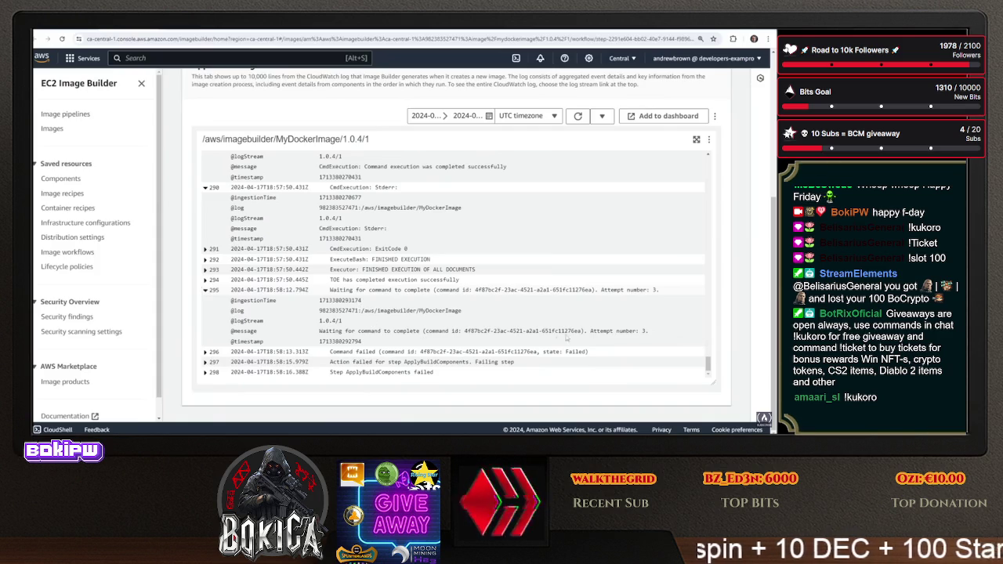
{"action": "left_click", "coordinate": [205, 279]}
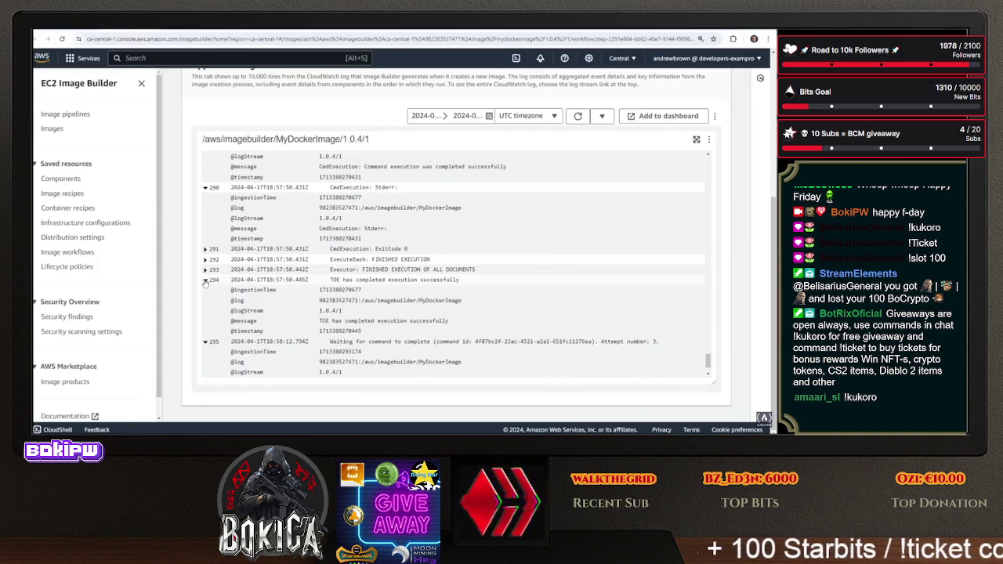
{"action": "left_click", "coordinate": [205, 270]}
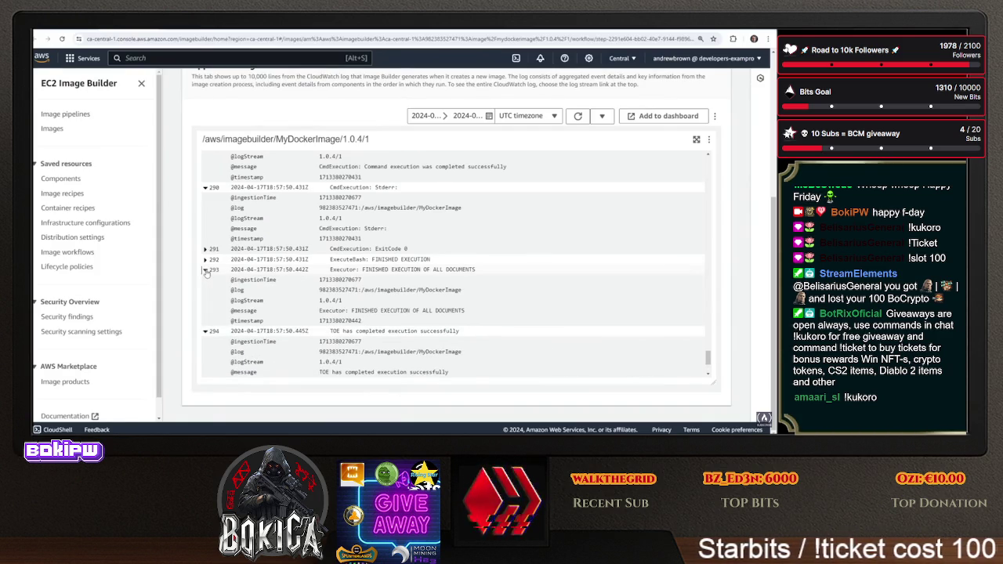
{"action": "left_click", "coordinate": [206, 259]}
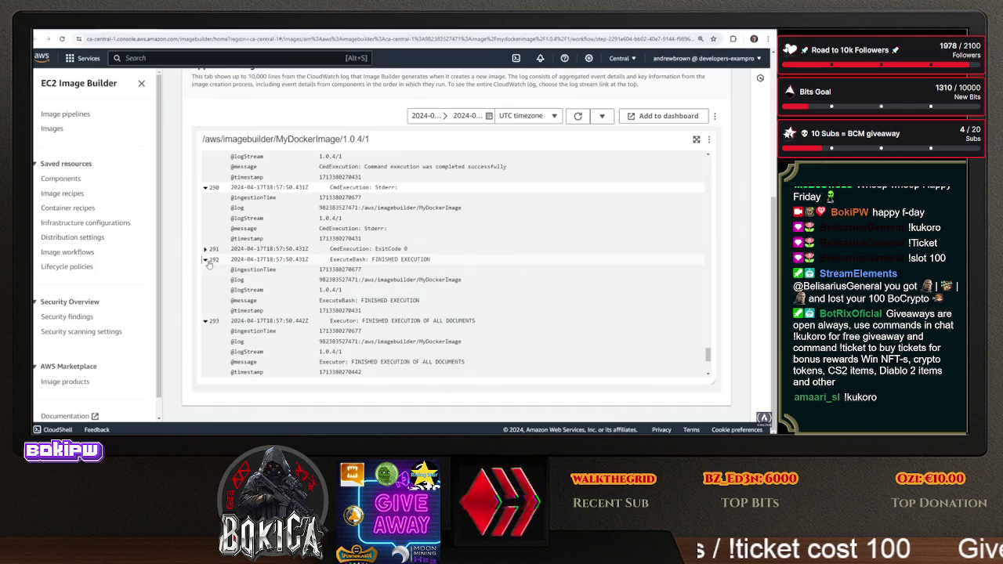
{"action": "left_click", "coordinate": [207, 249]}
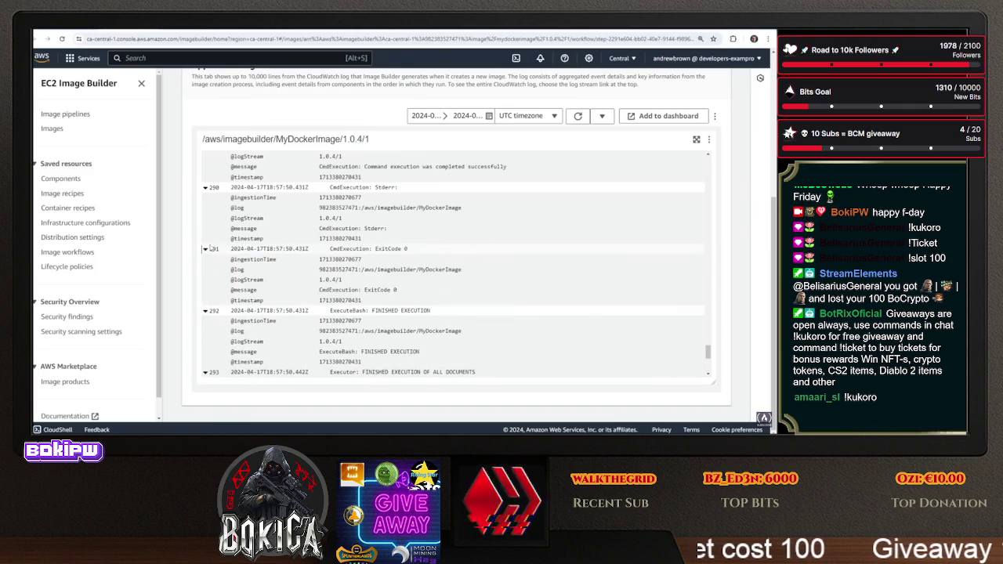
Scroll up to review the failed step: ExecuteComponents, Abort on failure, 43200-second timeout
{"action": "scroll", "coordinate": [210, 248], "scroll_direction": "up", "scroll_amount": 5}
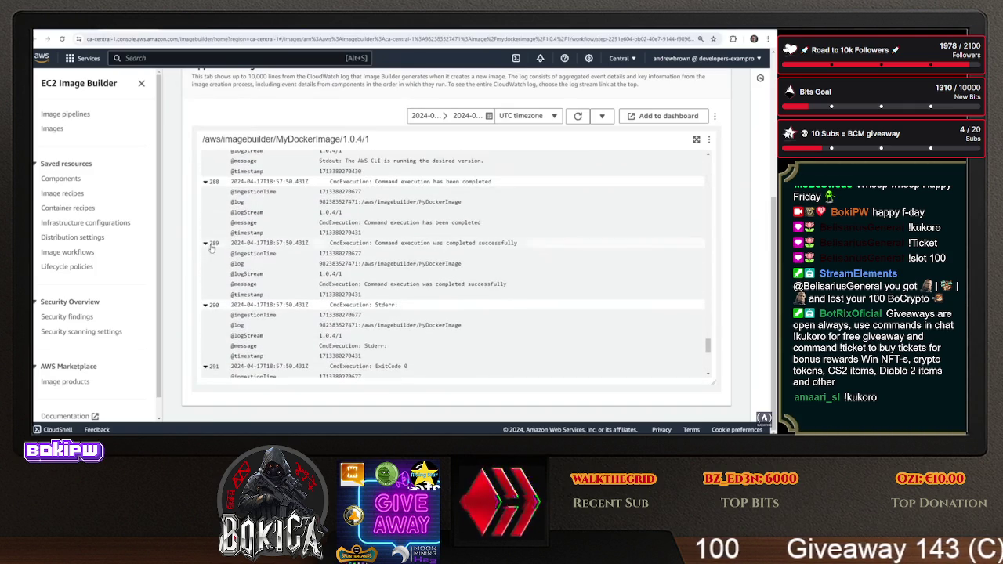
{"action": "scroll", "coordinate": [211, 249], "scroll_direction": "up", "scroll_amount": 5}
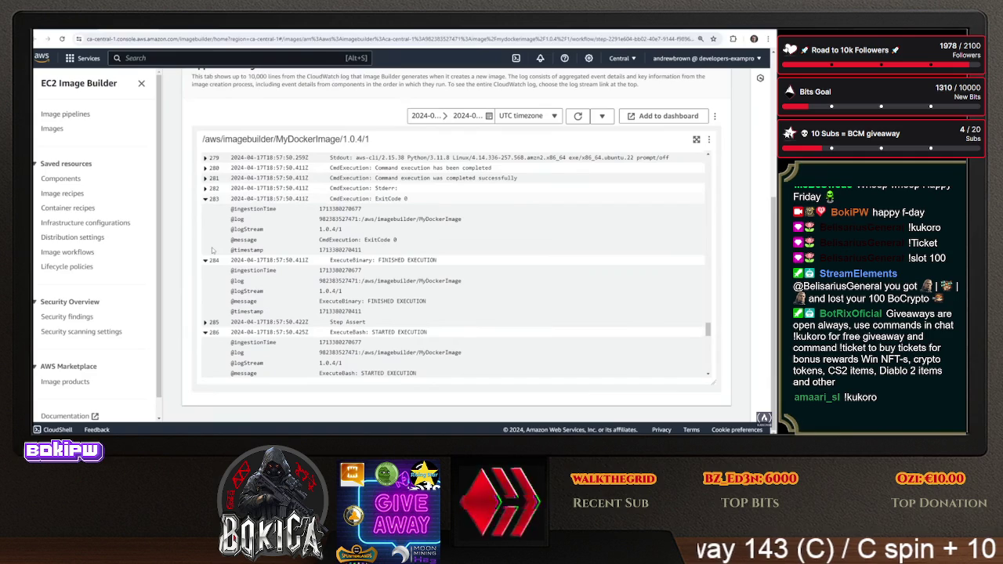
{"action": "scroll", "coordinate": [212, 247], "scroll_direction": "up", "scroll_amount": 3}
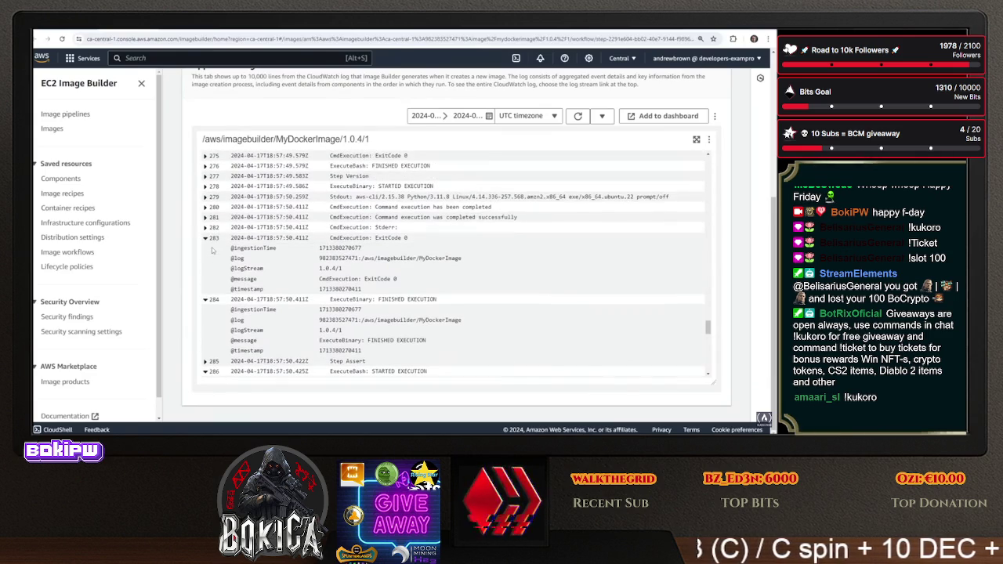
{"action": "scroll", "coordinate": [213, 247], "scroll_direction": "up", "scroll_amount": 2}
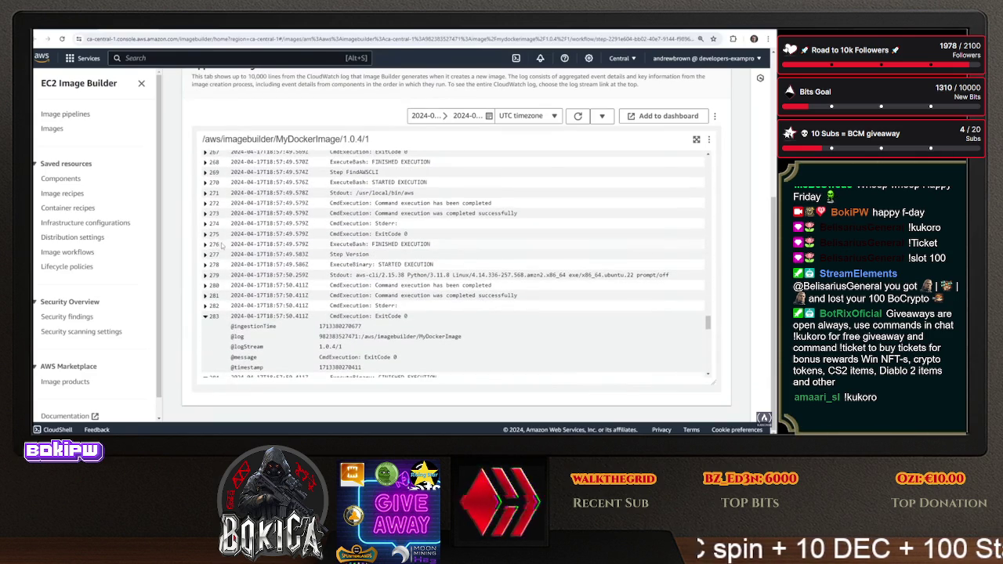
{"action": "scroll", "coordinate": [223, 247], "scroll_direction": "up", "scroll_amount": 2}
{"action": "scroll", "coordinate": [259, 274], "scroll_direction": "down", "scroll_amount": 10}
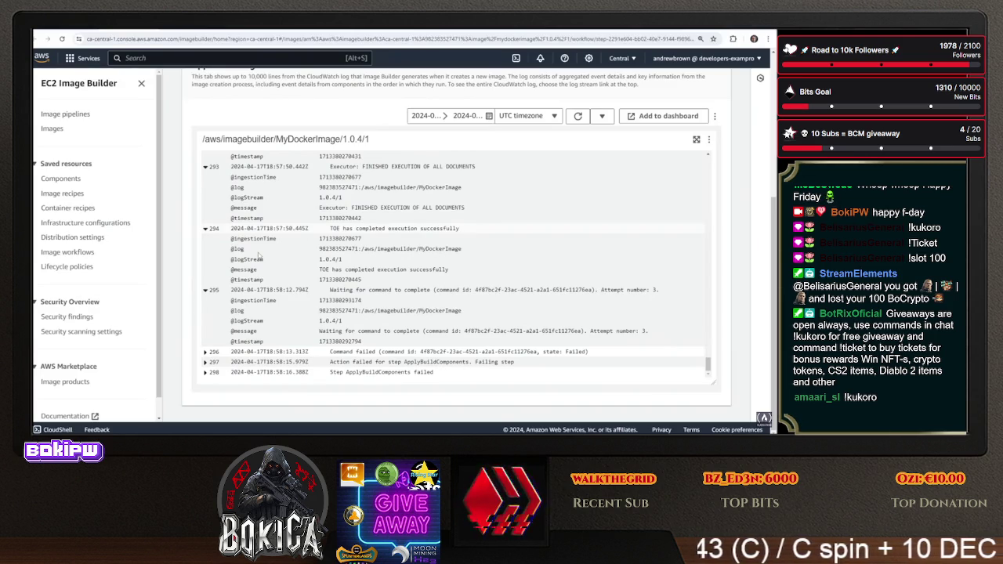
{"action": "scroll", "coordinate": [258, 255], "scroll_direction": "up", "scroll_amount": 3}
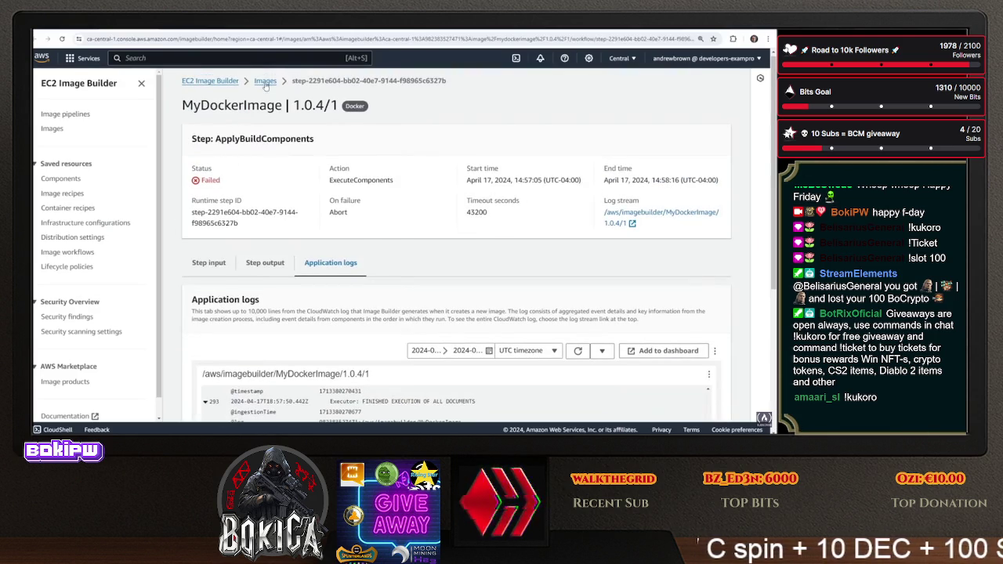
Review the MyNewInfa infrastructure configuration details
{"action": "left_click", "coordinate": [265, 81]}
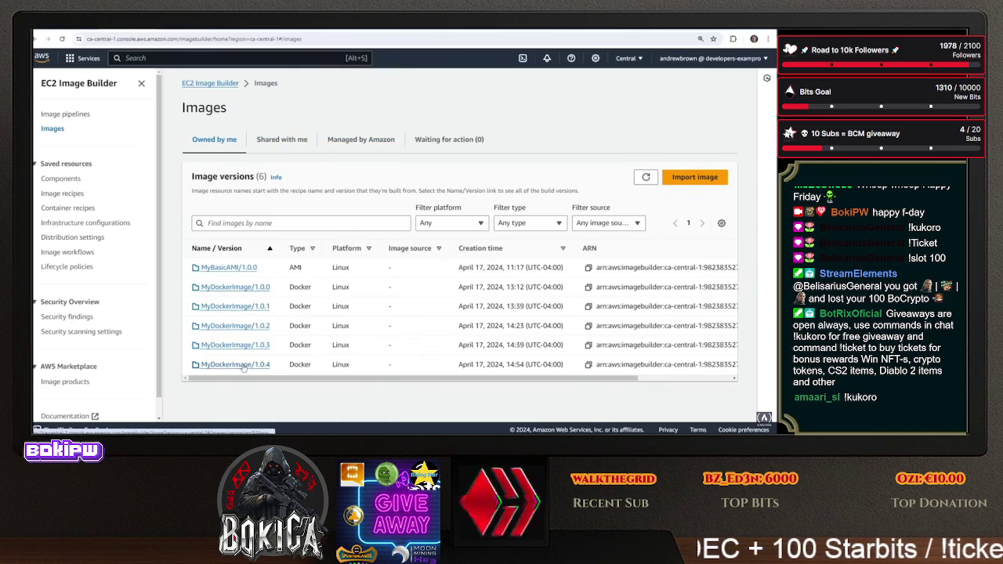
{"action": "left_click", "coordinate": [74, 223]}
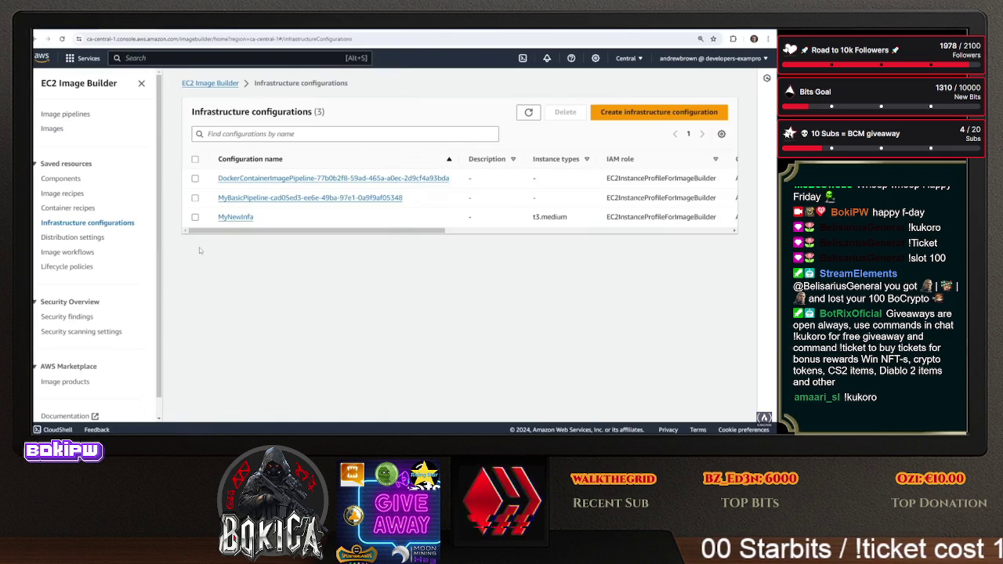
{"action": "left_click", "coordinate": [248, 217]}
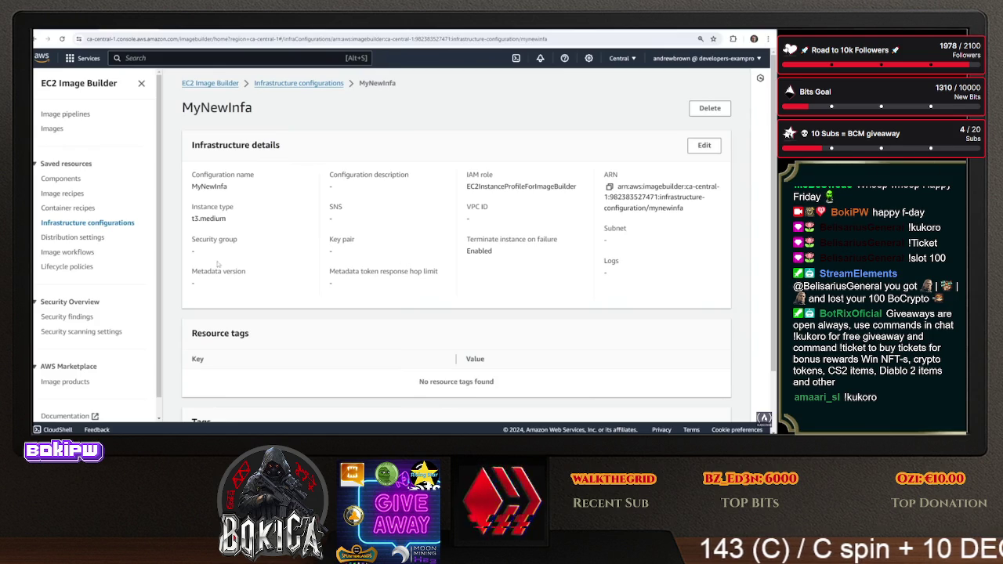
{"action": "scroll", "coordinate": [569, 268], "scroll_direction": "down", "scroll_amount": 2}
{"action": "scroll", "coordinate": [570, 272], "scroll_direction": "up", "scroll_amount": 2}
Check the MyDockerImage 1.0.4/1 build's infrastructure configuration and workflow, then search the console for ec2
{"action": "left_click", "coordinate": [52, 129]}
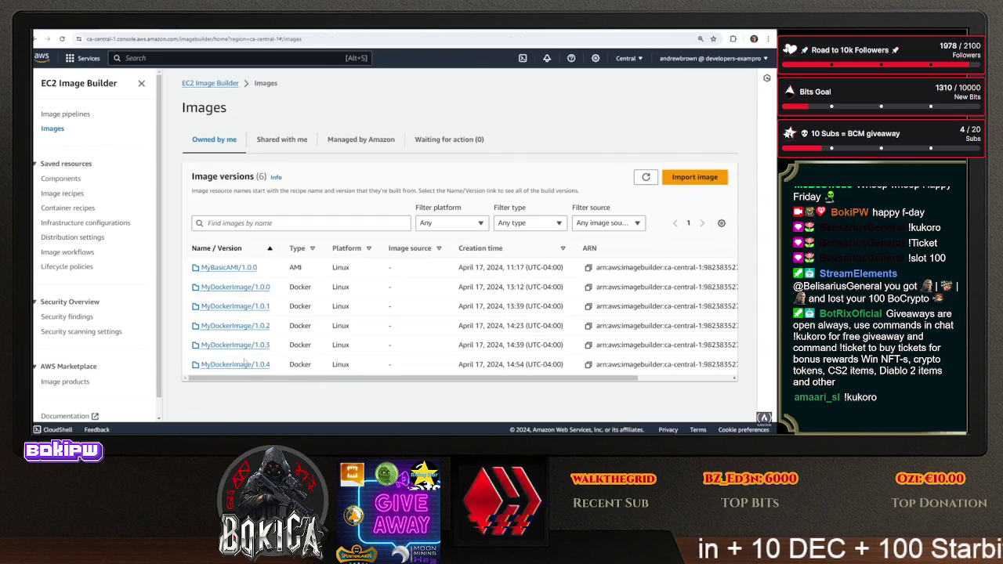
{"action": "left_click", "coordinate": [248, 369]}
{"action": "left_click", "coordinate": [260, 180]}
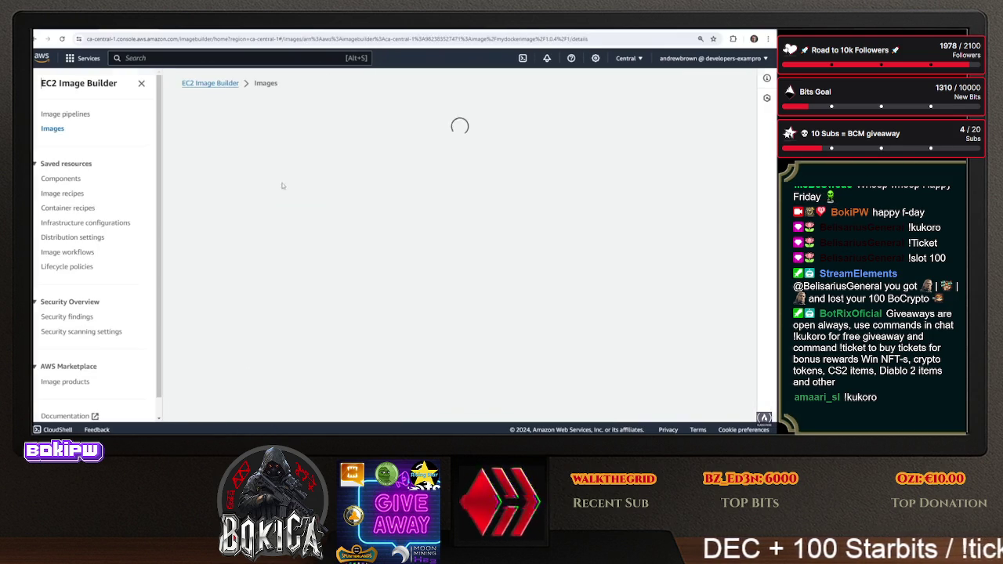
{"action": "left_click", "coordinate": [340, 278]}
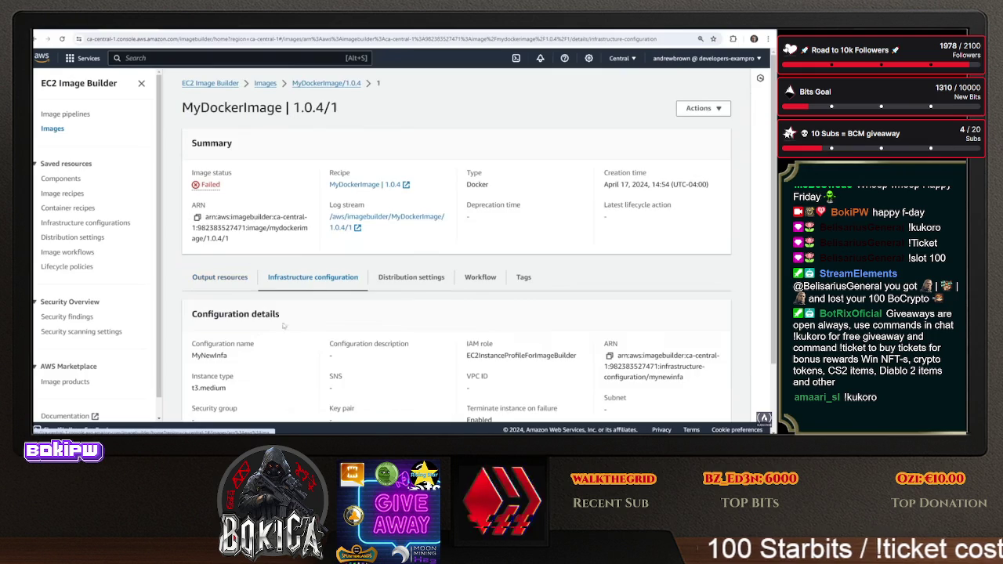
{"action": "scroll", "coordinate": [259, 266], "scroll_direction": "down", "scroll_amount": 1}
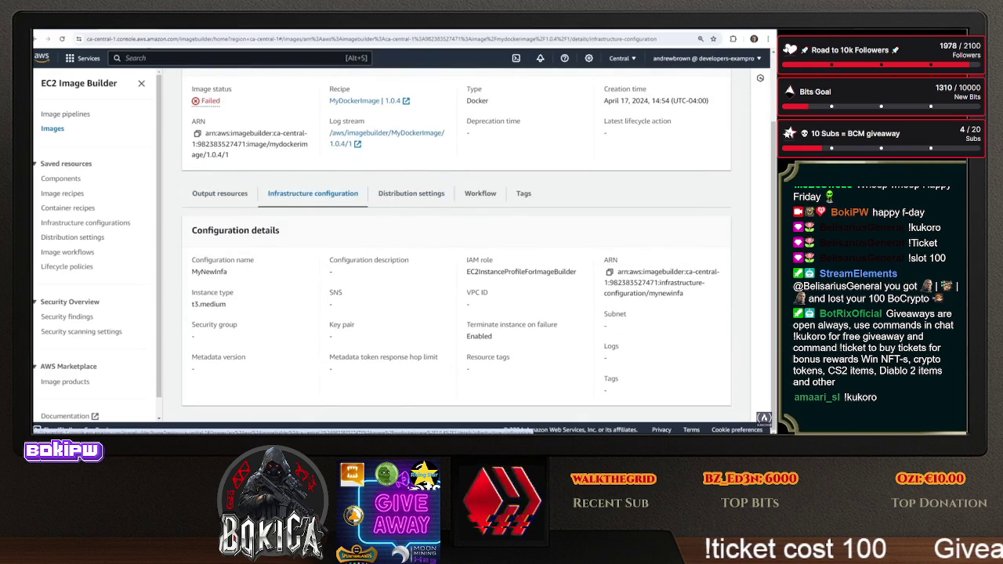
{"action": "left_click", "coordinate": [480, 192]}
{"action": "scroll", "coordinate": [481, 196], "scroll_direction": "down", "scroll_amount": 1}
{"action": "key", "text": "alt+s"}
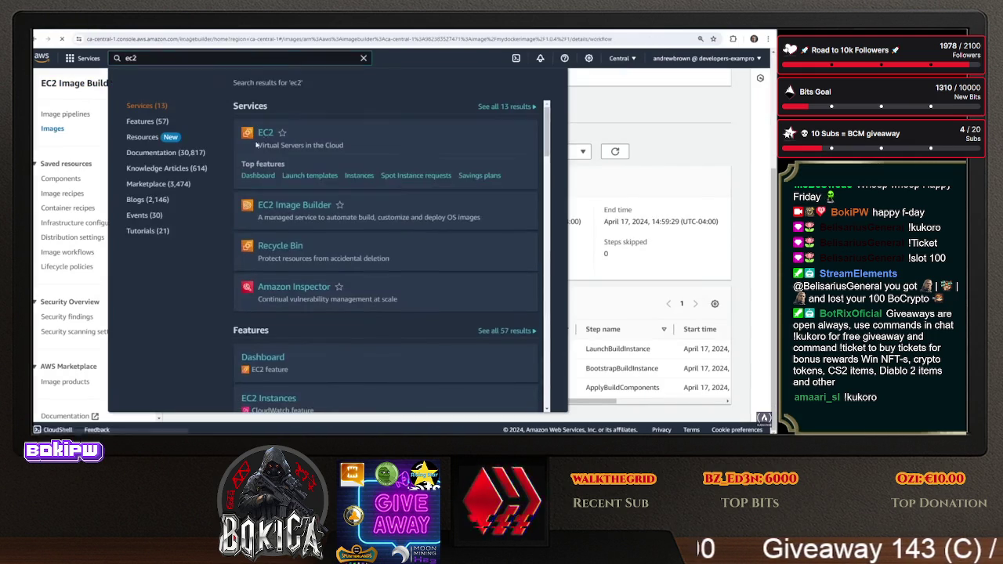
List all EC2 instances and inspect the terminated build instance's networking details
{"action": "left_click", "coordinate": [250, 146]}
{"action": "left_click", "coordinate": [207, 141]}
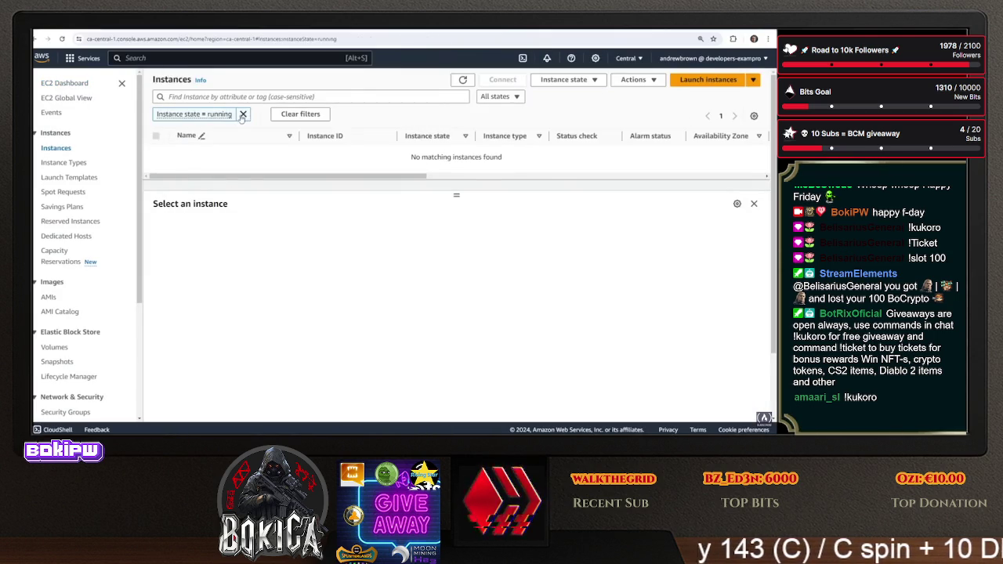
{"action": "key", "text": "BackSpace"}
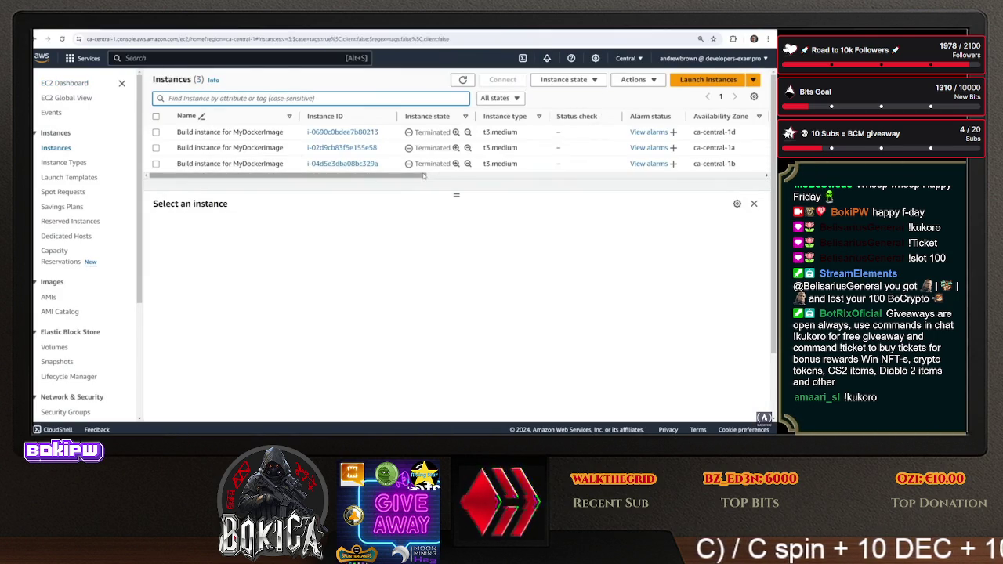
{"action": "left_click_drag", "start_coordinate": [301, 116], "coordinate": [258, 116]}
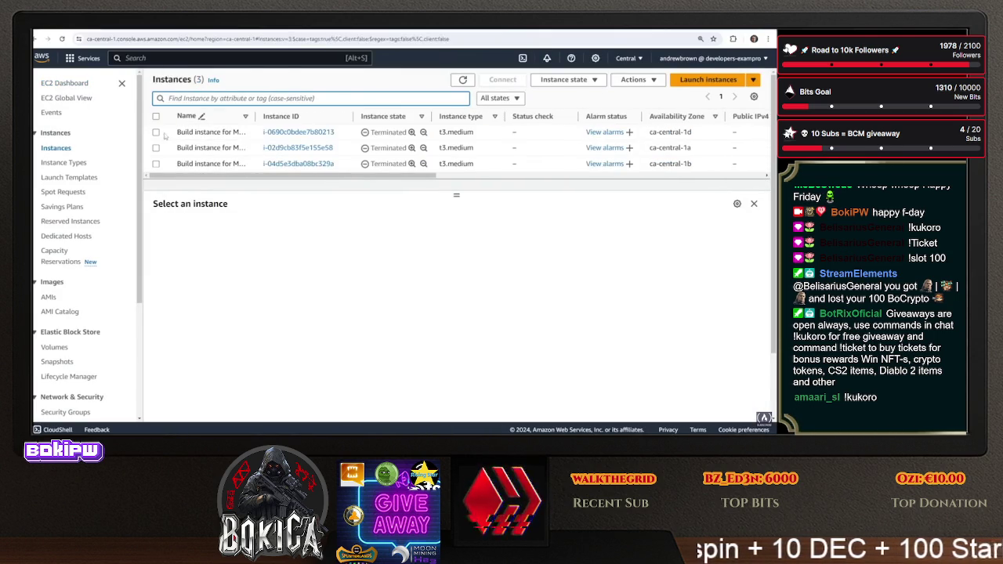
{"action": "left_click", "coordinate": [156, 132]}
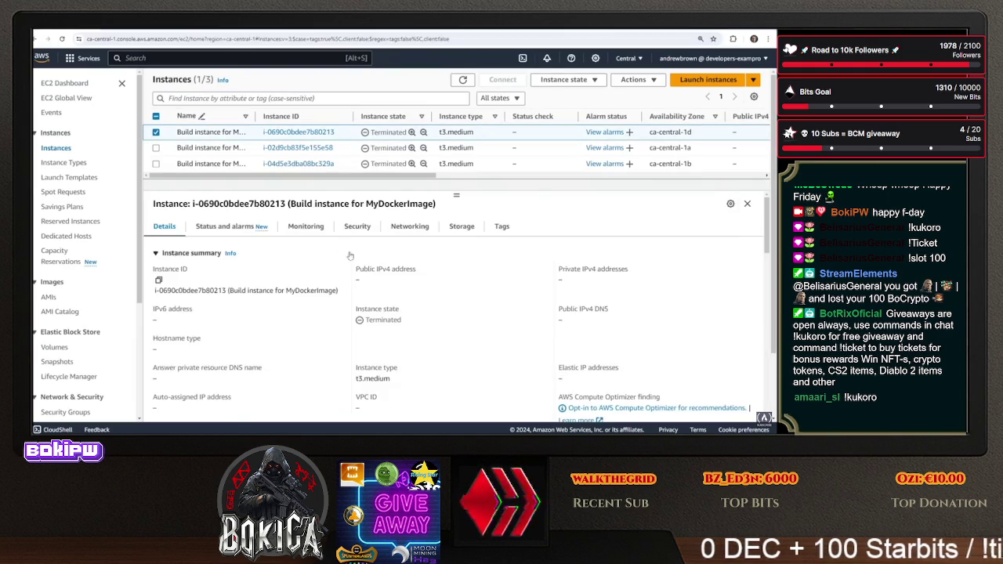
{"action": "left_click", "coordinate": [409, 227]}
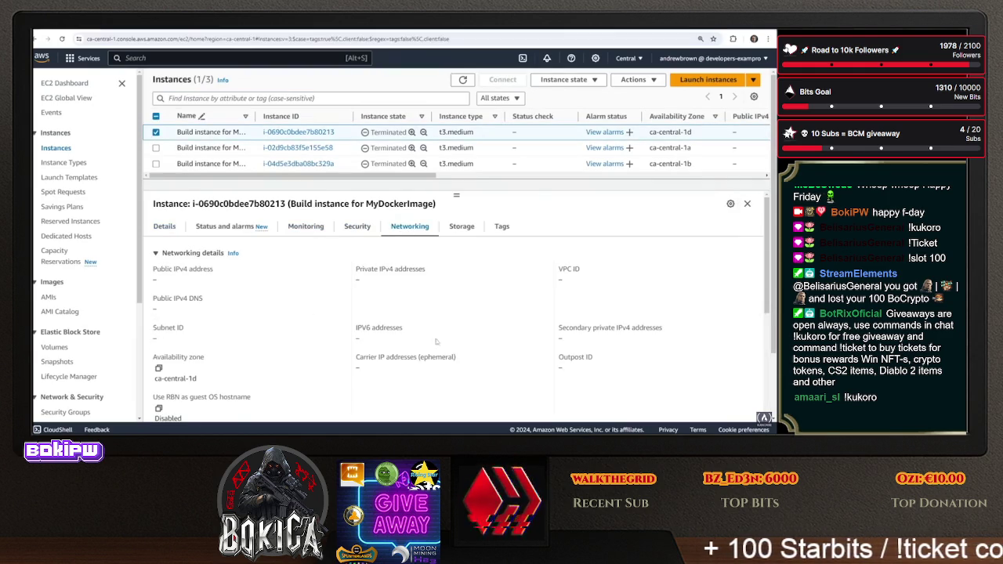
{"action": "scroll", "coordinate": [428, 299], "scroll_direction": "down", "scroll_amount": 5}
{"action": "scroll", "coordinate": [431, 313], "scroll_direction": "up", "scroll_amount": 5}
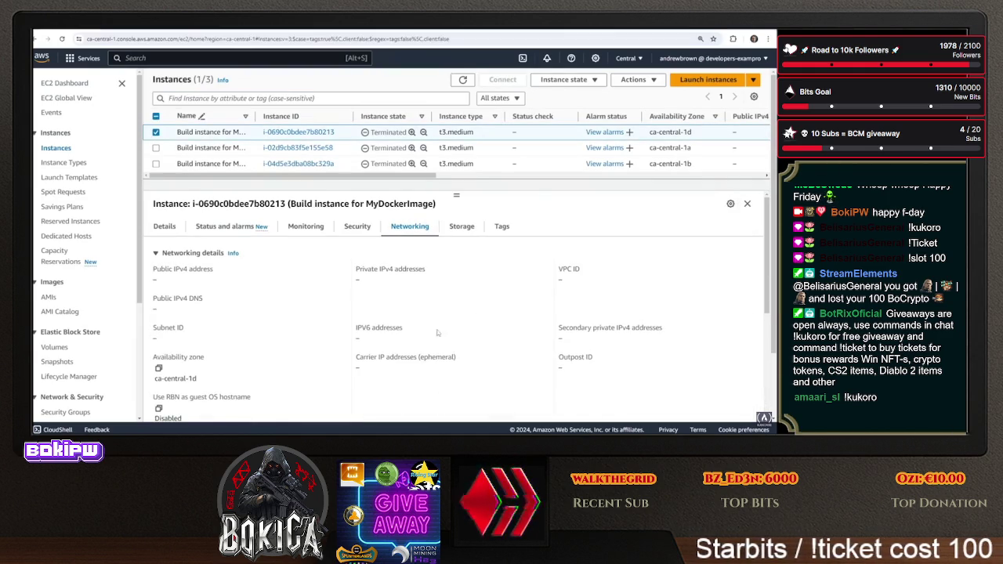
Check the failed MyDockerImage build's Actions menu, then go to the Image pipelines list
{"action": "key", "text": "ctrl+Tab"}
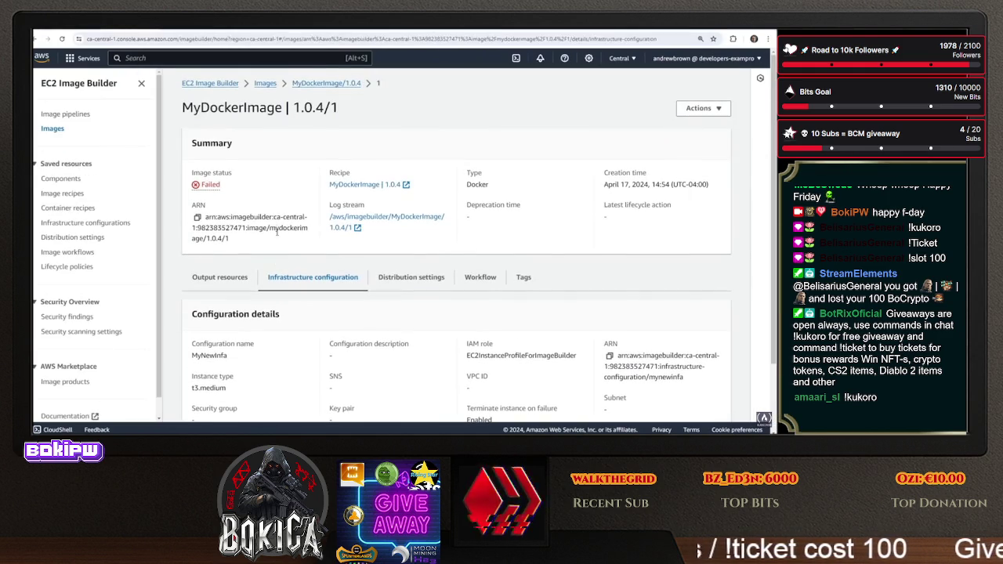
{"action": "left_click", "coordinate": [704, 110]}
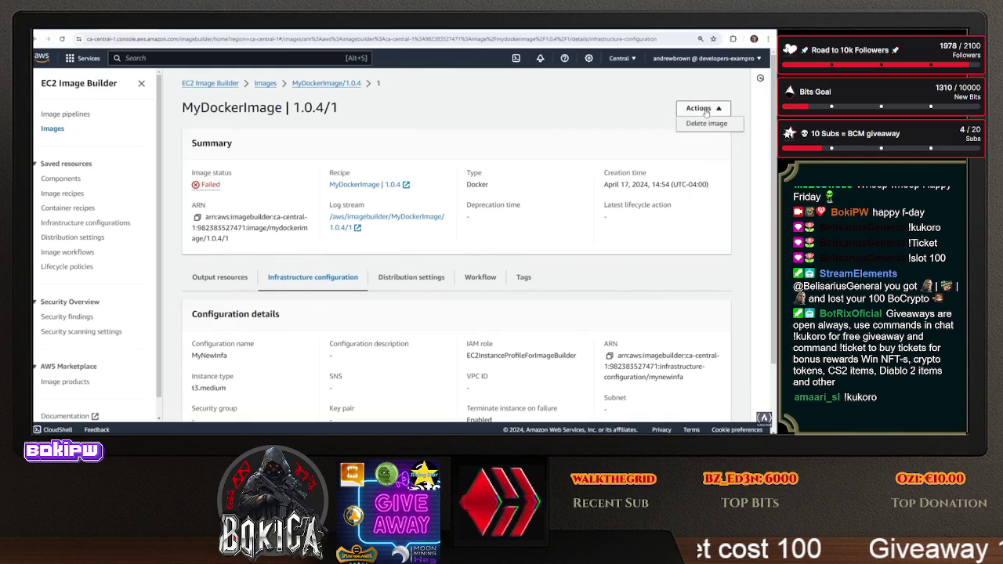
{"action": "left_click", "coordinate": [591, 114]}
{"action": "key", "text": "ctrl+Tab"}
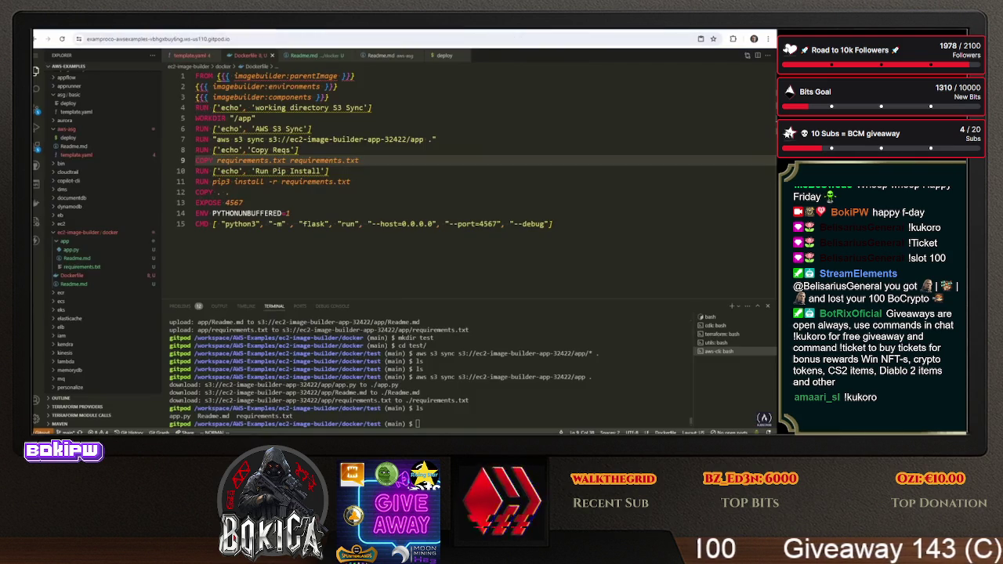
{"action": "key", "text": "ctrl+Tab"}
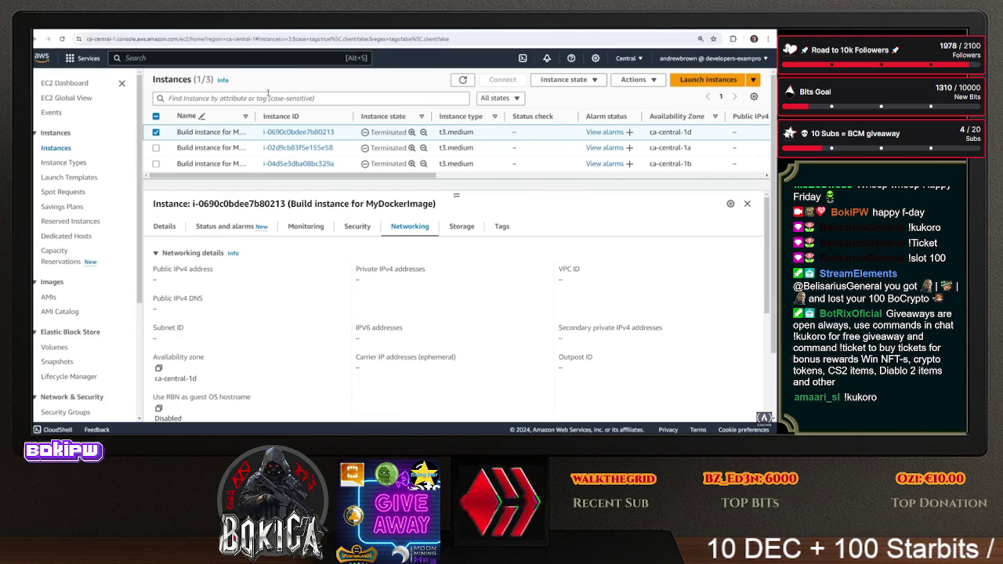
{"action": "key", "text": "ctrl+Tab"}
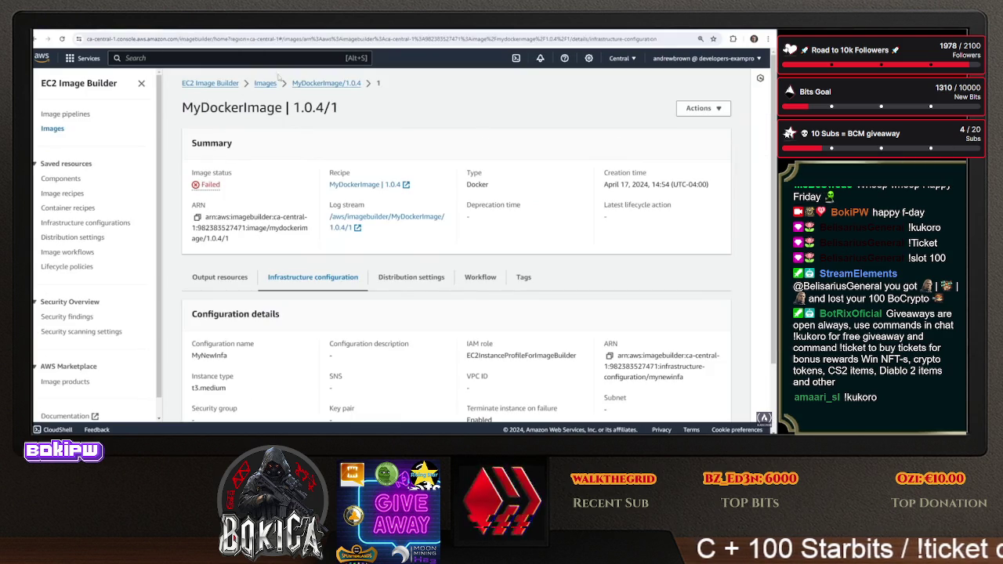
{"action": "left_click", "coordinate": [703, 108]}
{"action": "left_click", "coordinate": [608, 112]}
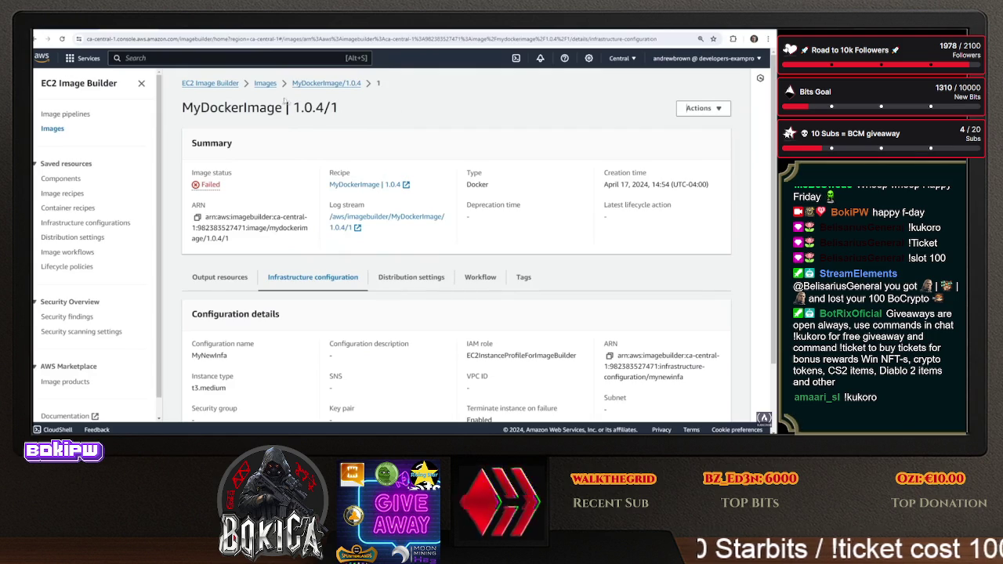
{"action": "left_click", "coordinate": [264, 87]}
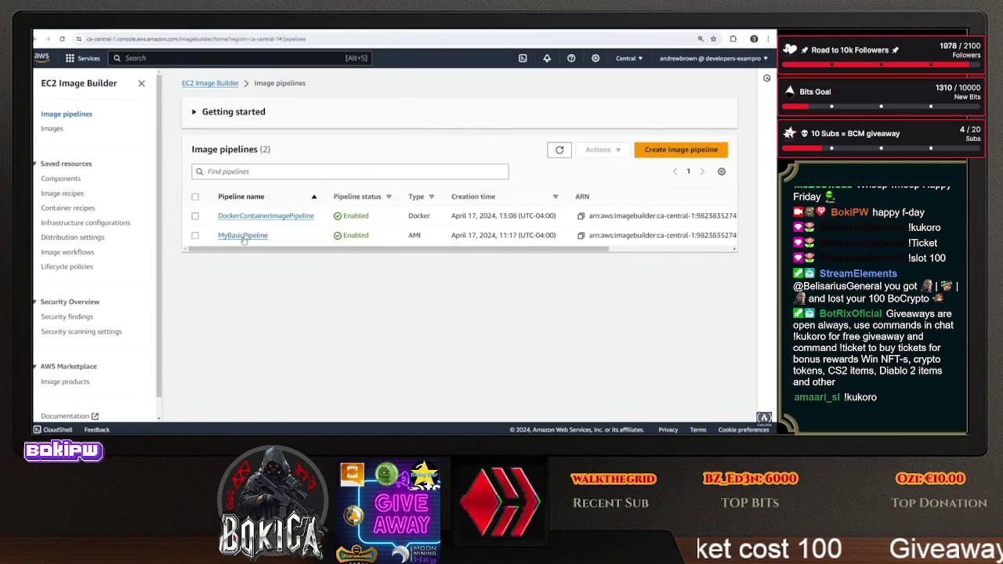
Start a new run of DockerContainerImagePipeline from its Actions menu
{"action": "left_click", "coordinate": [243, 235]}
{"action": "left_click", "coordinate": [37, 38]}
{"action": "left_click", "coordinate": [243, 206]}
{"action": "left_click", "coordinate": [703, 108]}
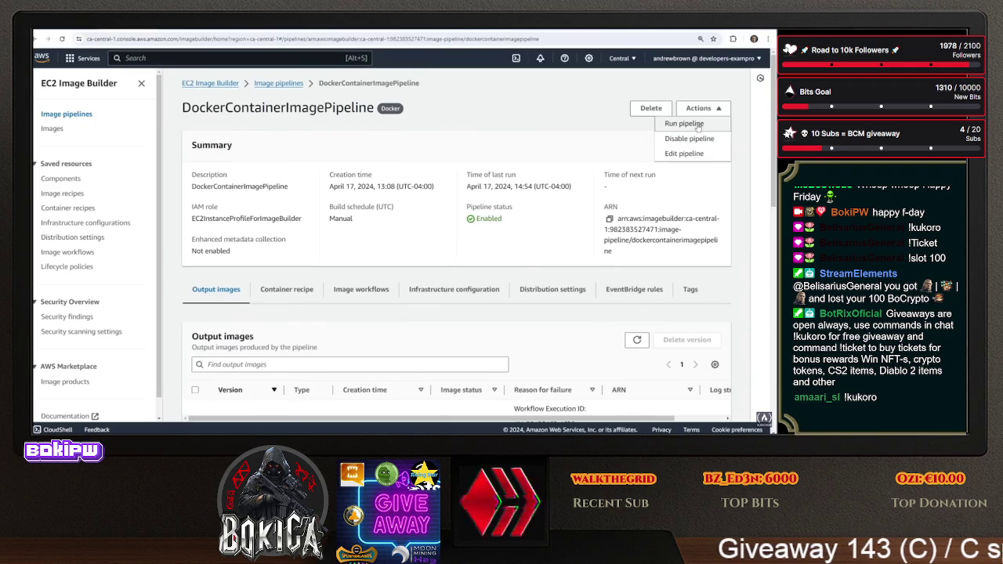
{"action": "left_click", "coordinate": [691, 126]}
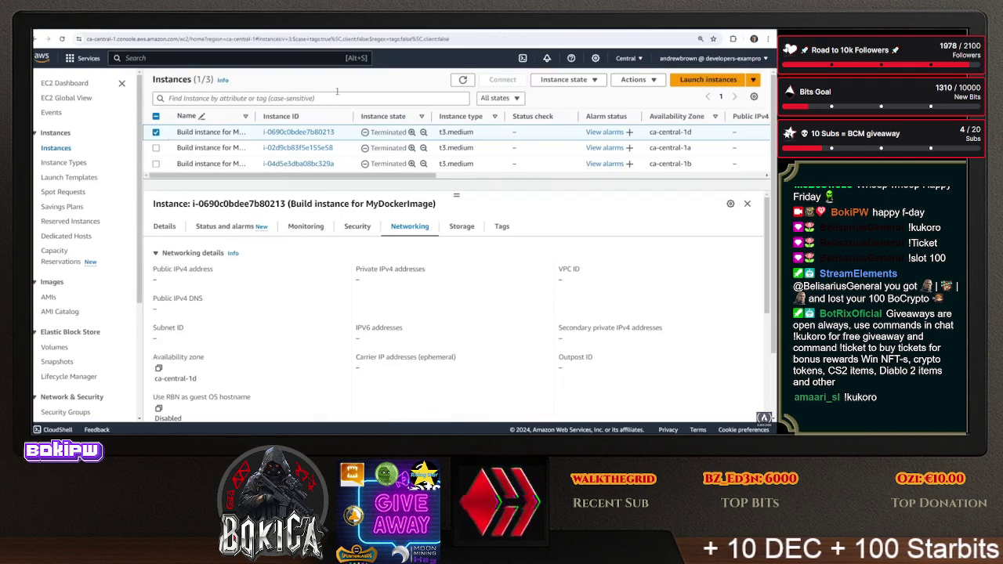
Refresh EC2 Instances and select only the new pending build instance, widening the panes
{"action": "left_click", "coordinate": [461, 80]}
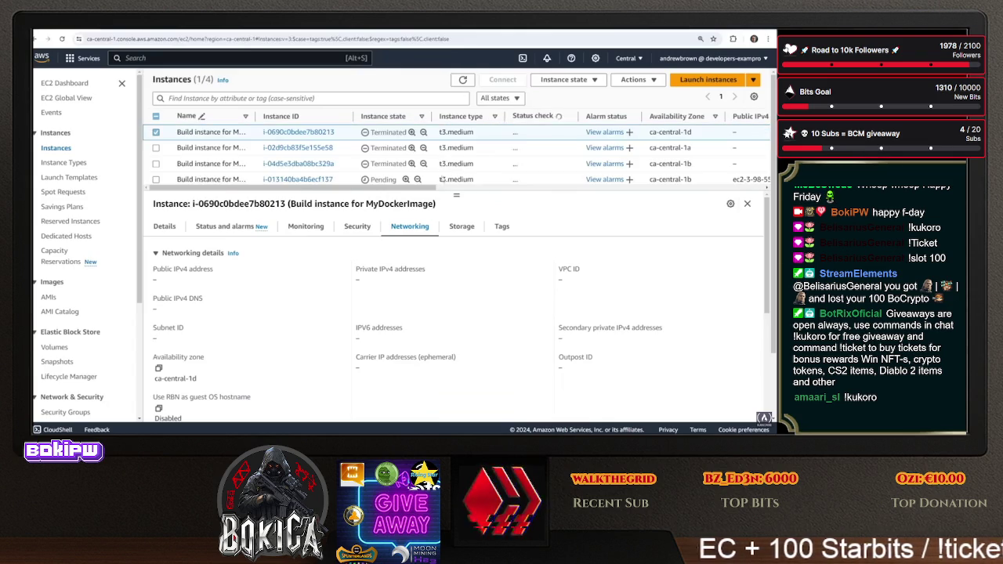
{"action": "left_click", "coordinate": [156, 180]}
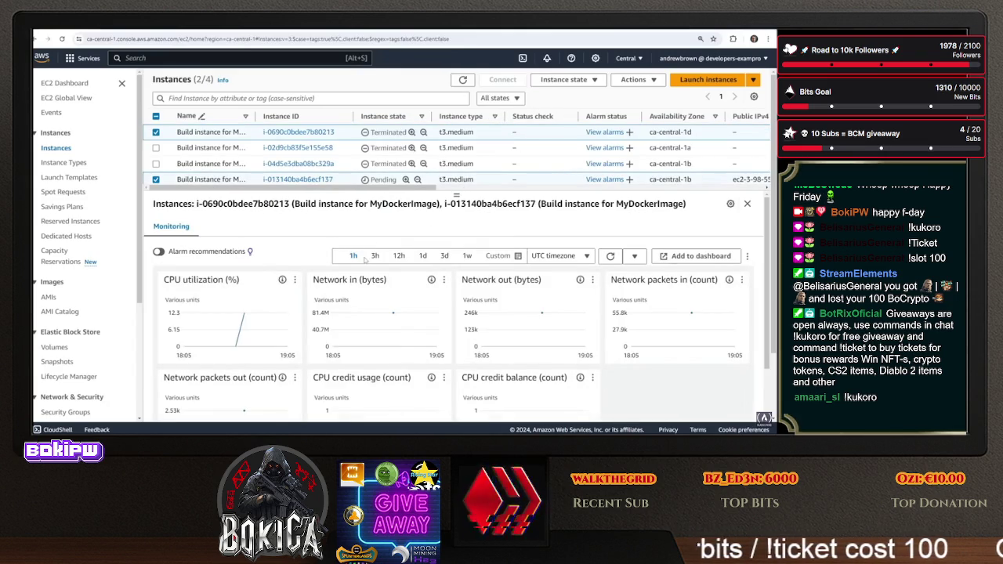
{"action": "left_click_drag", "start_coordinate": [457, 196], "coordinate": [452, 233]}
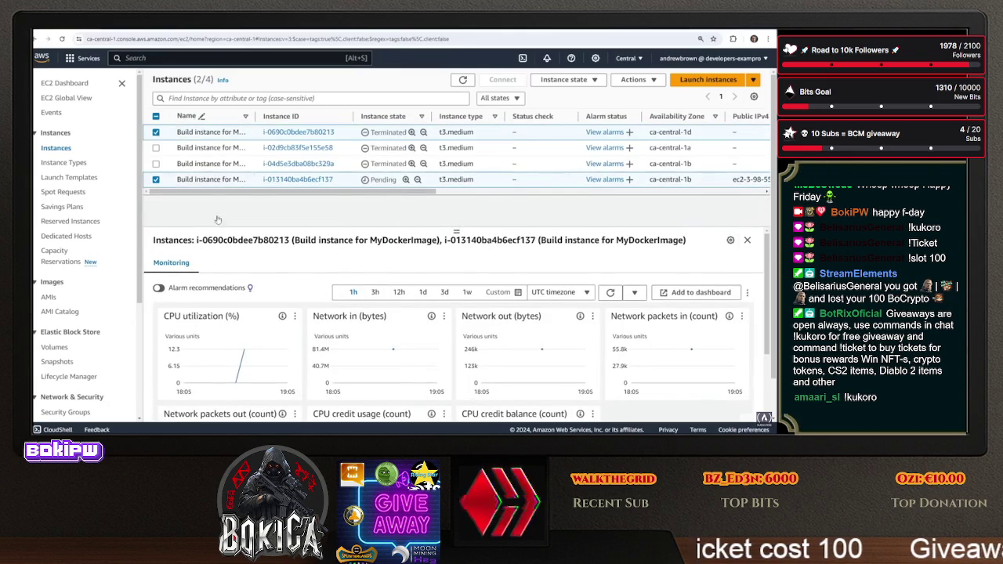
{"action": "left_click", "coordinate": [157, 132]}
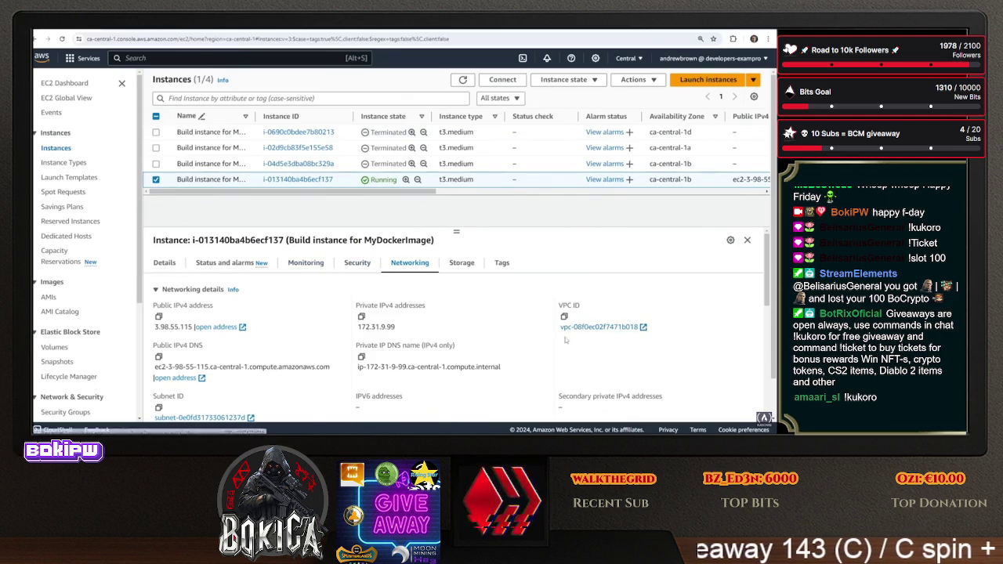
{"action": "scroll", "coordinate": [439, 313], "scroll_direction": "down", "scroll_amount": 2}
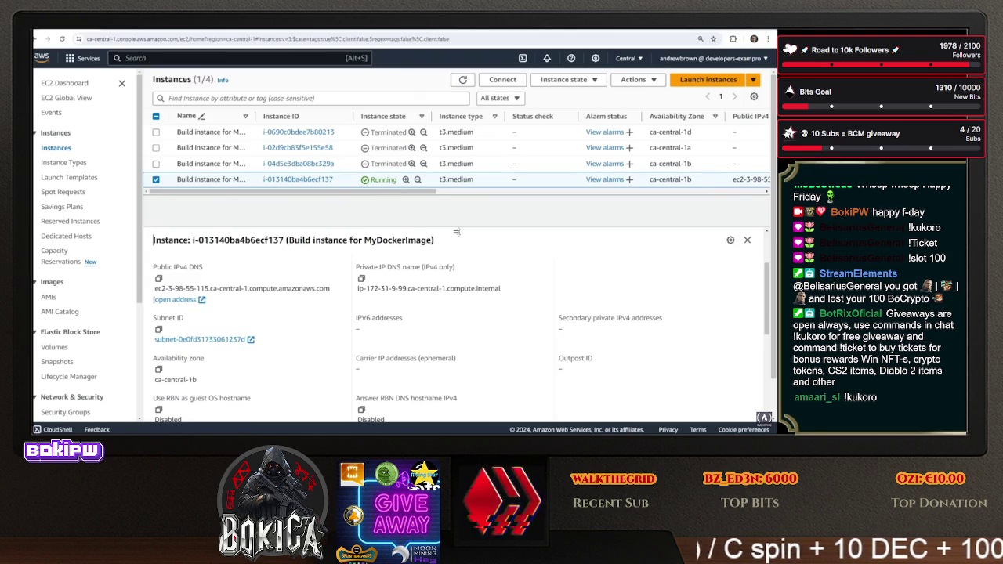
{"action": "left_click_drag", "start_coordinate": [459, 231], "coordinate": [463, 160]}
{"action": "scroll", "coordinate": [419, 346], "scroll_direction": "down", "scroll_amount": 5}
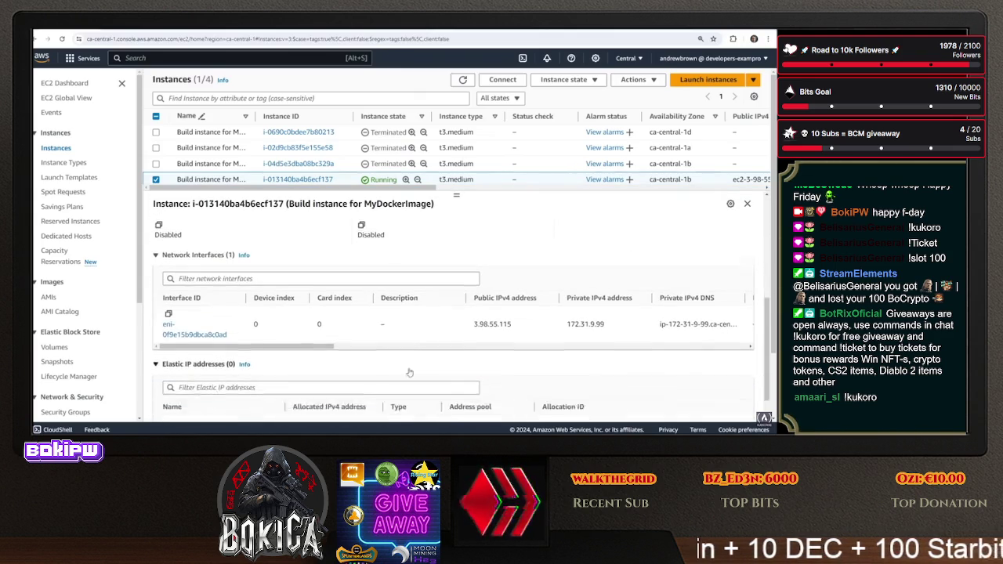
{"action": "scroll", "coordinate": [408, 363], "scroll_direction": "up", "scroll_amount": 5}
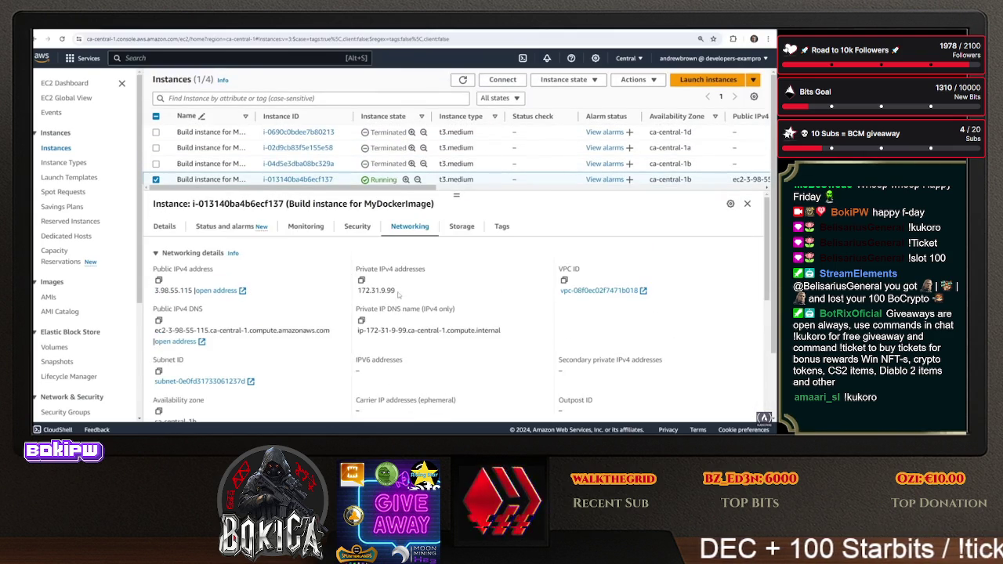
Review the build instance's Networking and Security details, including its default security group rules
{"action": "left_click", "coordinate": [358, 228]}
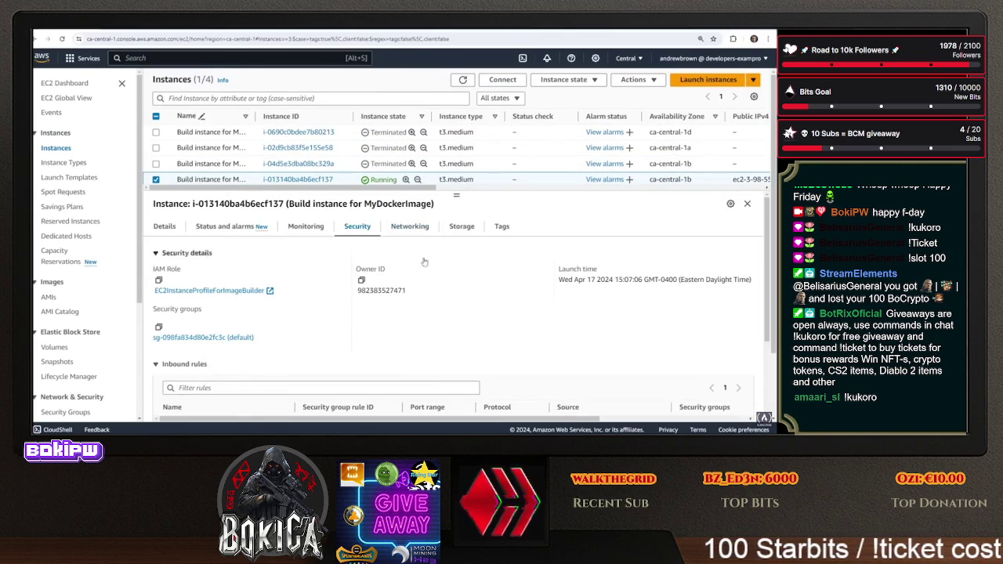
{"action": "left_click", "coordinate": [420, 225]}
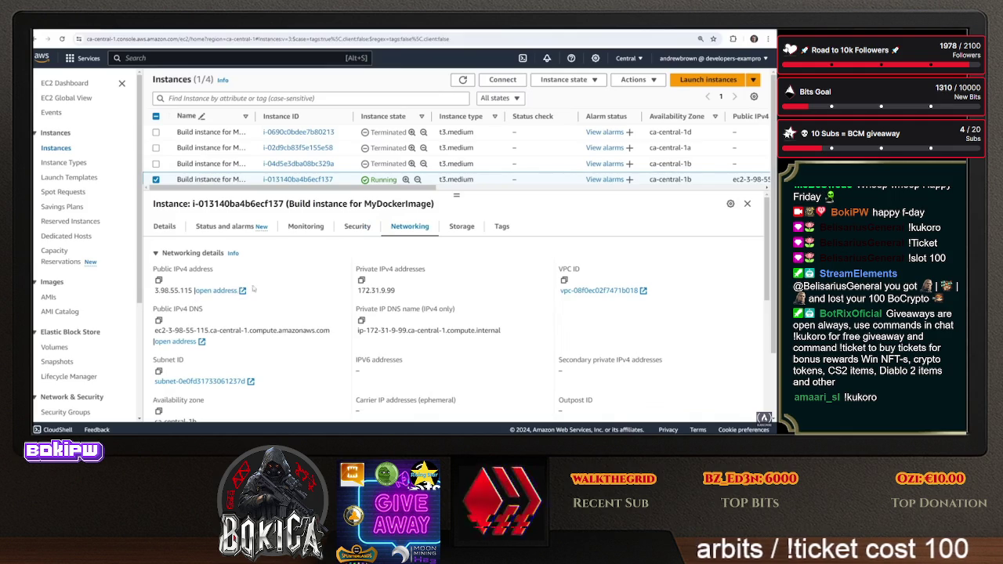
{"action": "left_click", "coordinate": [355, 226]}
{"action": "scroll", "coordinate": [319, 327], "scroll_direction": "down", "scroll_amount": 3}
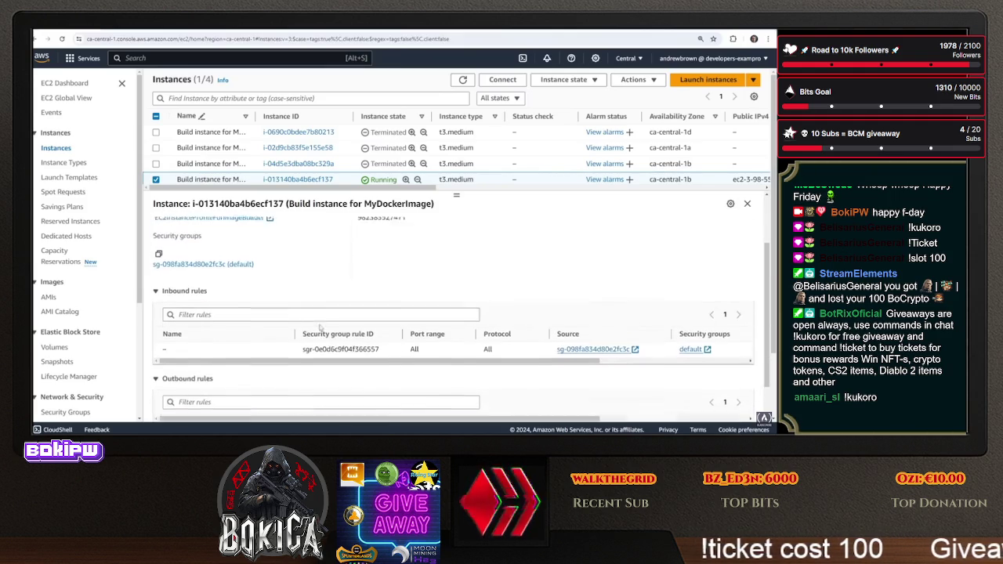
{"action": "scroll", "coordinate": [329, 345], "scroll_direction": "up", "scroll_amount": 2}
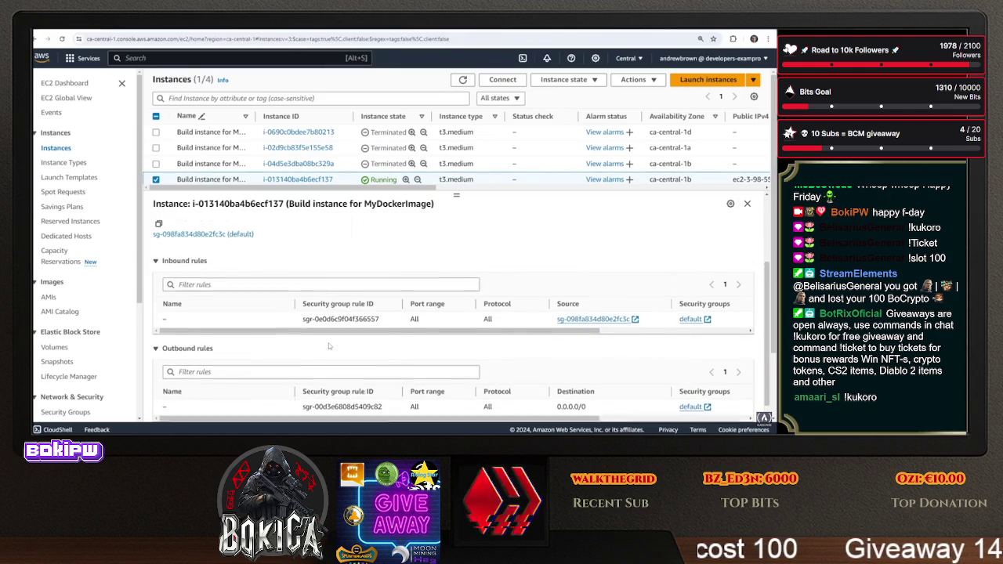
{"action": "left_click", "coordinate": [235, 298]}
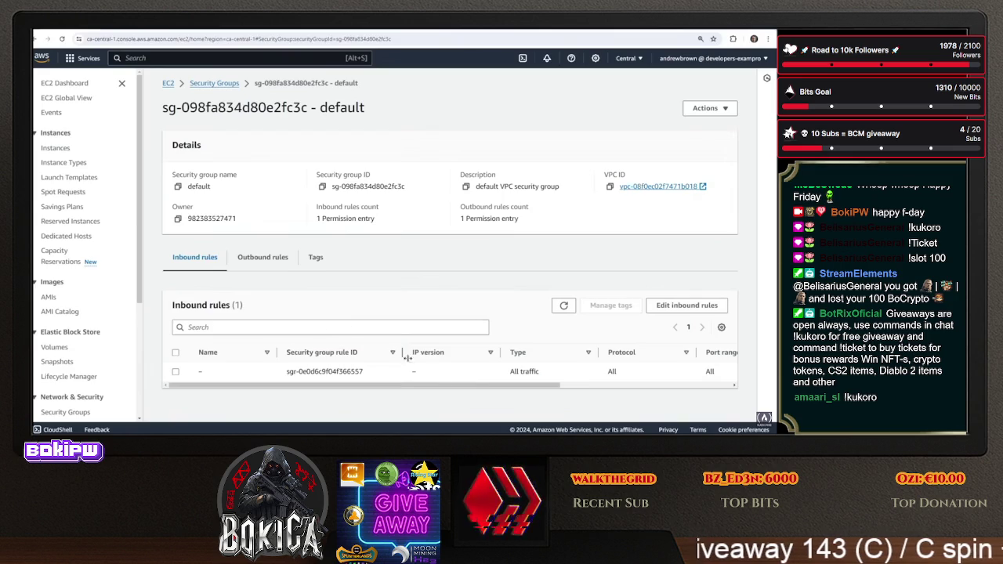
Select the default group's single all-traffic inbound rule for editing, keeping Source as Custom
{"action": "mouse_move", "coordinate": [478, 385]}
{"action": "left_mouse_down"}
{"action": "mouse_move", "coordinate": [646, 384]}
{"action": "mouse_move", "coordinate": [475, 384]}
{"action": "left_mouse_up"}
{"action": "left_click", "coordinate": [175, 371]}
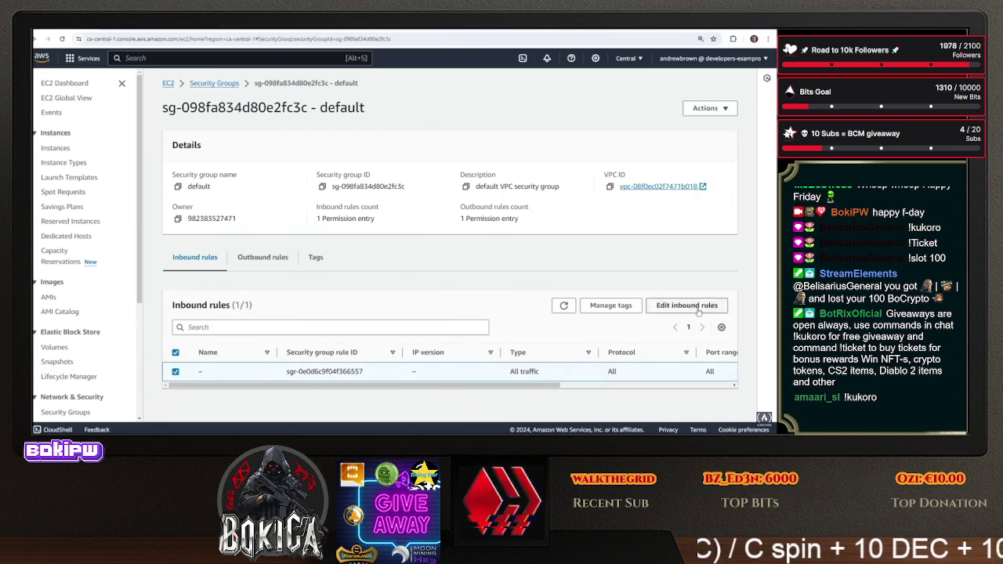
{"action": "left_click", "coordinate": [697, 310]}
{"action": "left_click", "coordinate": [413, 225]}
{"action": "left_click", "coordinate": [462, 162]}
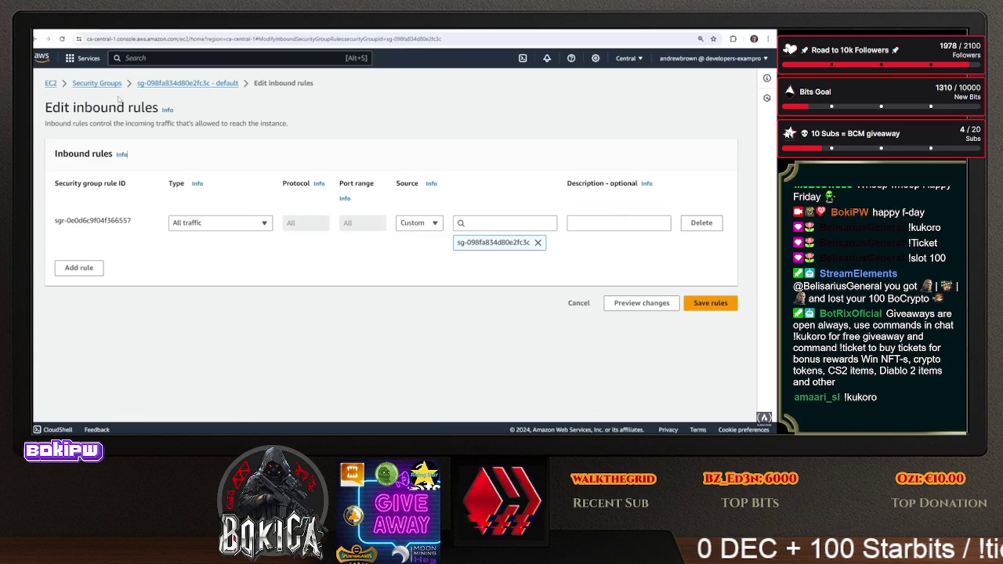
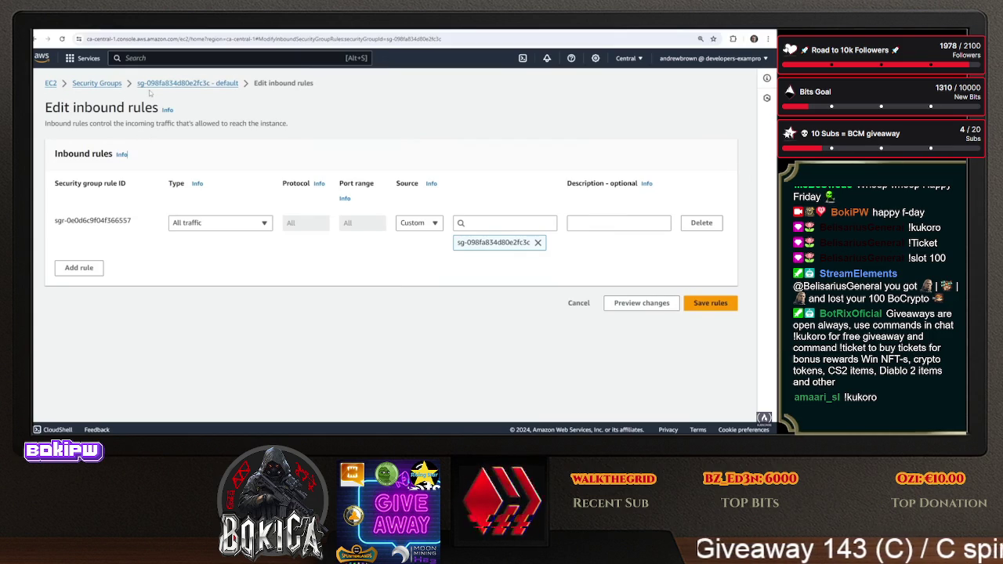
Start a security group named MyEc2ImageBuilderInternet, described 'Out to the internet', in the existing VPC
{"action": "left_click", "coordinate": [97, 83]}
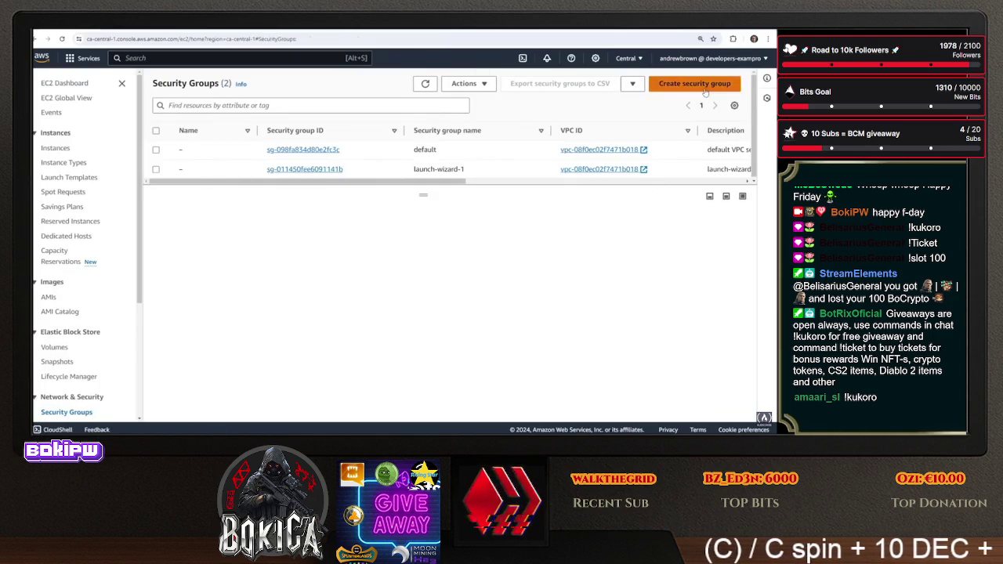
{"action": "left_click", "coordinate": [696, 81]}
{"action": "scroll", "coordinate": [128, 189], "scroll_direction": "down", "scroll_amount": 5}
{"action": "scroll", "coordinate": [129, 189], "scroll_direction": "up", "scroll_amount": 5}
{"action": "left_click", "coordinate": [139, 194]}
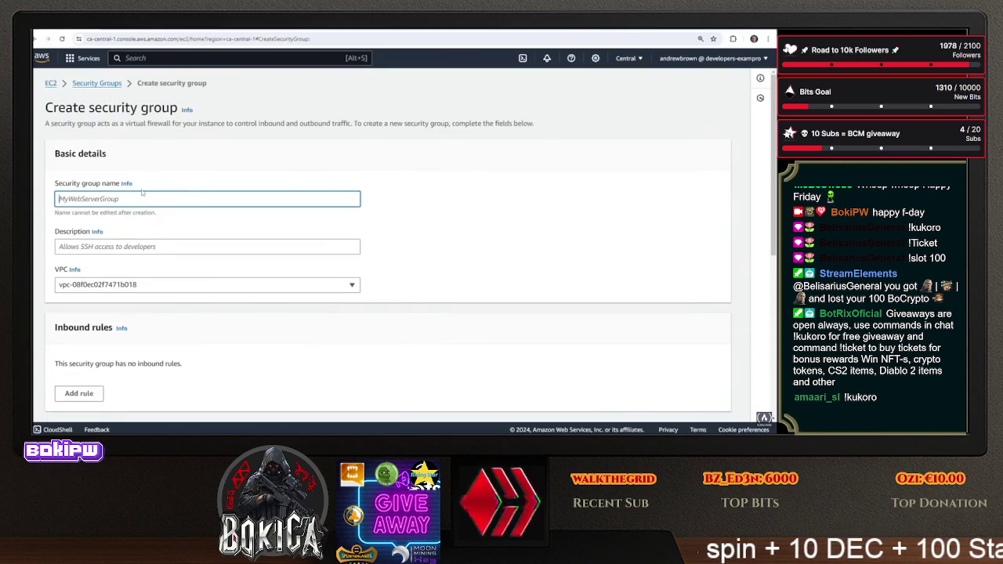
{"action": "type", "text": "MyEc2ImageBuilderInte"}
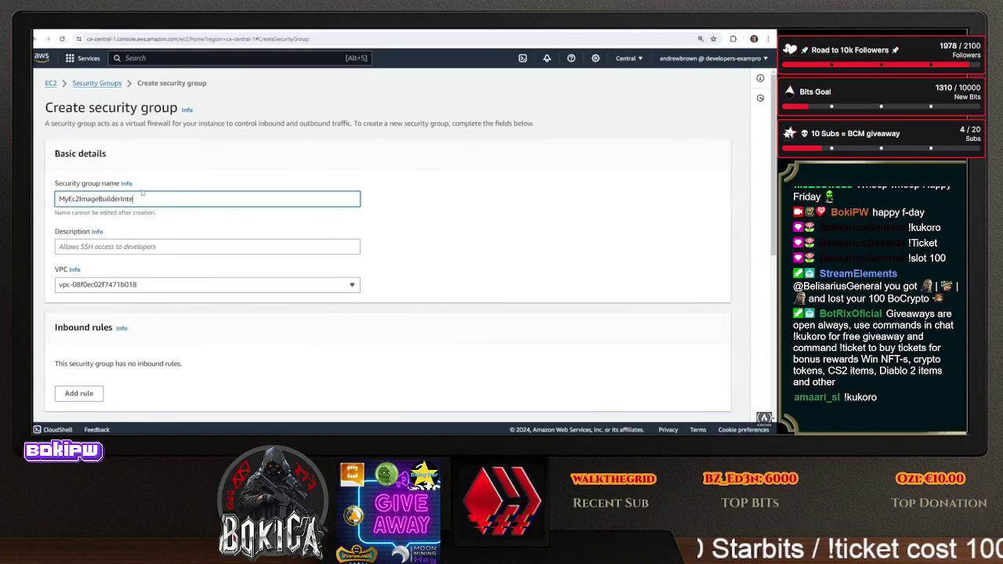
{"action": "type", "text": "rnet"}
{"action": "key", "text": "Tab"}
{"action": "type", "text": "Ou"}
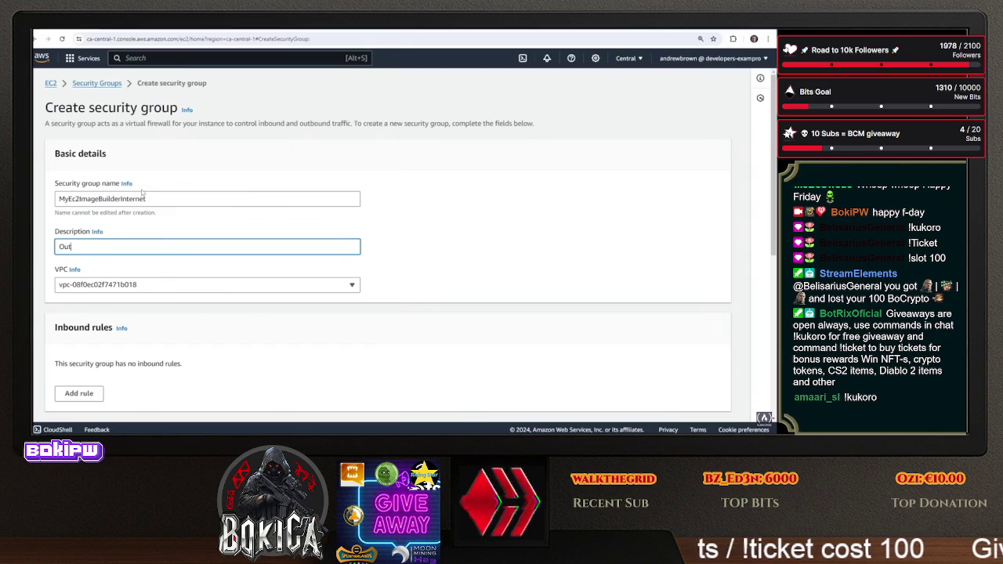
{"action": "type", "text": "et"}
{"action": "left_click", "coordinate": [160, 284]}
{"action": "left_click", "coordinate": [118, 322]}
{"action": "scroll", "coordinate": [125, 219], "scroll_direction": "down", "scroll_amount": 4}
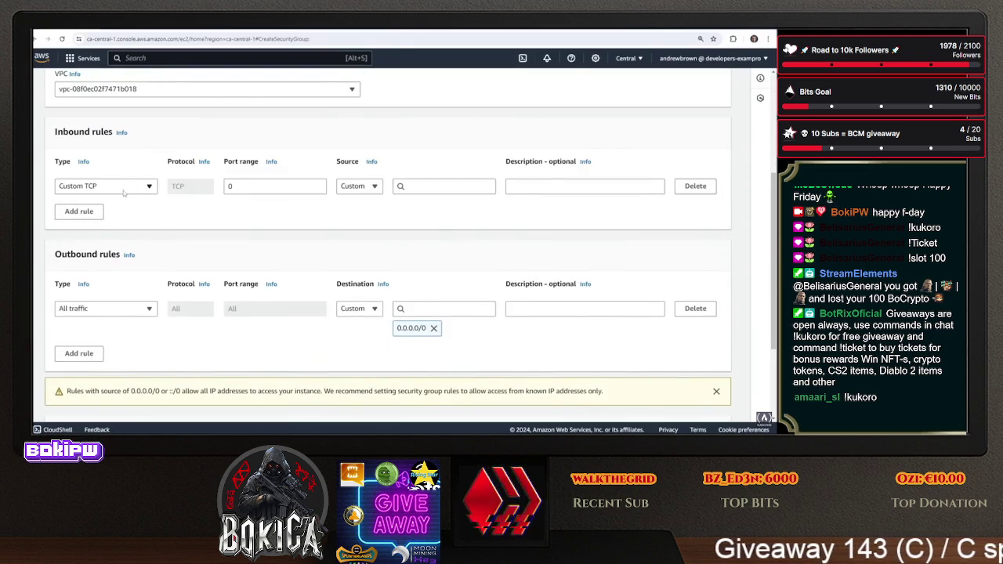
Add All TCP inbound rules from Anywhere-IPv4 and Anywhere-IPv6, then create the group
{"action": "left_click", "coordinate": [124, 190]}
{"action": "left_click", "coordinate": [110, 278]}
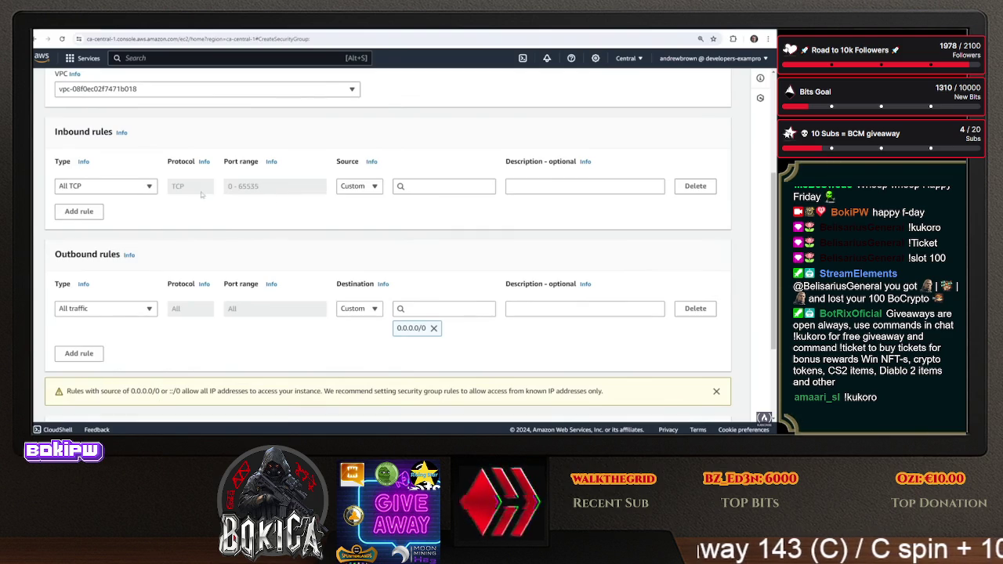
{"action": "left_click", "coordinate": [374, 188]}
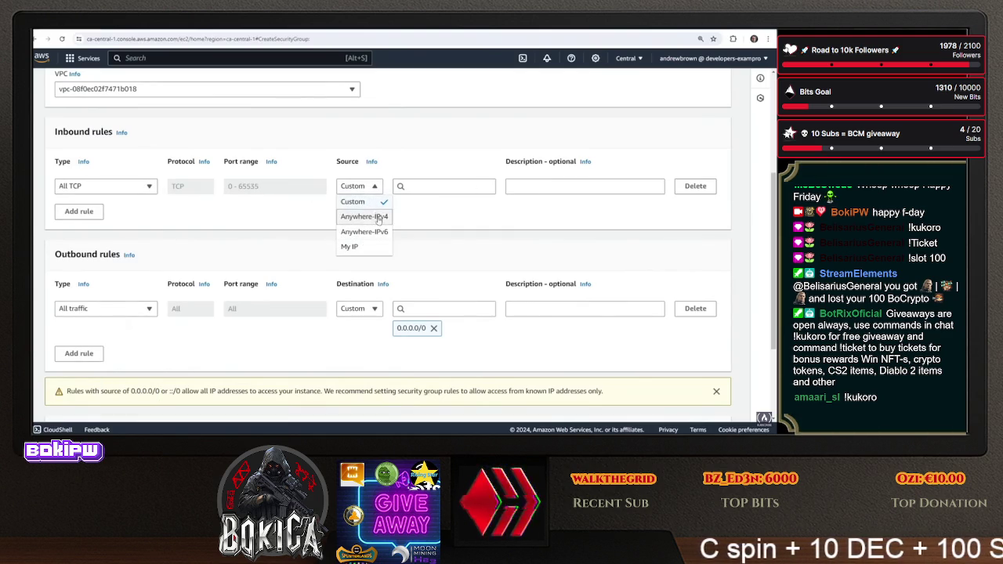
{"action": "left_click", "coordinate": [376, 216]}
{"action": "left_click", "coordinate": [100, 235]}
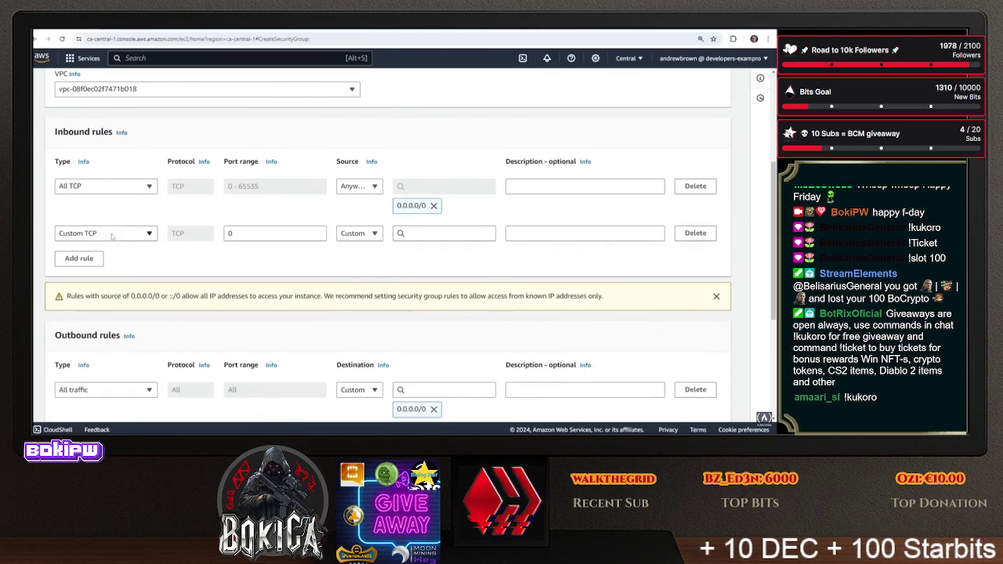
{"action": "left_click", "coordinate": [361, 233]}
{"action": "left_click", "coordinate": [372, 278]}
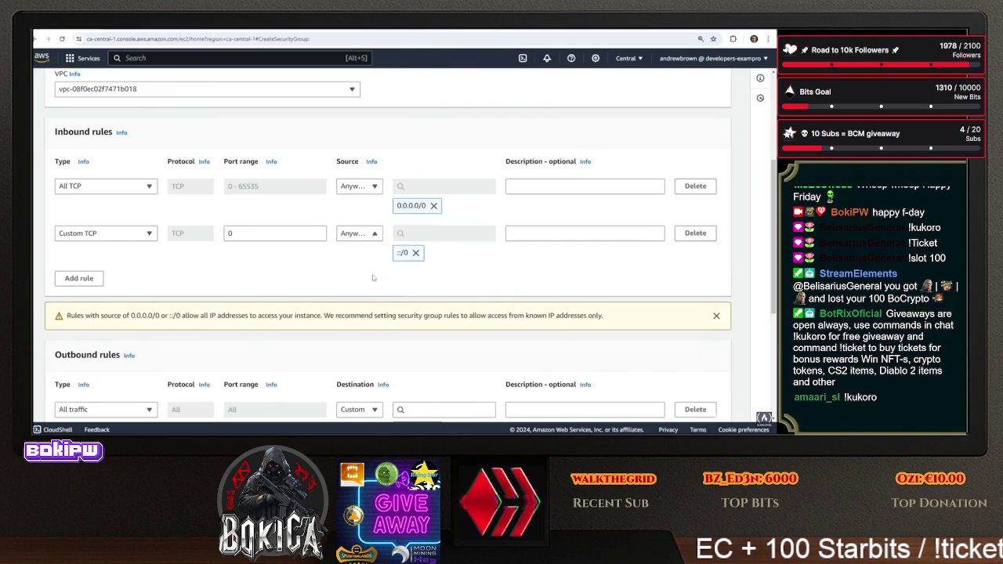
{"action": "scroll", "coordinate": [443, 341], "scroll_direction": "down", "scroll_amount": 4}
{"action": "scroll", "coordinate": [444, 342], "scroll_direction": "up", "scroll_amount": 3}
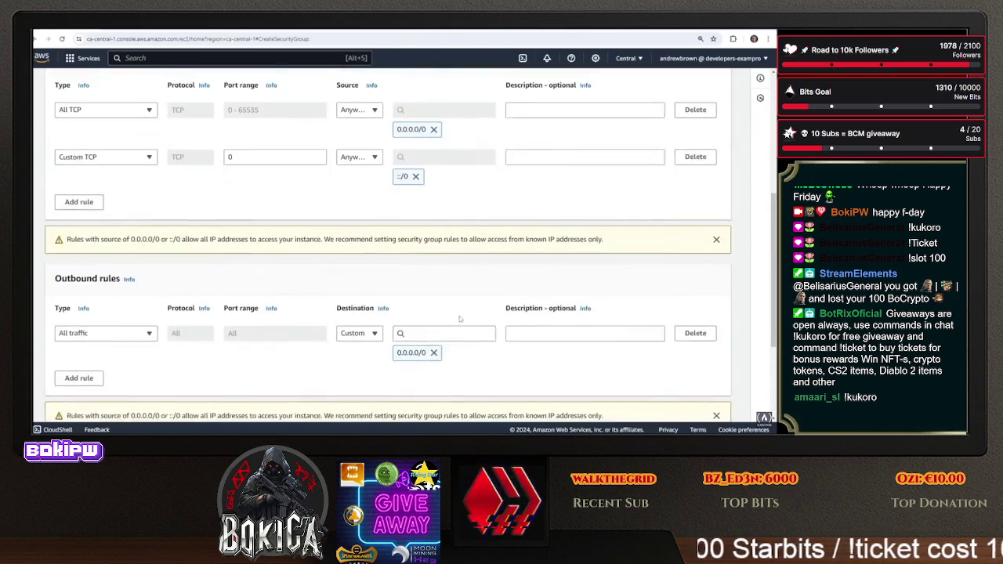
{"action": "scroll", "coordinate": [548, 376], "scroll_direction": "down", "scroll_amount": 3}
{"action": "left_click", "coordinate": [672, 405]}
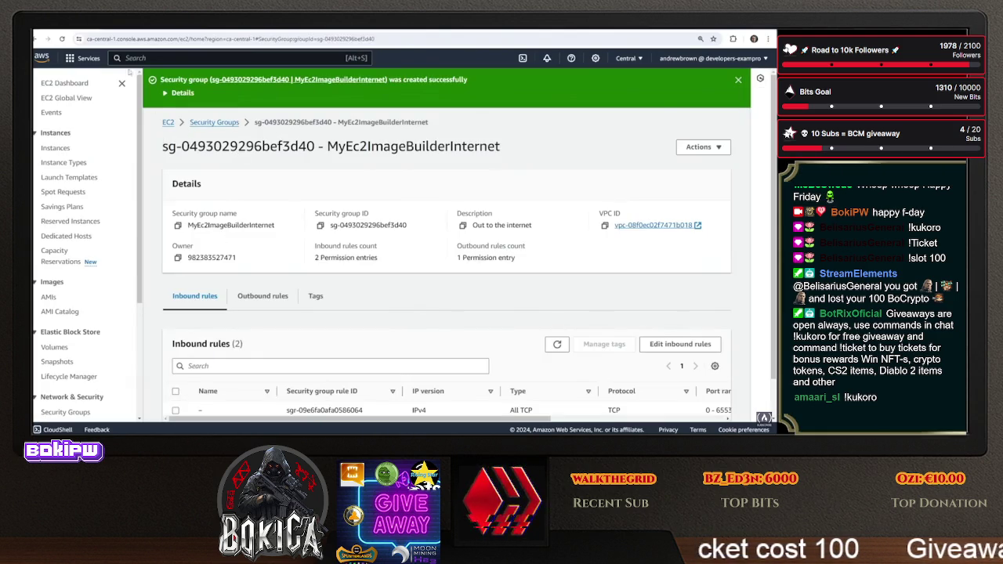
{"action": "key", "text": "ctrl+Tab"}
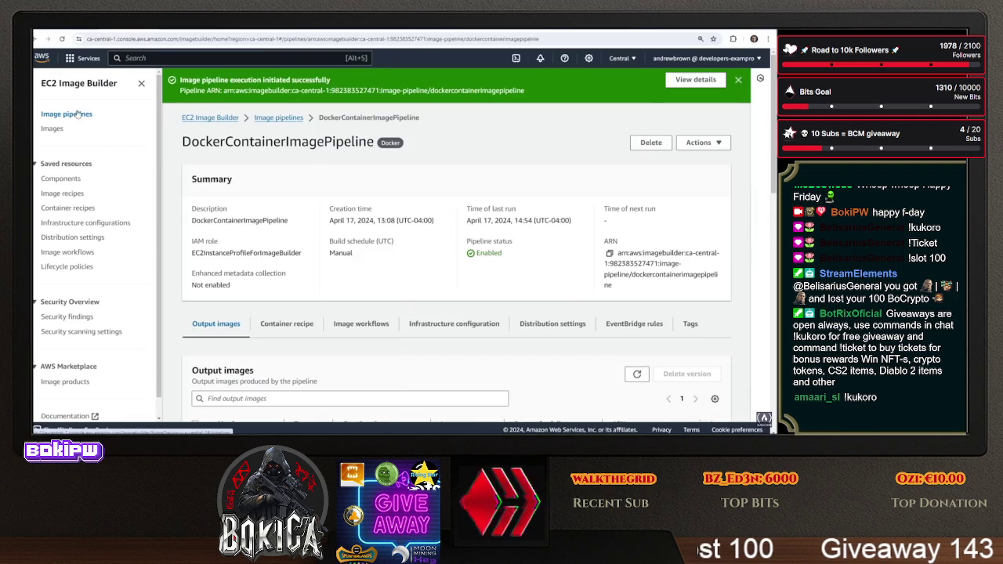
Open the MyNewInfa infrastructure configuration form from the Infrastructure configurations list
{"action": "left_click", "coordinate": [78, 115]}
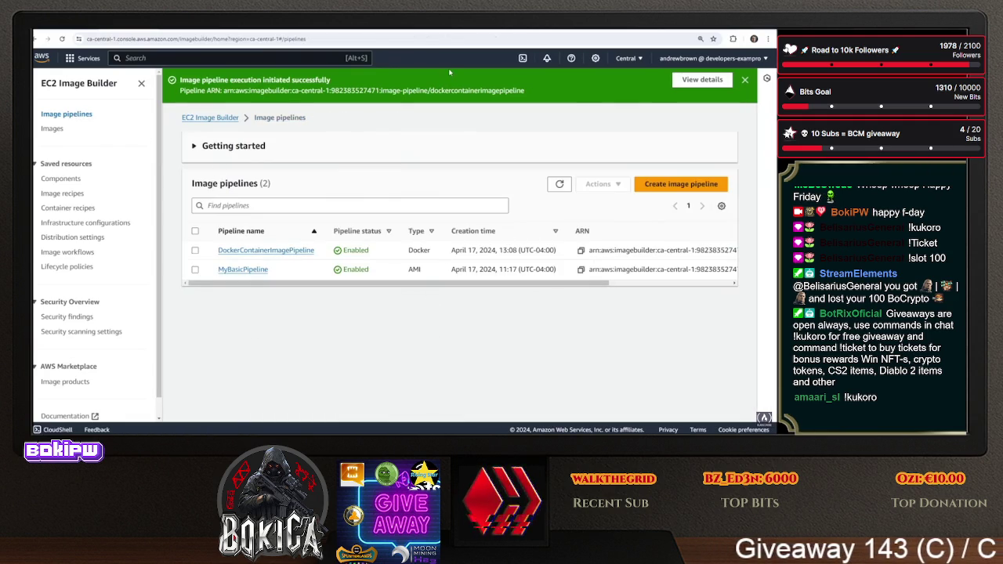
{"action": "left_click", "coordinate": [110, 222]}
{"action": "left_click", "coordinate": [195, 251]}
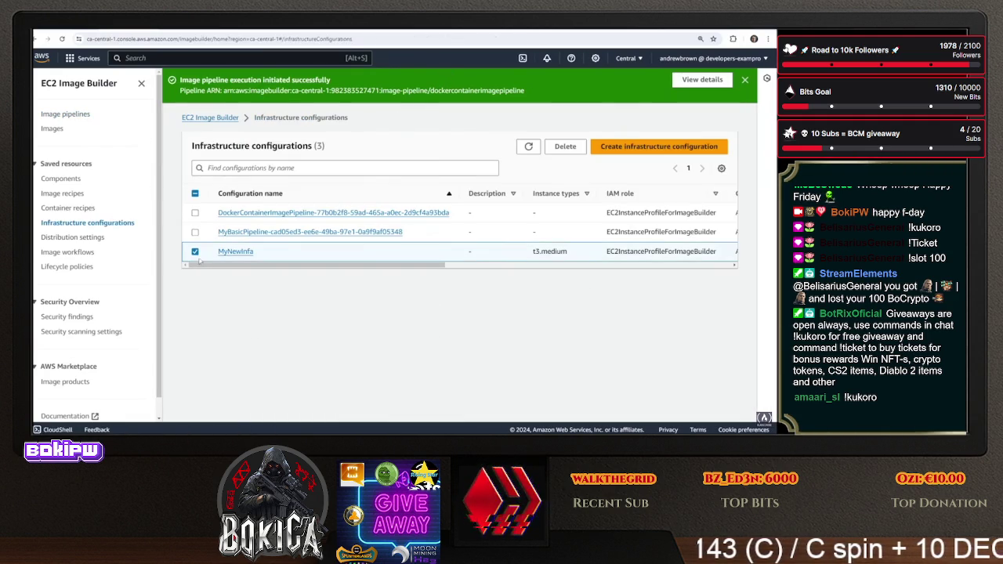
{"action": "left_click", "coordinate": [239, 251]}
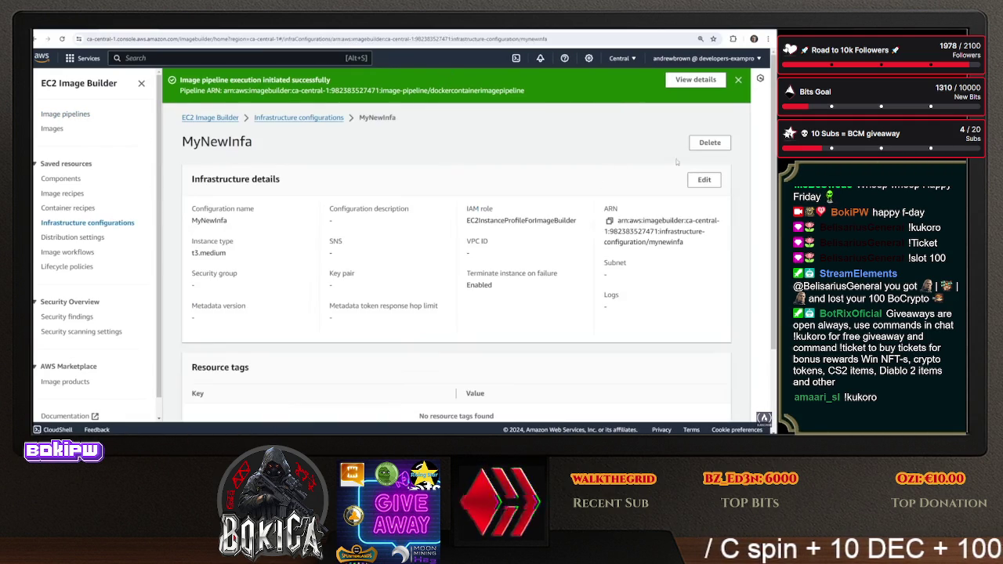
{"action": "left_click", "coordinate": [704, 180]}
{"action": "scroll", "coordinate": [83, 203], "scroll_direction": "down", "scroll_amount": 5}
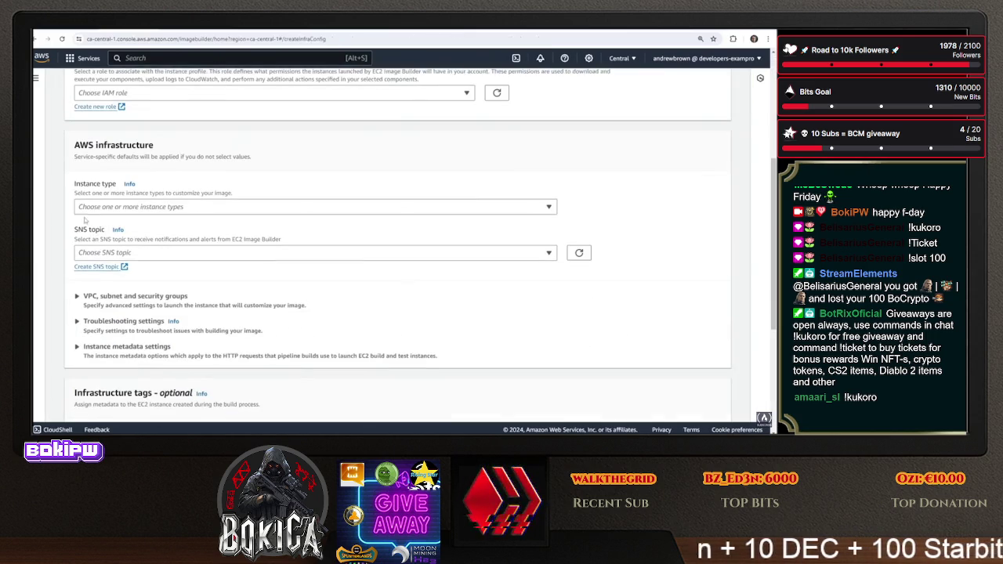
{"action": "scroll", "coordinate": [83, 203], "scroll_direction": "down", "scroll_amount": 5}
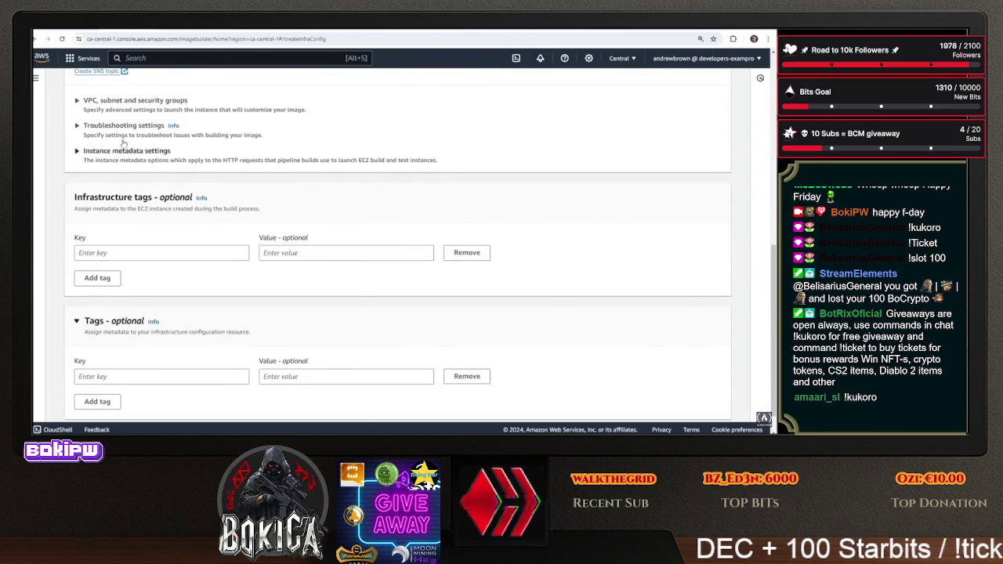
Choose the default VPC, the ca-central-1b subnet and the Out to the internet security group
{"action": "left_click", "coordinate": [135, 100]}
{"action": "left_click", "coordinate": [143, 189]}
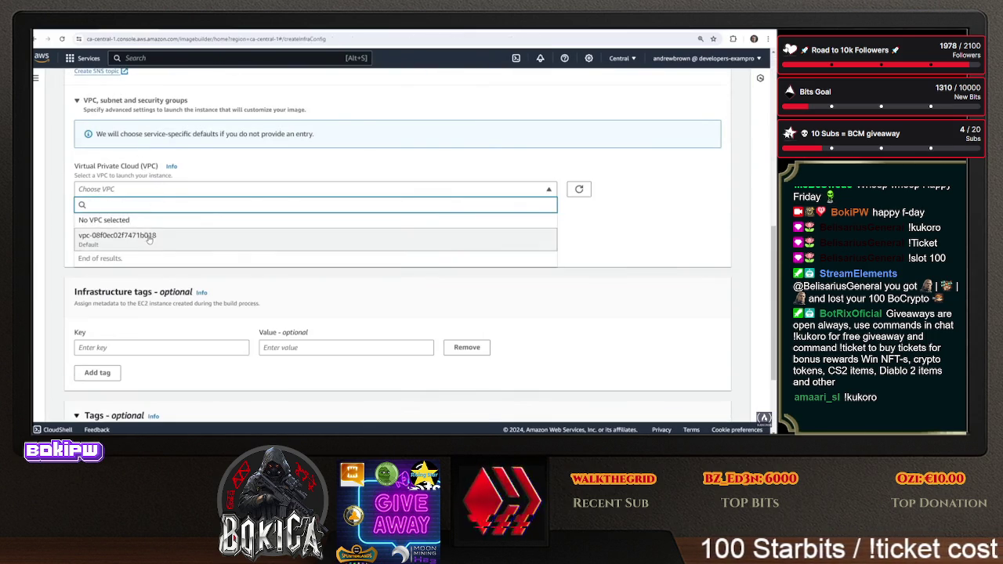
{"action": "left_click", "coordinate": [147, 236]}
{"action": "left_click", "coordinate": [149, 239]}
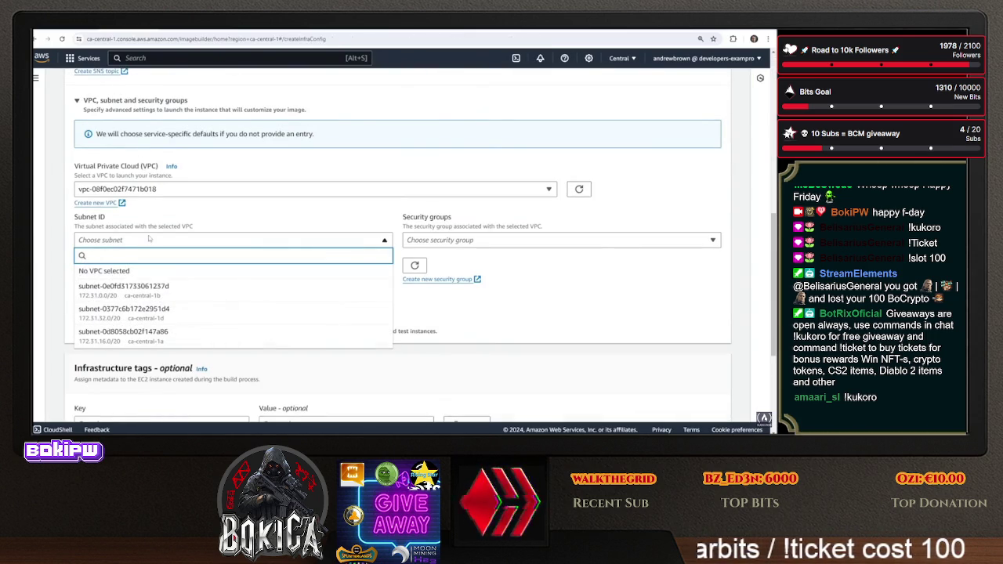
{"action": "left_click", "coordinate": [163, 289]}
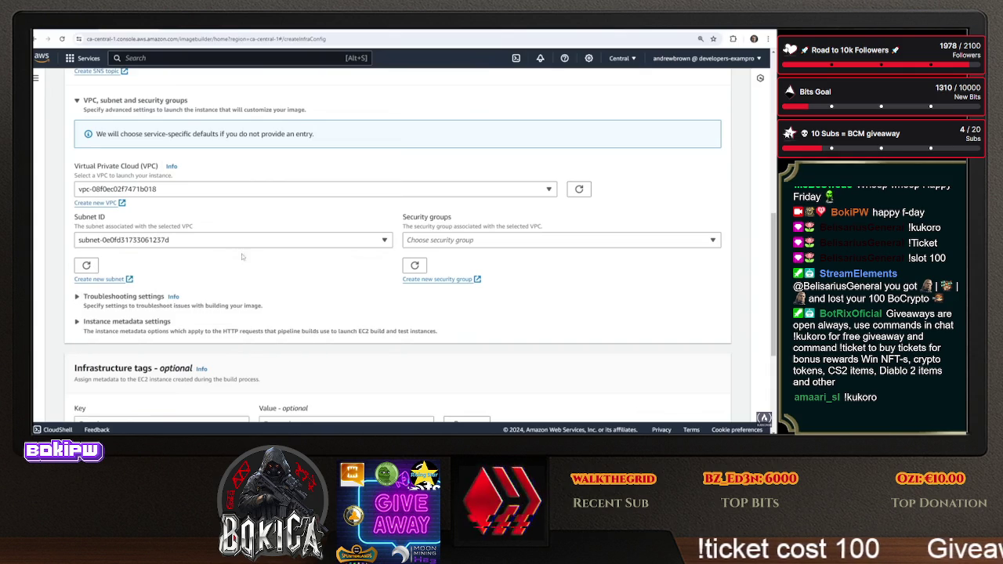
{"action": "left_click", "coordinate": [461, 241]}
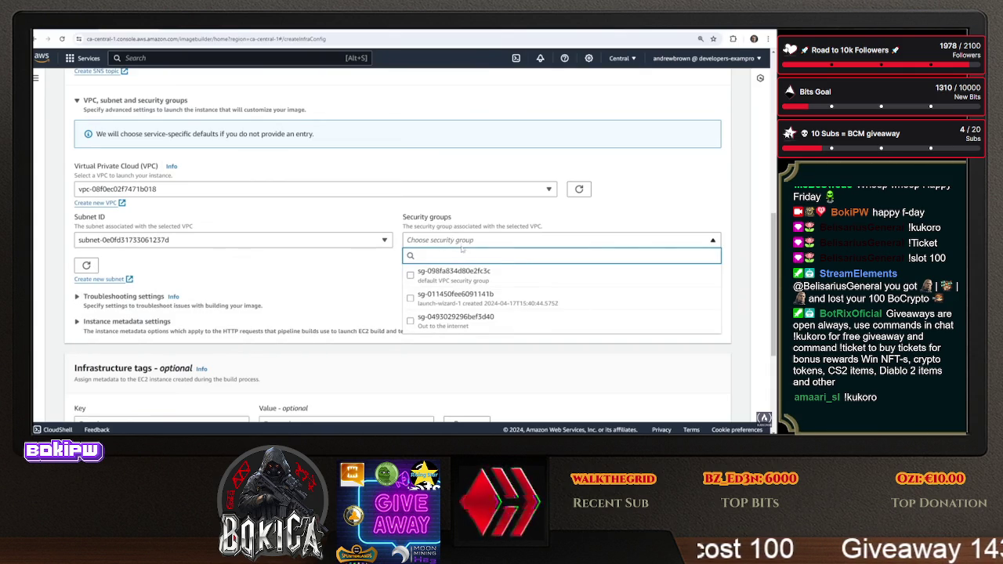
{"action": "left_click", "coordinate": [412, 323]}
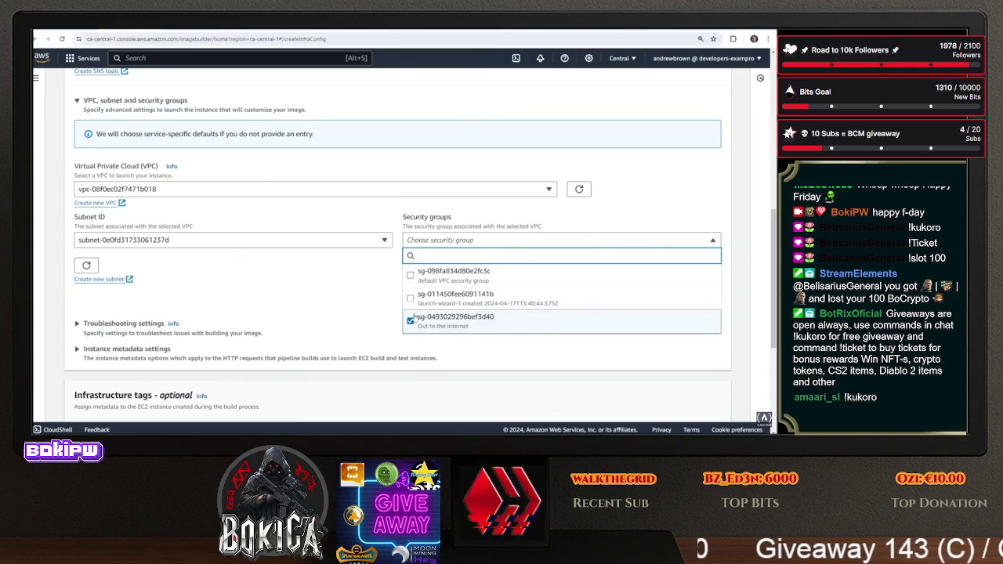
{"action": "left_click", "coordinate": [235, 290]}
Review the troubleshooting and instance metadata settings, then return to the list and reopen MyNewInfa
{"action": "scroll", "coordinate": [137, 264], "scroll_direction": "down", "scroll_amount": 2}
{"action": "left_click", "coordinate": [122, 246]}
{"action": "scroll", "coordinate": [121, 249], "scroll_direction": "down", "scroll_amount": 3}
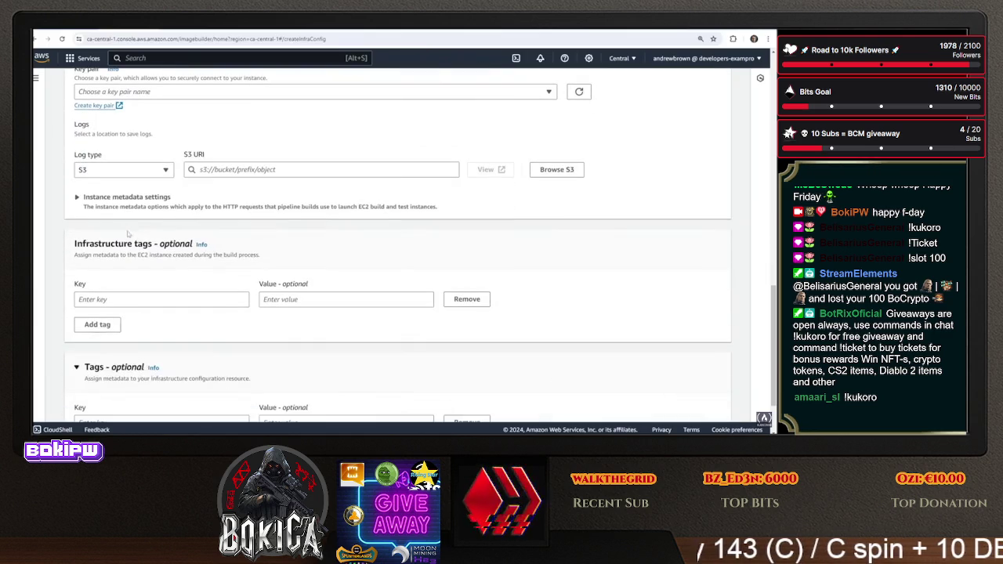
{"action": "left_click", "coordinate": [136, 205]}
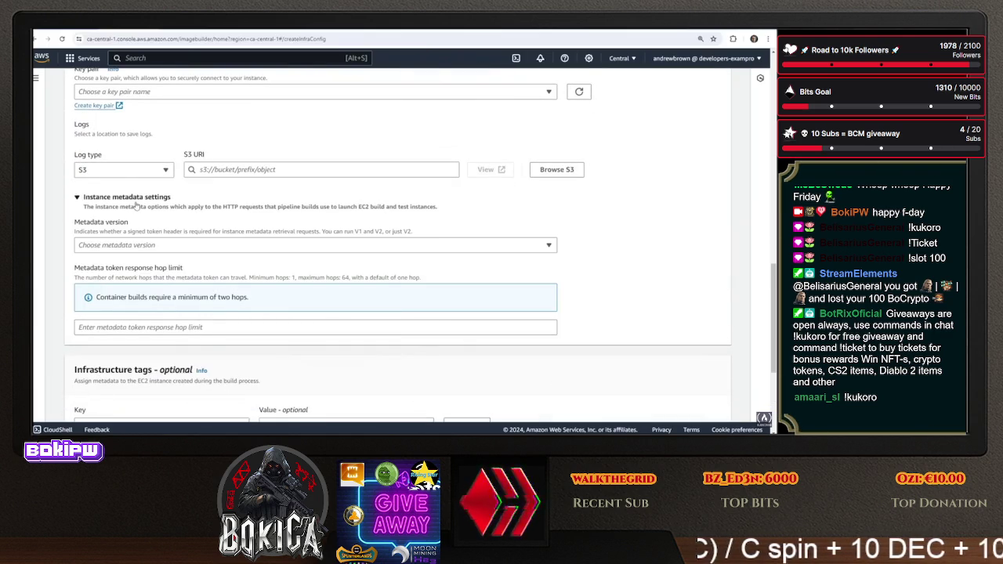
{"action": "scroll", "coordinate": [136, 206], "scroll_direction": "down", "scroll_amount": 3}
{"action": "scroll", "coordinate": [141, 213], "scroll_direction": "up", "scroll_amount": 15}
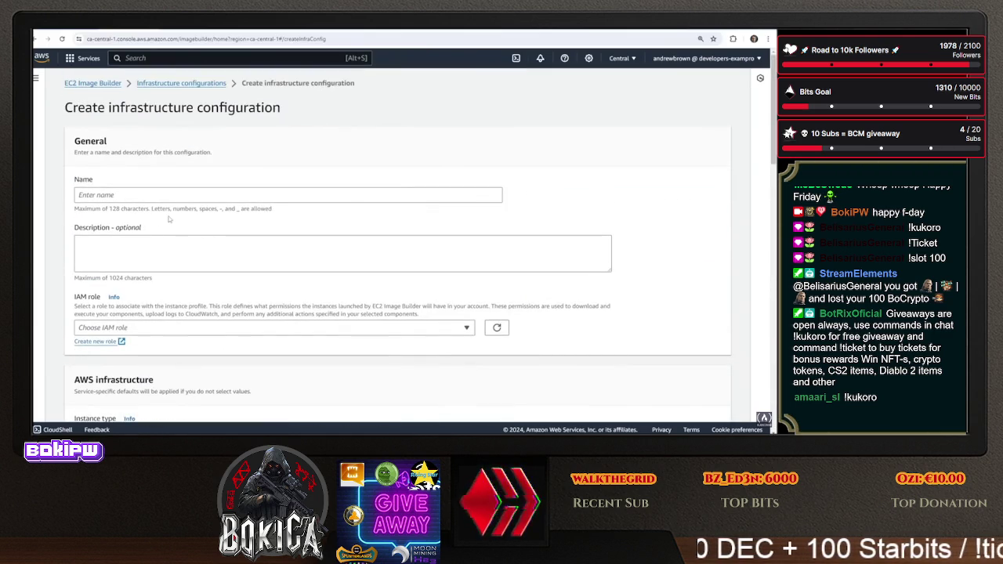
{"action": "scroll", "coordinate": [193, 222], "scroll_direction": "down", "scroll_amount": 3}
{"action": "scroll", "coordinate": [302, 269], "scroll_direction": "up", "scroll_amount": 3}
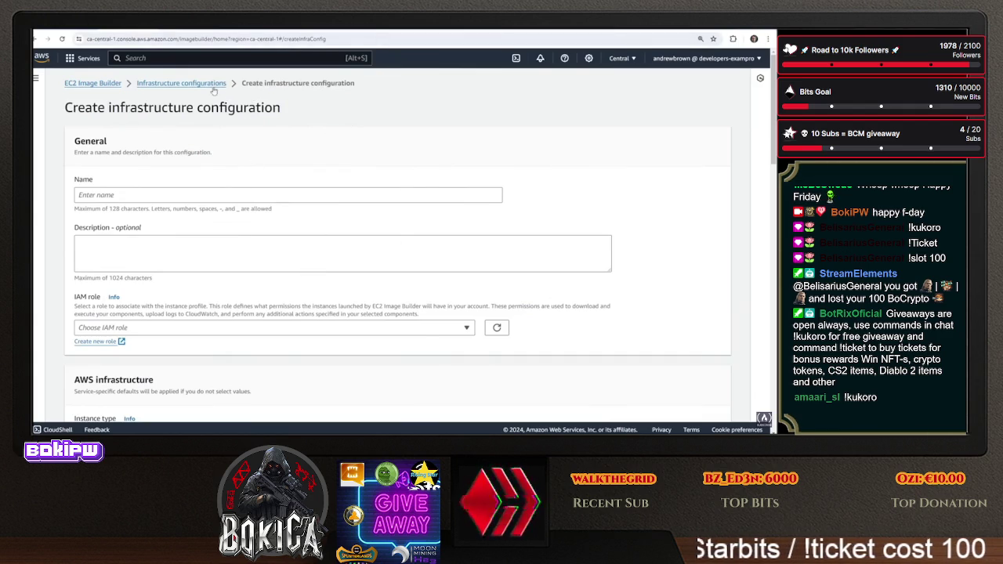
{"action": "left_click", "coordinate": [181, 82]}
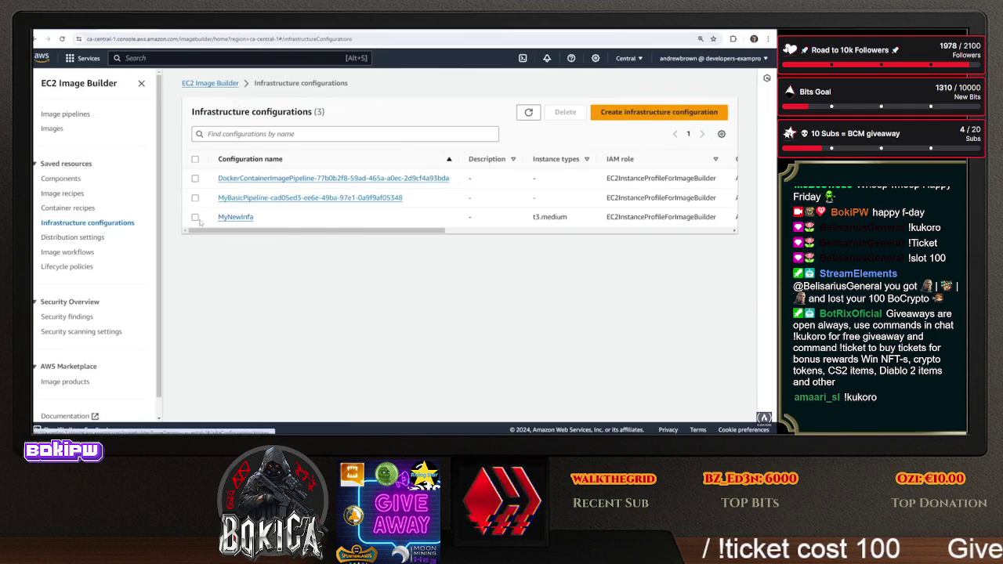
{"action": "left_click", "coordinate": [235, 218]}
Edit MyNewInfa and select the default VPC in its network settings
{"action": "left_click", "coordinate": [704, 145]}
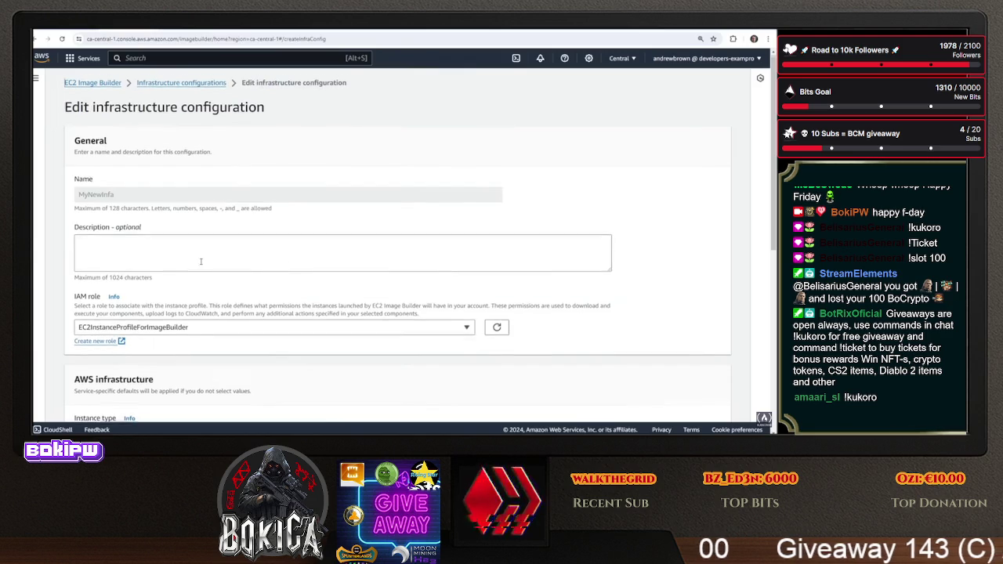
{"action": "scroll", "coordinate": [198, 255], "scroll_direction": "down", "scroll_amount": 3}
{"action": "scroll", "coordinate": [145, 260], "scroll_direction": "down", "scroll_amount": 2}
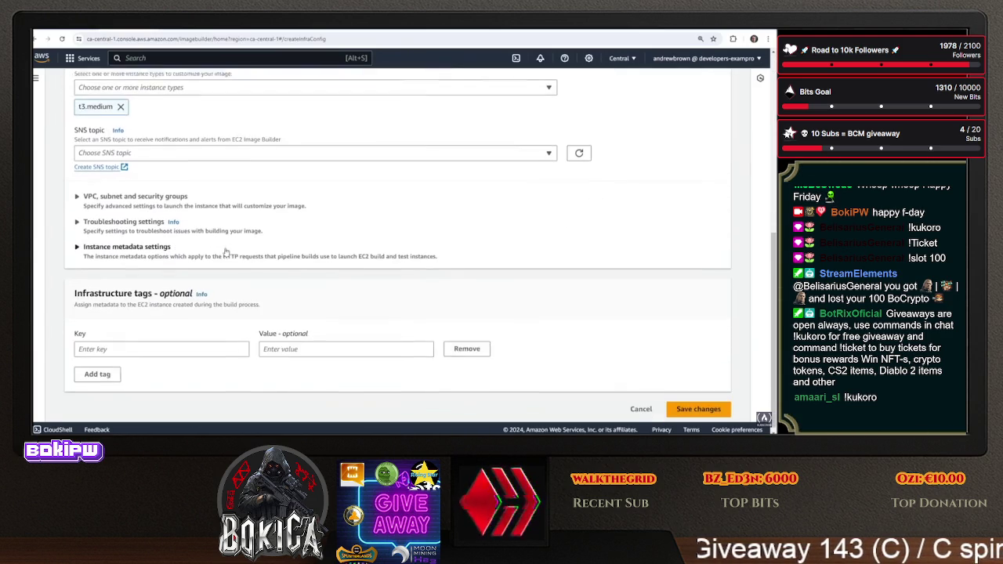
{"action": "left_click", "coordinate": [133, 191]}
{"action": "left_click", "coordinate": [156, 280]}
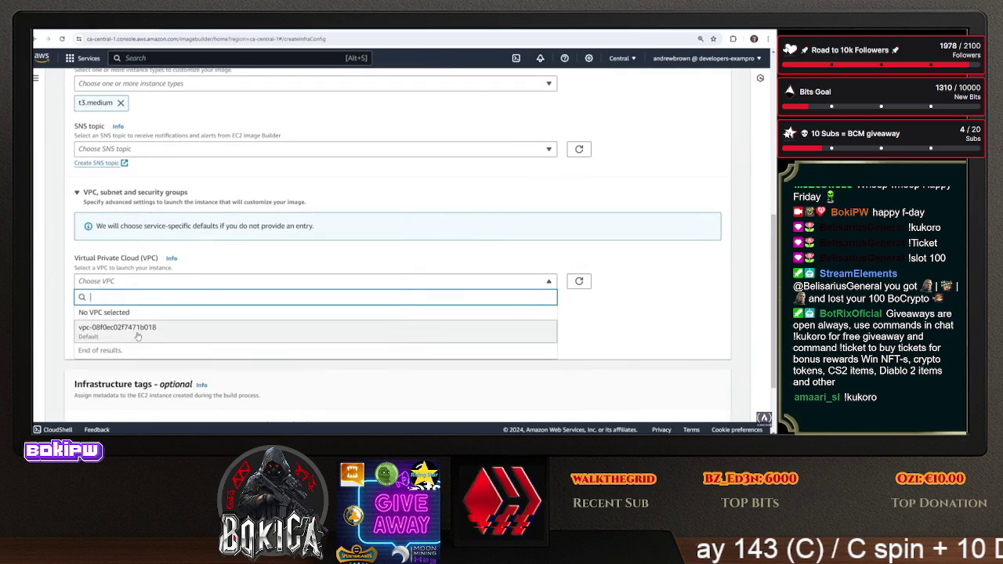
{"action": "left_click", "coordinate": [121, 328]}
{"action": "scroll", "coordinate": [259, 314], "scroll_direction": "down", "scroll_amount": 1}
{"action": "left_click", "coordinate": [260, 293]}
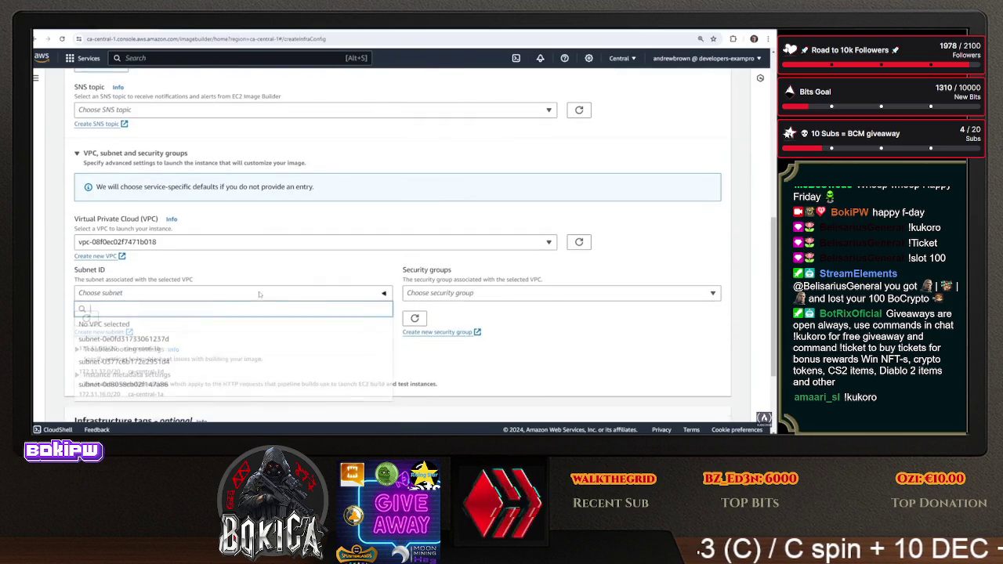
{"action": "left_click", "coordinate": [134, 345]}
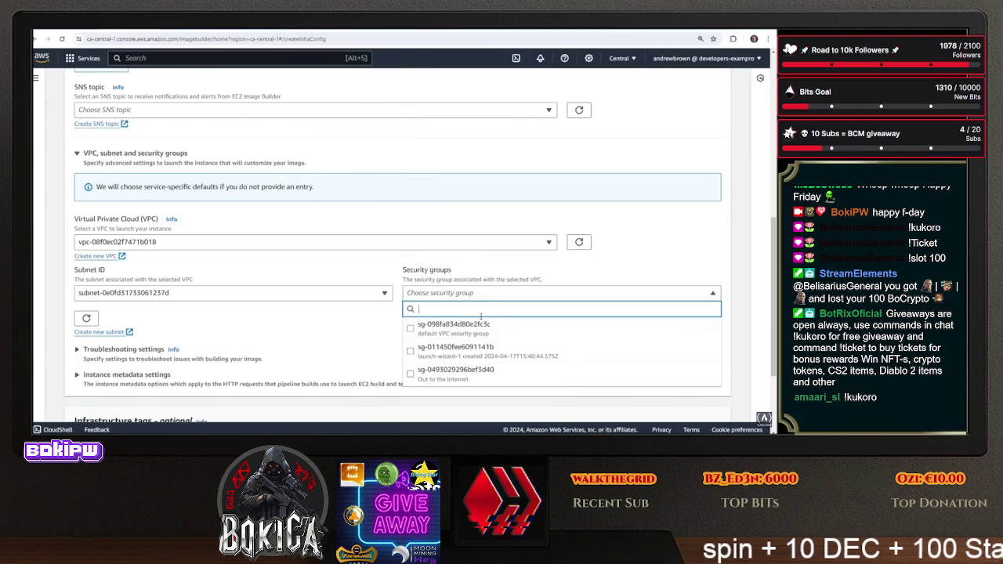
{"action": "left_click", "coordinate": [438, 374]}
{"action": "scroll", "coordinate": [374, 335], "scroll_direction": "down", "scroll_amount": 3}
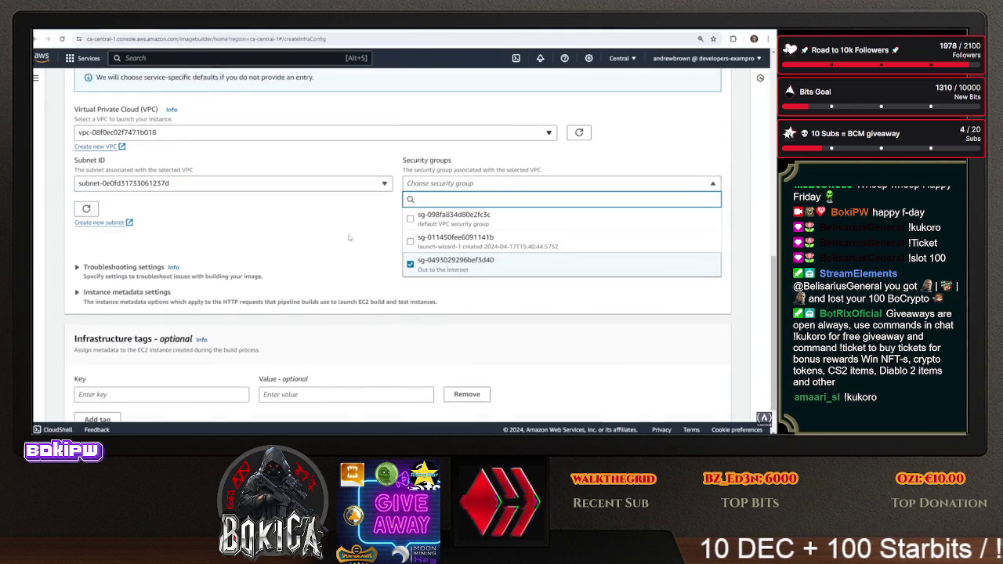
{"action": "left_click", "coordinate": [759, 311]}
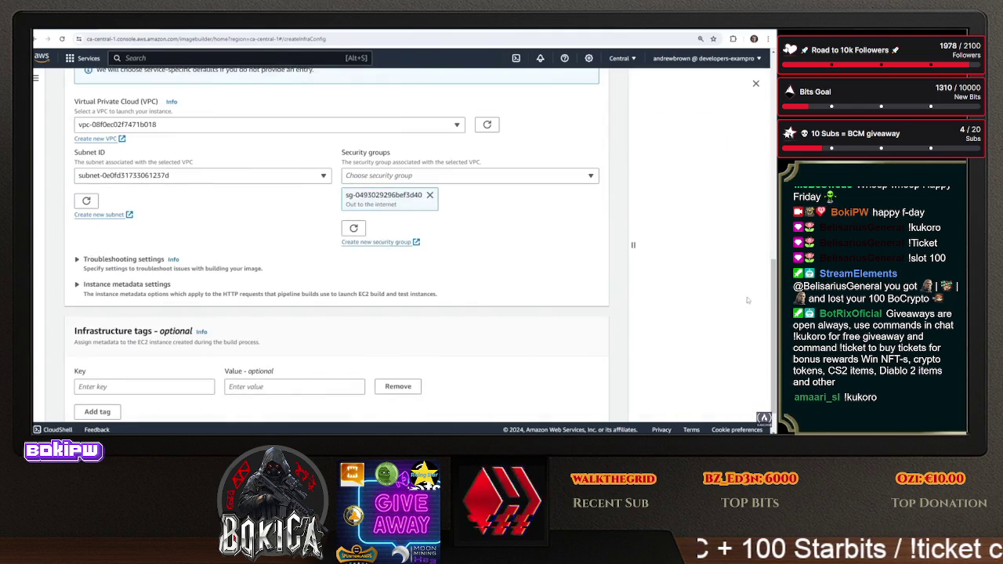
{"action": "scroll", "coordinate": [577, 214], "scroll_direction": "down", "scroll_amount": 3}
{"action": "left_click", "coordinate": [698, 335]}
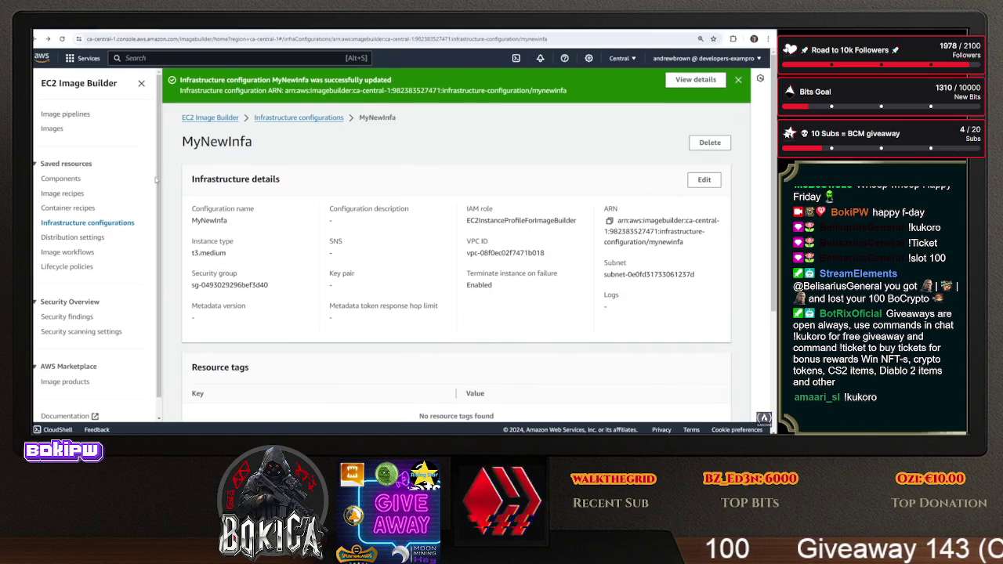
{"action": "scroll", "coordinate": [78, 233], "scroll_direction": "down", "scroll_amount": 2}
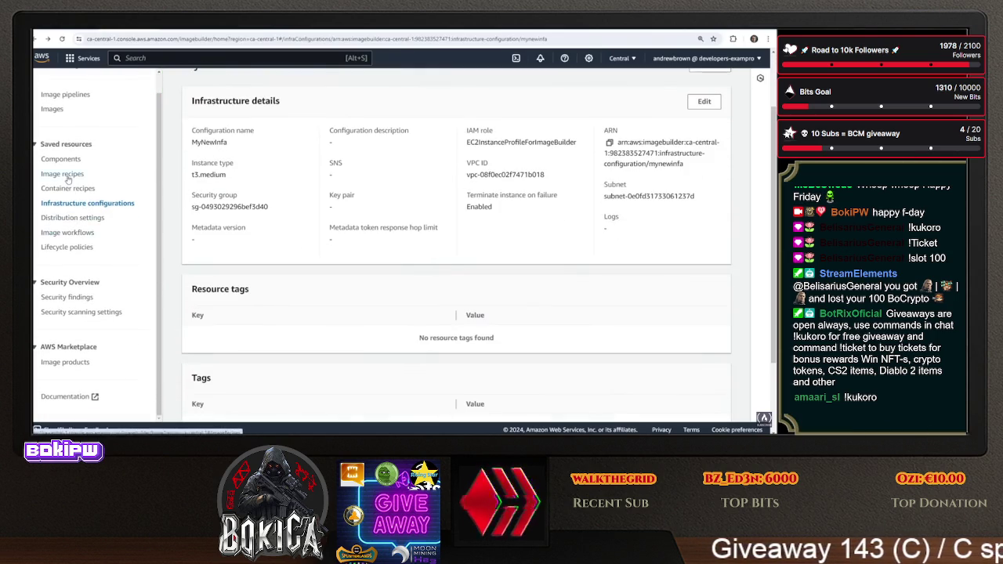
Start a new version of container recipe MyDockerImage from version 1.0.4
{"action": "left_click", "coordinate": [62, 174]}
{"action": "left_click", "coordinate": [598, 146]}
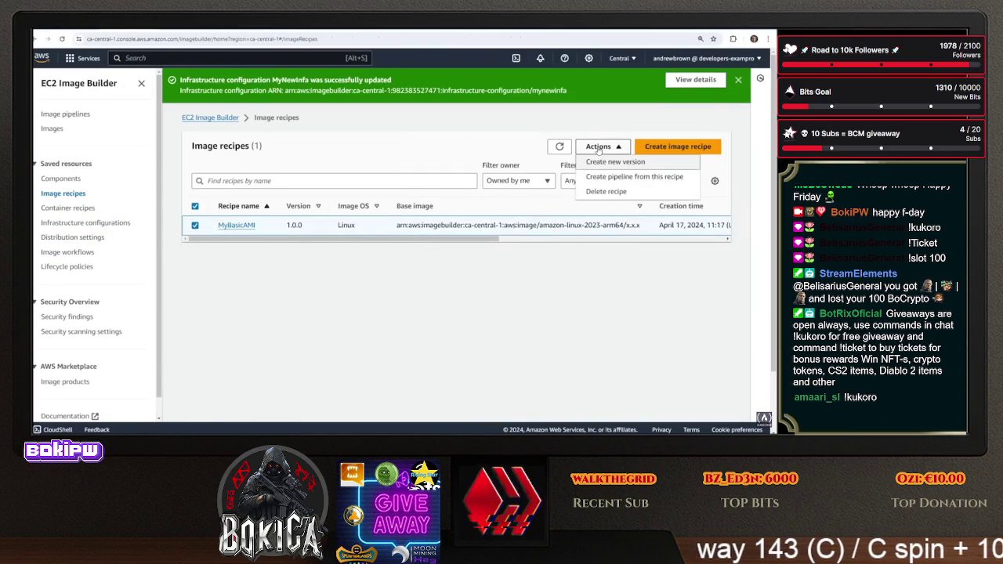
{"action": "left_click", "coordinate": [597, 145]}
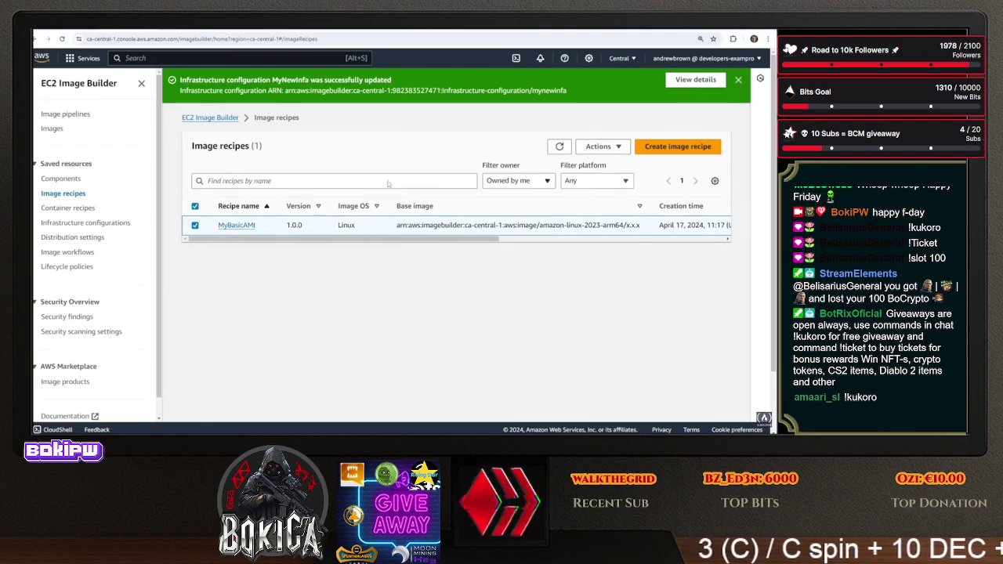
{"action": "left_click", "coordinate": [79, 208]}
{"action": "left_click", "coordinate": [196, 304]}
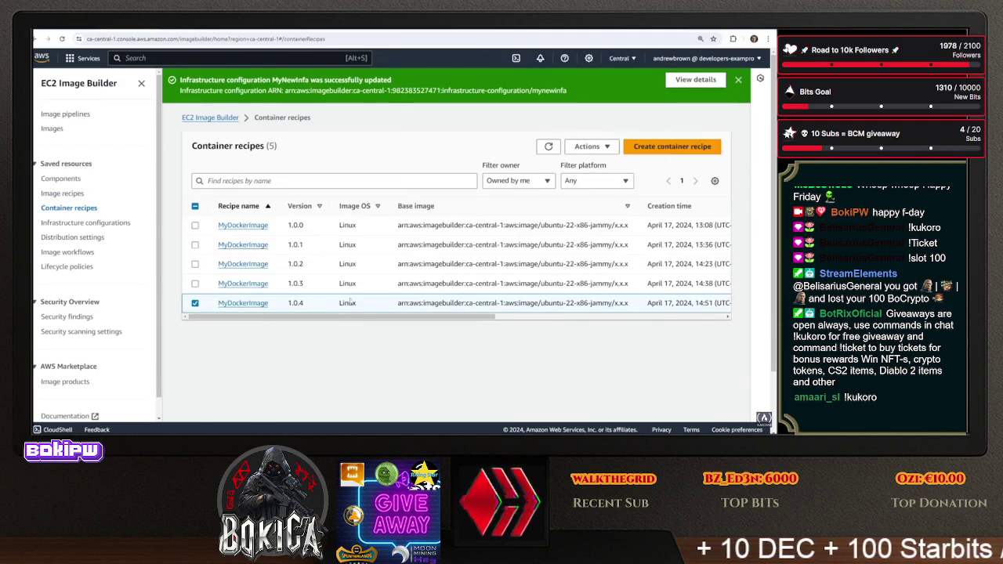
{"action": "left_click", "coordinate": [581, 148]}
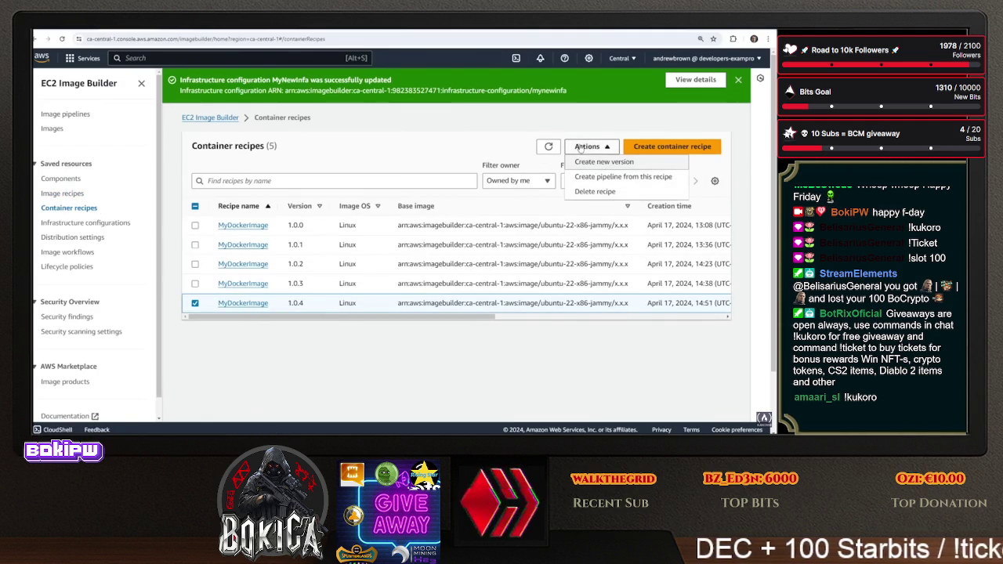
{"action": "left_click", "coordinate": [599, 161]}
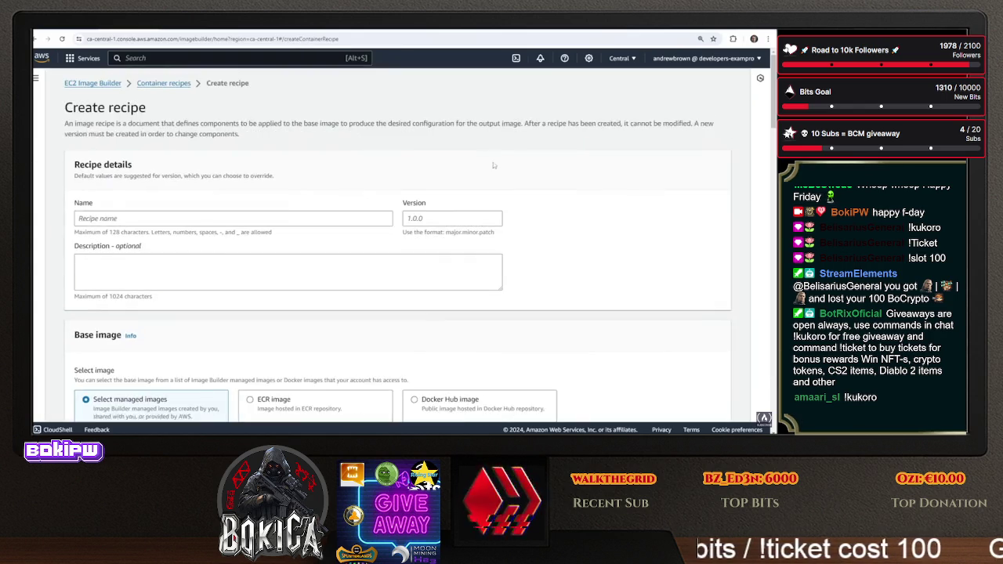
Set the recipe version to 1.0.5 and the description to 'try again'
{"action": "scroll", "coordinate": [203, 221], "scroll_direction": "down", "scroll_amount": 3}
{"action": "scroll", "coordinate": [445, 163], "scroll_direction": "up", "scroll_amount": 2}
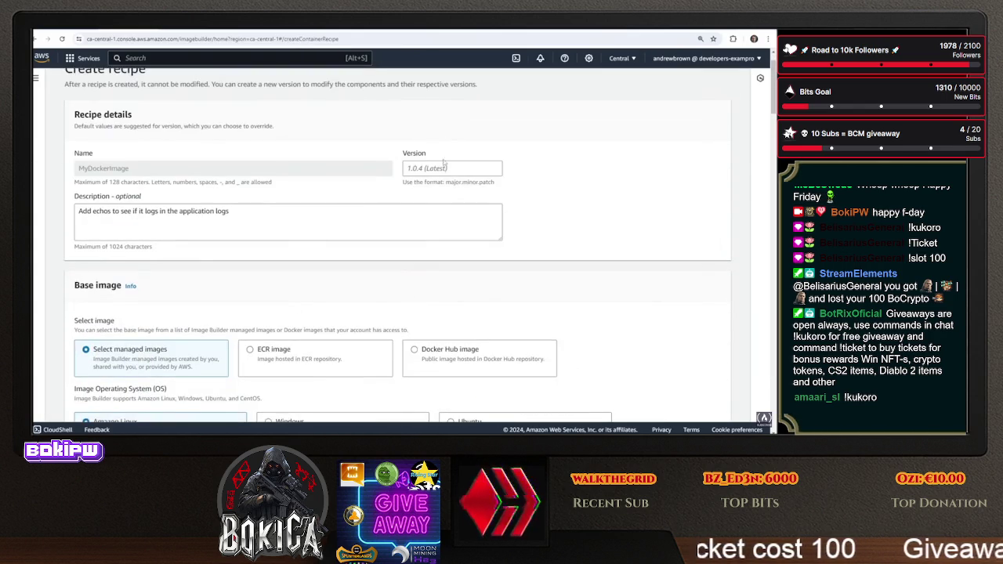
{"action": "type", "text": "1"}
{"action": "key", "text": "BackSpace"}
{"action": "key", "text": "BackSpace"}
{"action": "key", "text": "BackSpace"}
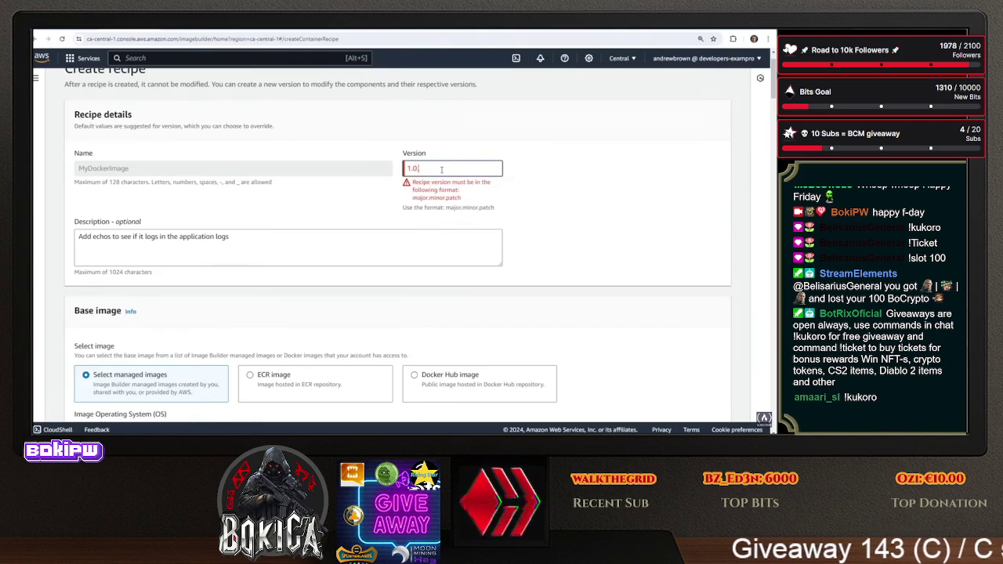
{"action": "key", "text": "BackSpace"}
{"action": "type", "text": ".5"}
{"action": "left_click", "coordinate": [294, 239]}
{"action": "key", "text": "ctrl+a"}
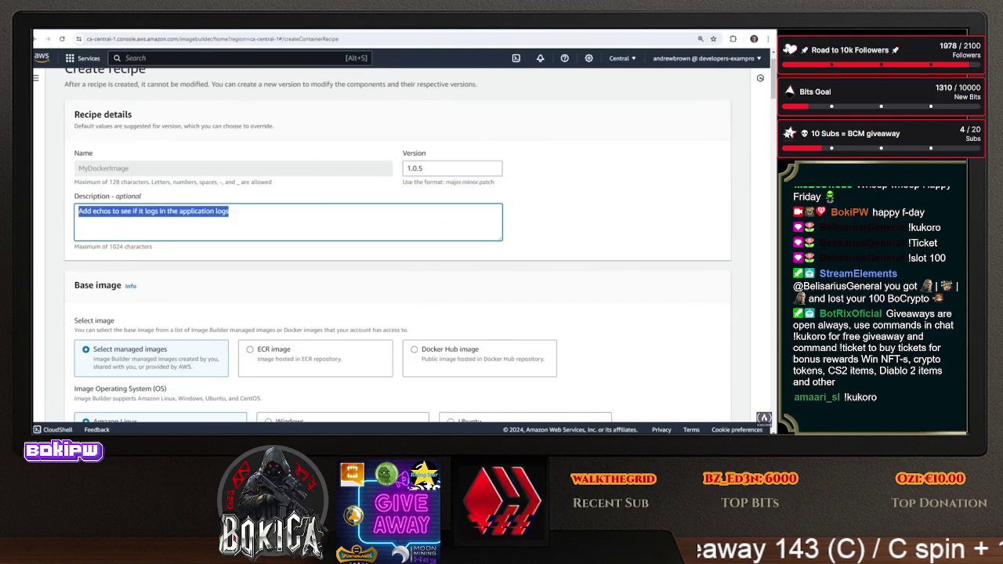
{"action": "type", "text": "try again"}
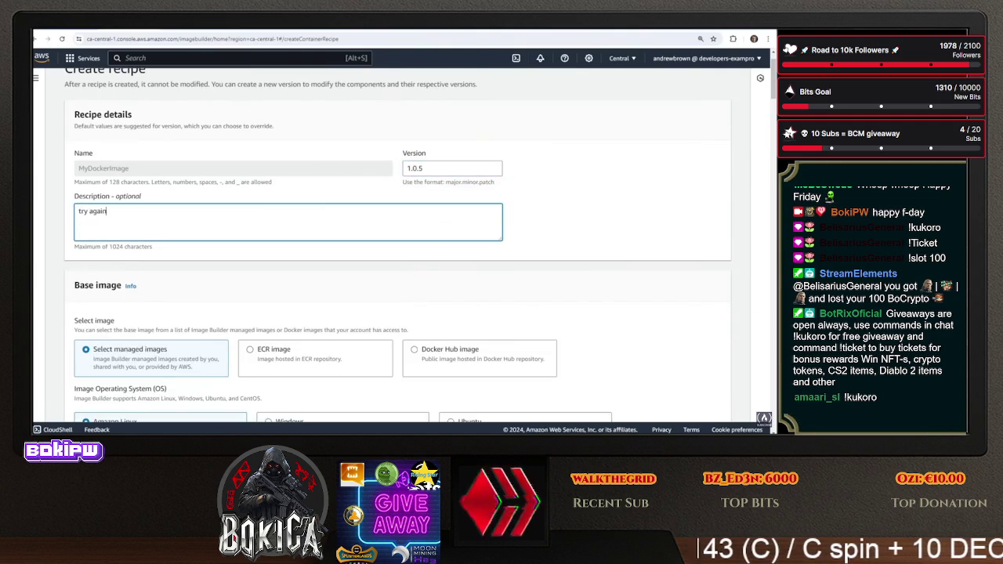
Delete the echo lines for pip install, copy reqs, AWS S3 sync and working directory from the Dockerfile
{"action": "scroll", "coordinate": [240, 231], "scroll_direction": "down", "scroll_amount": 15}
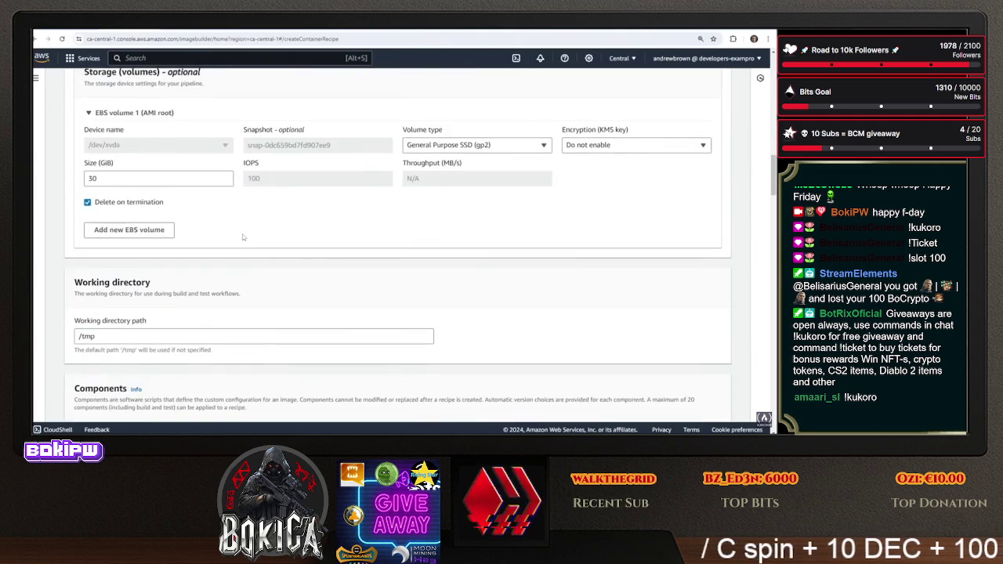
{"action": "scroll", "coordinate": [513, 206], "scroll_direction": "down", "scroll_amount": 10}
{"action": "scroll", "coordinate": [555, 184], "scroll_direction": "down", "scroll_amount": 15}
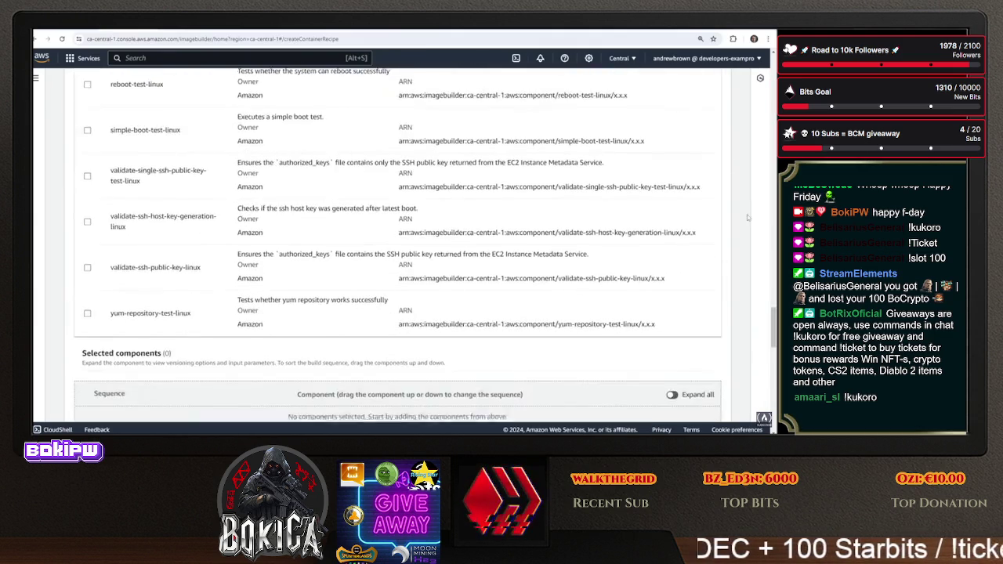
{"action": "left_click", "coordinate": [174, 181]}
{"action": "scroll", "coordinate": [174, 181], "scroll_direction": "up", "scroll_amount": 2}
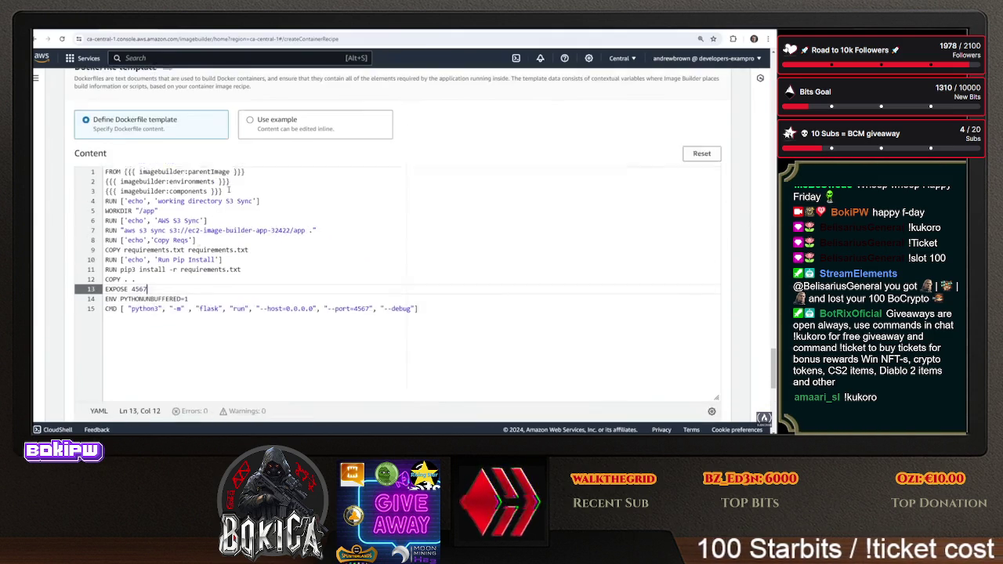
{"action": "triple_click", "coordinate": [229, 268]}
{"action": "key", "text": "BackSpace"}
{"action": "double_click", "coordinate": [181, 249]}
{"action": "triple_click", "coordinate": [147, 249]}
{"action": "key", "text": "BackSpace"}
{"action": "triple_click", "coordinate": [177, 229]}
{"action": "key", "text": "BackSpace"}
{"action": "key", "text": "BackSpace"}
{"action": "triple_click", "coordinate": [179, 210]}
{"action": "key", "text": "BackSpace"}
{"action": "key", "text": "BackSpace"}
Create the MyDockerImage 1.0.5 container recipe
{"action": "scroll", "coordinate": [316, 265], "scroll_direction": "down", "scroll_amount": 10}
{"action": "left_click", "coordinate": [689, 394]}
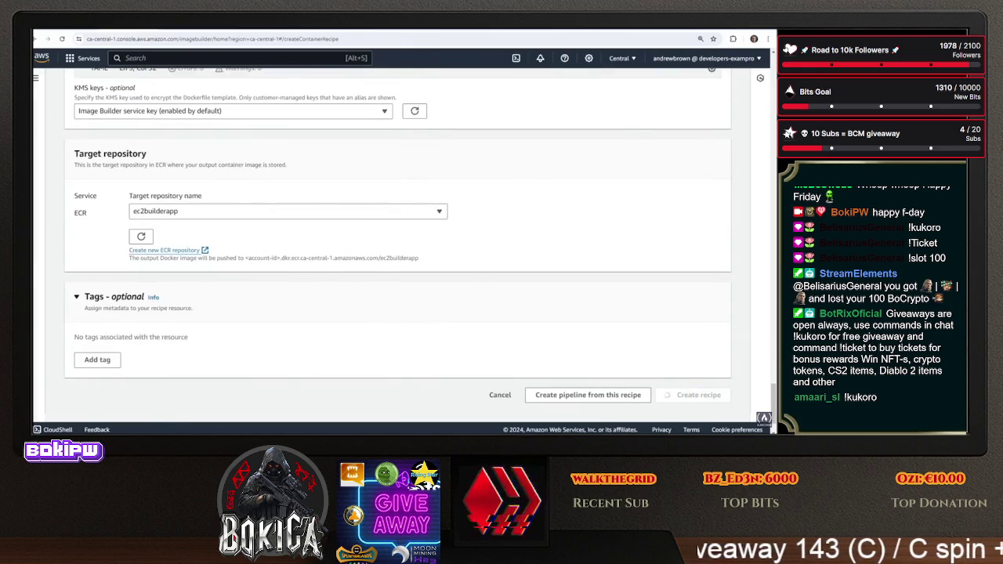
{"action": "left_click", "coordinate": [67, 116]}
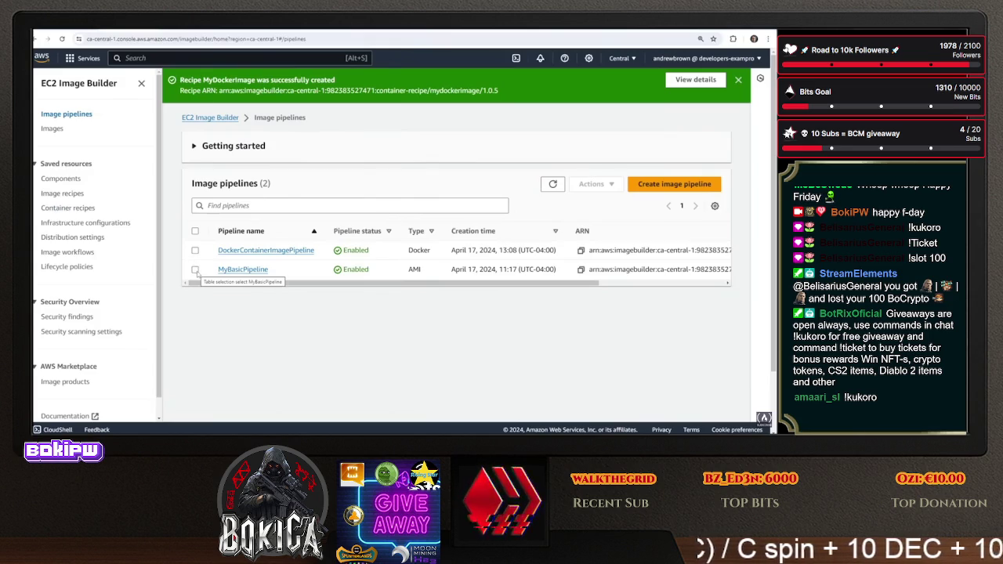
Open DockerContainerImagePipeline and begin editing it from its Actions menu
{"action": "left_click", "coordinate": [347, 250]}
{"action": "left_click", "coordinate": [611, 186]}
{"action": "left_click", "coordinate": [410, 206]}
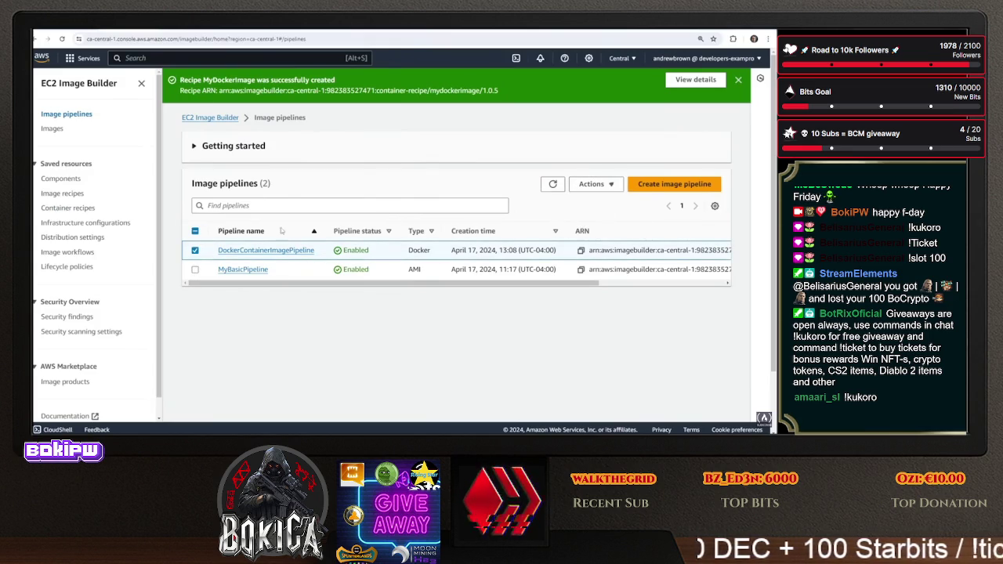
{"action": "left_click", "coordinate": [267, 250]}
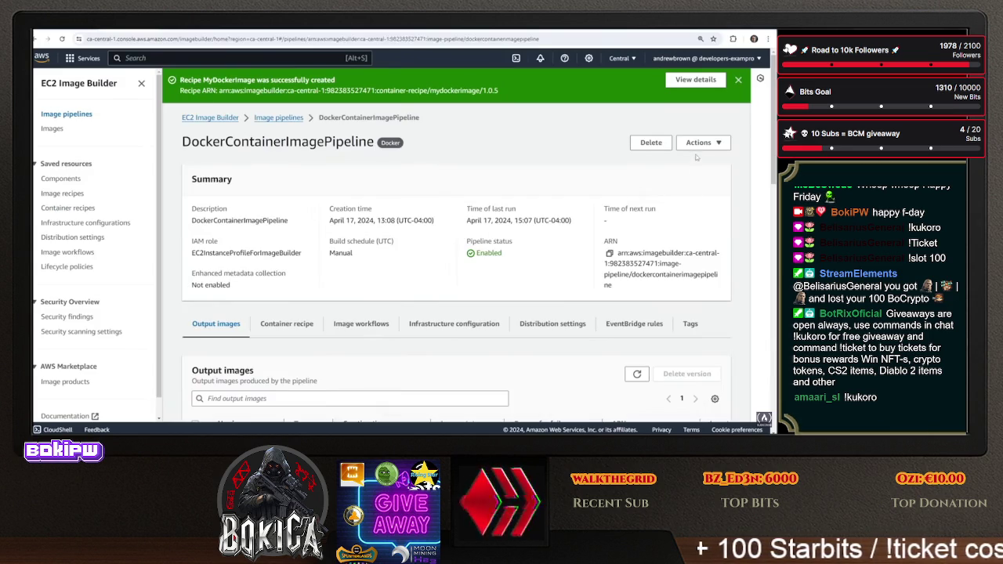
{"action": "left_click", "coordinate": [699, 143]}
{"action": "left_click", "coordinate": [669, 186]}
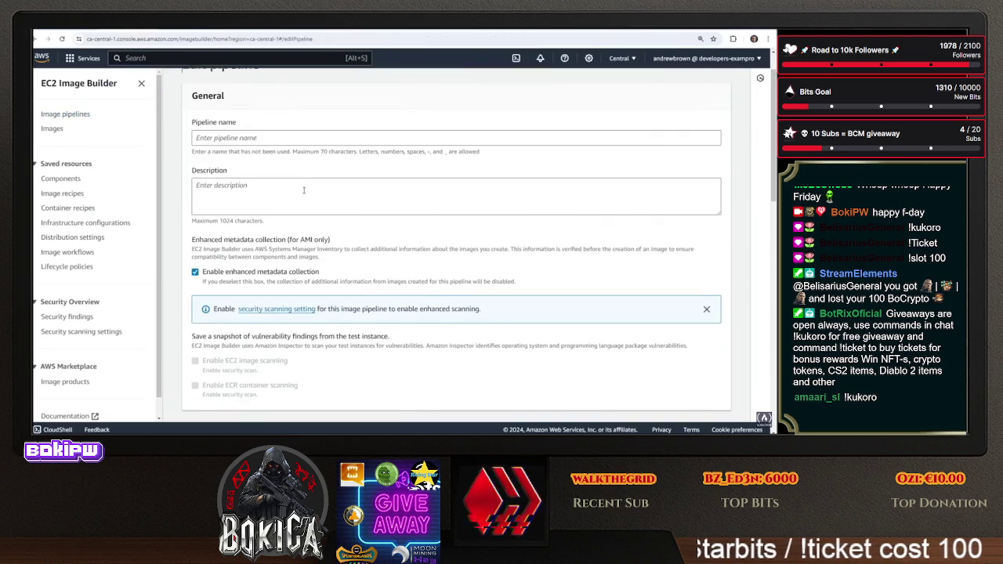
{"action": "scroll", "coordinate": [265, 114], "scroll_direction": "up", "scroll_amount": 1}
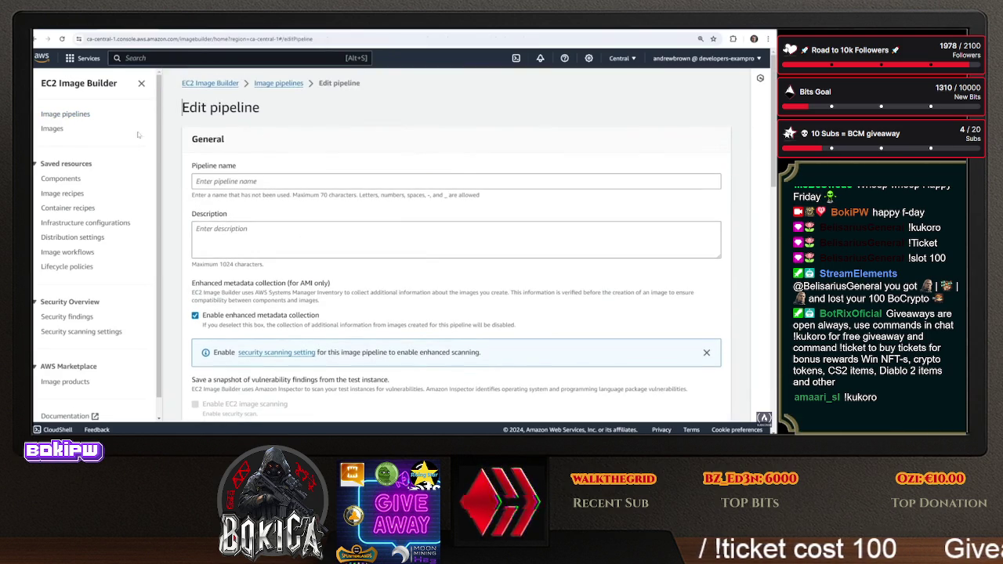
{"action": "left_click", "coordinate": [282, 84]}
{"action": "left_click", "coordinate": [195, 215]}
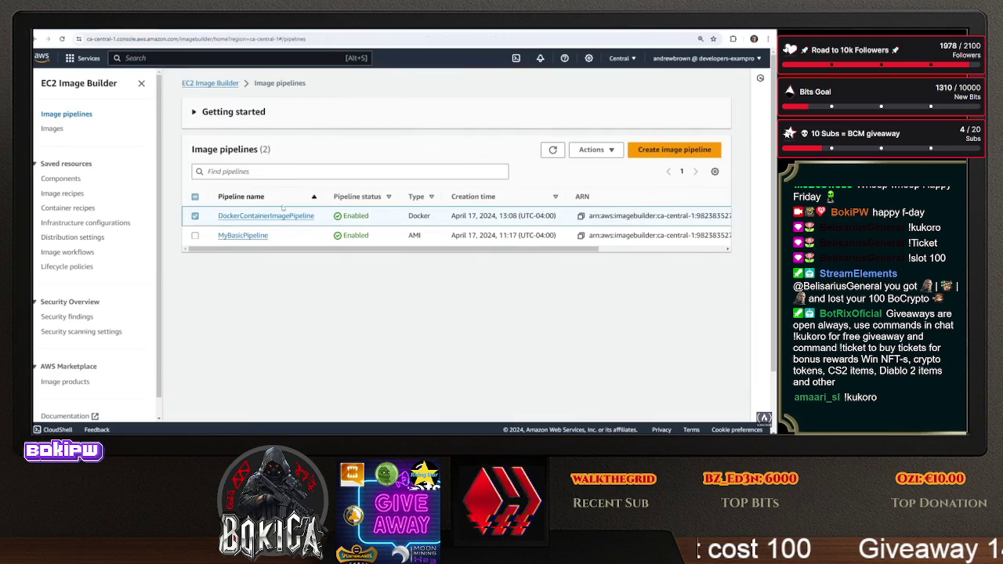
{"action": "left_click", "coordinate": [263, 217]}
{"action": "left_click", "coordinate": [702, 108]}
{"action": "left_click", "coordinate": [696, 155]}
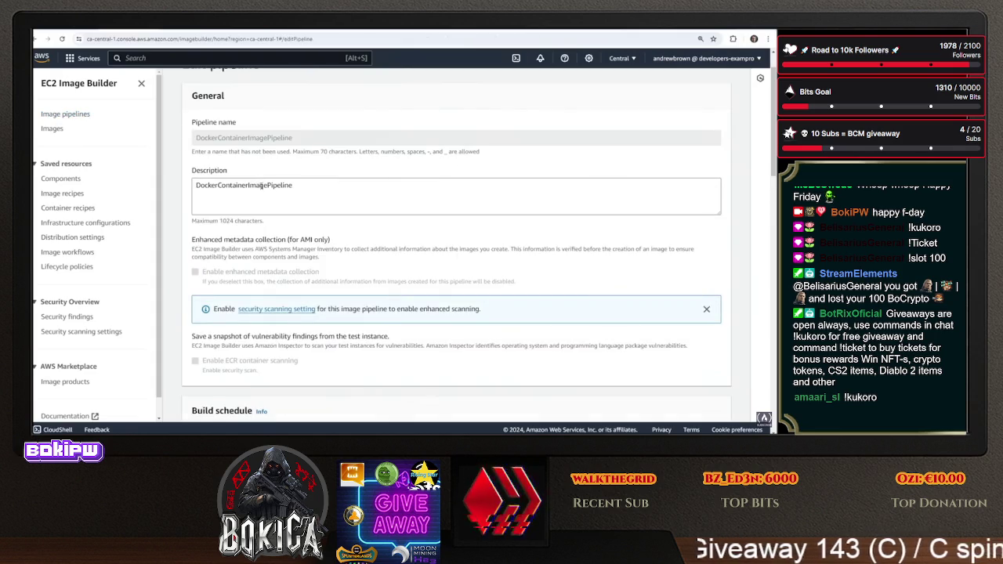
Switch the pipeline's recipe to MyDockerImage version 1.0.5 and review the remaining settings
{"action": "scroll", "coordinate": [260, 186], "scroll_direction": "down", "scroll_amount": 5}
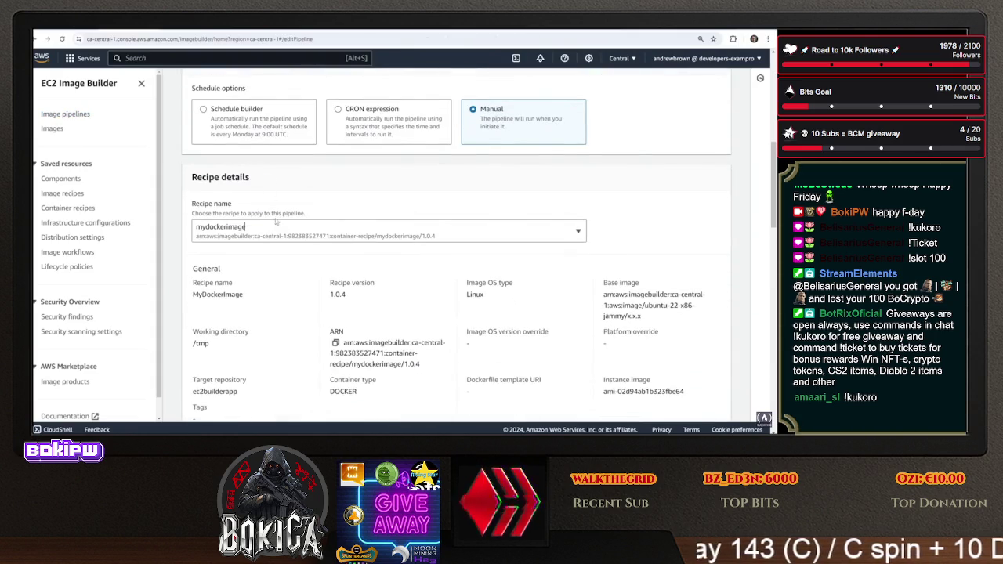
{"action": "left_click", "coordinate": [289, 230]}
{"action": "scroll", "coordinate": [329, 348], "scroll_direction": "down", "scroll_amount": 2}
{"action": "left_click", "coordinate": [349, 306]}
{"action": "scroll", "coordinate": [279, 248], "scroll_direction": "down", "scroll_amount": 2}
{"action": "scroll", "coordinate": [288, 274], "scroll_direction": "up", "scroll_amount": 2}
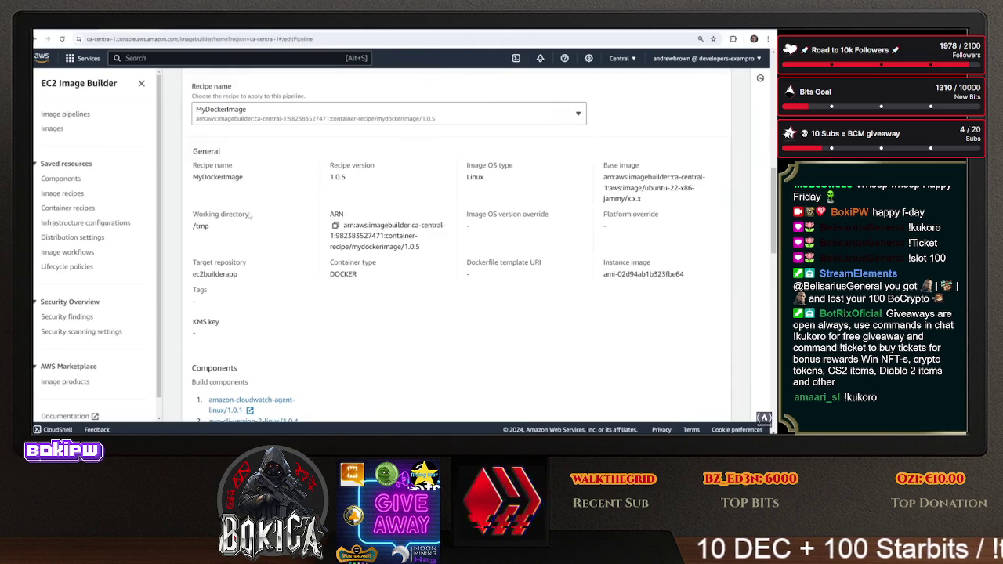
{"action": "scroll", "coordinate": [245, 232], "scroll_direction": "up", "scroll_amount": 1}
{"action": "scroll", "coordinate": [242, 243], "scroll_direction": "down", "scroll_amount": 4}
{"action": "scroll", "coordinate": [243, 249], "scroll_direction": "down", "scroll_amount": 3}
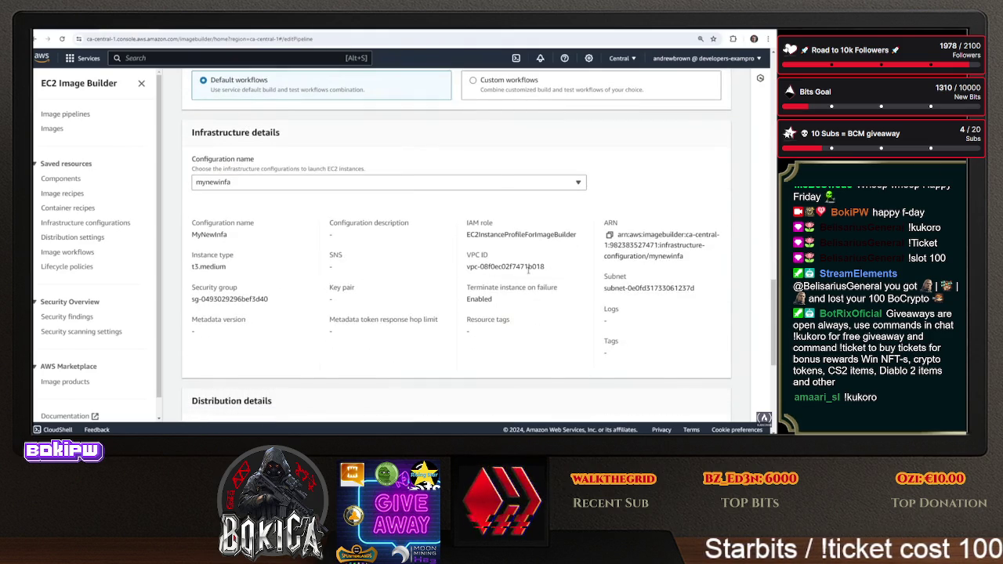
{"action": "scroll", "coordinate": [574, 309], "scroll_direction": "down", "scroll_amount": 5}
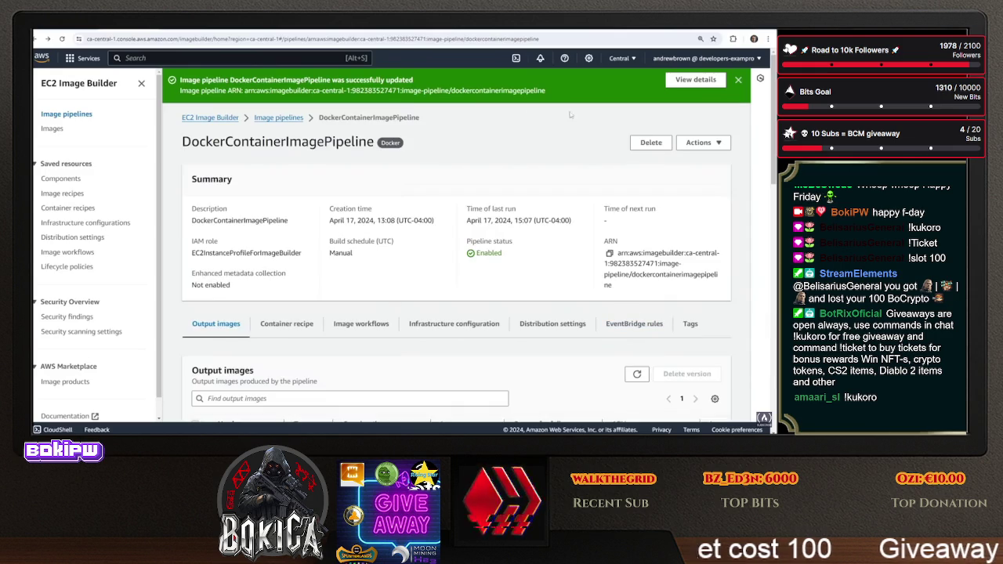
Run DockerContainerImagePipeline from its Actions menu
{"action": "left_click", "coordinate": [53, 128]}
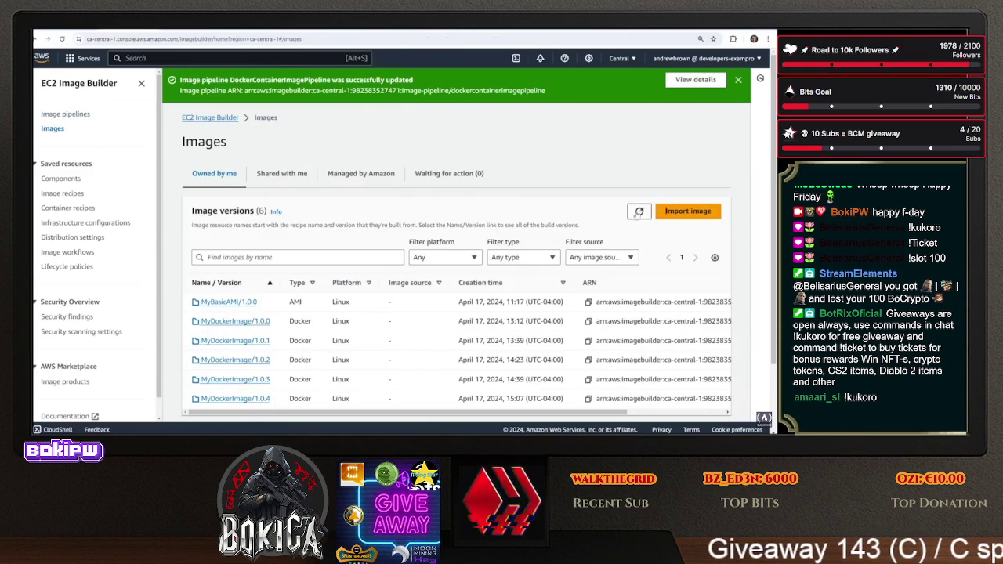
{"action": "left_click", "coordinate": [77, 117]}
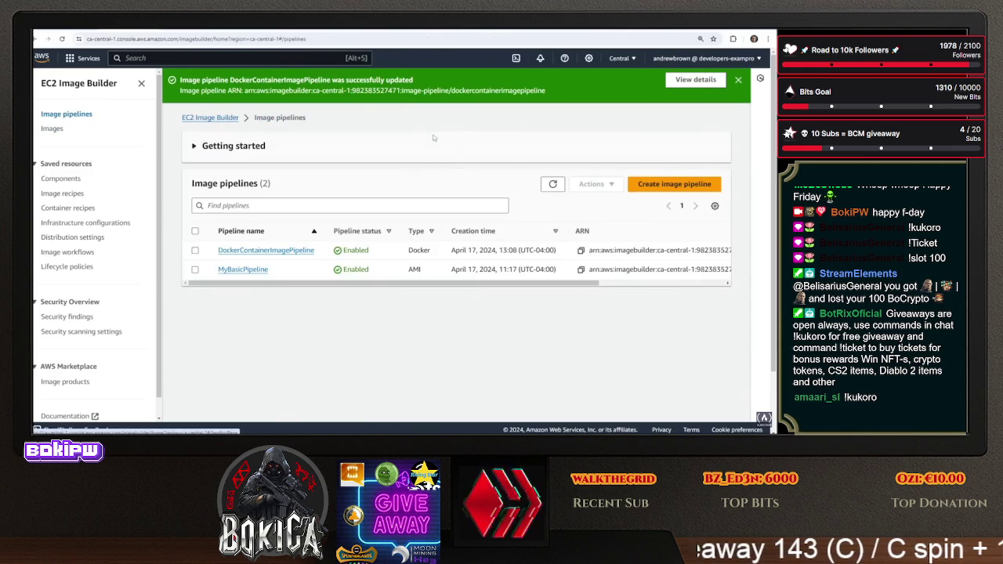
{"action": "left_click", "coordinate": [255, 255]}
{"action": "left_click", "coordinate": [705, 141]}
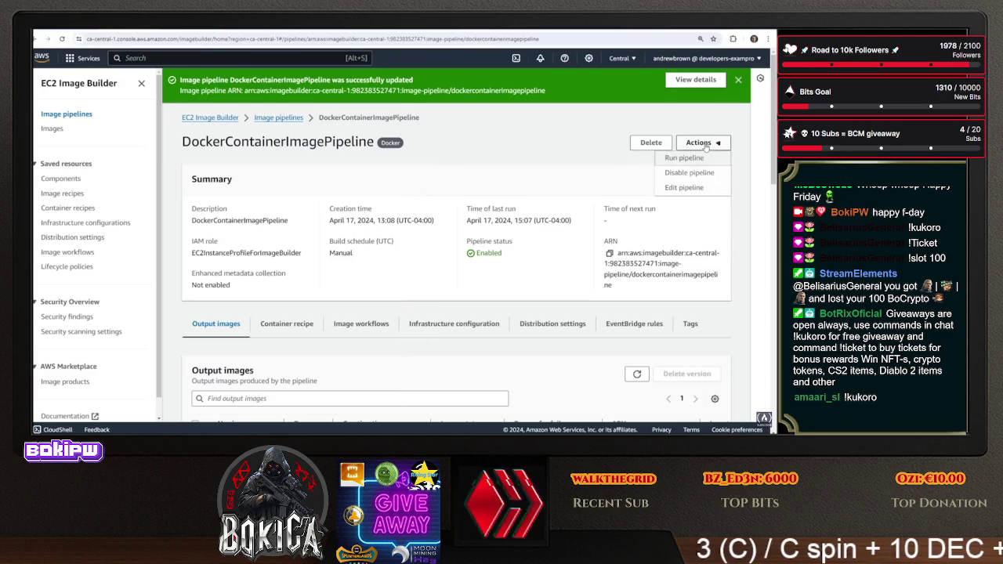
{"action": "left_click", "coordinate": [691, 162]}
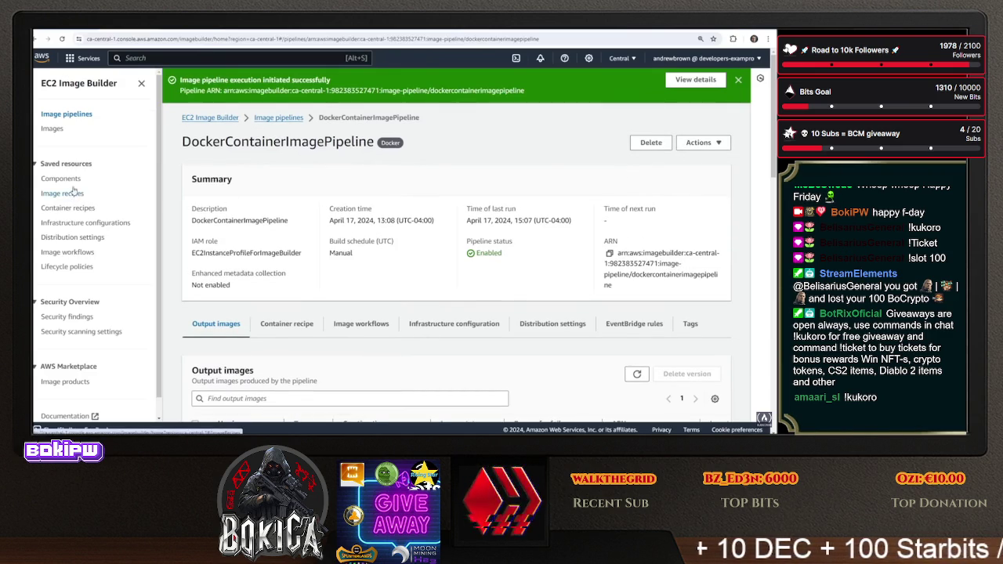
Refresh the Images list and open the new MyDockerImage/1.0.5 version
{"action": "left_click", "coordinate": [51, 127]}
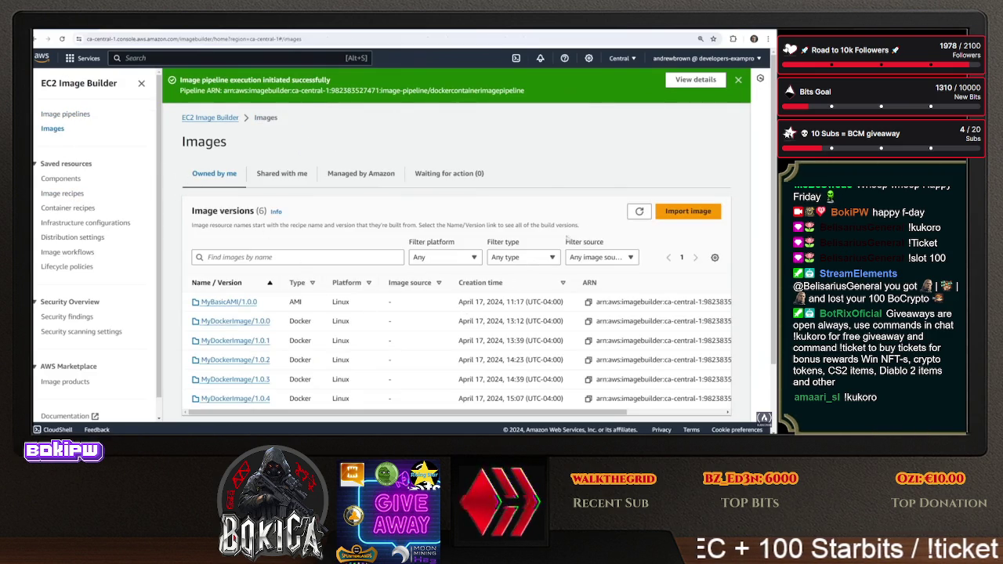
{"action": "left_click", "coordinate": [638, 212]}
{"action": "scroll", "coordinate": [306, 319], "scroll_direction": "down", "scroll_amount": 3}
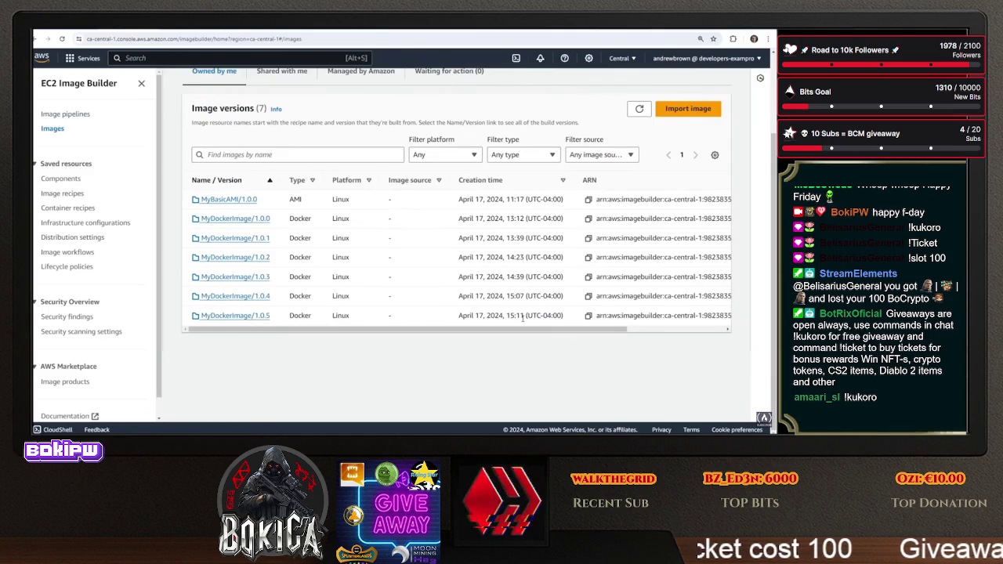
{"action": "left_click", "coordinate": [247, 317]}
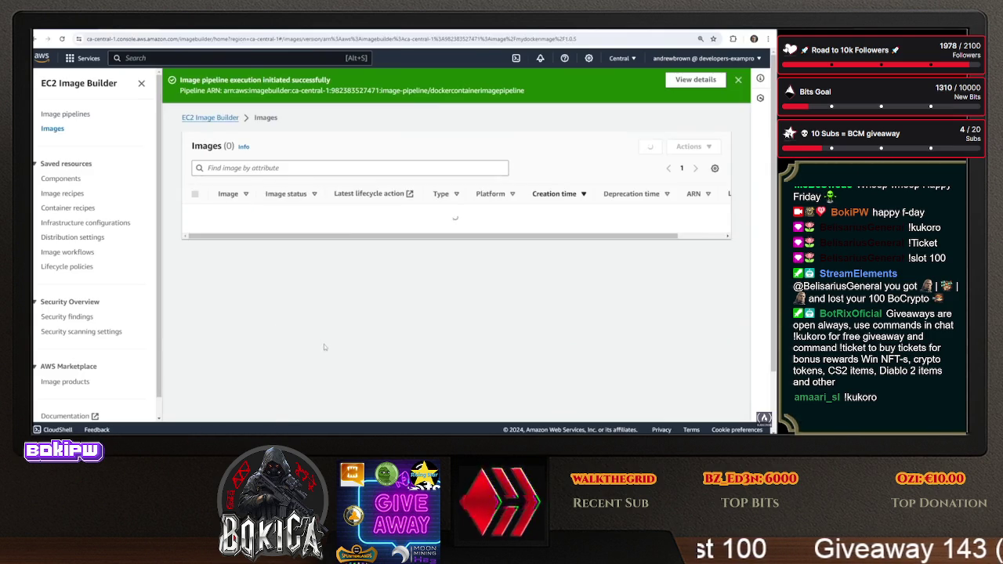
Inspect the 1.0.5/1 build's workflow steps, then reopen its details to see the Failed status
{"action": "left_click", "coordinate": [276, 223]}
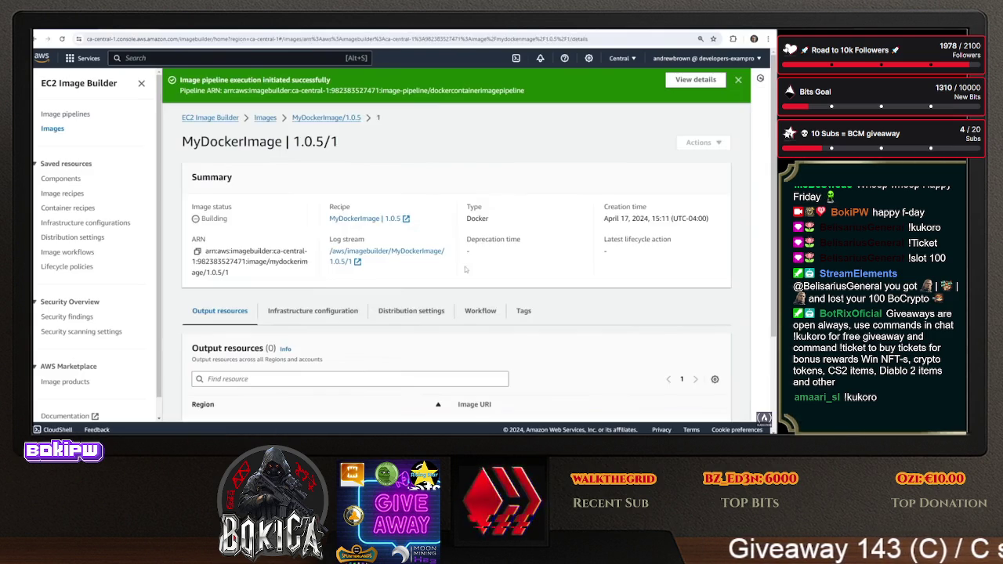
{"action": "scroll", "coordinate": [439, 258], "scroll_direction": "down", "scroll_amount": 2}
{"action": "left_click", "coordinate": [473, 235]}
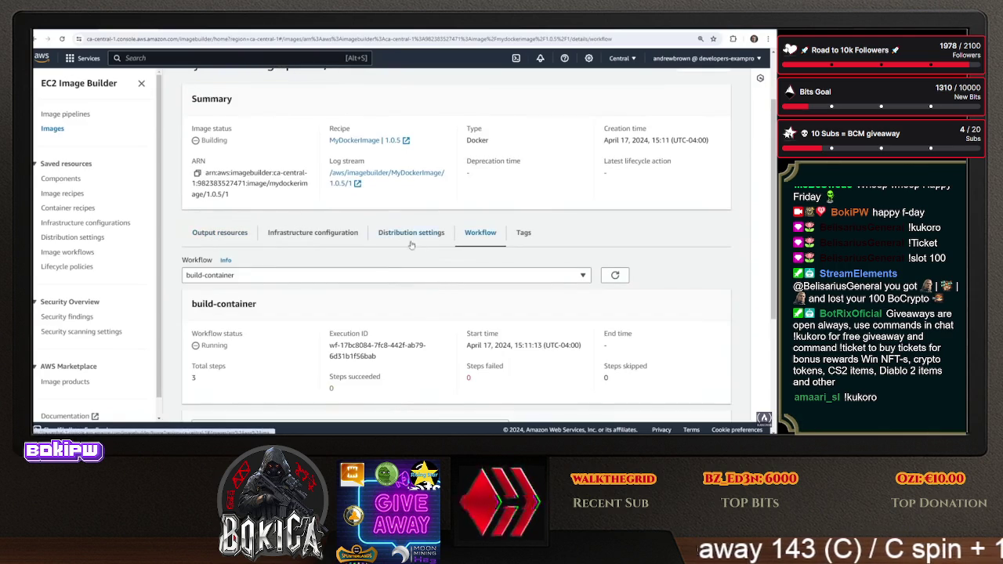
{"action": "scroll", "coordinate": [423, 275], "scroll_direction": "down", "scroll_amount": 3}
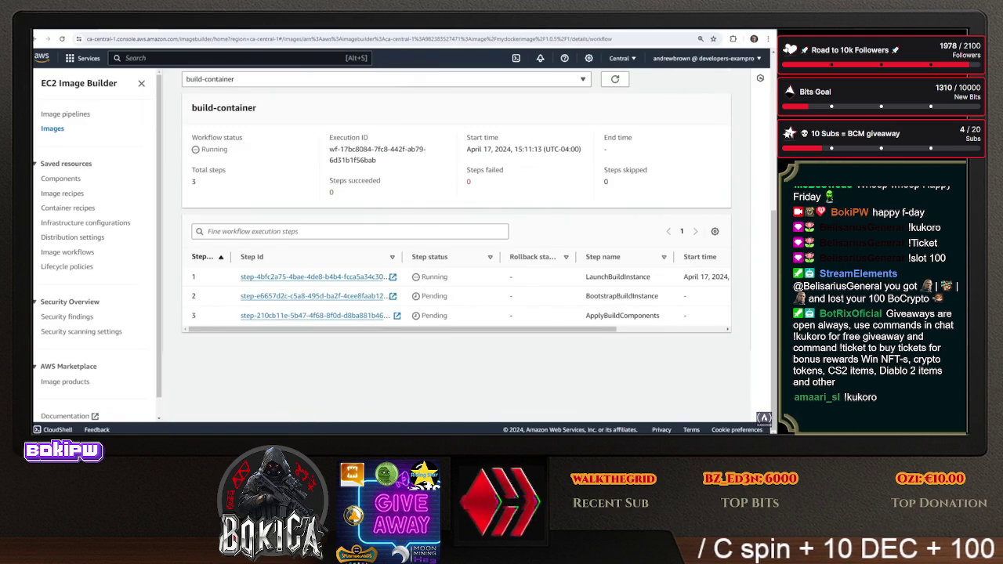
{"action": "key", "text": "alt+Left"}
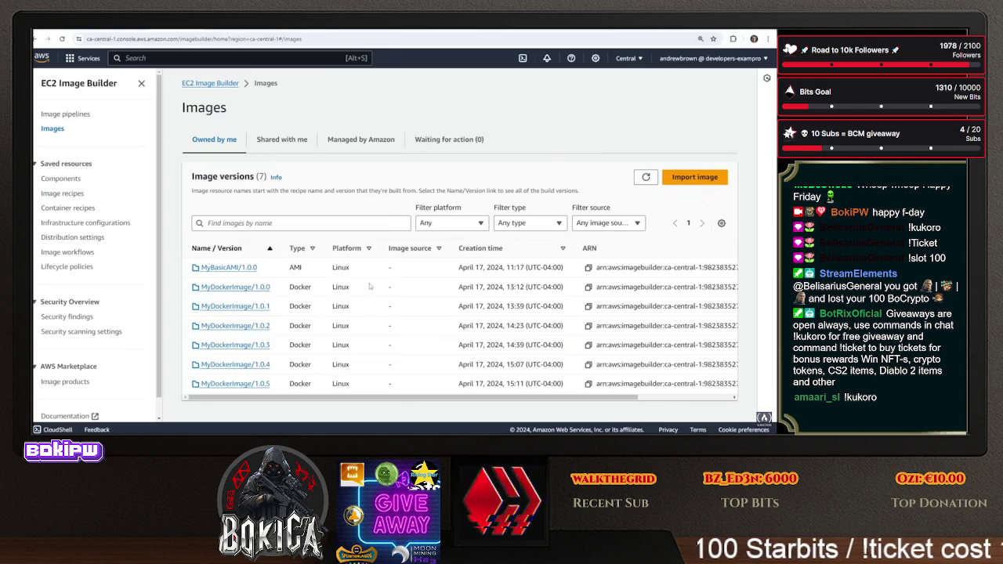
{"action": "left_click", "coordinate": [262, 383]}
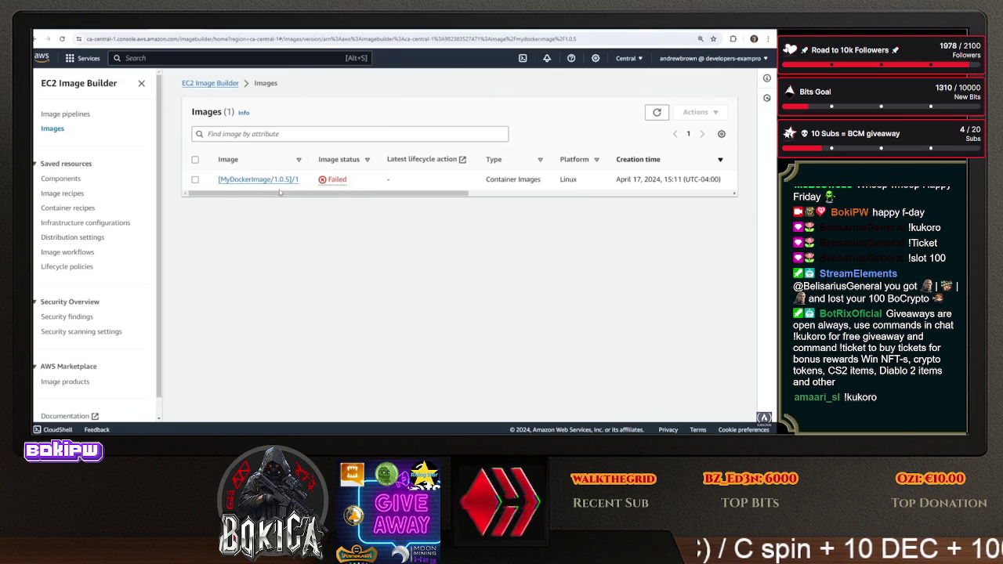
{"action": "left_click", "coordinate": [286, 182]}
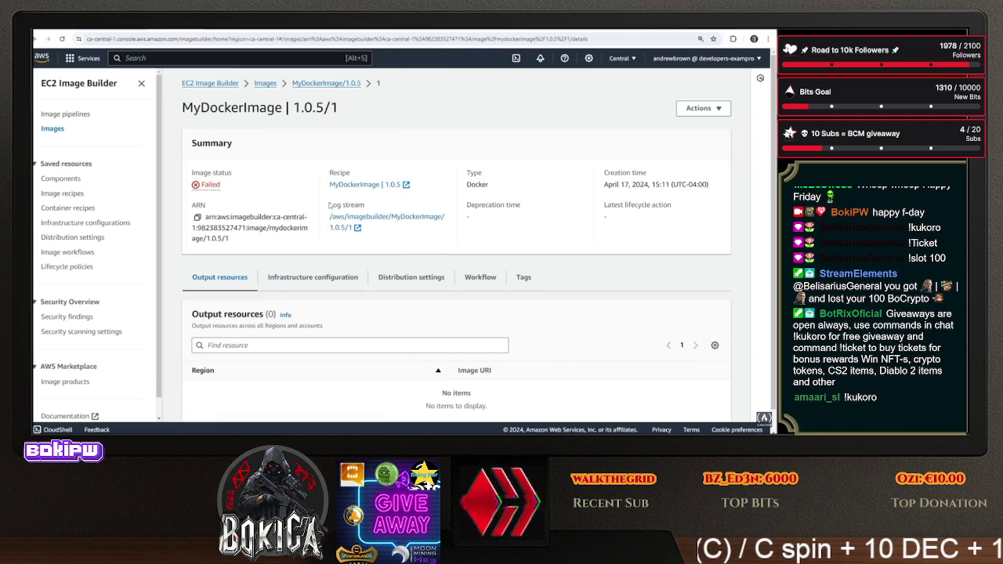
Delete the echo RUN lines from the Dockerfile in Vim, restoring the wrongly deleted aws s3 sync line
{"action": "key", "text": "alt+Tab"}
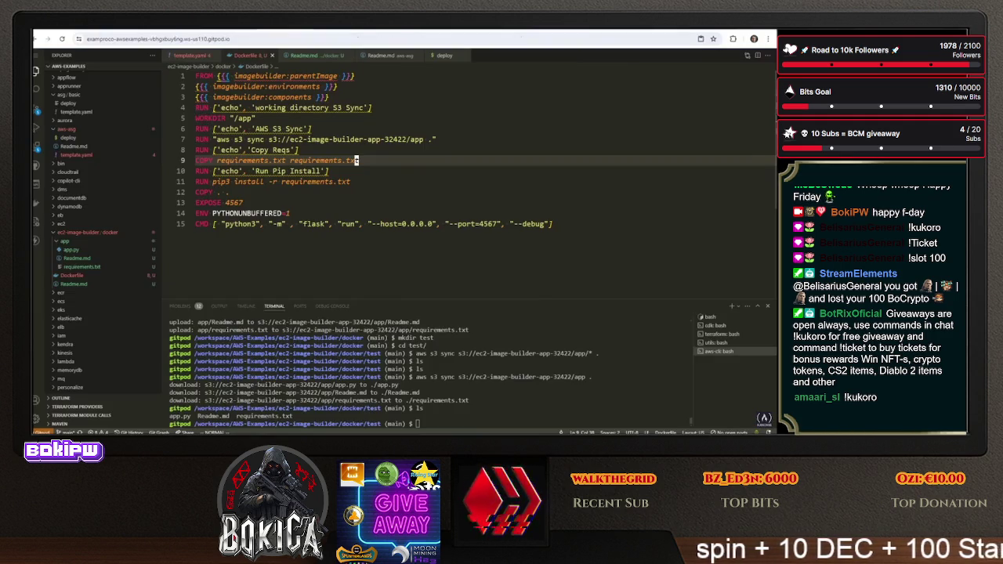
{"action": "left_click", "coordinate": [363, 179]}
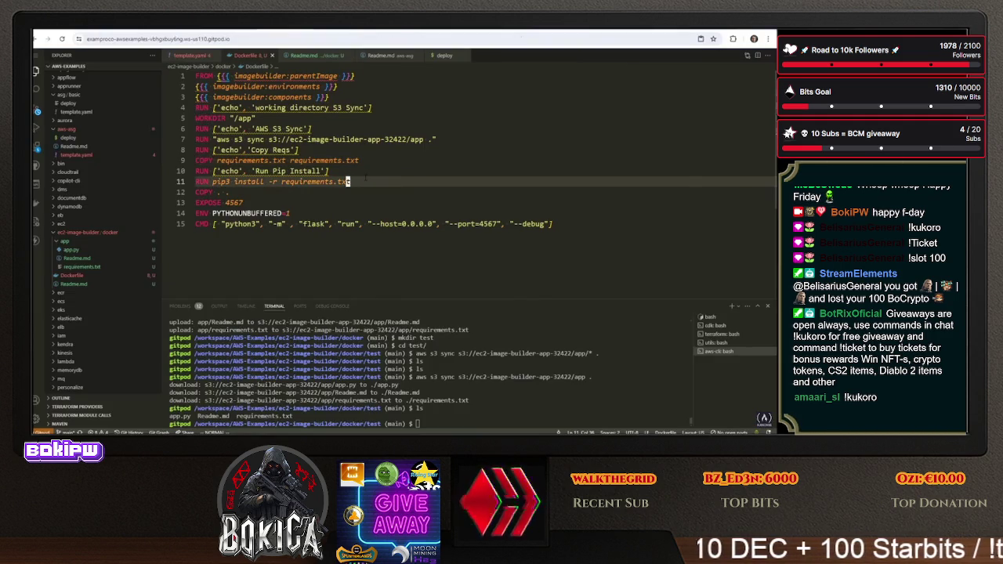
{"action": "key", "text": "k"}
{"action": "key", "text": "d"}
{"action": "key", "text": "d"}
{"action": "key", "text": "k"}
{"action": "key", "text": "k"}
{"action": "key", "text": "k"}
{"action": "key", "text": "d"}
{"action": "key", "text": "d"}
{"action": "key", "text": "k"}
{"action": "key", "text": "k"}
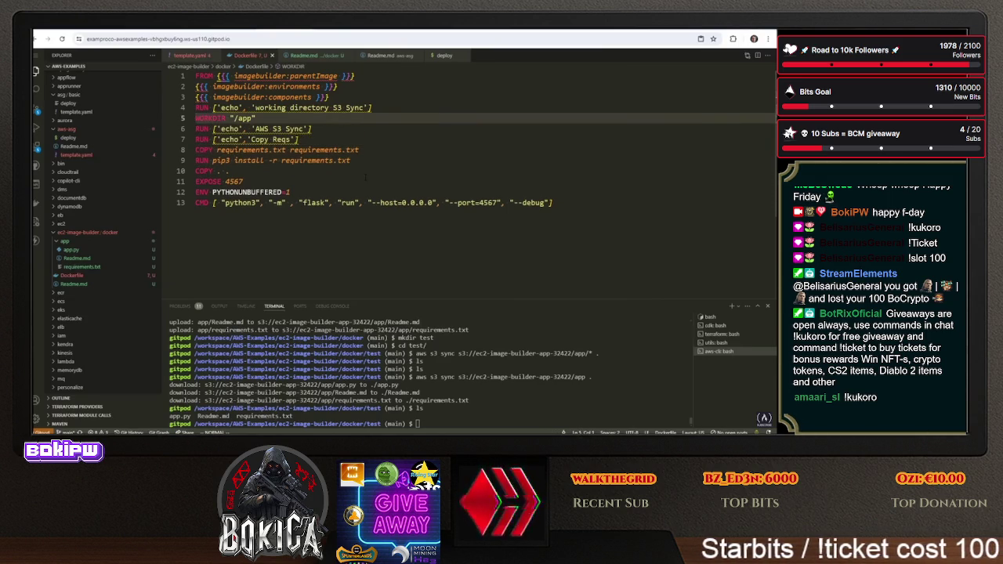
{"action": "key", "text": "u"}
{"action": "key", "text": "u"}
{"action": "key", "text": "d"}
{"action": "key", "text": "d"}
{"action": "key", "text": "k"}
{"action": "key", "text": "k"}
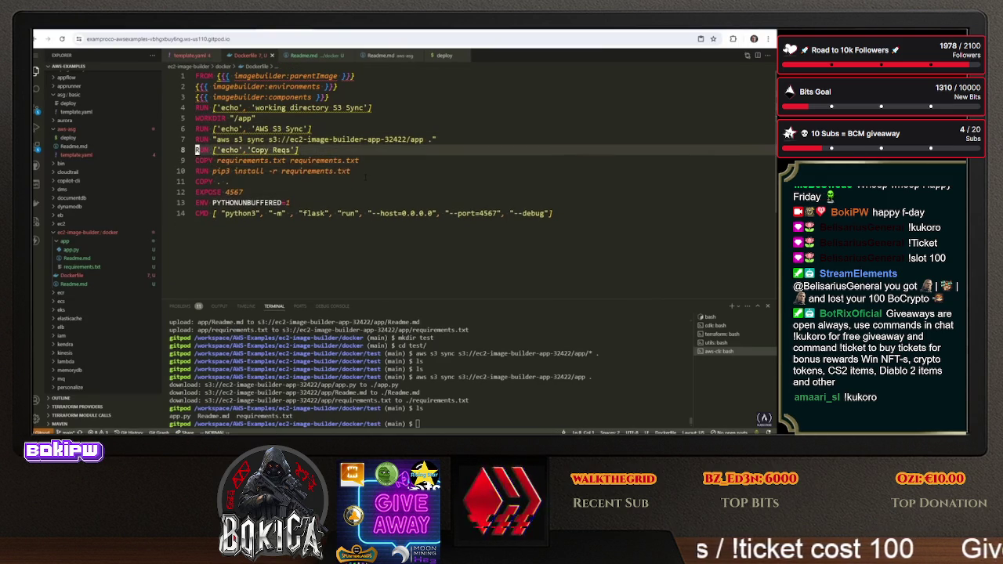
{"action": "key", "text": "d"}
{"action": "key", "text": "d"}
{"action": "key", "text": "k"}
{"action": "key", "text": "k"}
{"action": "key", "text": "d"}
{"action": "key", "text": "d"}
{"action": "key", "text": "k"}
{"action": "key", "text": "k"}
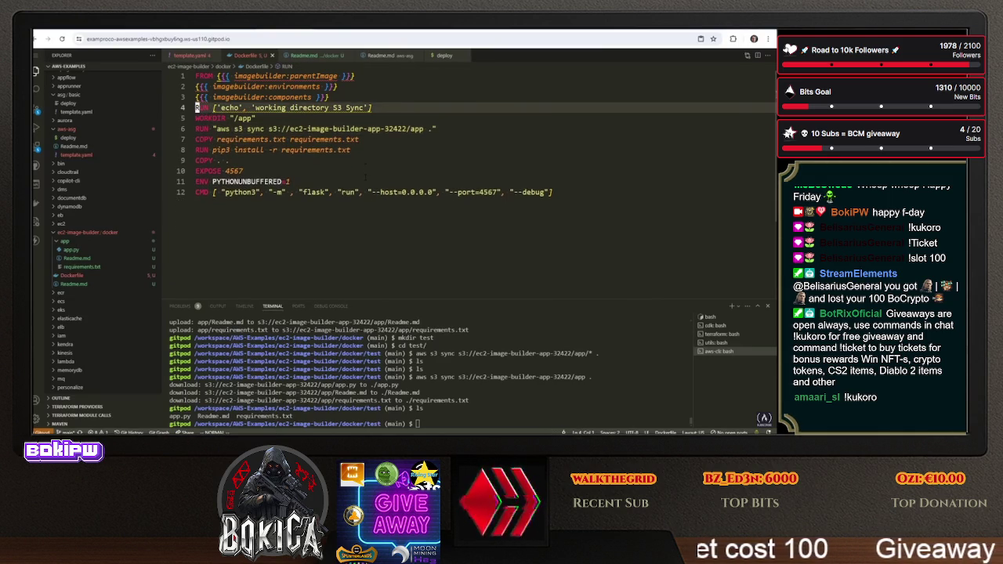
{"action": "key", "text": "d"}
{"action": "key", "text": "d"}
Delete the COPY . . line from the Dockerfile
{"action": "key", "text": "j"}
{"action": "key", "text": "shift+v"}
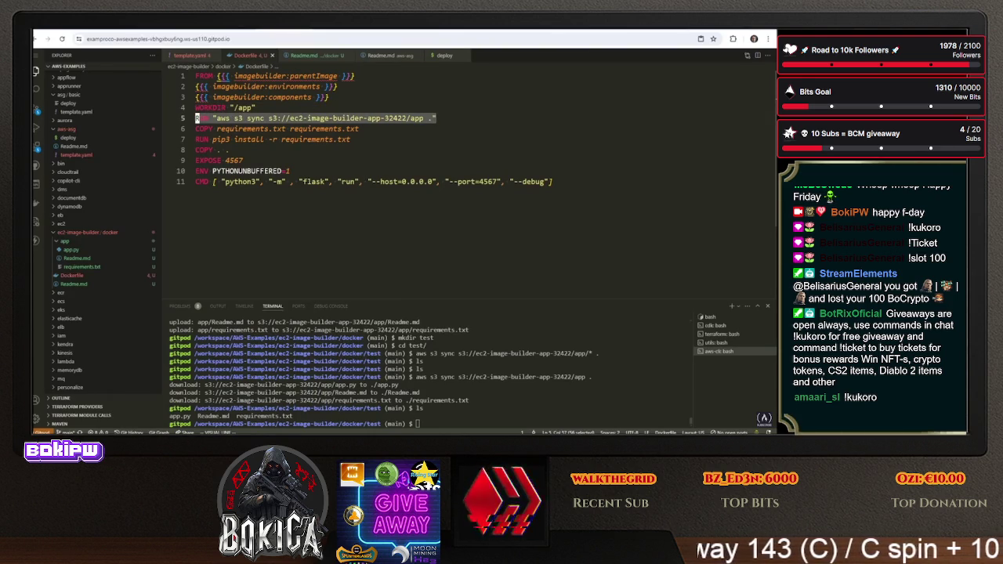
{"action": "key", "text": "Escape"}
{"action": "key", "text": "j"}
{"action": "key", "text": "j"}
{"action": "key", "text": "j"}
{"action": "key", "text": "shift+v"}
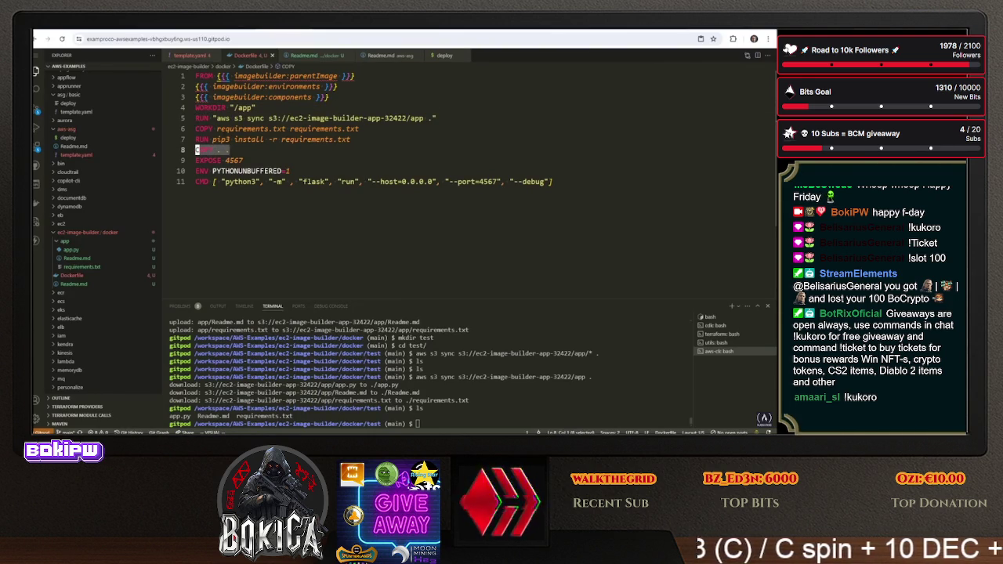
{"action": "key", "text": "Escape"}
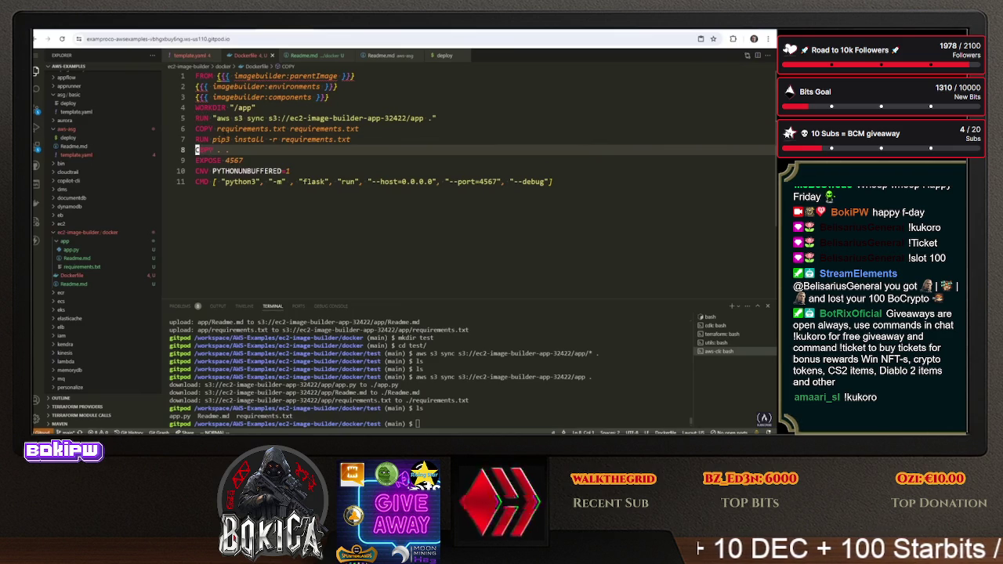
{"action": "key", "text": "d"}
{"action": "key", "text": "d"}
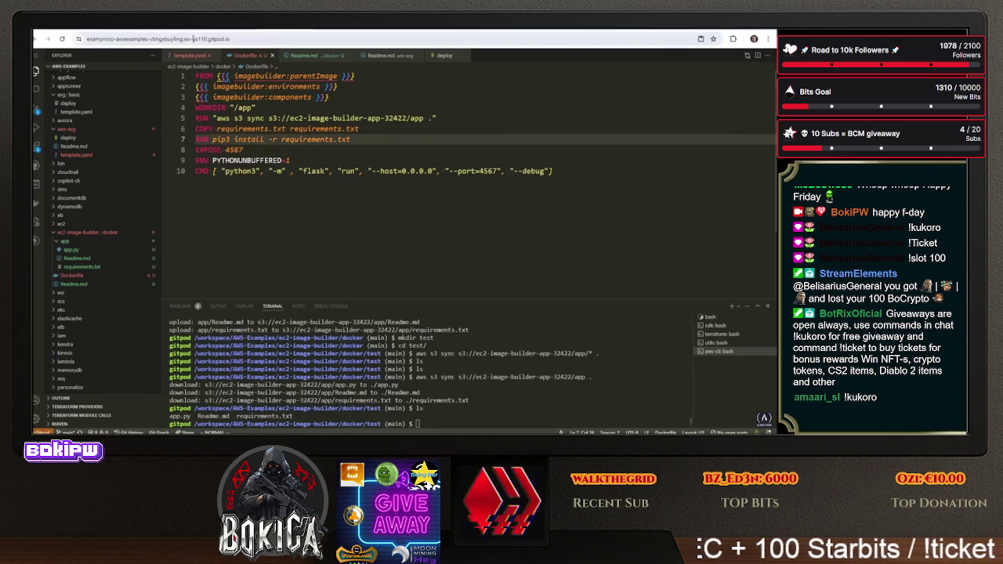
Start a new component from the Image Builder Components list
{"action": "key", "text": "alt+Tab"}
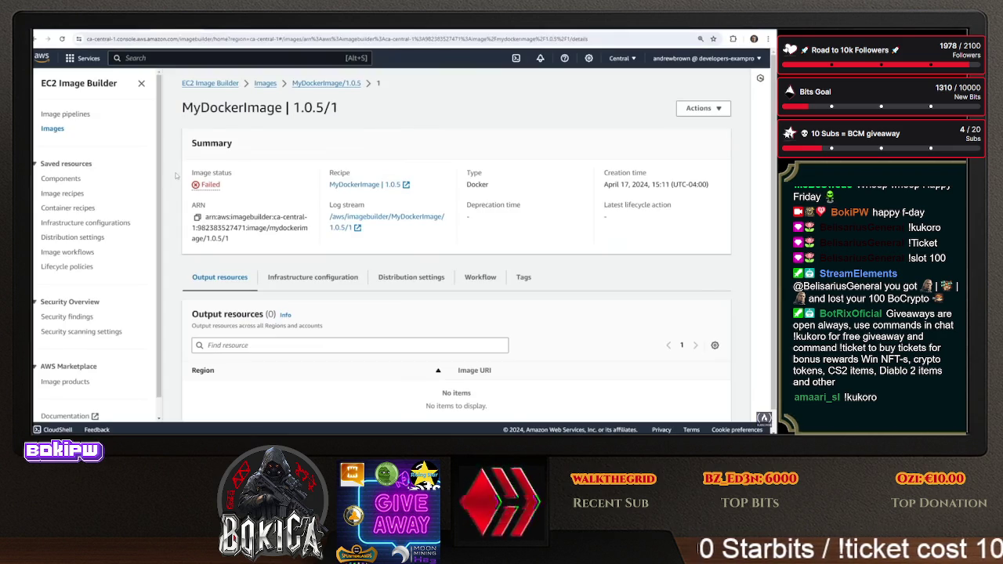
{"action": "left_click", "coordinate": [60, 177]}
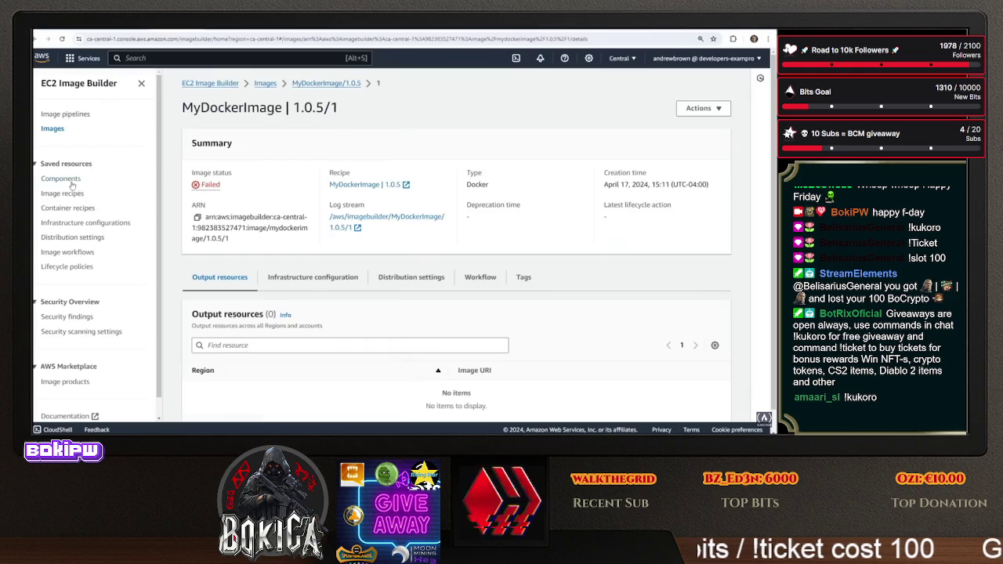
{"action": "left_click", "coordinate": [686, 157]}
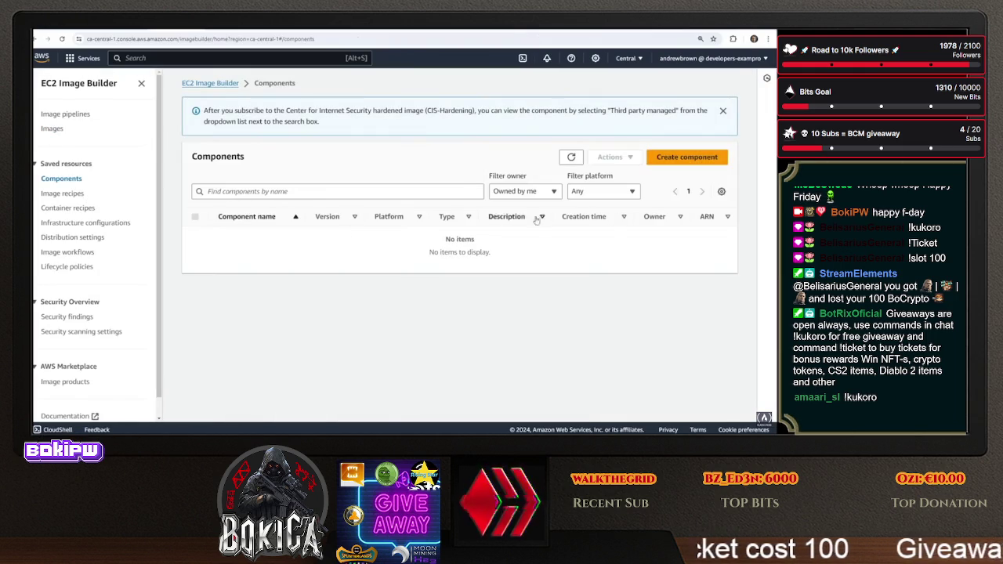
{"action": "scroll", "coordinate": [397, 267], "scroll_direction": "down", "scroll_amount": 4}
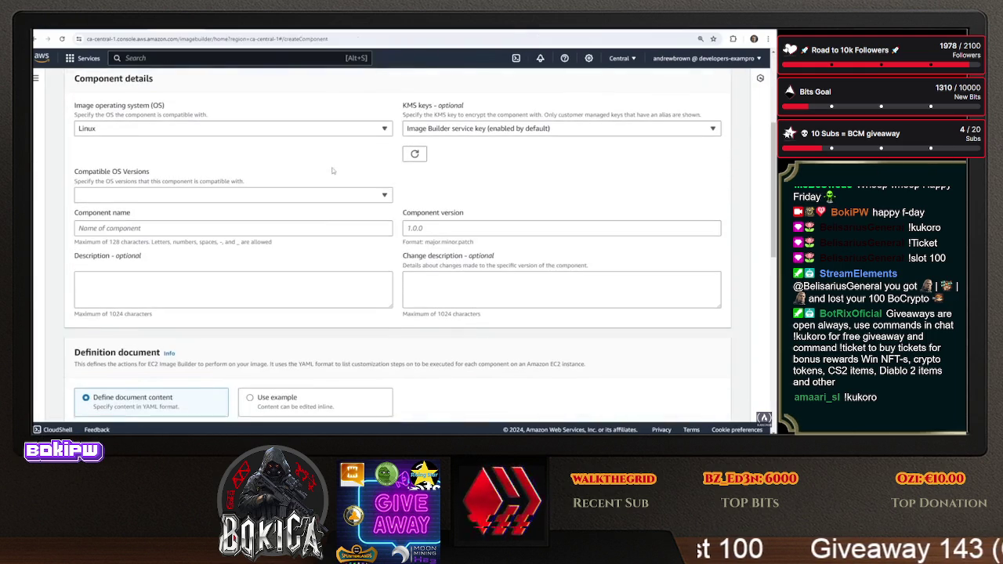
Google 'downloads3 ec2 image builder' and open the AWSTOE action modules documentation result
{"action": "scroll", "coordinate": [320, 225], "scroll_direction": "down", "scroll_amount": 3}
{"action": "key", "text": "ctrl+t"}
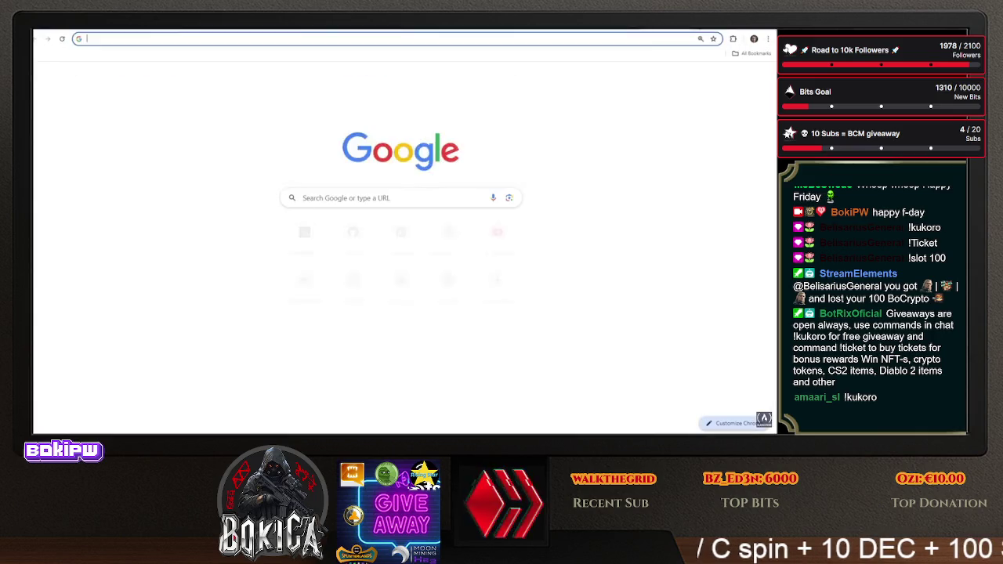
{"action": "type", "text": "downloads3"}
{"action": "key", "text": "Return"}
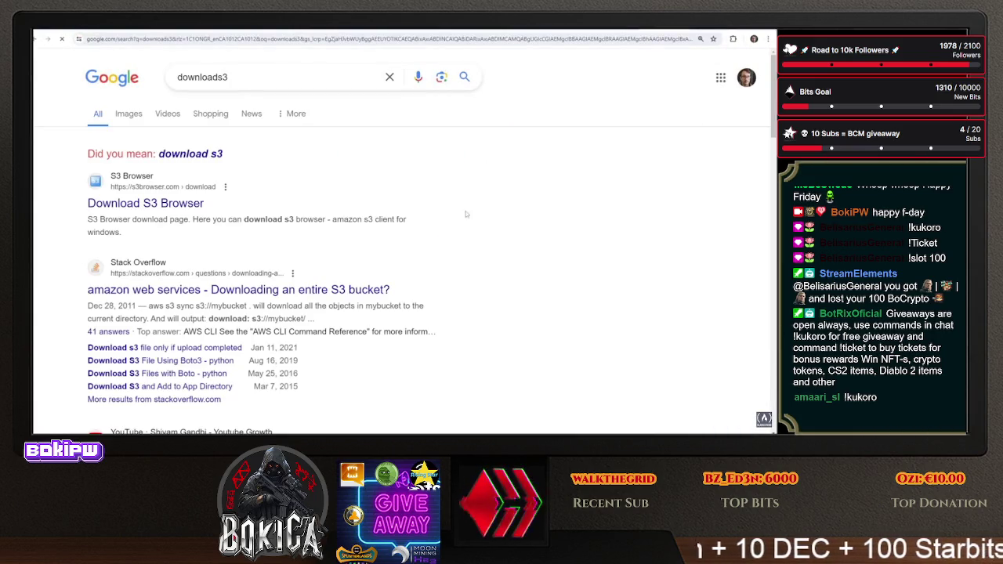
{"action": "type", "text": " ec2 image builder"}
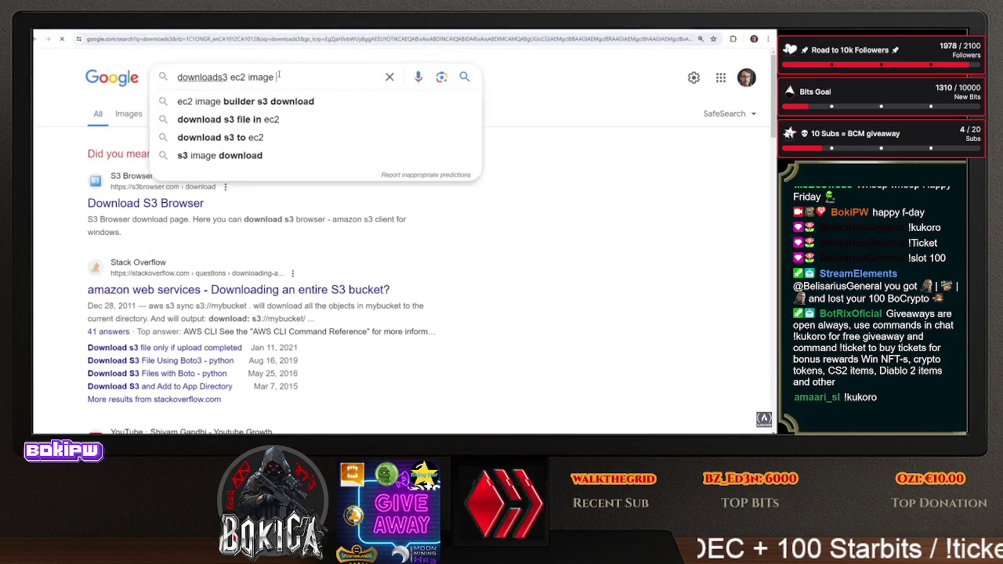
{"action": "key", "text": "Return"}
{"action": "left_click", "coordinate": [258, 203]}
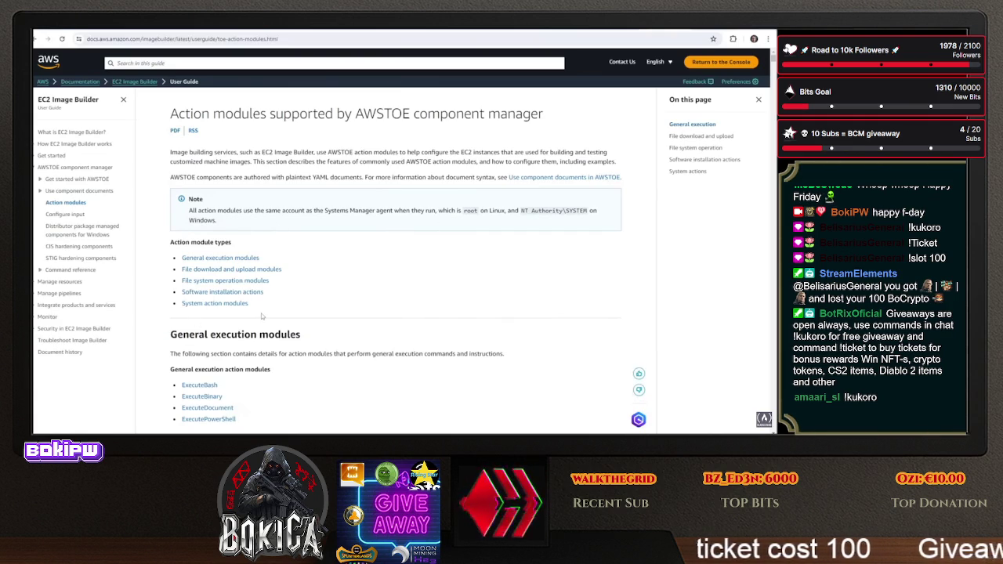
Find the S3Download section on the AWSTOE action modules page with a page search
{"action": "scroll", "coordinate": [253, 263], "scroll_direction": "down", "scroll_amount": 2}
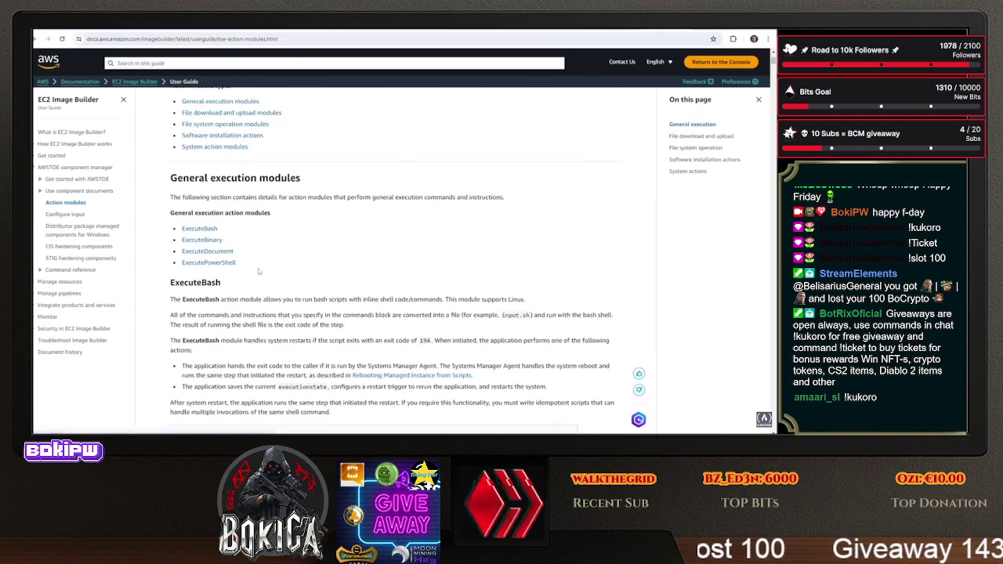
{"action": "scroll", "coordinate": [259, 204], "scroll_direction": "up", "scroll_amount": 1}
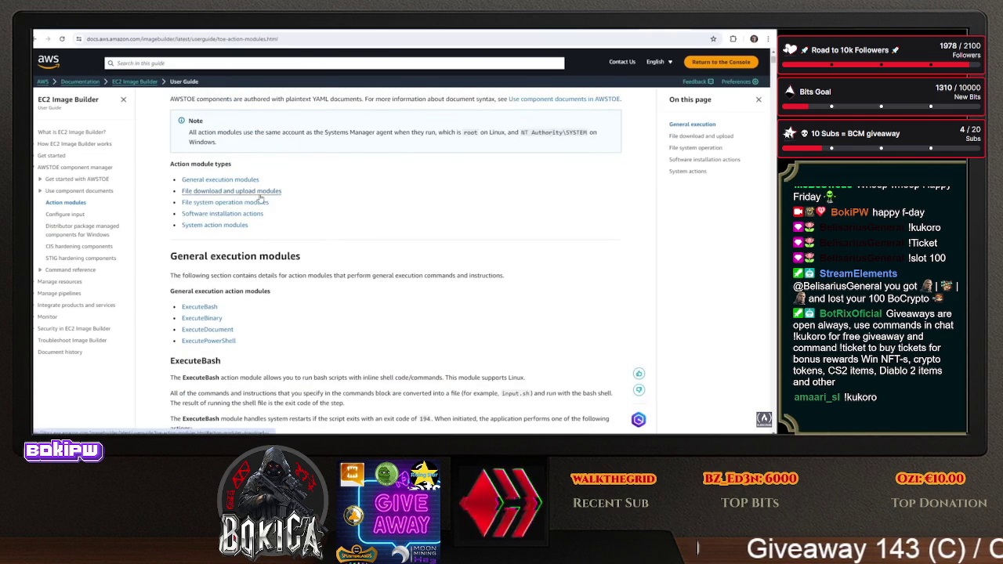
{"action": "scroll", "coordinate": [311, 214], "scroll_direction": "down", "scroll_amount": 5}
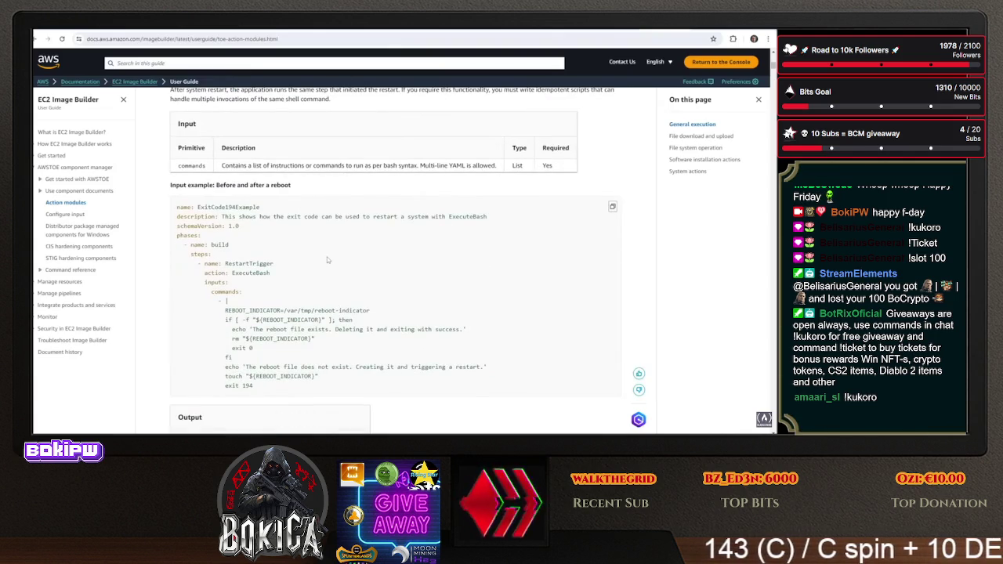
{"action": "key", "text": "ctrl+f"}
{"action": "type", "text": "downloads3"}
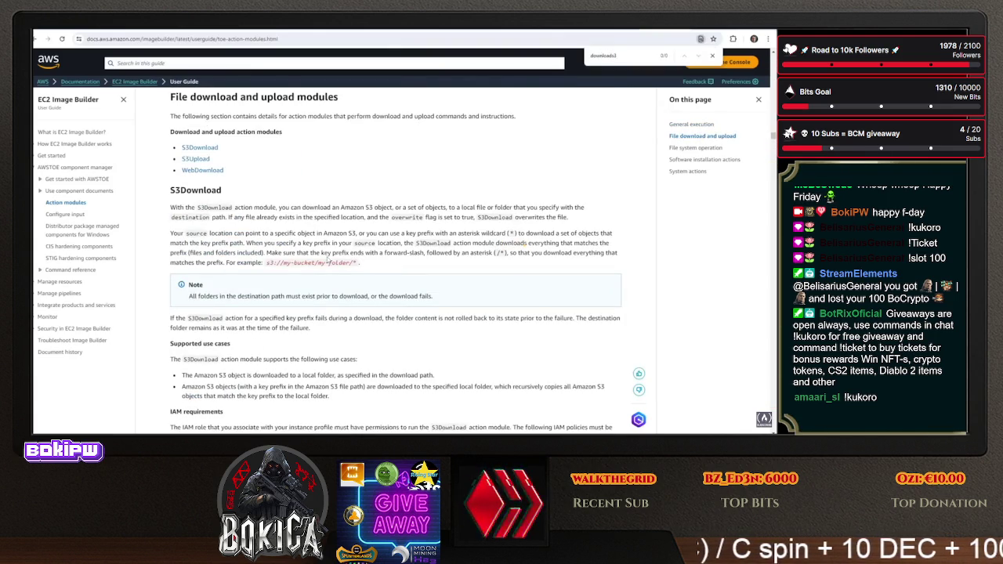
{"action": "key", "text": "BackSpace"}
{"action": "key", "text": "BackSpace"}
{"action": "type", "text": "s"}
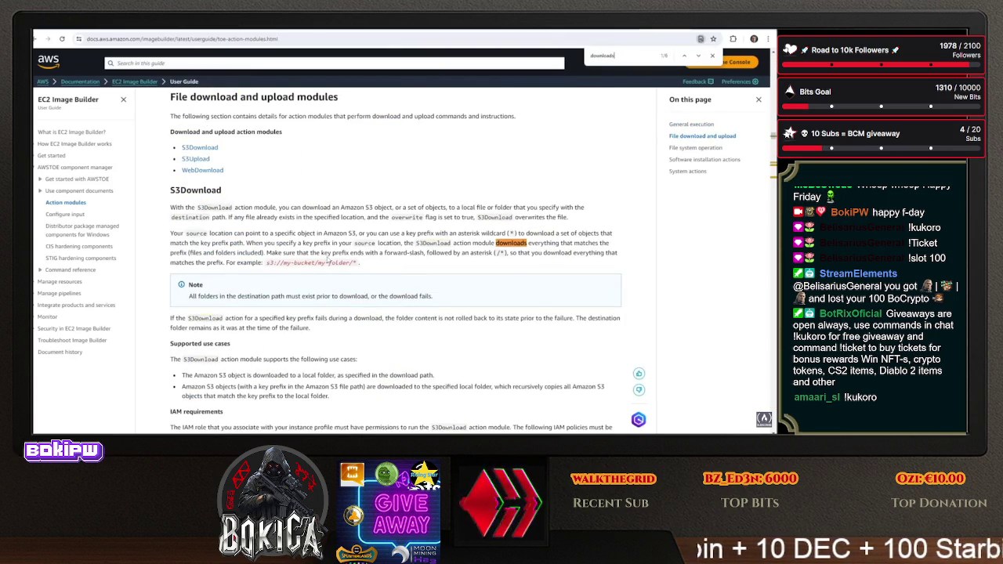
{"action": "key", "text": "BackSpace"}
{"action": "type", "text": "s3dwn"}
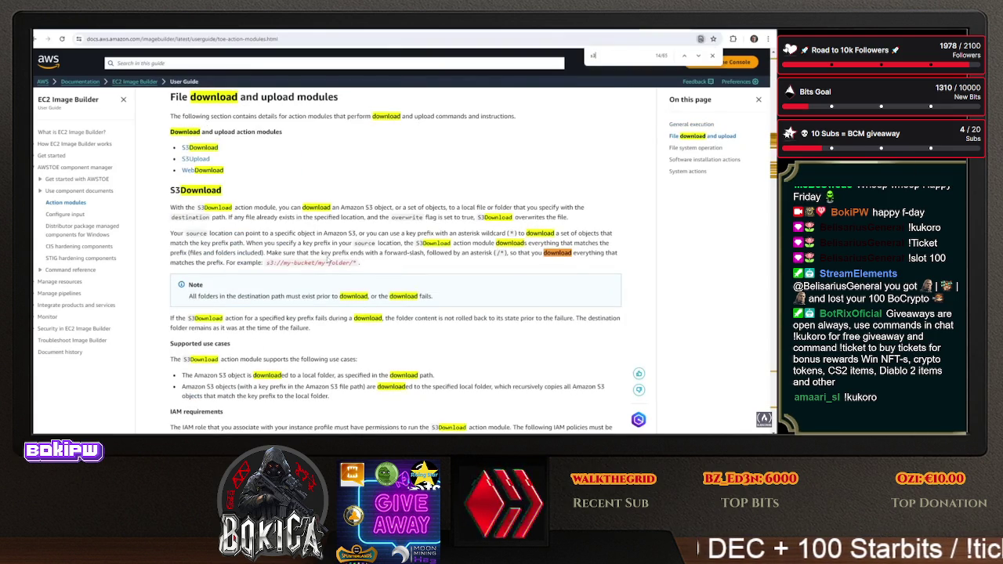
Read the S3Download local destination note, Input table and copy examples, then return to the console
{"action": "scroll", "coordinate": [238, 314], "scroll_direction": "up", "scroll_amount": 2}
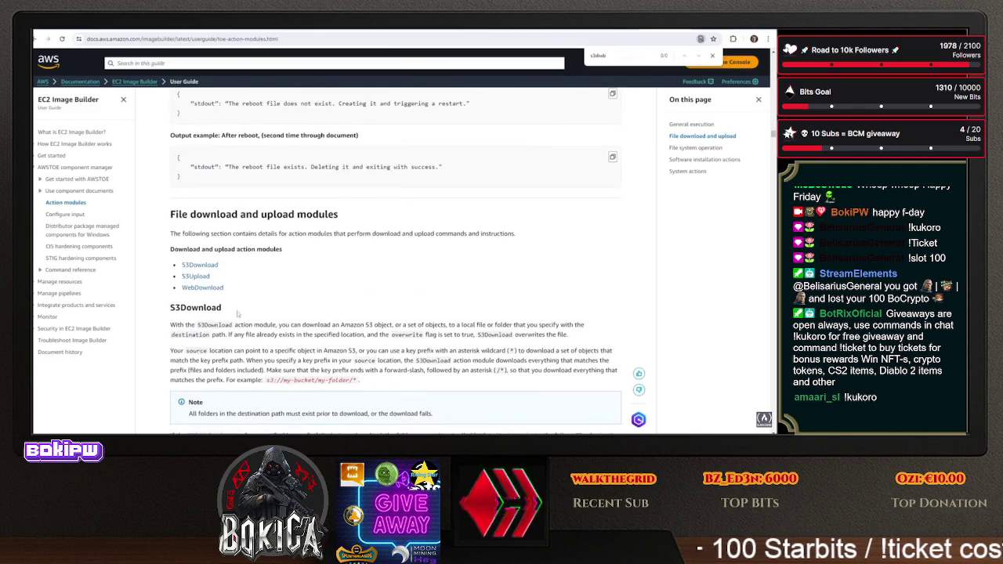
{"action": "scroll", "coordinate": [248, 336], "scroll_direction": "down", "scroll_amount": 2}
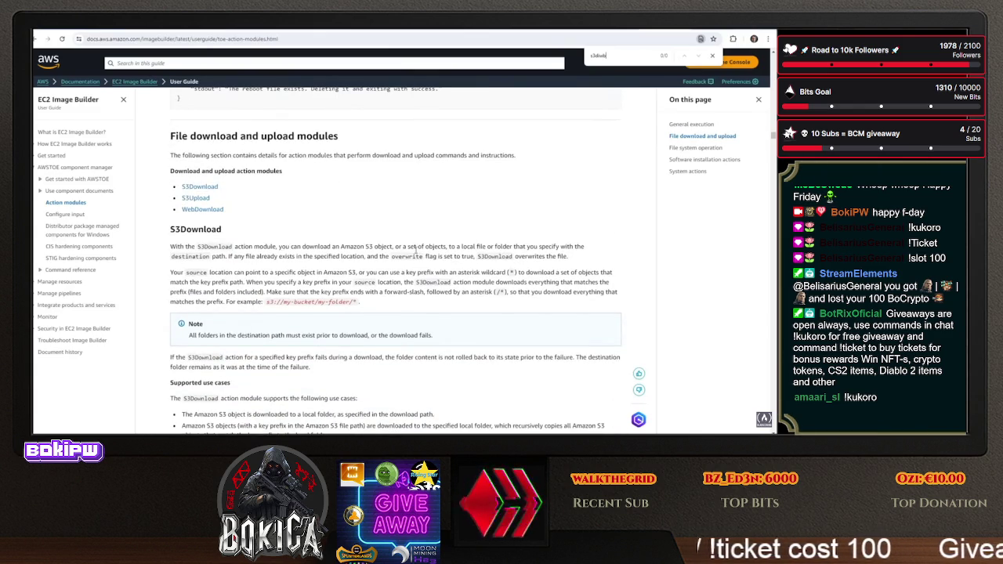
{"action": "left_click_drag", "start_coordinate": [447, 247], "coordinate": [594, 242]}
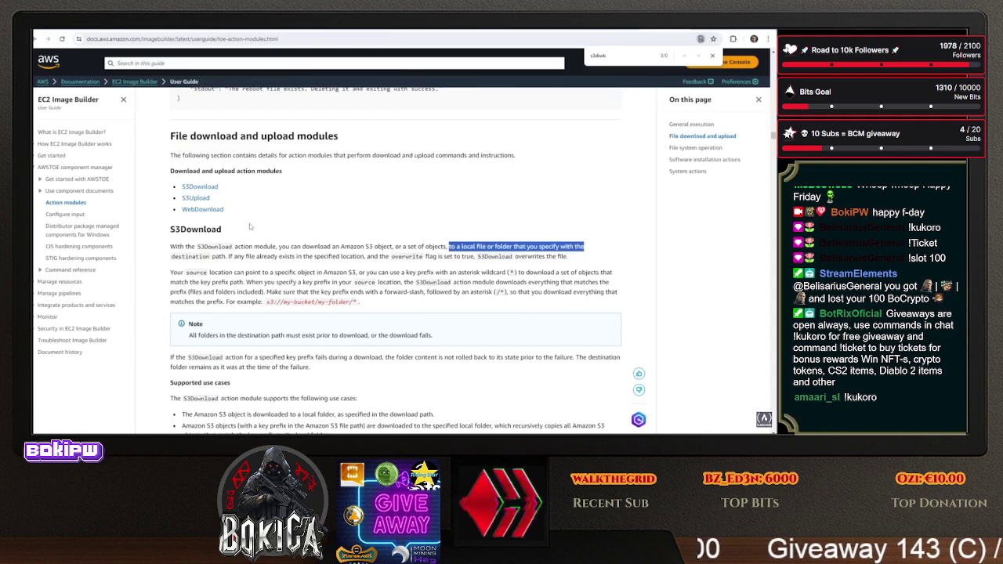
{"action": "scroll", "coordinate": [242, 213], "scroll_direction": "down", "scroll_amount": 6}
{"action": "scroll", "coordinate": [242, 213], "scroll_direction": "down", "scroll_amount": 8}
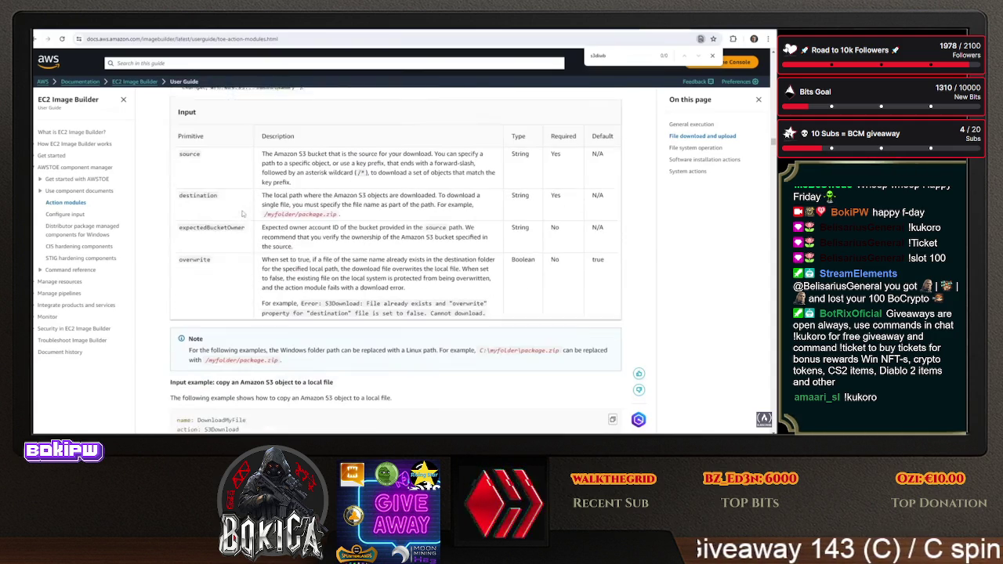
{"action": "scroll", "coordinate": [224, 231], "scroll_direction": "down", "scroll_amount": 3}
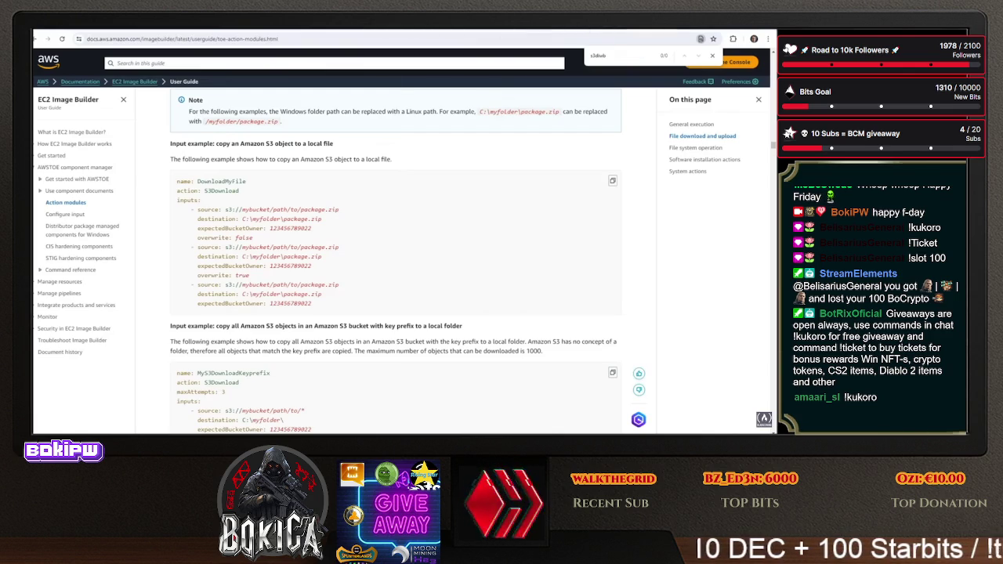
{"action": "left_click", "coordinate": [97, 29]}
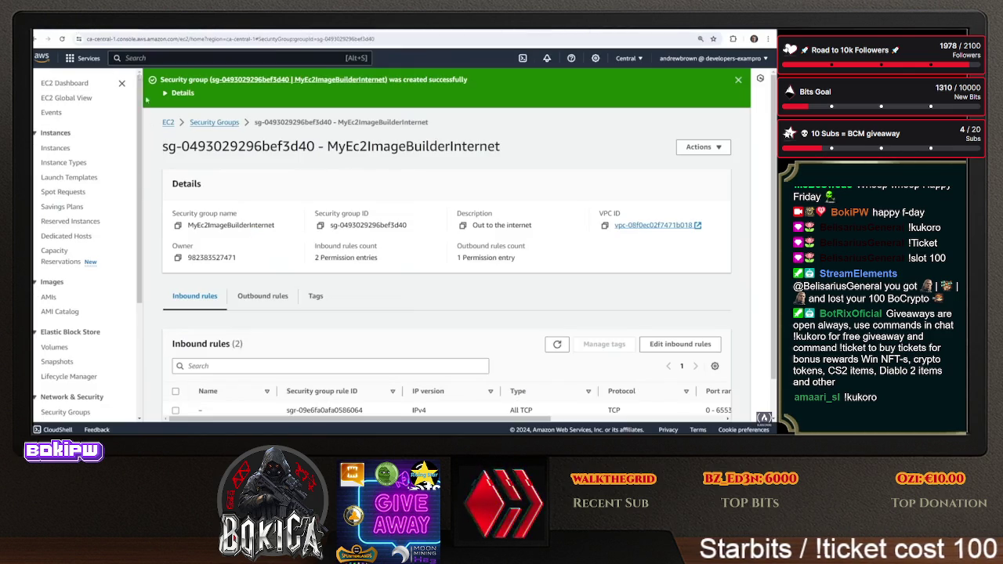
Mark Ubuntu 16.04–22.04, Amazon Linux 2 and Amazon Linux 2023 as compatible OS versions
{"action": "left_click", "coordinate": [98, 30]}
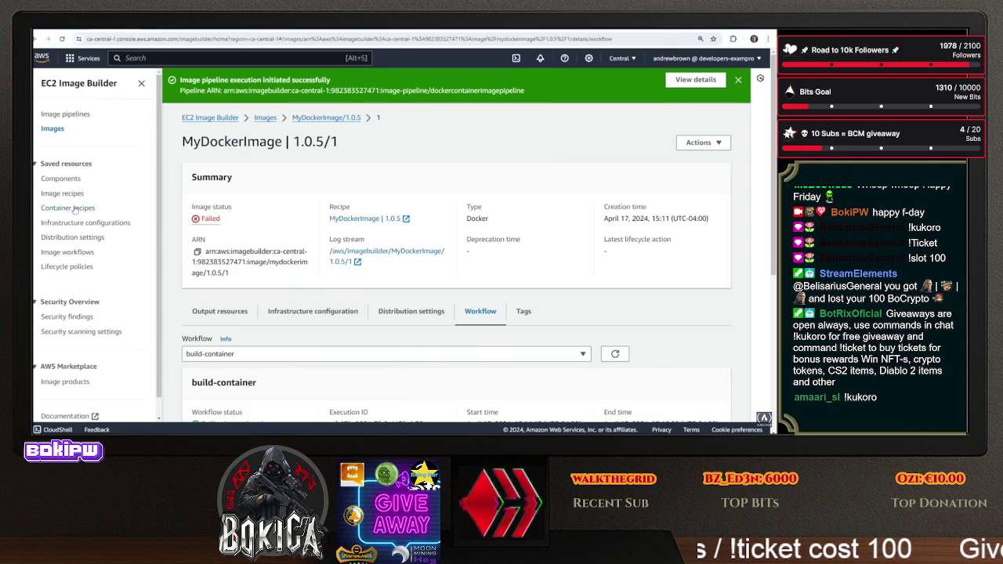
{"action": "left_click", "coordinate": [175, 32]}
{"action": "scroll", "coordinate": [226, 205], "scroll_direction": "up", "scroll_amount": 5}
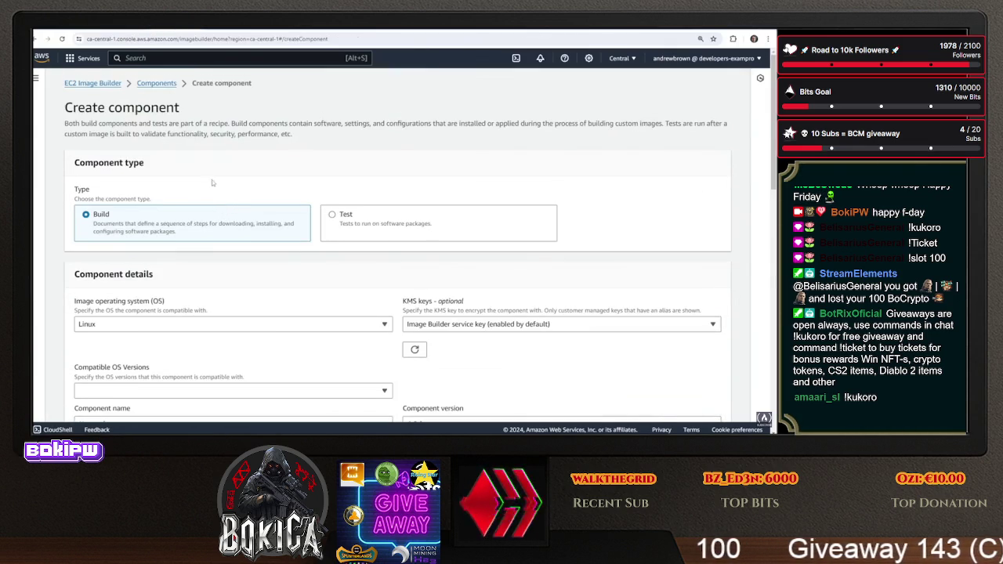
{"action": "scroll", "coordinate": [214, 168], "scroll_direction": "down", "scroll_amount": 2}
{"action": "scroll", "coordinate": [214, 168], "scroll_direction": "down", "scroll_amount": 2}
{"action": "left_click", "coordinate": [410, 167]}
{"action": "left_click", "coordinate": [411, 167]}
{"action": "left_click", "coordinate": [357, 168]}
{"action": "left_click", "coordinate": [367, 174]}
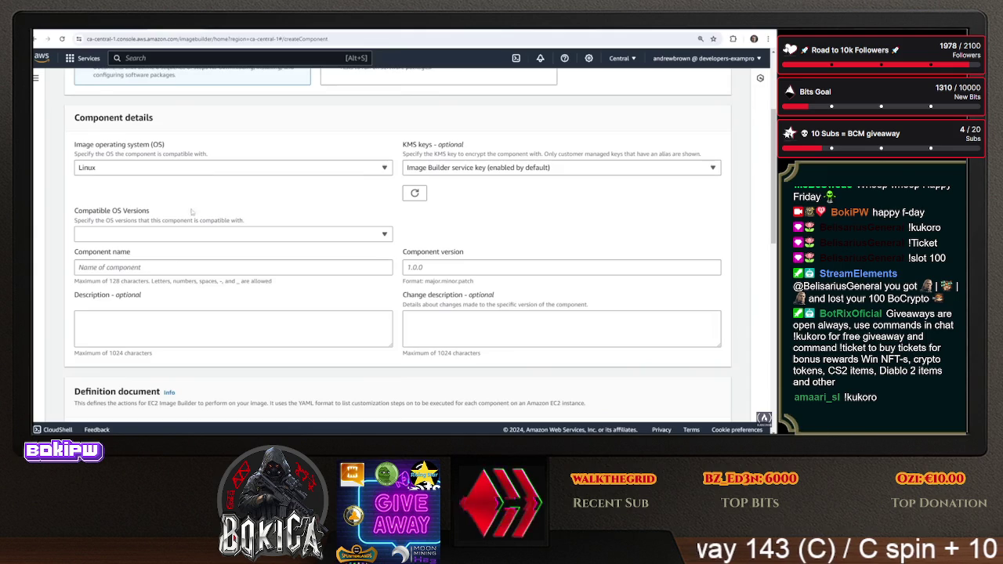
{"action": "left_click", "coordinate": [165, 235]}
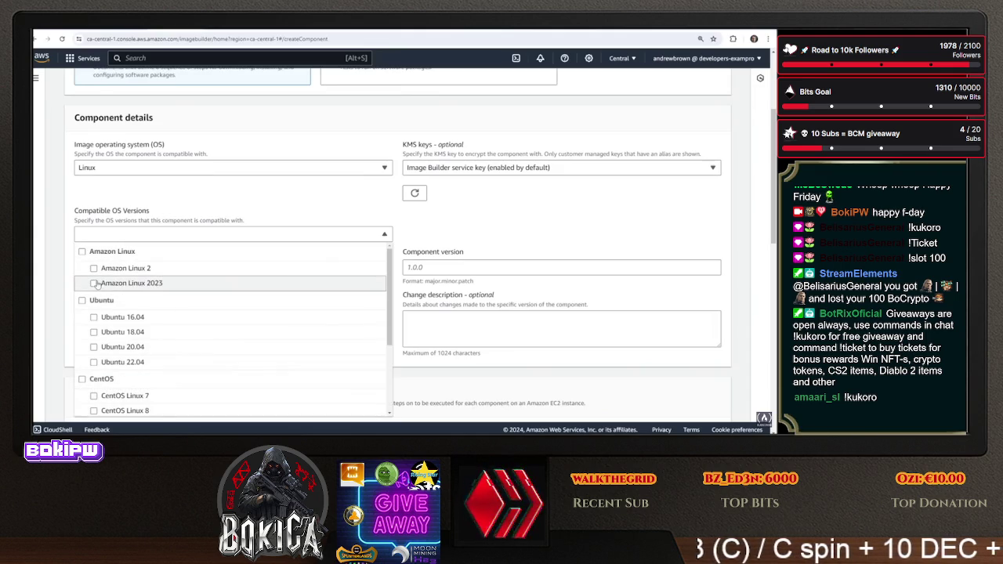
{"action": "left_click", "coordinate": [81, 300]}
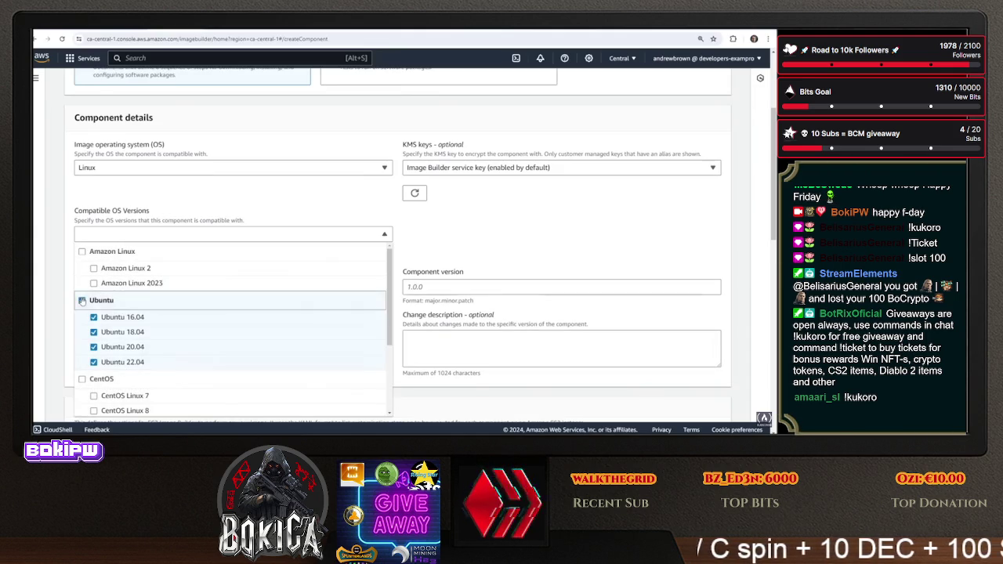
{"action": "left_click", "coordinate": [82, 251]}
{"action": "left_click", "coordinate": [532, 242]}
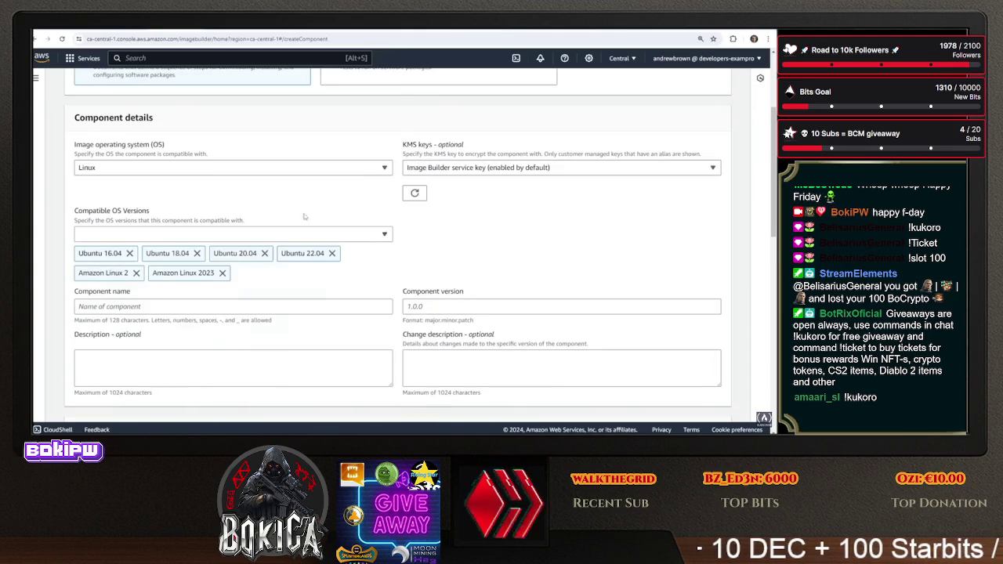
{"action": "scroll", "coordinate": [241, 190], "scroll_direction": "down", "scroll_amount": 2}
Name the component DownloadS3AppCode, describe it 'Download S3 App Code from our AWS S3 Repo', version 1.0.0
{"action": "left_click", "coordinate": [212, 192]}
{"action": "type", "text": "DownloadS3Code"}
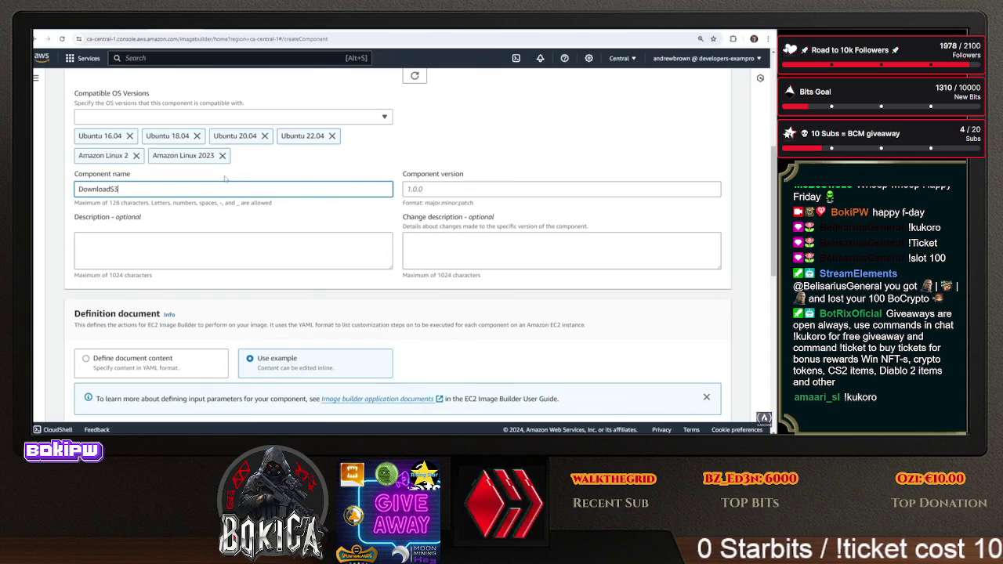
{"action": "key", "text": "Tab"}
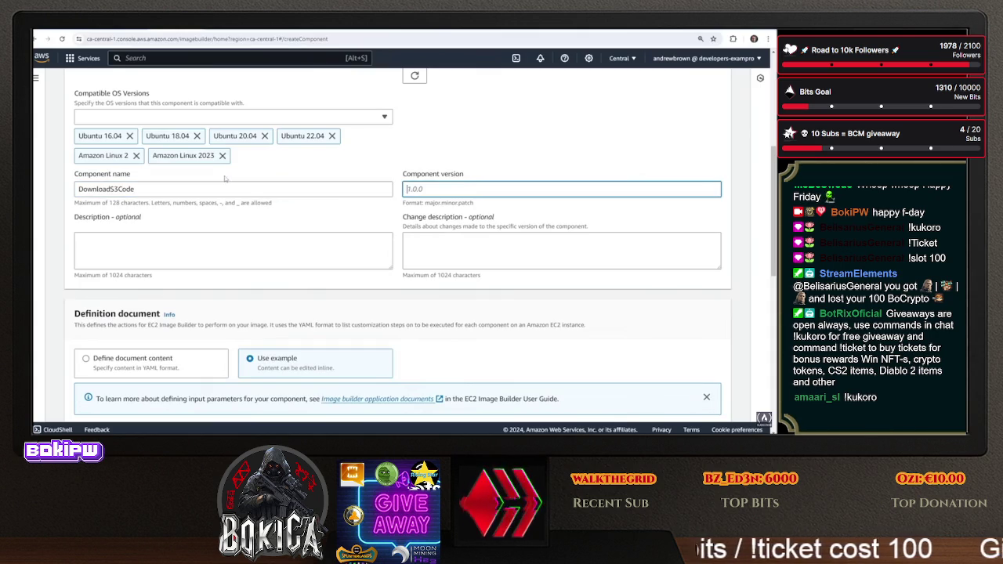
{"action": "key", "text": "shift+Tab"}
{"action": "key", "text": "End"}
{"action": "key", "text": "BackSpace"}
{"action": "key", "text": "BackSpace"}
{"action": "key", "text": "BackSpace"}
{"action": "type", "text": "Ap"}
{"action": "key", "text": "Tab"}
{"action": "key", "text": "Tab"}
{"action": "type", "text": "Dow"}
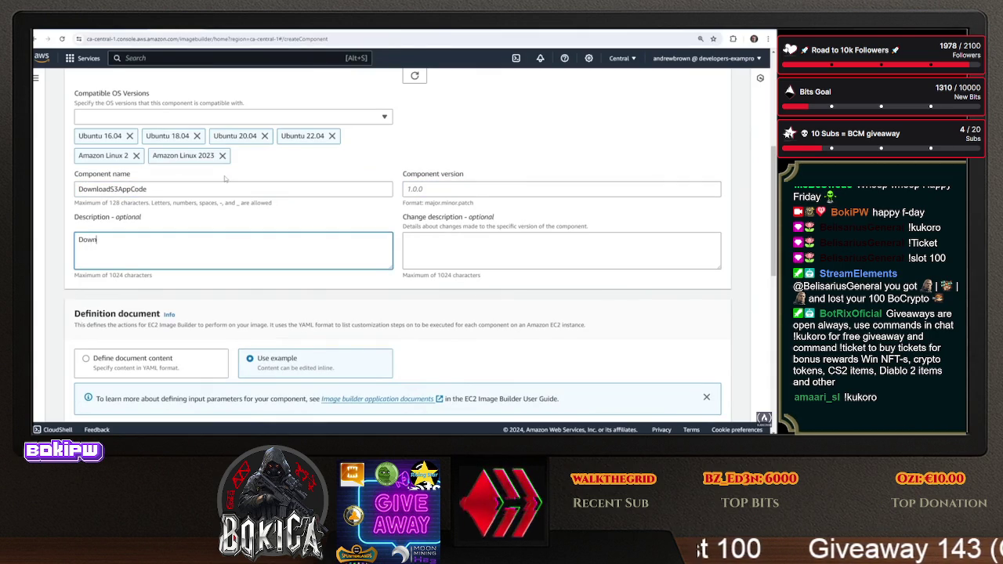
{"action": "type", "text": "pp C"}
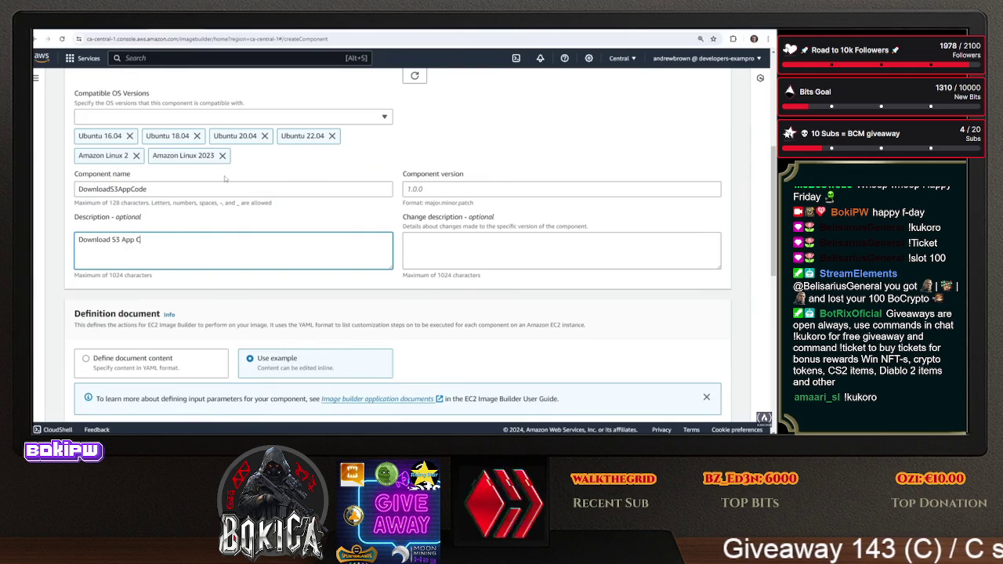
{"action": "type", "text": "dea"}
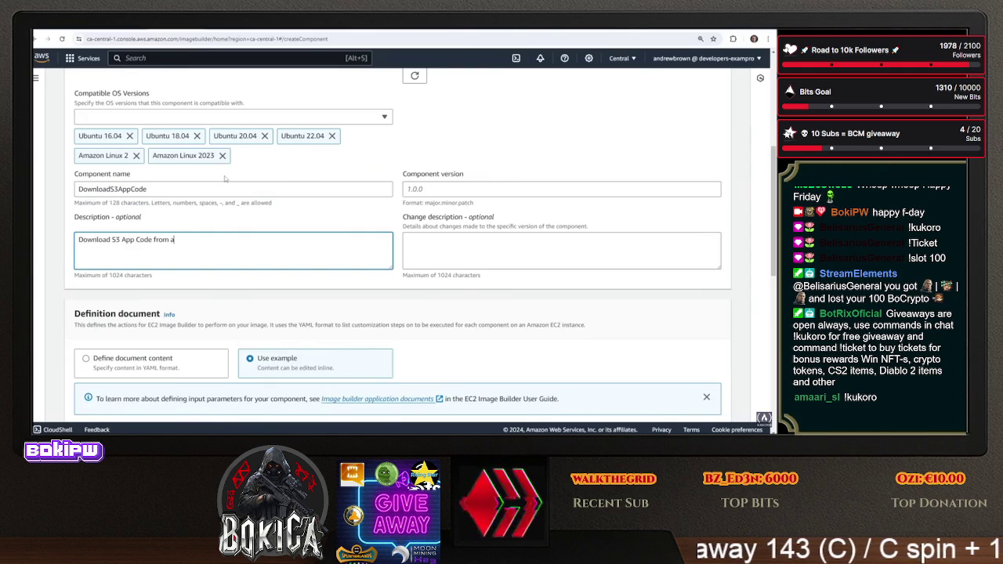
{"action": "type", "text": " Repo"}
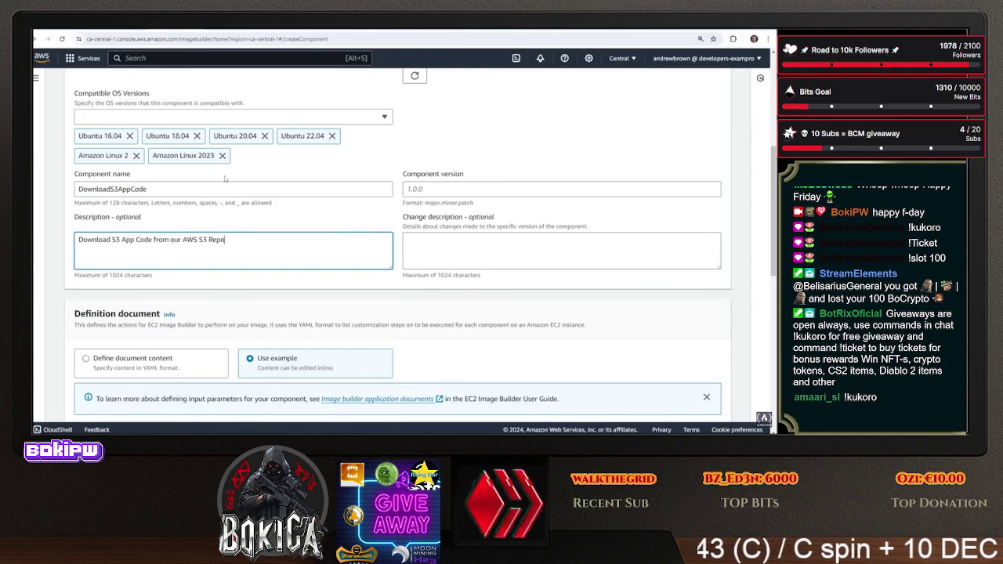
{"action": "left_click", "coordinate": [444, 189]}
{"action": "type", "text": "1.0.0"}
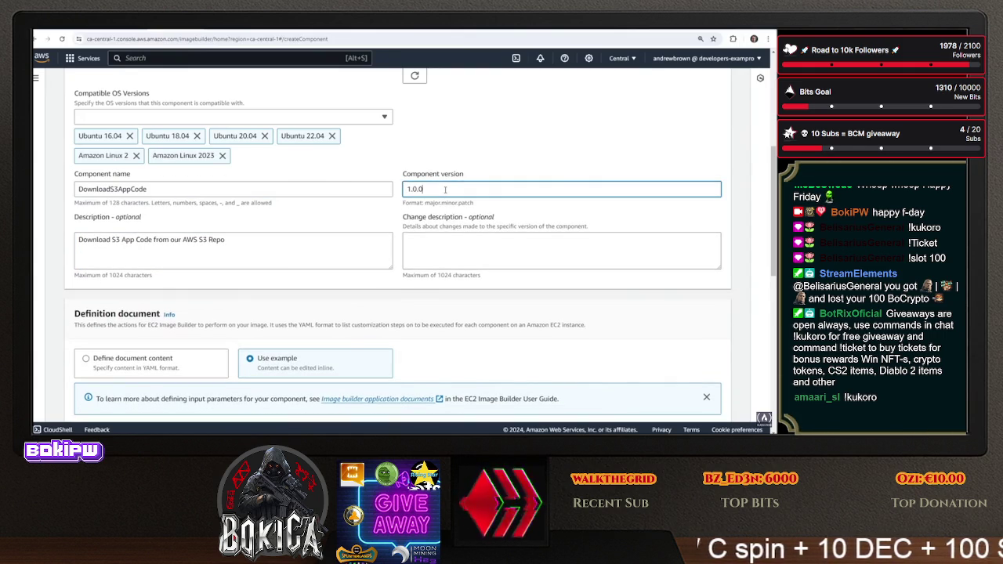
{"action": "scroll", "coordinate": [445, 190], "scroll_direction": "down", "scroll_amount": 3}
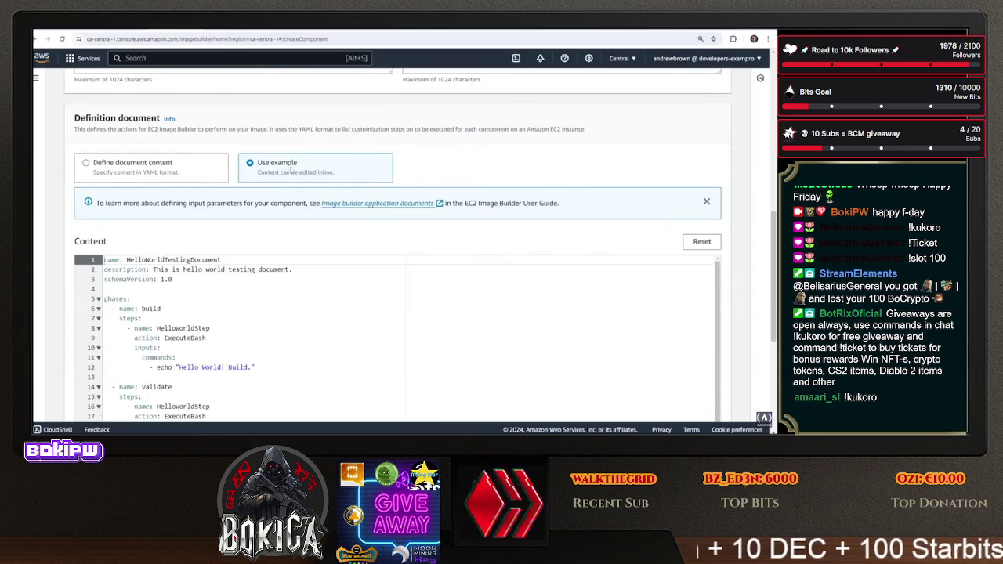
Delete the validate and test phases from the component YAML, keeping only build
{"action": "scroll", "coordinate": [203, 149], "scroll_direction": "down", "scroll_amount": 1}
{"action": "scroll", "coordinate": [255, 202], "scroll_direction": "down", "scroll_amount": 1}
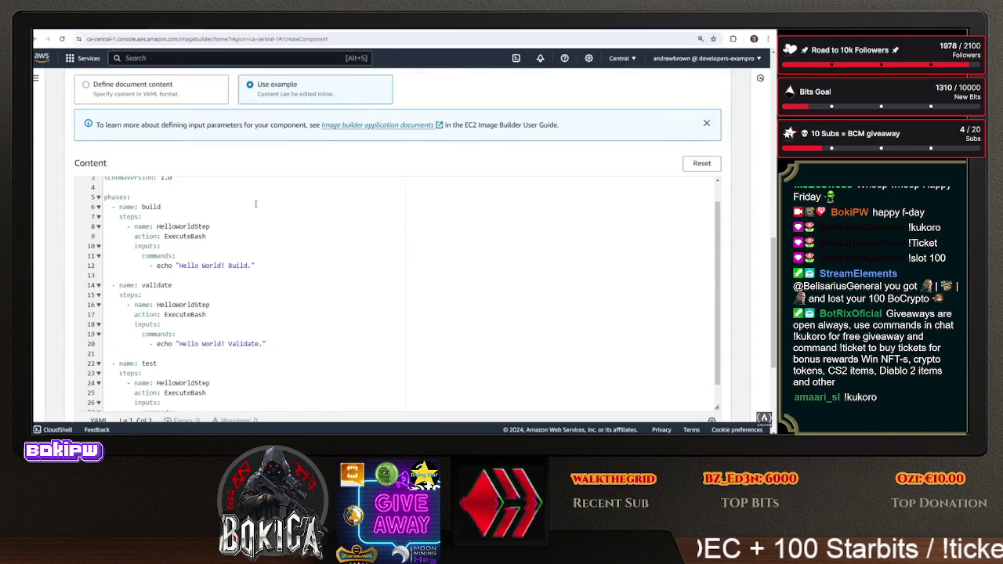
{"action": "scroll", "coordinate": [291, 285], "scroll_direction": "down", "scroll_amount": 1}
{"action": "scroll", "coordinate": [283, 244], "scroll_direction": "up", "scroll_amount": 2}
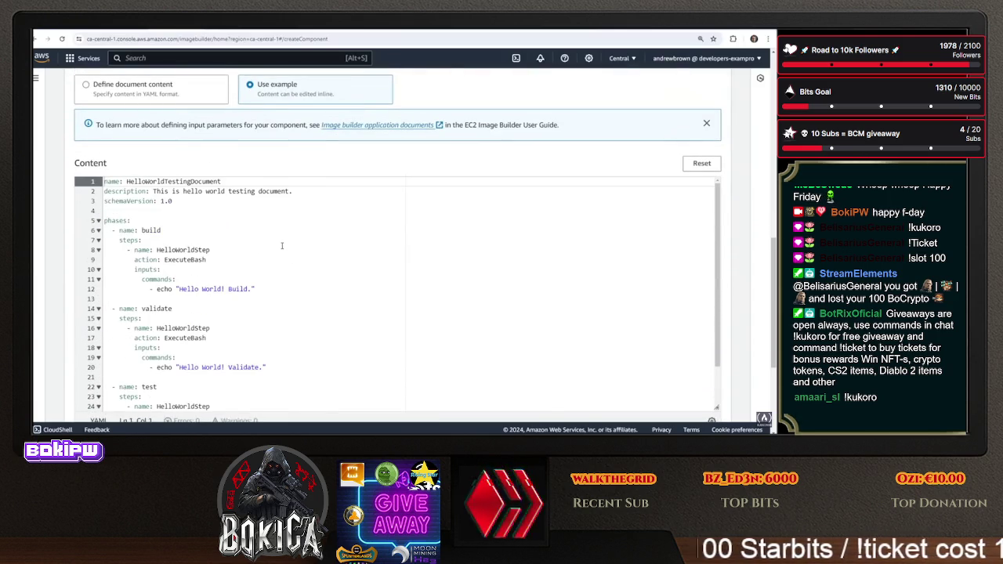
{"action": "scroll", "coordinate": [283, 253], "scroll_direction": "down", "scroll_amount": 3}
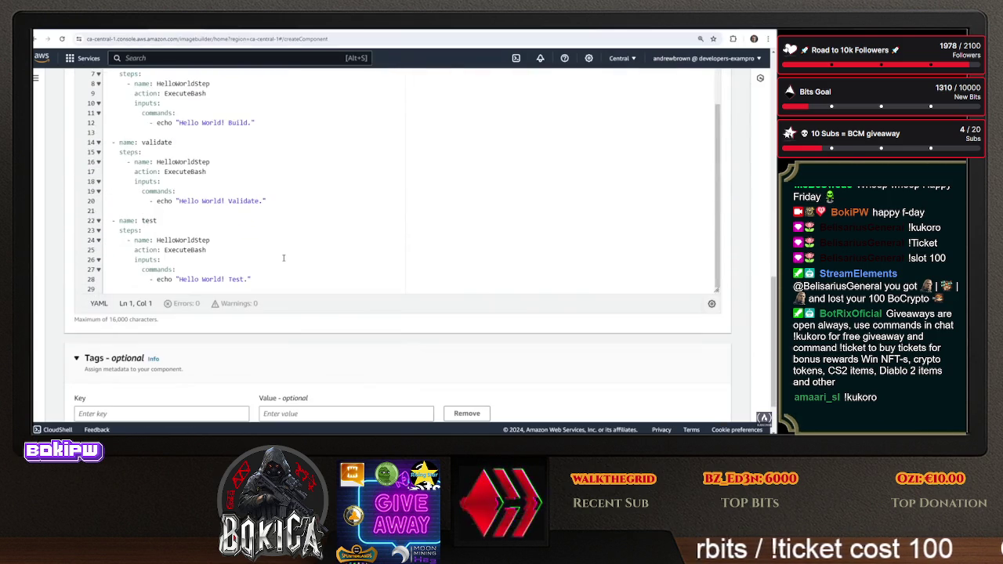
{"action": "scroll", "coordinate": [284, 251], "scroll_direction": "up", "scroll_amount": 2}
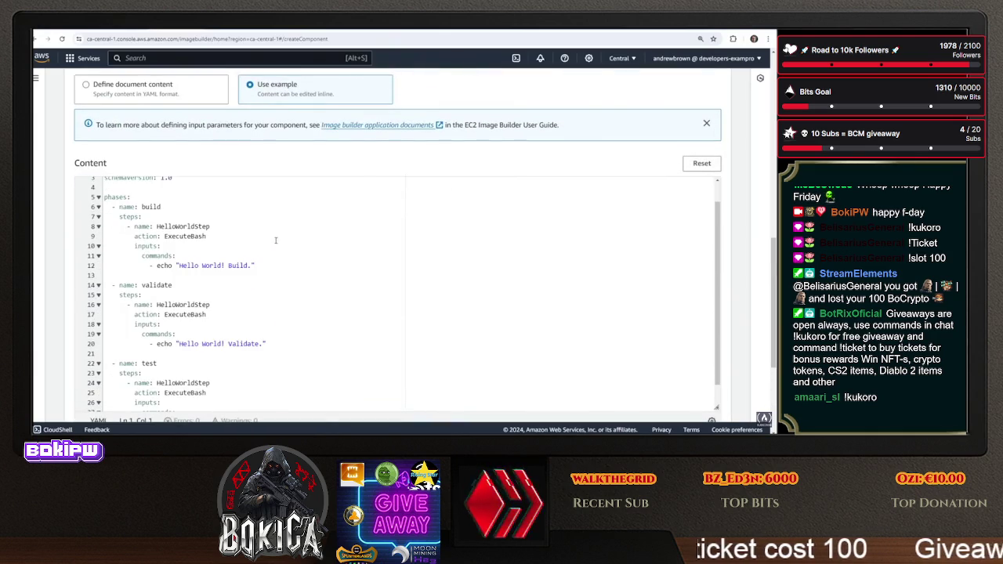
{"action": "scroll", "coordinate": [227, 235], "scroll_direction": "down", "scroll_amount": 3}
{"action": "scroll", "coordinate": [227, 219], "scroll_direction": "up", "scroll_amount": 2}
{"action": "scroll", "coordinate": [227, 215], "scroll_direction": "down", "scroll_amount": 2}
{"action": "left_click", "coordinate": [227, 208]}
{"action": "scroll", "coordinate": [244, 283], "scroll_direction": "down", "scroll_amount": 1}
{"action": "mouse_move", "coordinate": [254, 240]}
{"action": "left_mouse_down"}
{"action": "mouse_move", "coordinate": [156, 137]}
{"action": "mouse_move", "coordinate": [100, 107]}
{"action": "left_mouse_up"}
{"action": "key", "text": "BackSpace"}
{"action": "key", "text": "BackSpace"}
{"action": "key", "text": "BackSpace"}
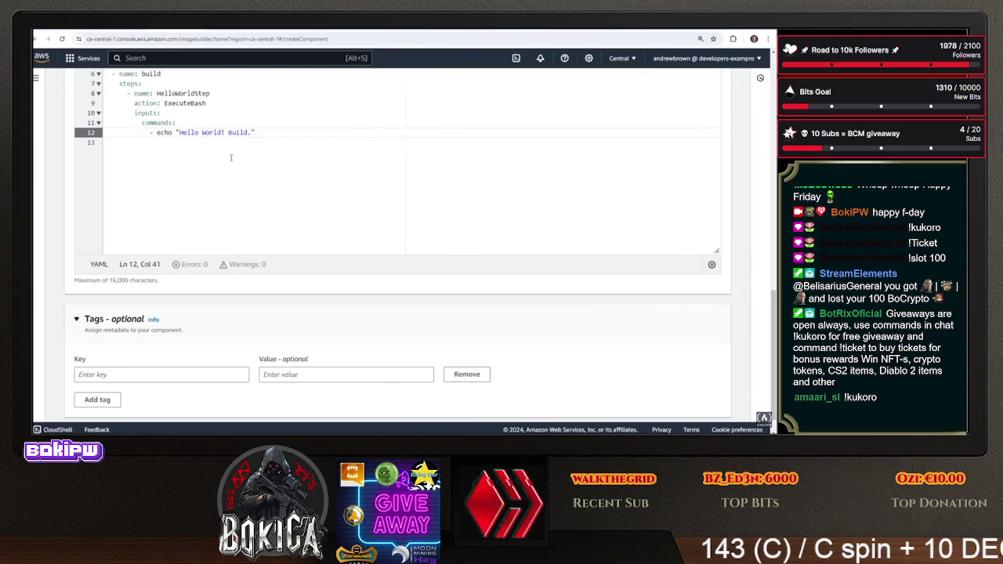
{"action": "scroll", "coordinate": [152, 92], "scroll_direction": "up", "scroll_amount": 1}
Paste the DownloadMyFile S3Download example below the build step, then cut the entire YAML
{"action": "key", "text": "ctrl+Tab"}
{"action": "key", "text": "ctrl+Tab"}
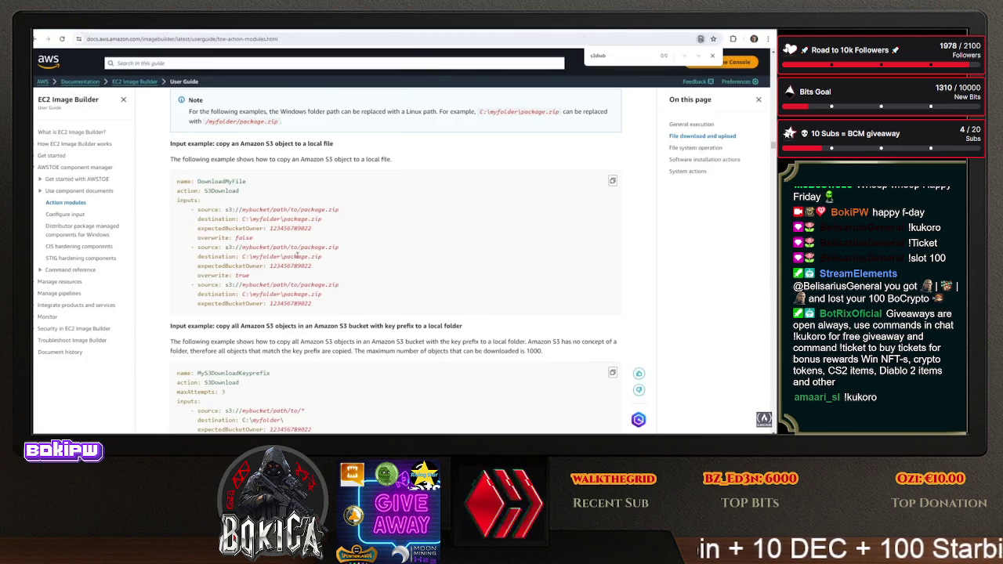
{"action": "mouse_move", "coordinate": [312, 304]}
{"action": "left_mouse_down"}
{"action": "mouse_move", "coordinate": [188, 262]}
{"action": "mouse_move", "coordinate": [169, 203]}
{"action": "mouse_move", "coordinate": [171, 192]}
{"action": "mouse_move", "coordinate": [178, 202]}
{"action": "mouse_move", "coordinate": [173, 182]}
{"action": "left_mouse_up"}
{"action": "key", "text": "ctrl+c"}
{"action": "key", "text": "ctrl+shift+Tab"}
{"action": "key", "text": "ctrl+Tab"}
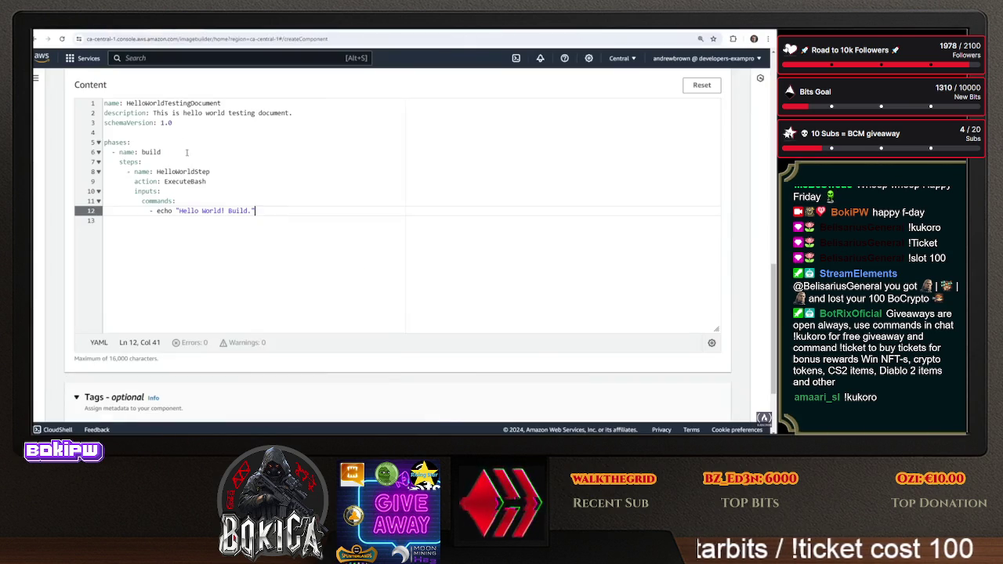
{"action": "left_click", "coordinate": [298, 220]}
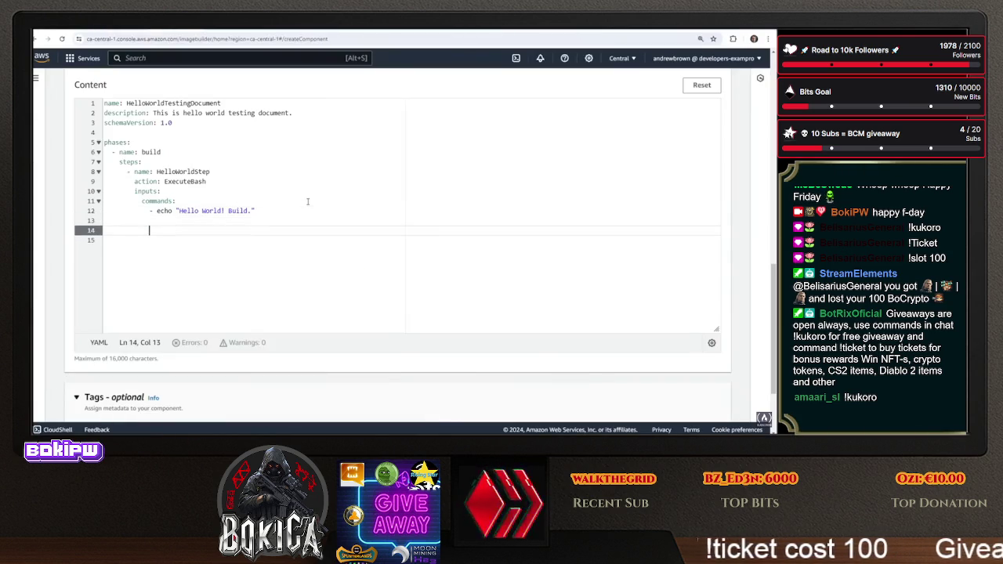
{"action": "key", "text": "Return"}
{"action": "key", "text": "ctrl+v"}
{"action": "scroll", "coordinate": [266, 298], "scroll_direction": "down", "scroll_amount": 2}
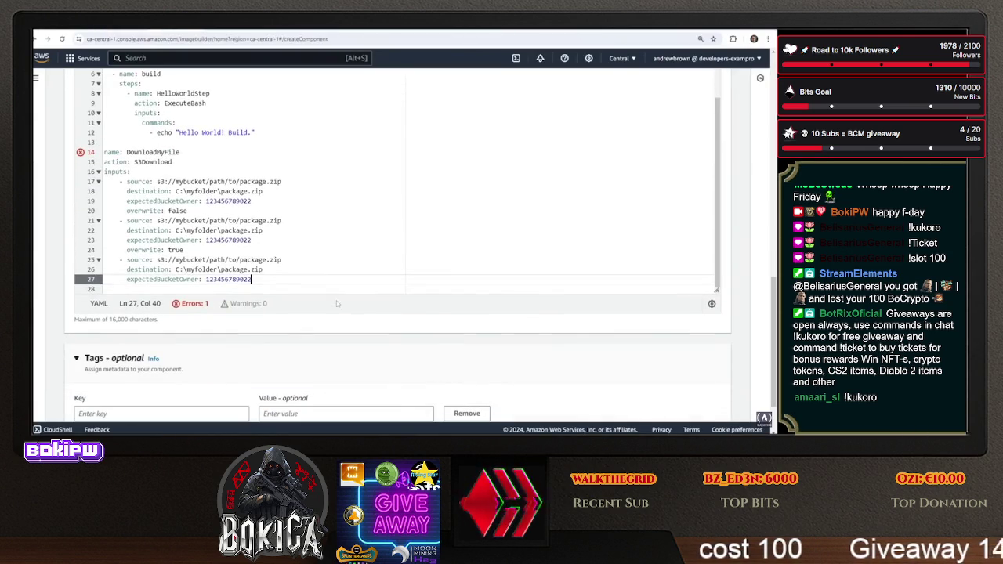
{"action": "left_click_drag", "start_coordinate": [275, 275], "coordinate": [259, 72]}
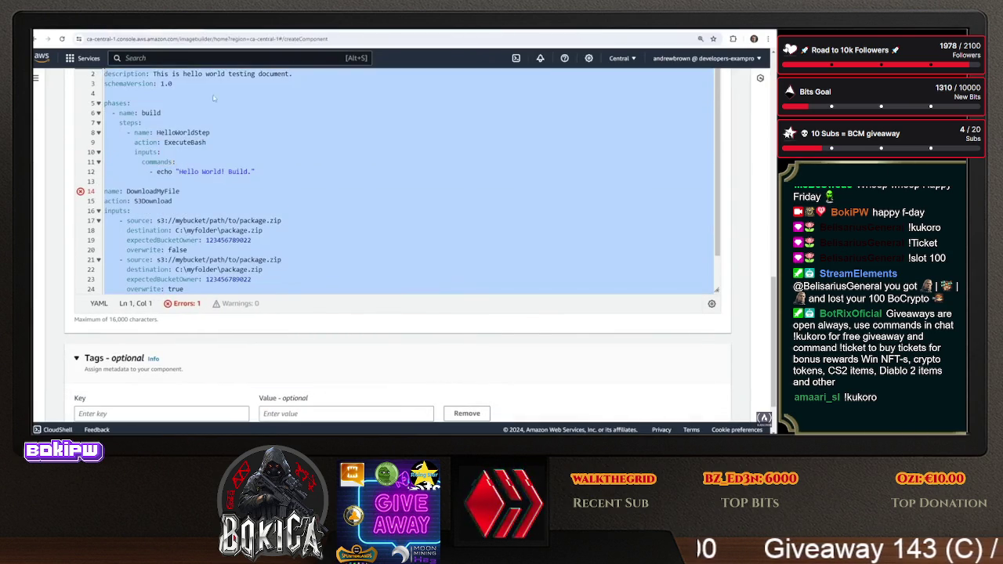
{"action": "key", "text": "Delete"}
{"action": "left_click", "coordinate": [282, 29]}
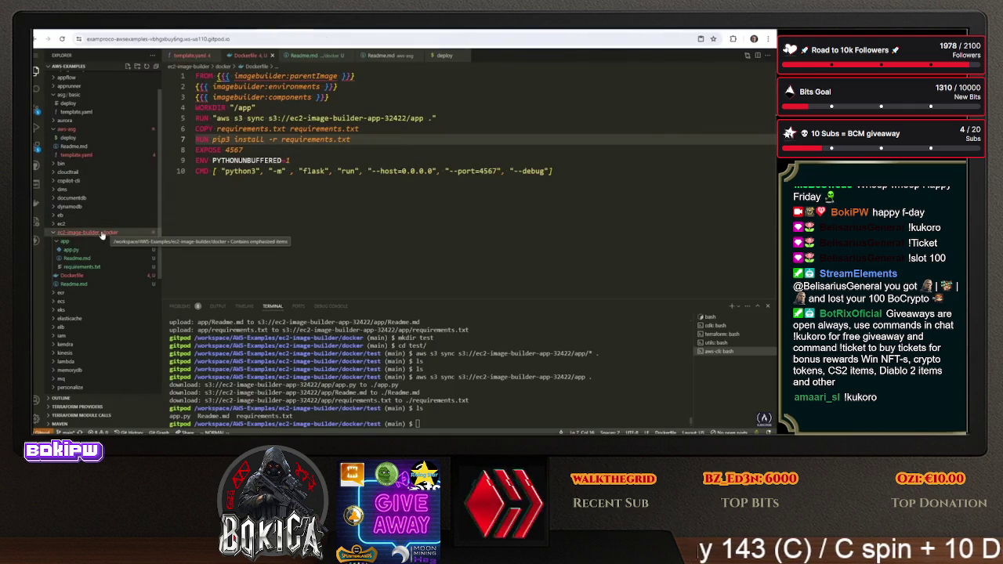
Create component.yaml in the docker folder and paste the component YAML into it
{"action": "right_click", "coordinate": [107, 234]}
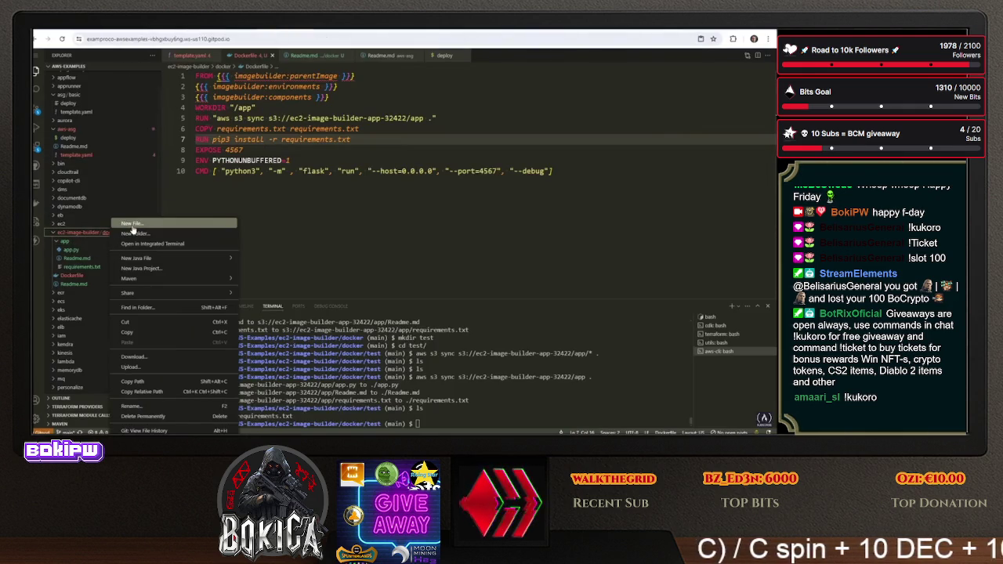
{"action": "left_click", "coordinate": [135, 225]}
{"action": "type", "text": "onent.y"}
{"action": "key", "text": "Return"}
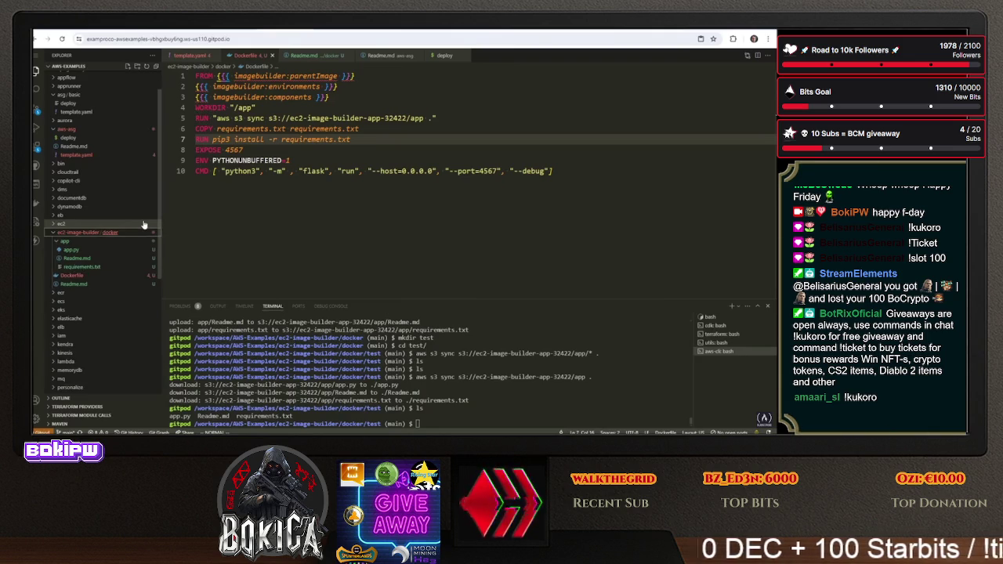
{"action": "right_click", "coordinate": [261, 178]}
{"action": "left_click", "coordinate": [295, 292]}
{"action": "scroll", "coordinate": [313, 196], "scroll_direction": "up", "scroll_amount": 5}
Make DownloadMyFile an indented list item among the build phase steps
{"action": "left_click", "coordinate": [314, 159]}
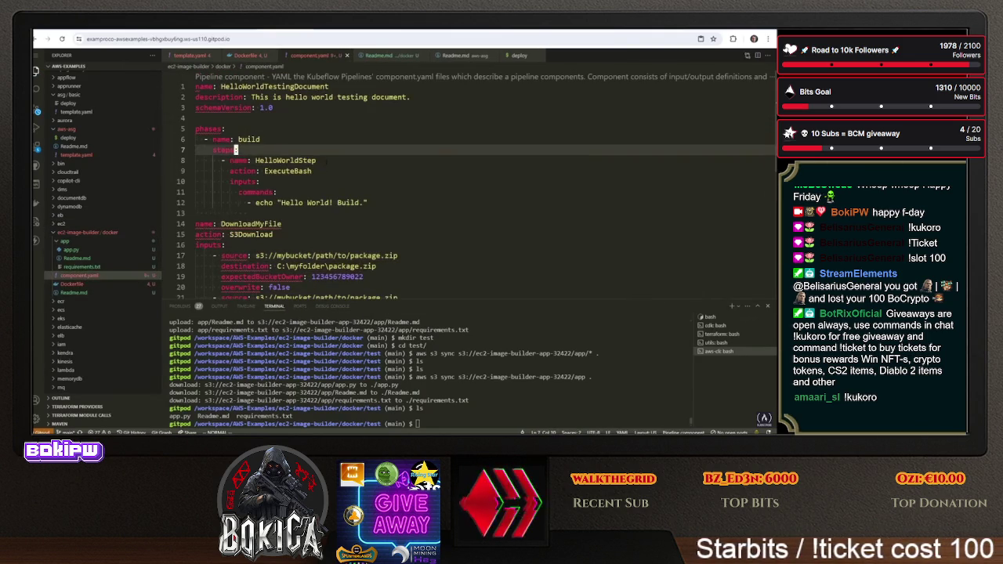
{"action": "left_click", "coordinate": [310, 171]}
{"action": "key", "text": "Down"}
{"action": "key", "text": "Down"}
{"action": "key", "text": "Down"}
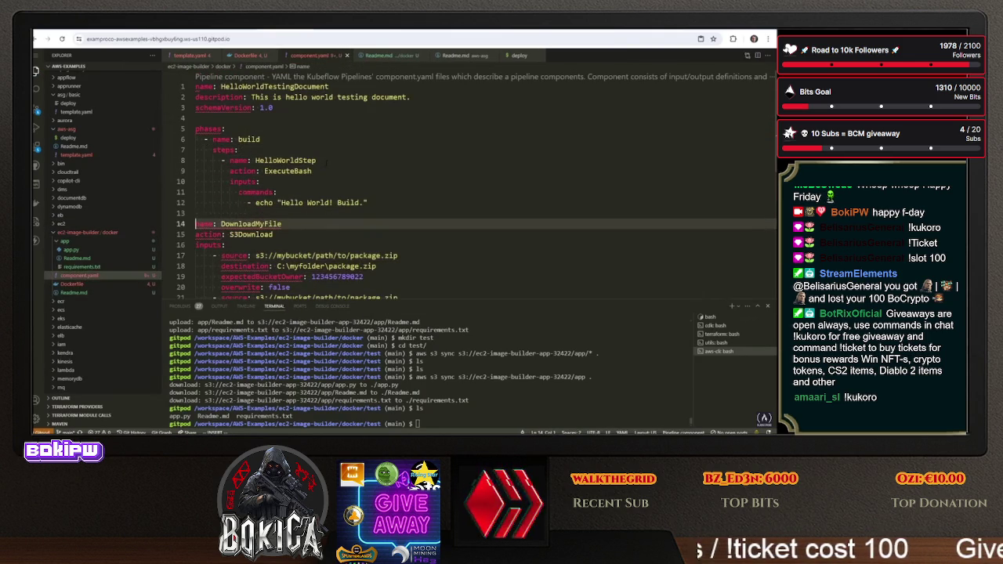
{"action": "key", "text": "Home"}
{"action": "type", "text": "-"}
{"action": "key", "text": "Escape"}
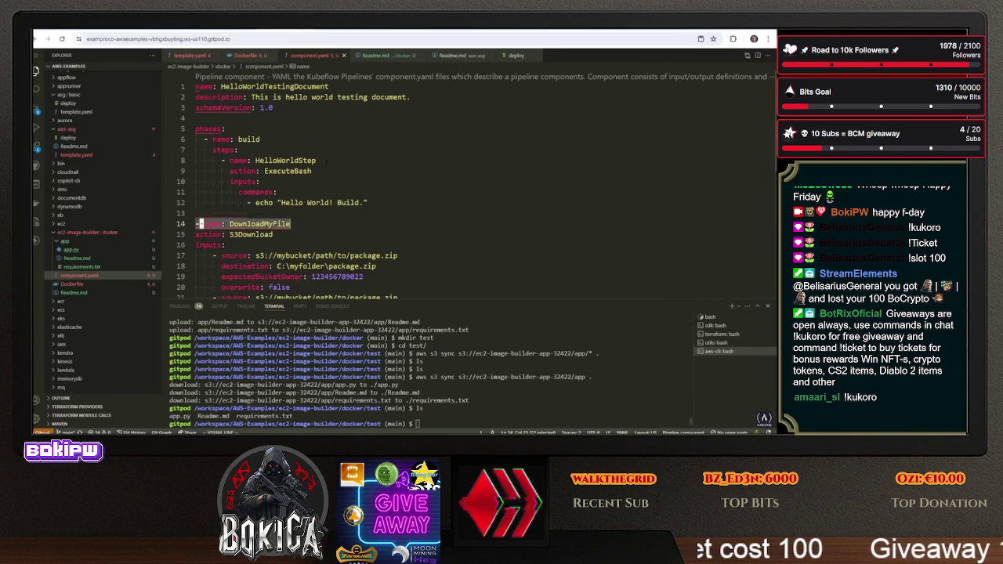
{"action": "key", "text": "greater"}
{"action": "key", "text": "shift+g"}
{"action": "scroll", "coordinate": [326, 161], "scroll_direction": "down", "scroll_amount": 2}
{"action": "scroll", "coordinate": [326, 162], "scroll_direction": "up", "scroll_amount": 2}
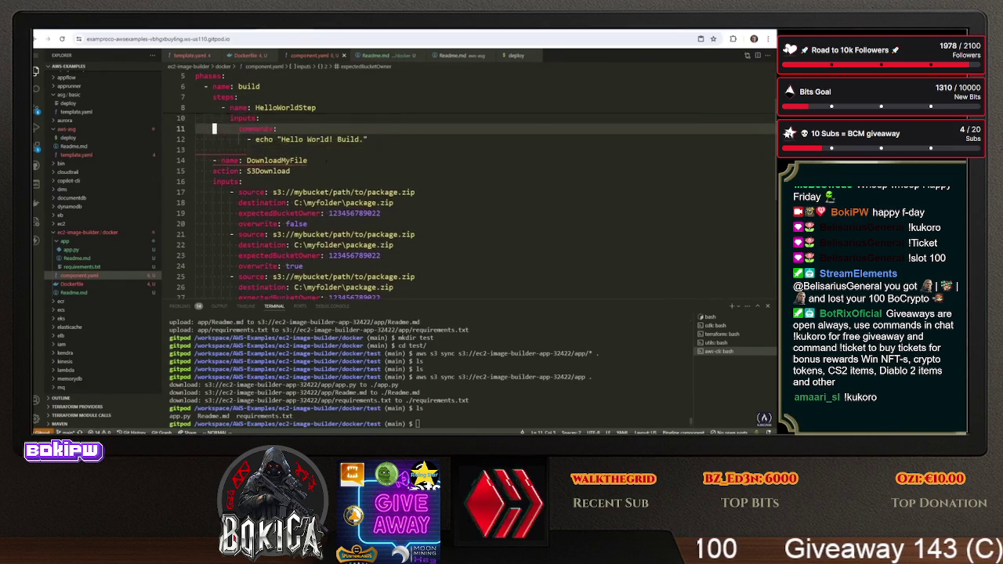
{"action": "key", "text": "shift+v"}
{"action": "key", "text": "greater"}
{"action": "key", "text": "Up"}
{"action": "key", "text": "Up"}
{"action": "key", "text": "Up"}
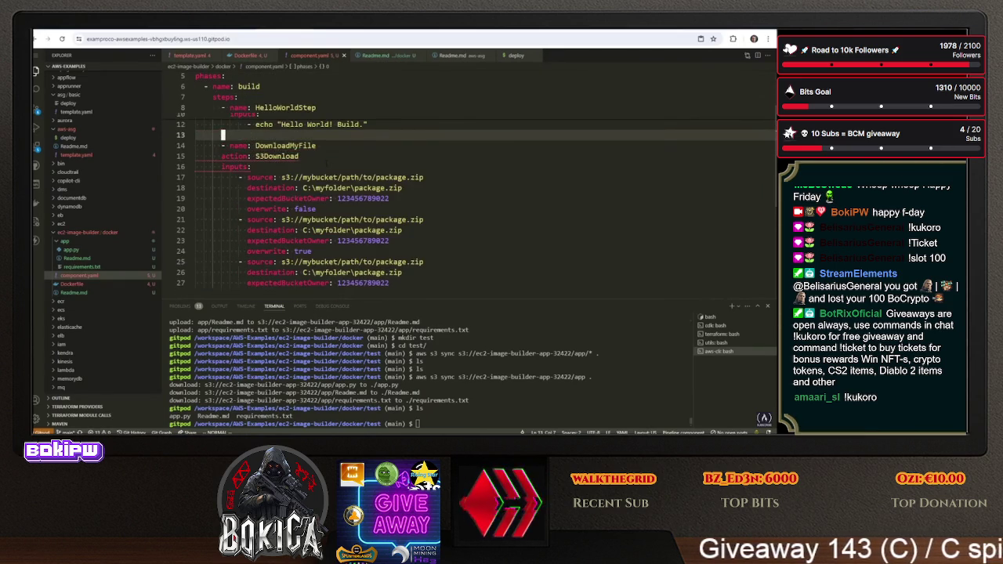
{"action": "key", "text": "Down"}
{"action": "key", "text": "Down"}
{"action": "key", "text": "Down"}
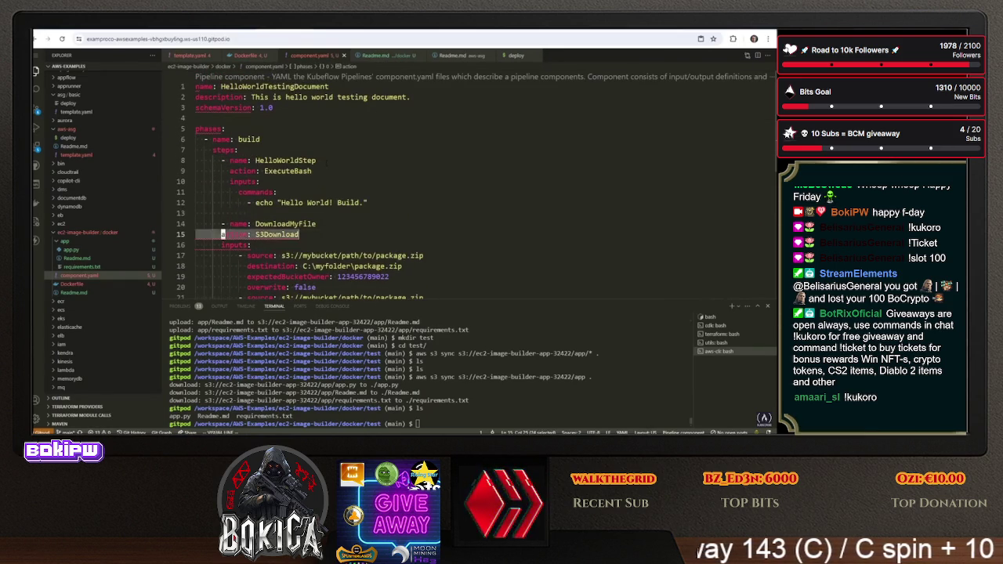
Delete the HelloWorldStep lines so only the DownloadMyFile step remains
{"action": "scroll", "coordinate": [326, 162], "scroll_direction": "up", "scroll_amount": 3}
{"action": "key", "text": "Up"}
{"action": "key", "text": "shift+v"}
{"action": "key", "text": "Up"}
{"action": "key", "text": "Up"}
{"action": "key", "text": "Up"}
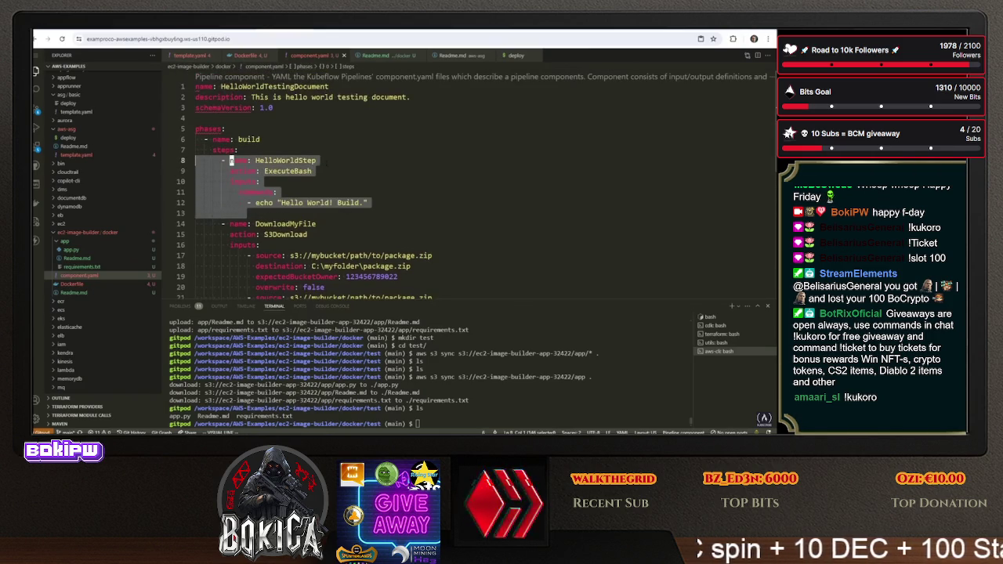
{"action": "key", "text": "d"}
{"action": "scroll", "coordinate": [470, 188], "scroll_direction": "down", "scroll_amount": 2}
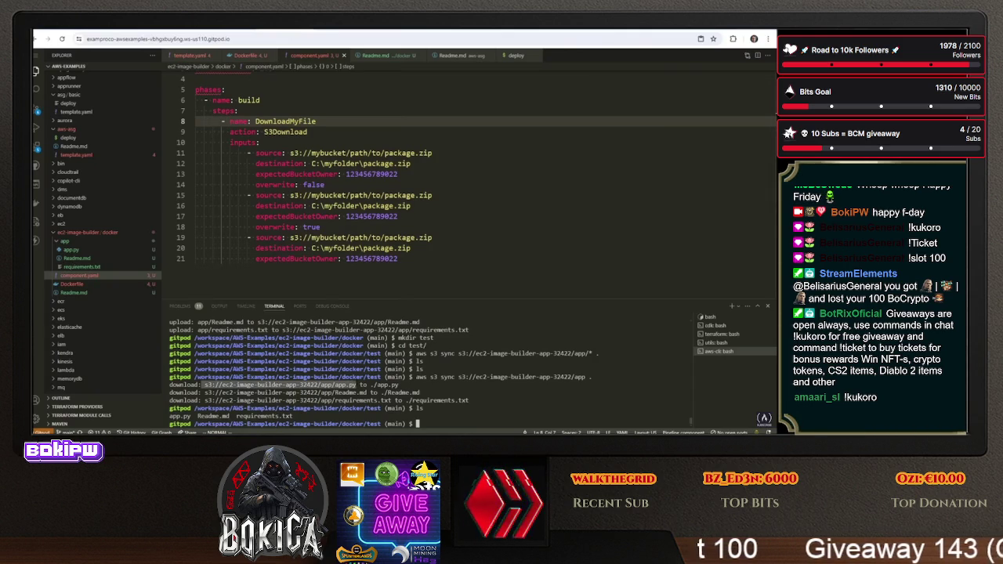
Replace the first two download source paths with the app.py and Readme.md S3 paths
{"action": "key", "text": "Escape"}
{"action": "left_click_drag", "start_coordinate": [432, 153], "coordinate": [291, 153]}
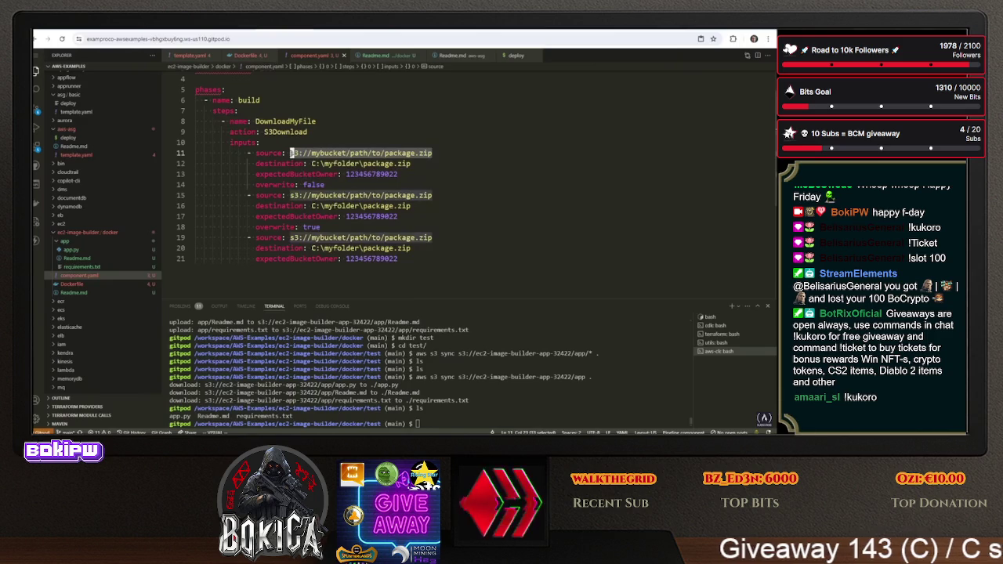
{"action": "right_click", "coordinate": [299, 155]}
{"action": "left_click", "coordinate": [325, 269]}
{"action": "key", "text": "Down"}
{"action": "key", "text": "Down"}
{"action": "key", "text": "Down"}
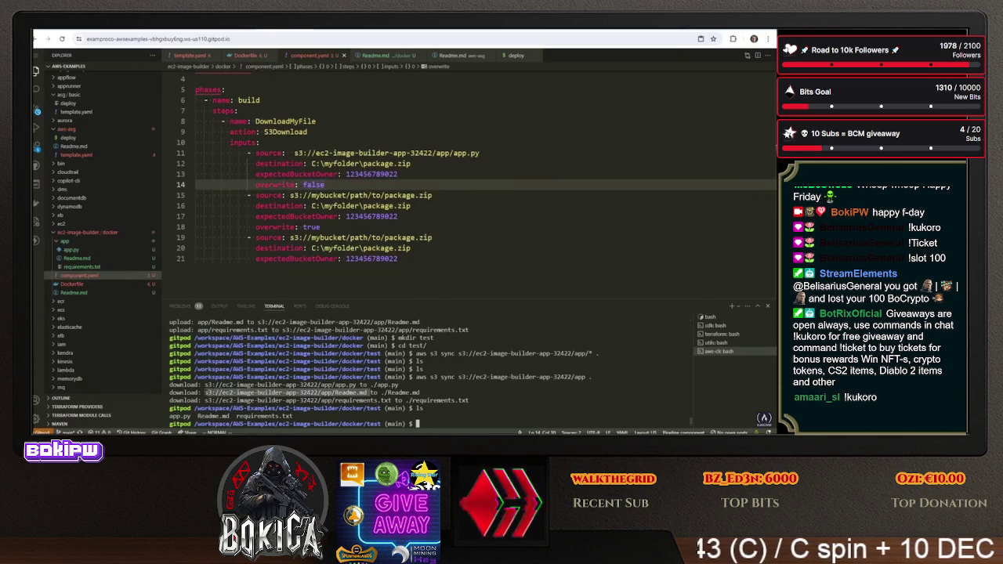
{"action": "left_click_drag", "start_coordinate": [433, 195], "coordinate": [290, 195]}
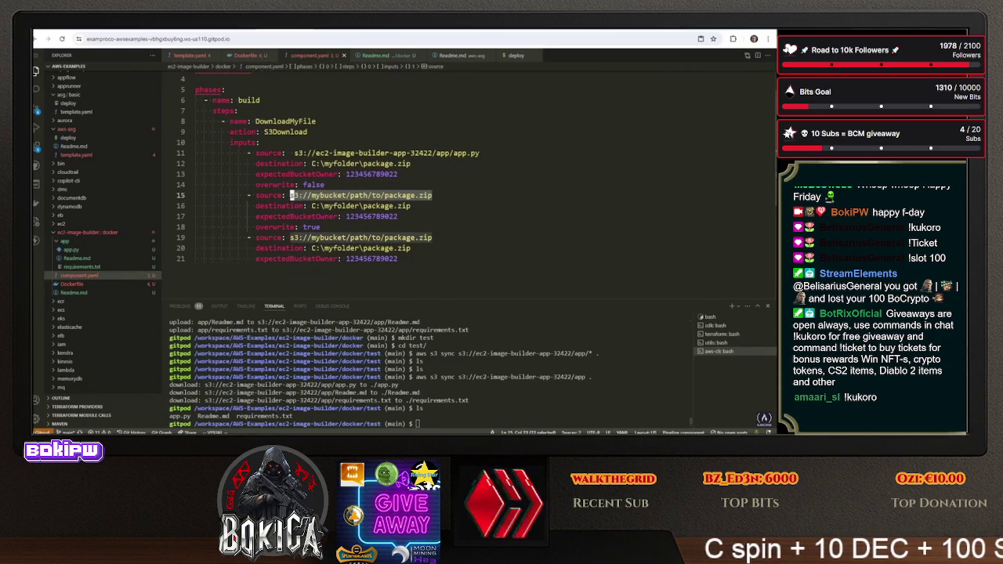
{"action": "right_click", "coordinate": [291, 197]}
{"action": "left_click", "coordinate": [311, 313]}
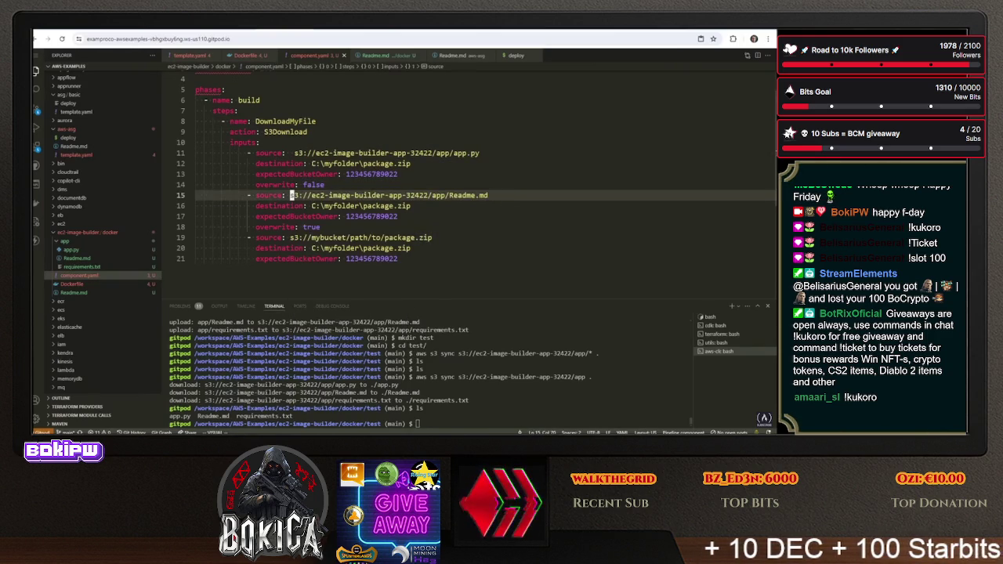
Copy the requirements.txt S3 path into the third download source
{"action": "left_click_drag", "start_coordinate": [204, 401], "coordinate": [307, 401]}
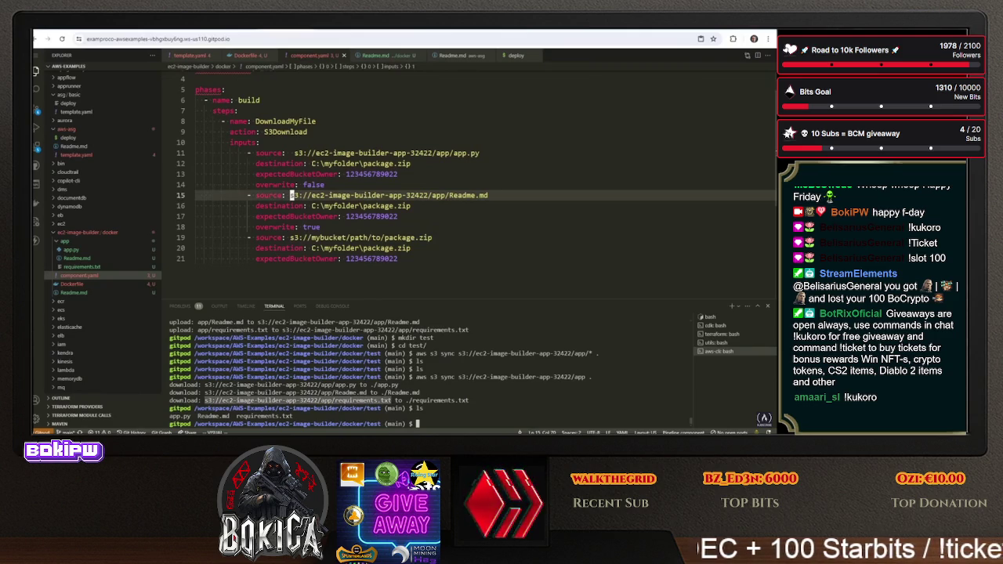
{"action": "key", "text": "ctrl+c"}
{"action": "left_click_drag", "start_coordinate": [431, 238], "coordinate": [292, 237]}
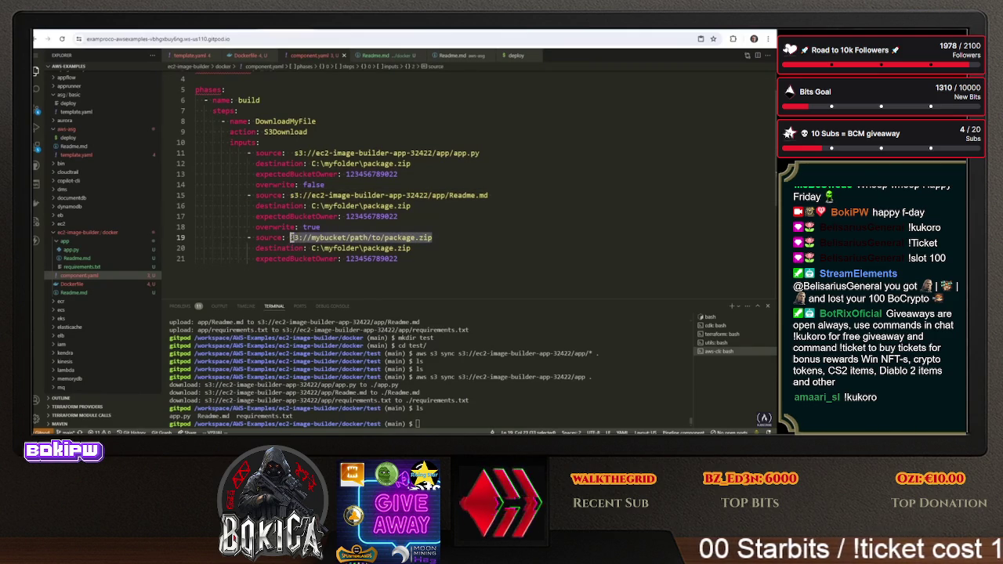
{"action": "right_click", "coordinate": [293, 237]}
{"action": "left_click", "coordinate": [329, 350]}
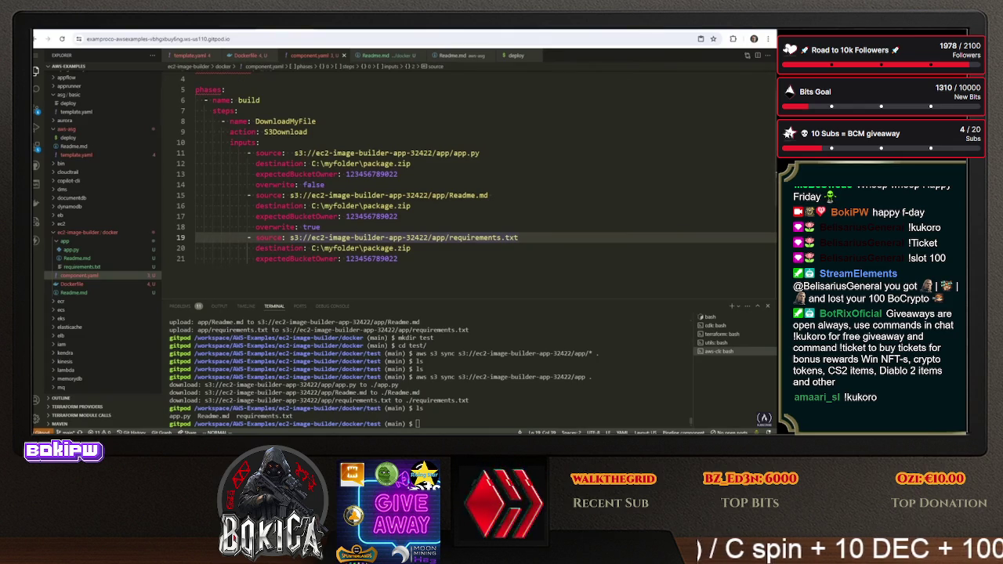
Undo and redo the source path edits, then join the bucket owner onto the destination line
{"action": "left_click", "coordinate": [399, 195]}
{"action": "key", "text": "u"}
{"action": "key", "text": "u"}
{"action": "key", "text": "u"}
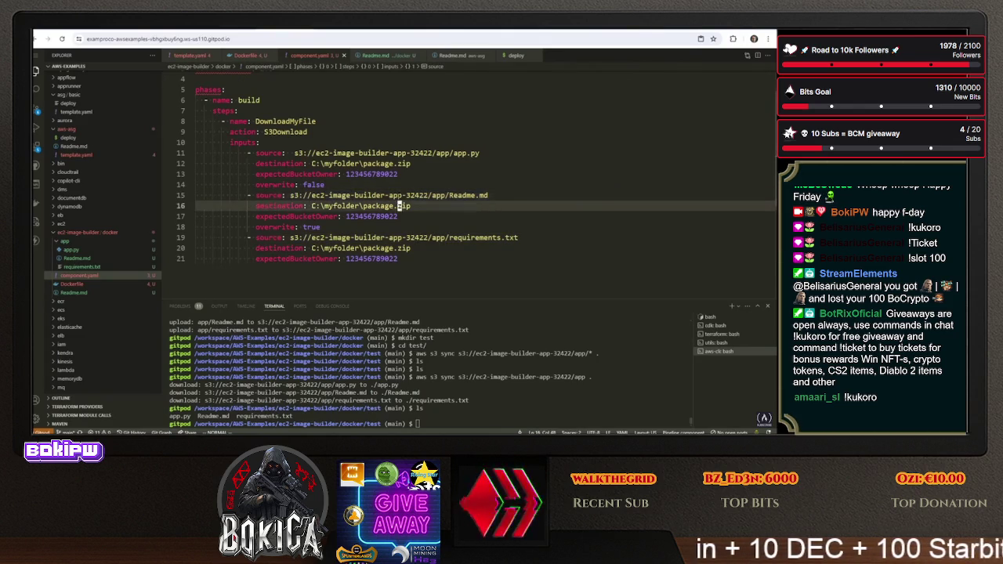
{"action": "key", "text": "ctrl+r"}
{"action": "key", "text": "ctrl+r"}
{"action": "key", "text": "ctrl+r"}
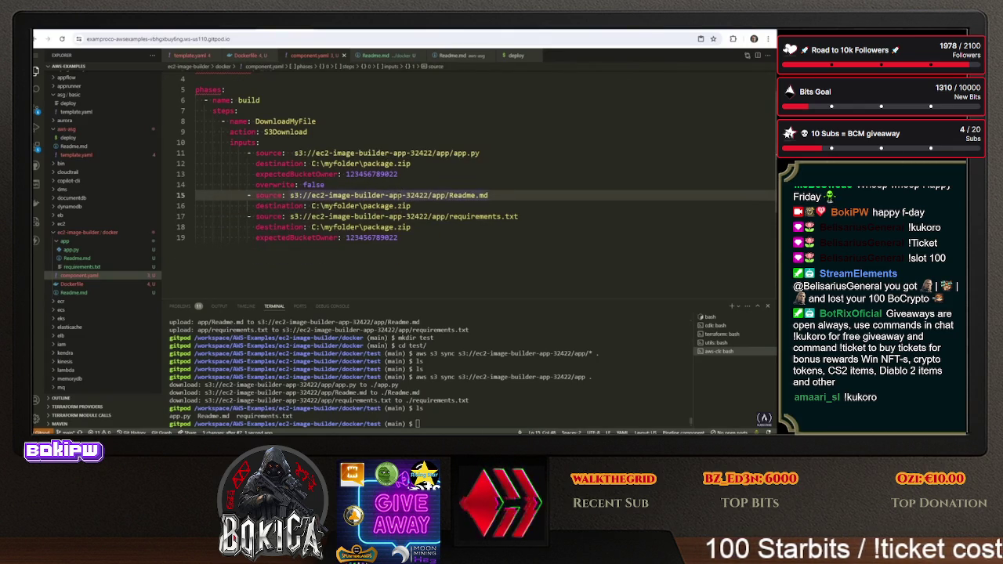
{"action": "key", "text": "j"}
{"action": "key", "text": "j"}
{"action": "key", "text": "j"}
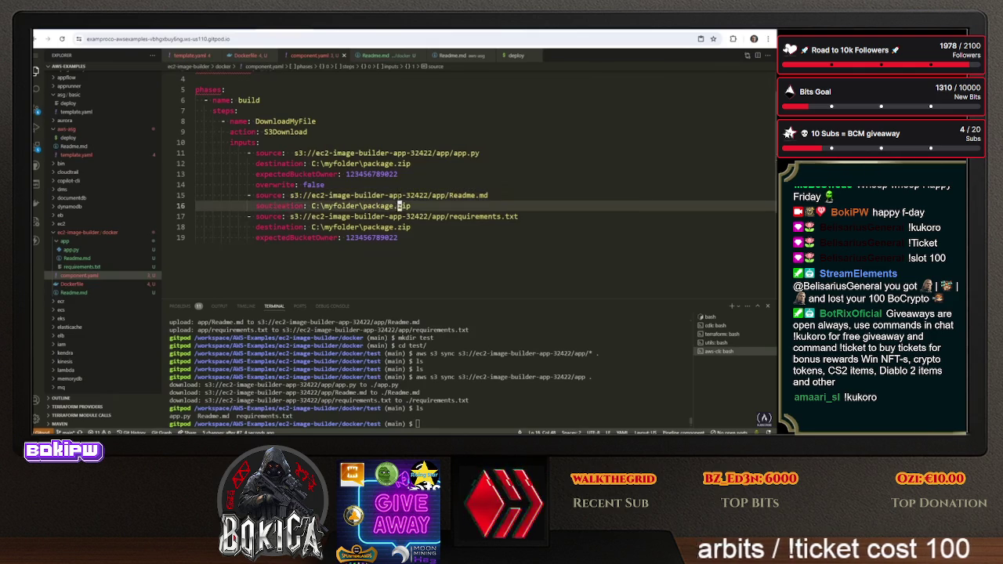
{"action": "key", "text": "k"}
{"action": "key", "text": "k"}
{"action": "key", "text": "j"}
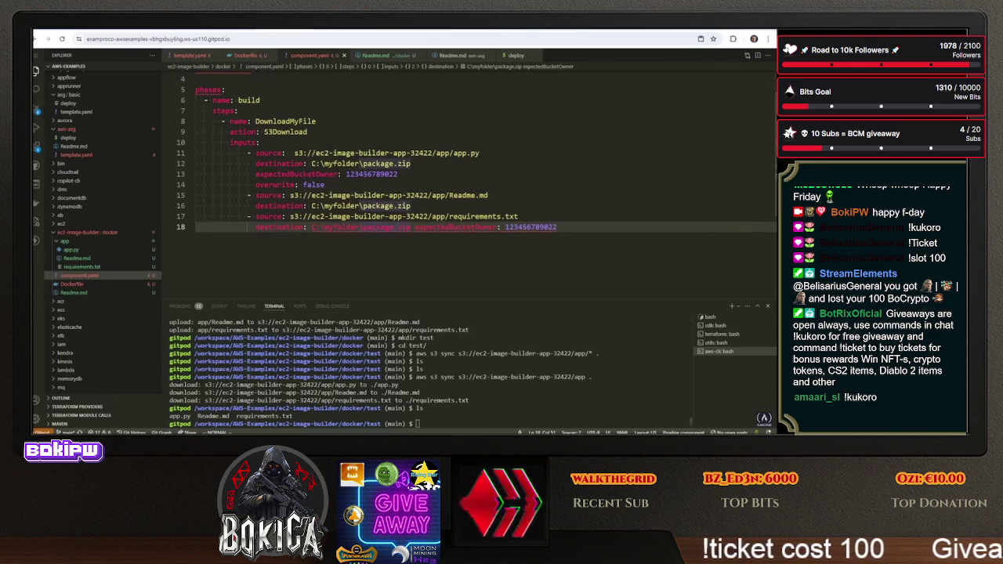
{"action": "key", "text": "shift+j"}
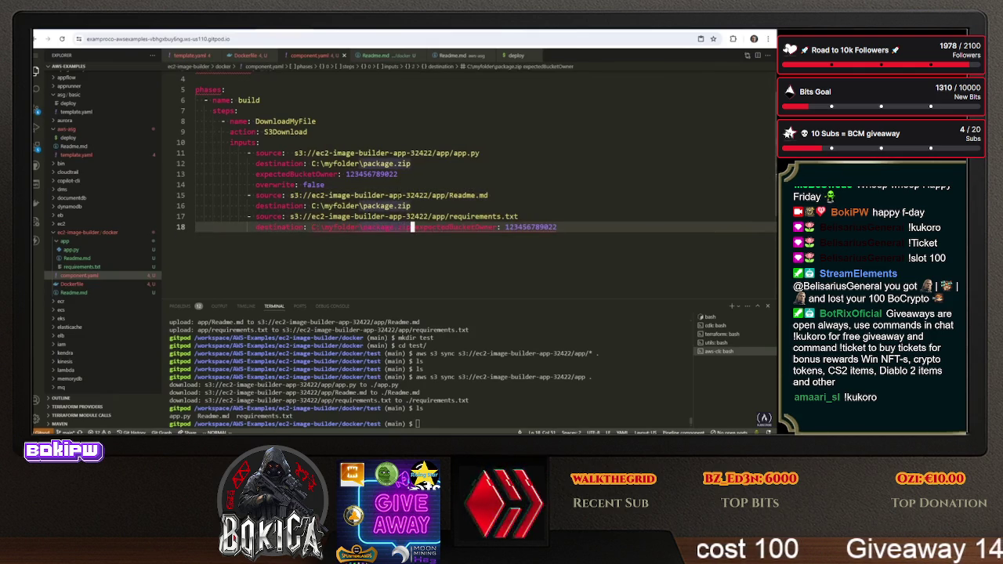
Delete the expectedBucketOwner lines and paste 'overwrite: false' under the other destinations
{"action": "key", "text": "u"}
{"action": "key", "text": "j"}
{"action": "key", "text": "d"}
{"action": "key", "text": "d"}
{"action": "key", "text": "k"}
{"action": "key", "text": "k"}
{"action": "key", "text": "k"}
{"action": "key", "text": "d"}
{"action": "key", "text": "d"}
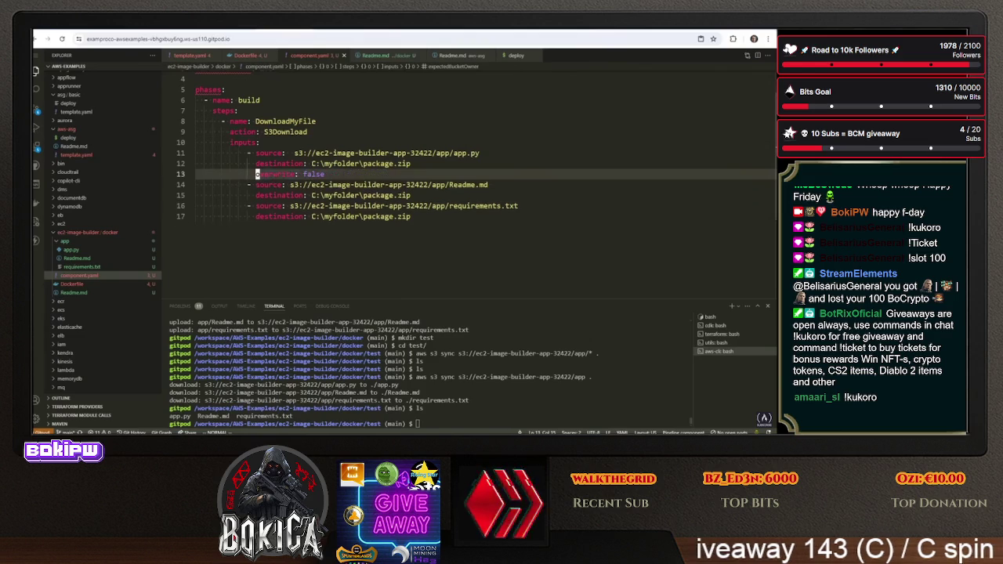
{"action": "key", "text": "y"}
{"action": "key", "text": "y"}
{"action": "key", "text": "j"}
{"action": "key", "text": "p"}
{"action": "key", "text": "j"}
{"action": "key", "text": "j"}
{"action": "key", "text": "j"}
{"action": "key", "text": "p"}
Change the app.py destination to /tmp/app/app.py and copy that line under Readme.md
{"action": "key", "text": "k"}
{"action": "key", "text": "k"}
{"action": "key", "text": "k"}
{"action": "key", "text": "w"}
{"action": "key", "text": "w"}
{"action": "key", "text": "w"}
{"action": "key", "text": "w"}
{"action": "key", "text": "b"}
{"action": "key", "text": "b"}
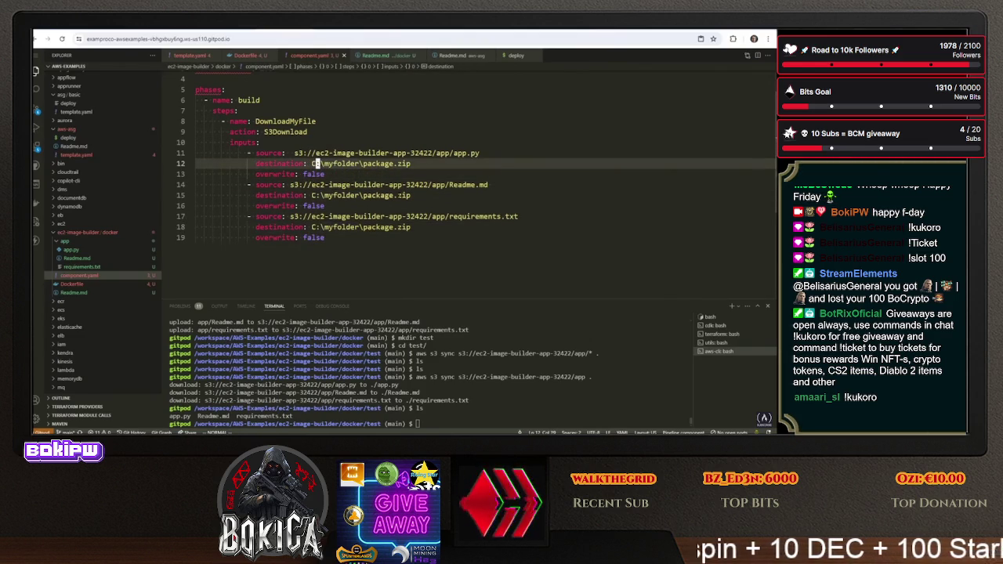
{"action": "key", "text": "shift+c"}
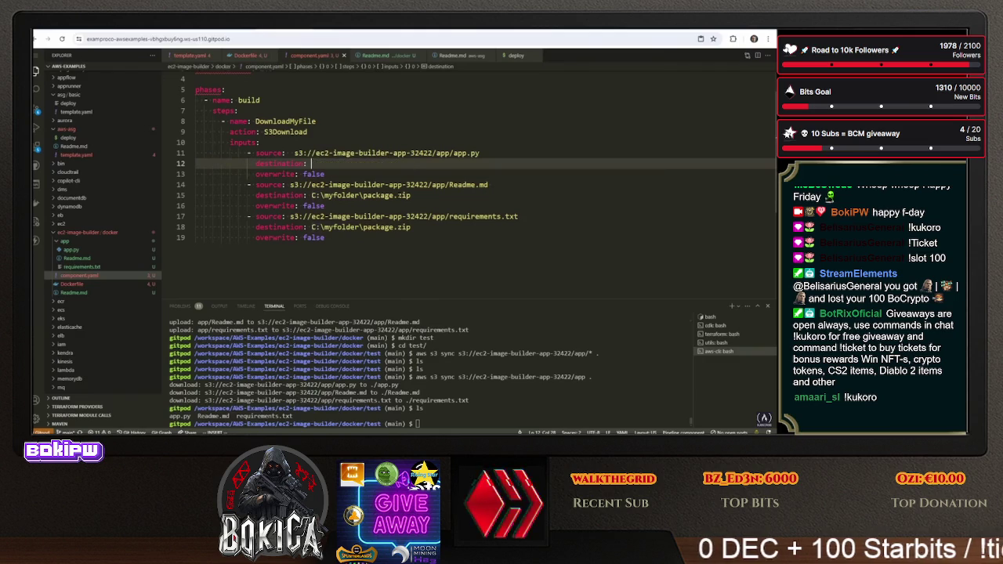
{"action": "type", "text": "/tm"}
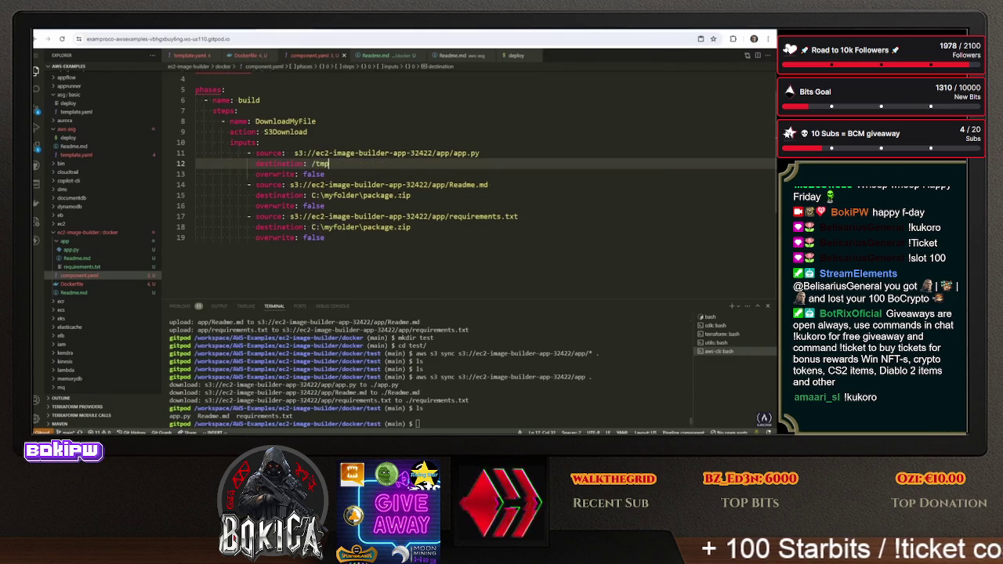
{"action": "type", "text": "p.py"}
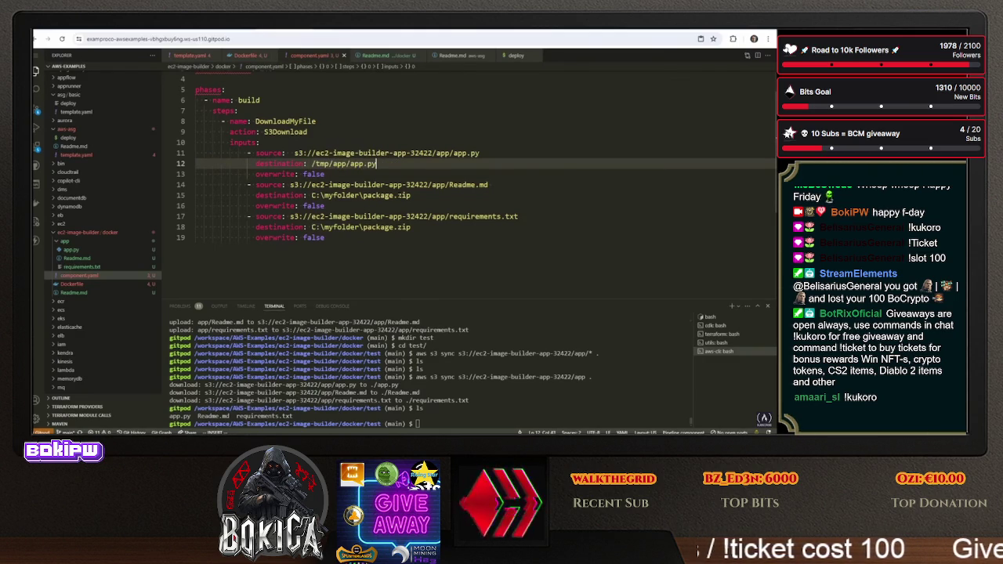
{"action": "key", "text": "ctrl+c"}
{"action": "key", "text": "Down"}
{"action": "key", "text": "Down"}
{"action": "key", "text": "Down"}
{"action": "key", "text": "ctrl+v"}
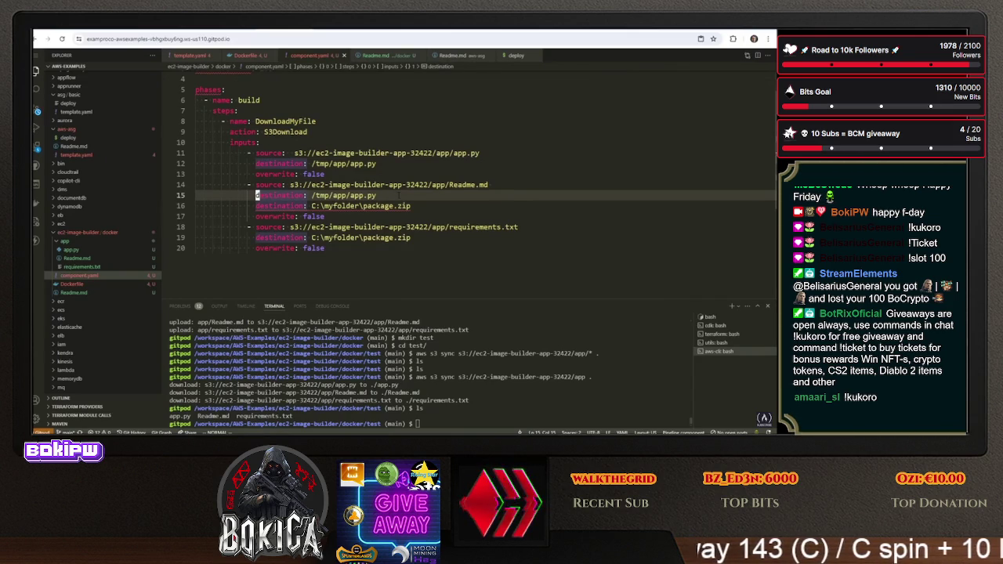
Delete the whole Readme.md download entry
{"action": "key", "text": "j"}
{"action": "key", "text": "j"}
{"action": "key", "text": "shift+v"}
{"action": "key", "text": "k"}
{"action": "key", "text": "k"}
{"action": "key", "text": "k"}
{"action": "key", "text": "d"}
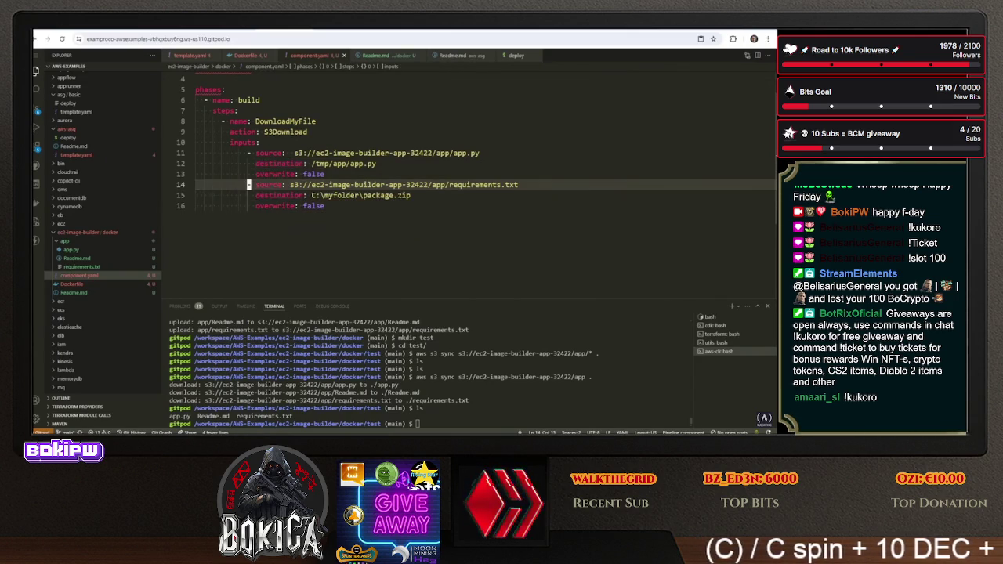
Set the requirements.txt download destination to /tmp/app/requirements.txt
{"action": "key", "text": "k"}
{"action": "key", "text": "k"}
{"action": "key", "text": "y"}
{"action": "key", "text": "y"}
{"action": "key", "text": "j"}
{"action": "key", "text": "j"}
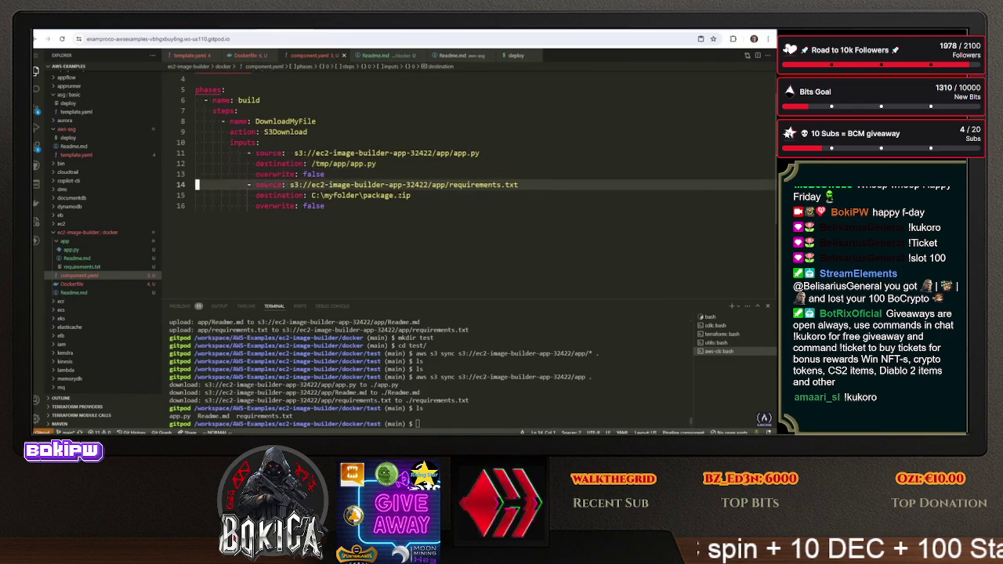
{"action": "key", "text": "j"}
{"action": "key", "text": "d"}
{"action": "key", "text": "d"}
{"action": "key", "text": "shift+p"}
{"action": "type", "text": "cwc"}
{"action": "type", "text": "quirements"}
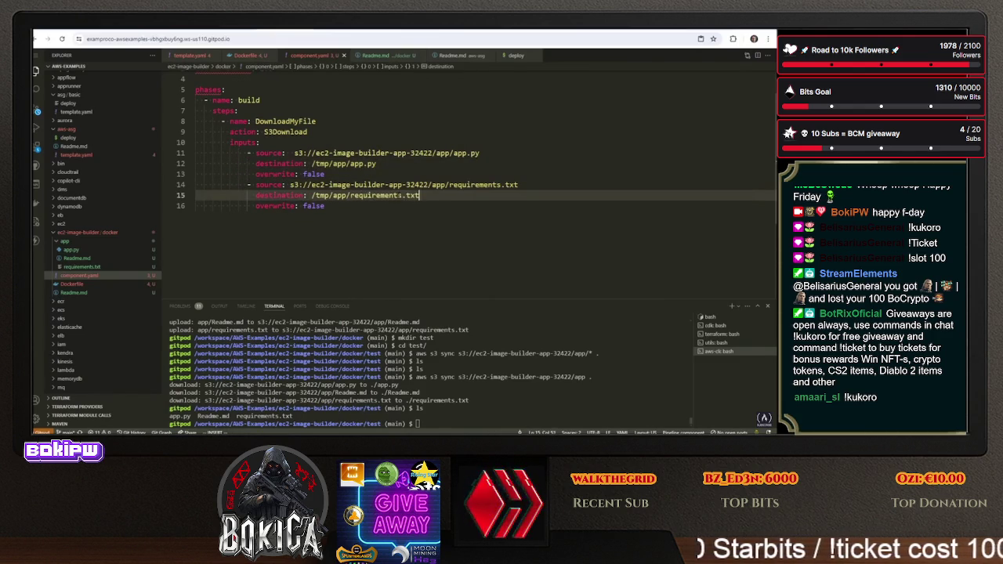
{"action": "key", "text": "Escape"}
{"action": "key", "text": "k"}
{"action": "key", "text": "k"}
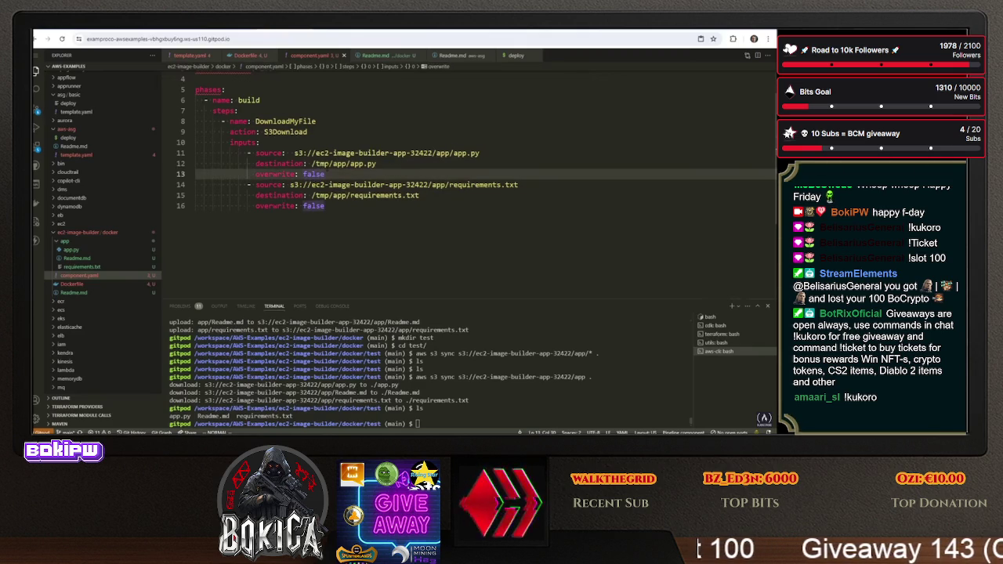
Show component.yaml in a second side-by-side editor pane
{"action": "left_click", "coordinate": [431, 225]}
{"action": "left_click", "coordinate": [757, 56]}
{"action": "left_click", "coordinate": [317, 184]}
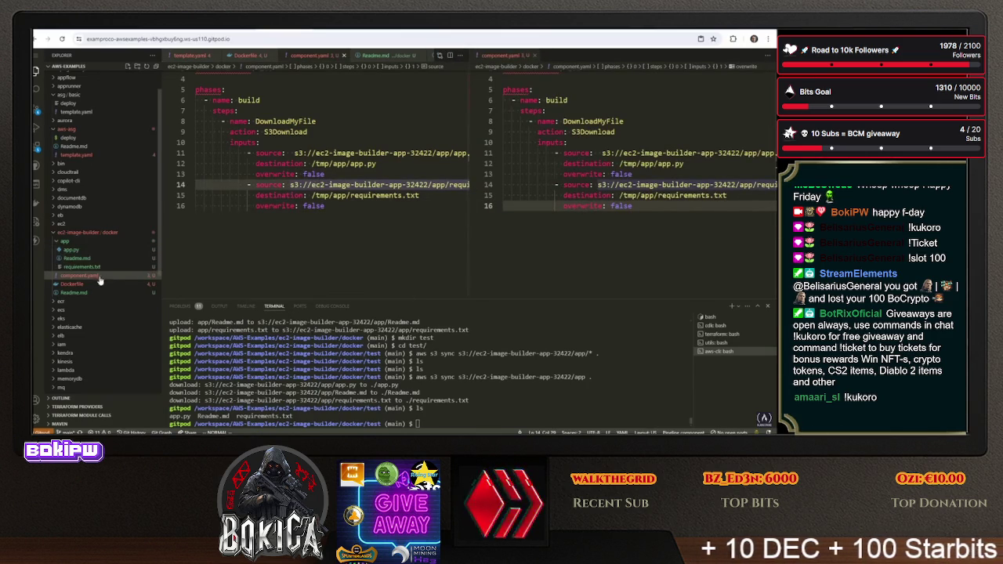
In the Dockerfile, replace the aws s3 sync line with a COPY from tmp/app/
{"action": "left_click", "coordinate": [72, 284]}
{"action": "left_click", "coordinate": [267, 139]}
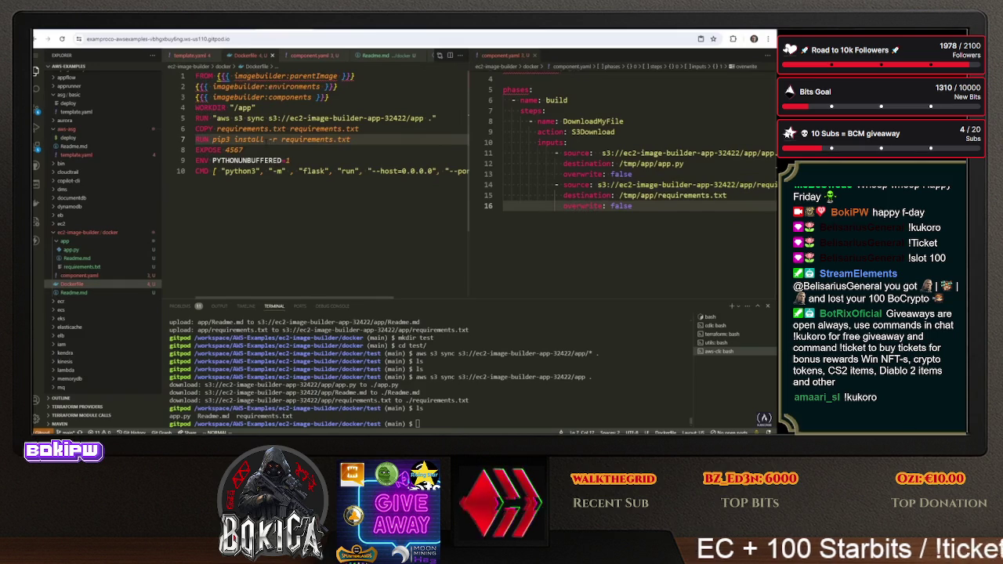
{"action": "key", "text": "k"}
{"action": "key", "text": "k"}
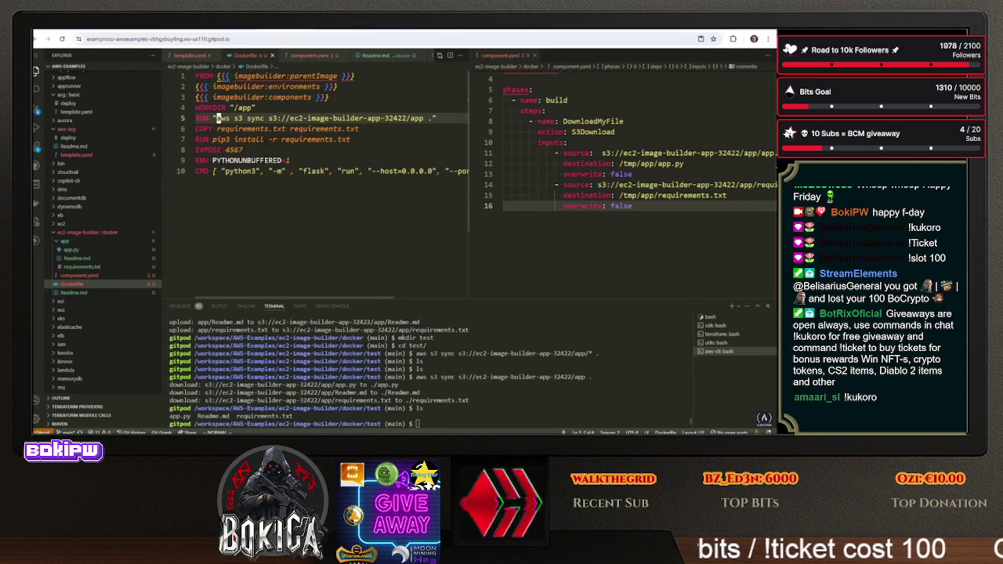
{"action": "key", "text": "d"}
{"action": "key", "text": "d"}
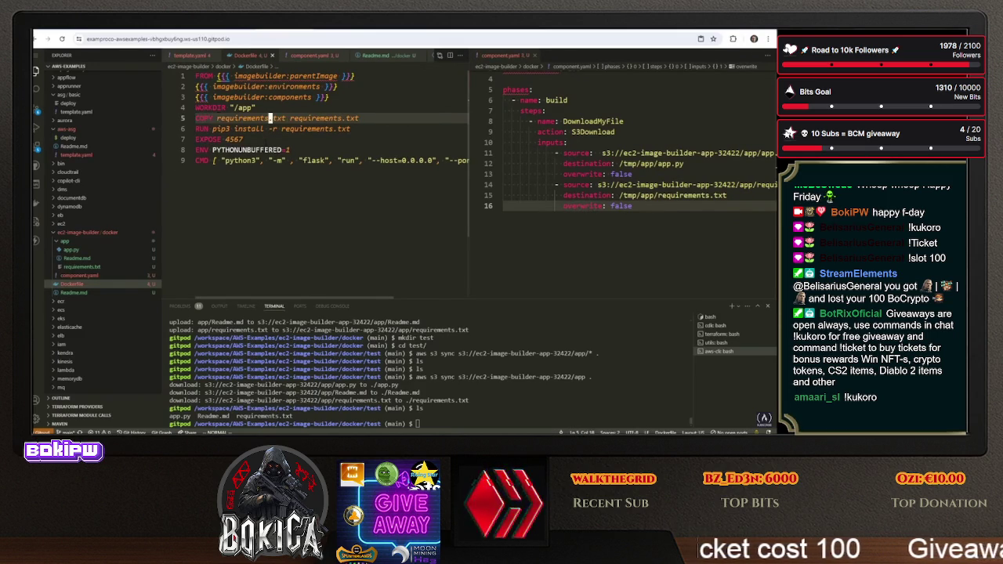
{"action": "type", "text": "/tmp/"}
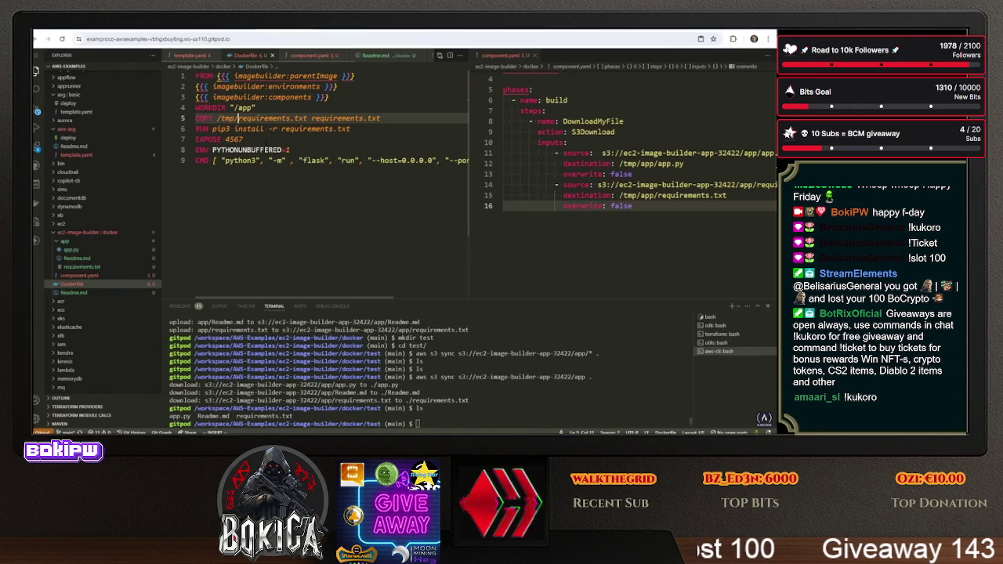
{"action": "type", "text": "app/"}
Duplicate the requirements COPY line and make the copy source and target app.py
{"action": "key", "text": "Escape"}
{"action": "key", "text": "y"}
{"action": "key", "text": "y"}
{"action": "key", "text": "P"}
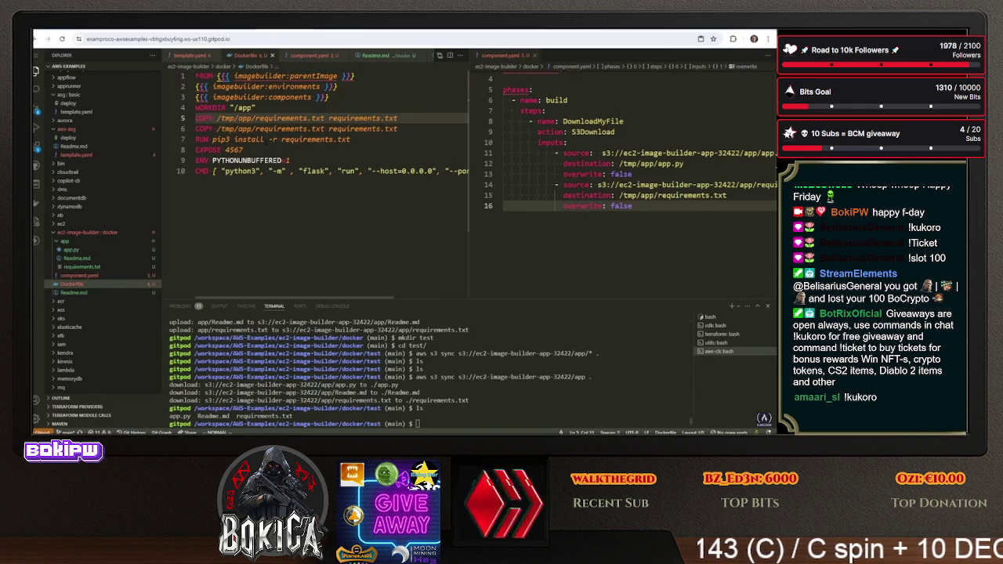
{"action": "key", "text": "w"}
{"action": "key", "text": "w"}
{"action": "type", "text": "cWapp"}
{"action": "type", "text": ".py"}
{"action": "key", "text": "Escape"}
{"action": "type", "text": "wcwapp"}
{"action": "key", "text": "Escape"}
{"action": "type", "text": "C.py"}
{"action": "key", "text": "Escape"}
{"action": "key", "text": "j"}
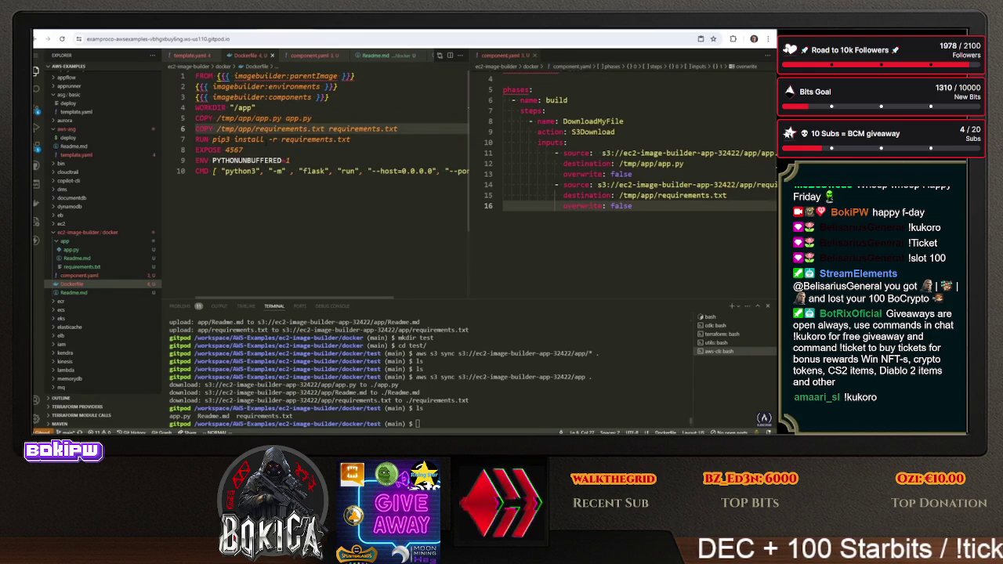
{"action": "key", "text": "j"}
Reorder the COPY lines so requirements.txt comes before app.py, with spacing
{"action": "key", "text": "O"}
{"action": "key", "text": "Escape"}
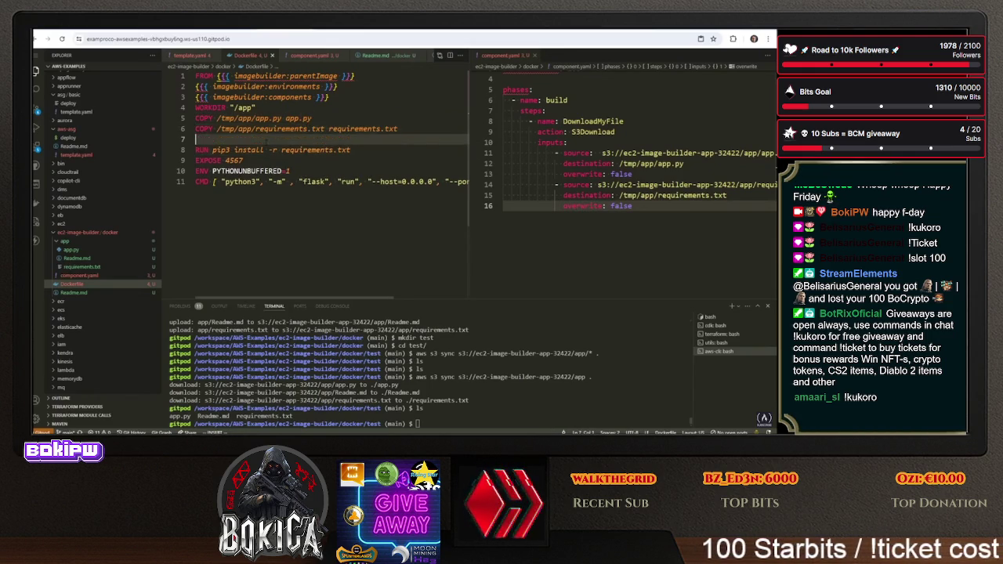
{"action": "key", "text": "k"}
{"action": "key", "text": "d"}
{"action": "key", "text": "d"}
{"action": "key", "text": "k"}
{"action": "key", "text": "P"}
{"action": "key", "text": "O"}
{"action": "key", "text": "Escape"}
{"action": "key", "text": "j"}
{"action": "key", "text": "j"}
{"action": "key", "text": "k"}
{"action": "key", "text": "k"}
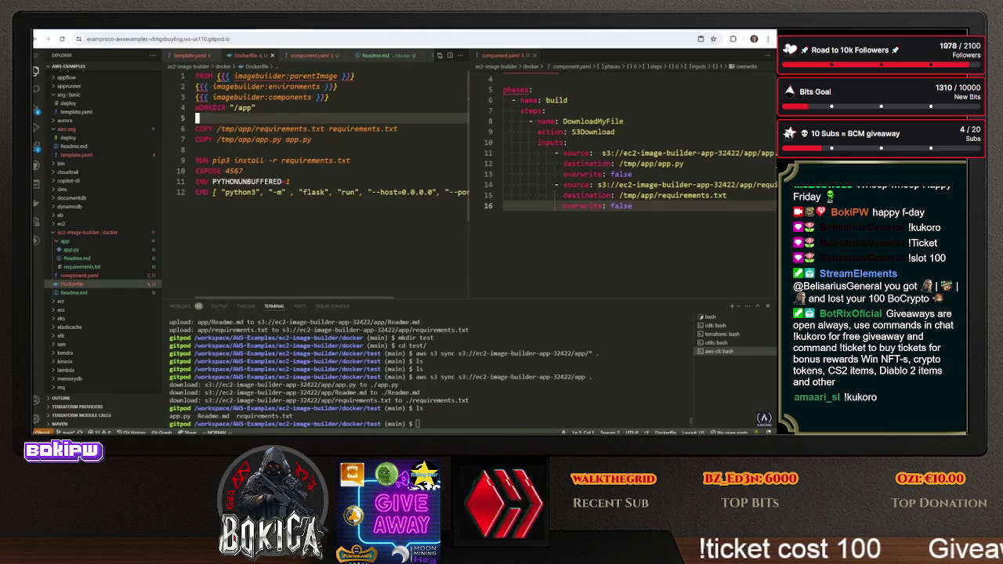
Add blank lines before CMD and above EXPOSE in the Dockerfile
{"action": "key", "text": "j"}
{"action": "key", "text": "j"}
{"action": "key", "text": "j"}
{"action": "key", "text": "o"}
{"action": "key", "text": "Escape"}
{"action": "key", "text": "k"}
{"action": "key", "text": "k"}
{"action": "key", "text": "O"}
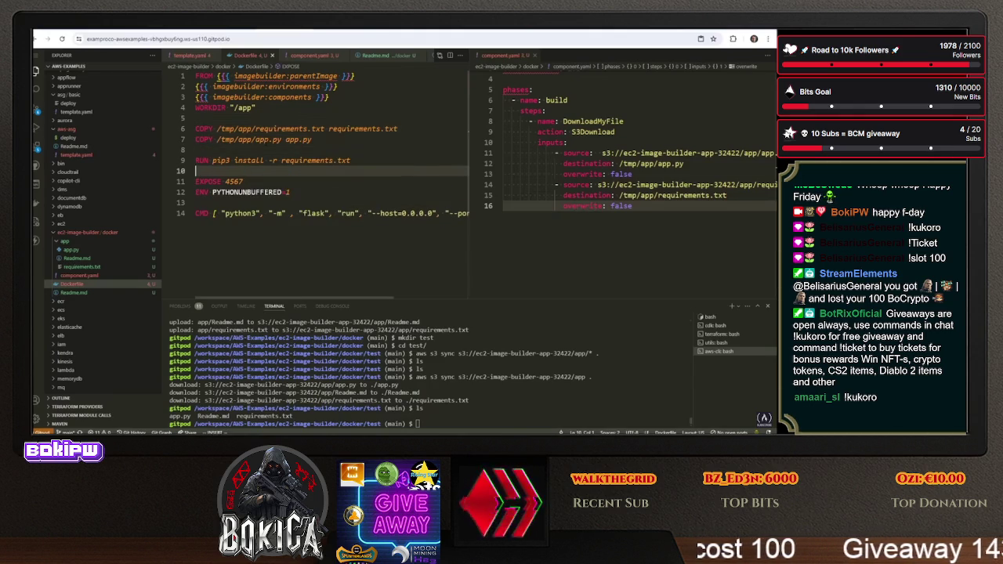
{"action": "left_click", "coordinate": [607, 162]}
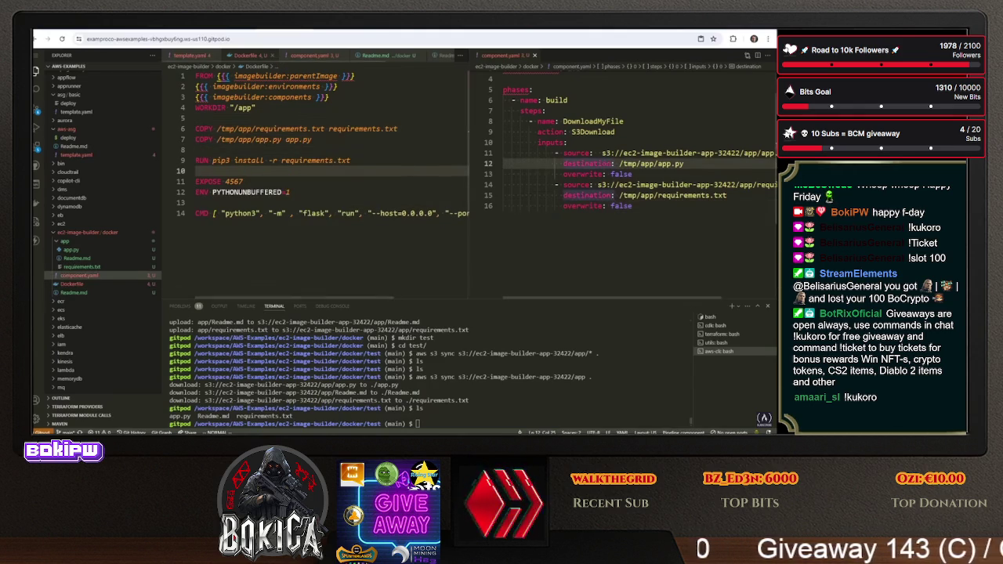
{"action": "scroll", "coordinate": [607, 163], "scroll_direction": "up", "scroll_amount": 2}
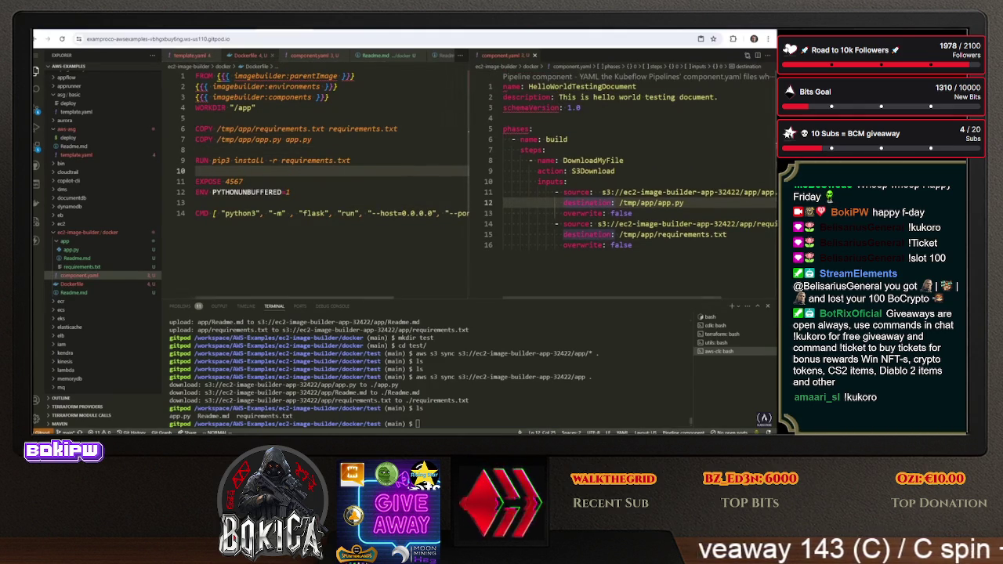
Copy the full component.yaml into the Create component content and create DownloadS3AppCode
{"action": "key", "text": "V"}
{"action": "key", "text": "G"}
{"action": "key", "text": "g"}
{"action": "key", "text": "g"}
{"action": "key", "text": "y"}
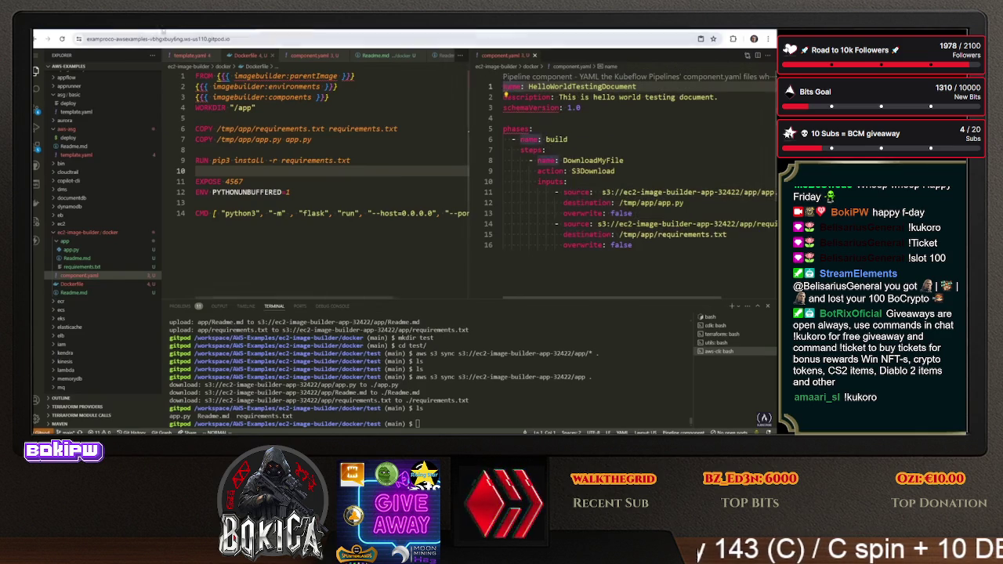
{"action": "key", "text": "ctrl+Tab"}
{"action": "key", "text": "ctrl+Tab"}
{"action": "key", "text": "ctrl+shift+Tab"}
{"action": "scroll", "coordinate": [235, 222], "scroll_direction": "up", "scroll_amount": 5}
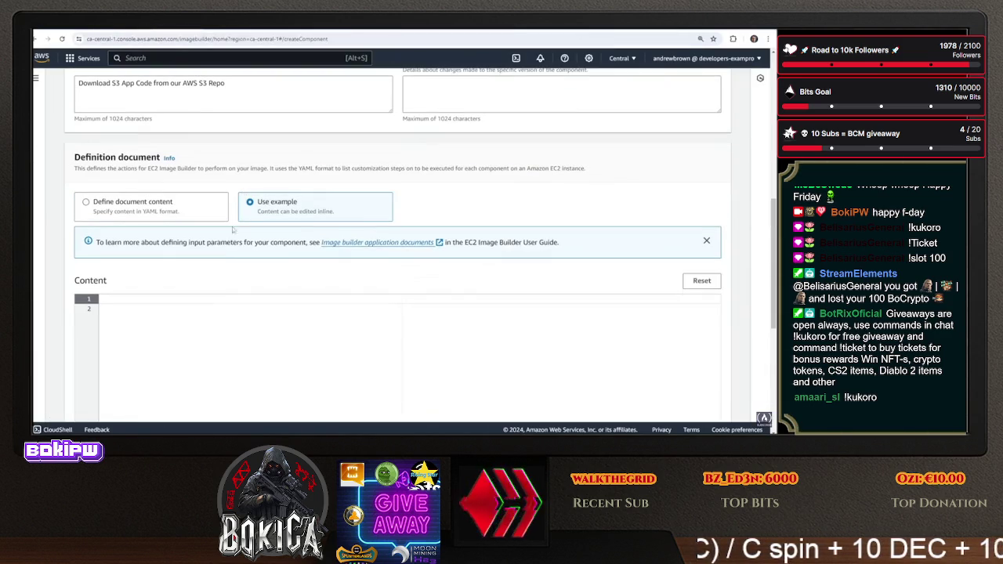
{"action": "key", "text": "ctrl+v"}
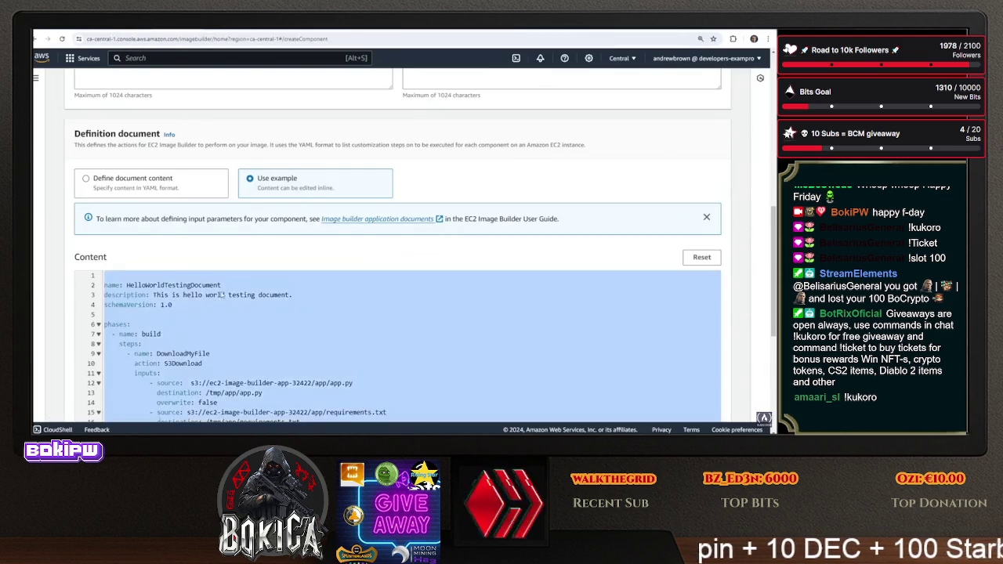
{"action": "scroll", "coordinate": [219, 271], "scroll_direction": "down", "scroll_amount": 5}
{"action": "left_click", "coordinate": [689, 404]}
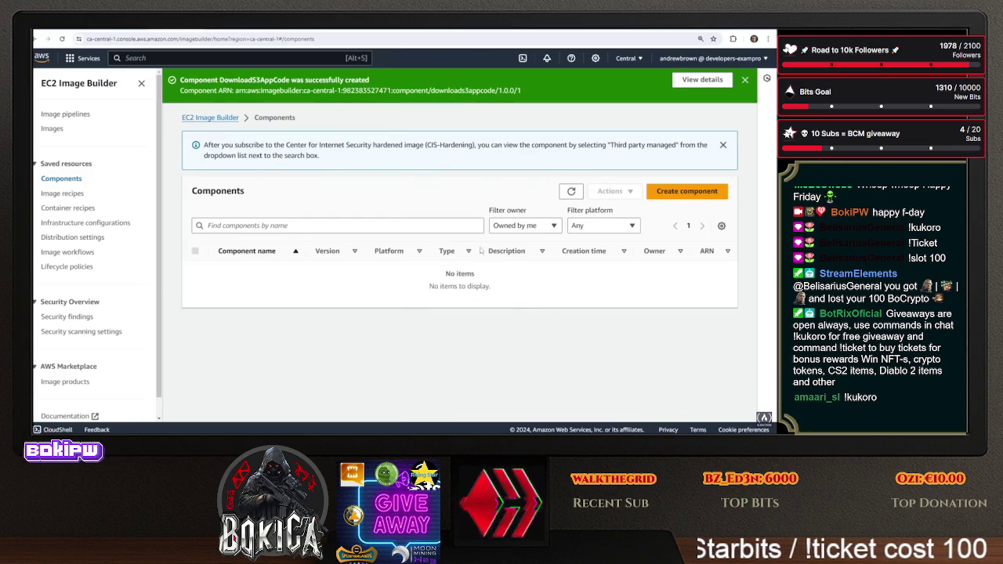
Refresh the components list until DownloadS3AppCode 1.0.0 appears
{"action": "left_click", "coordinate": [571, 192]}
{"action": "left_click", "coordinate": [571, 192]}
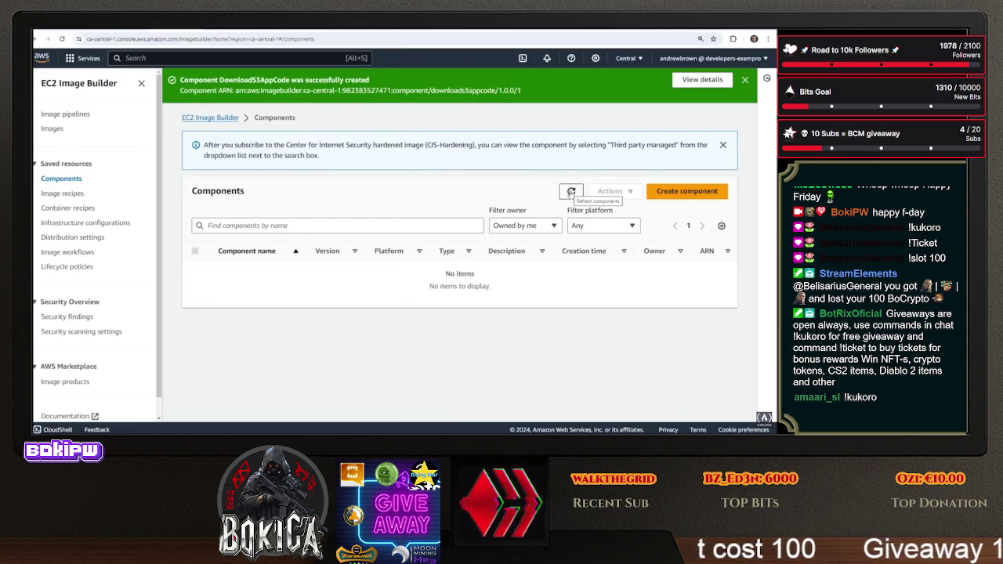
{"action": "left_click", "coordinate": [514, 227]}
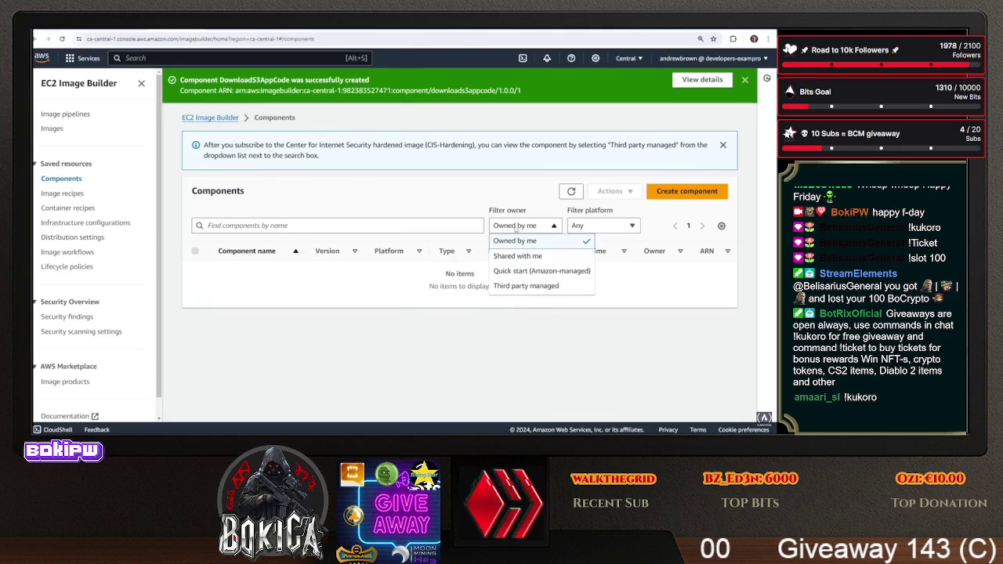
{"action": "left_click", "coordinate": [74, 193]}
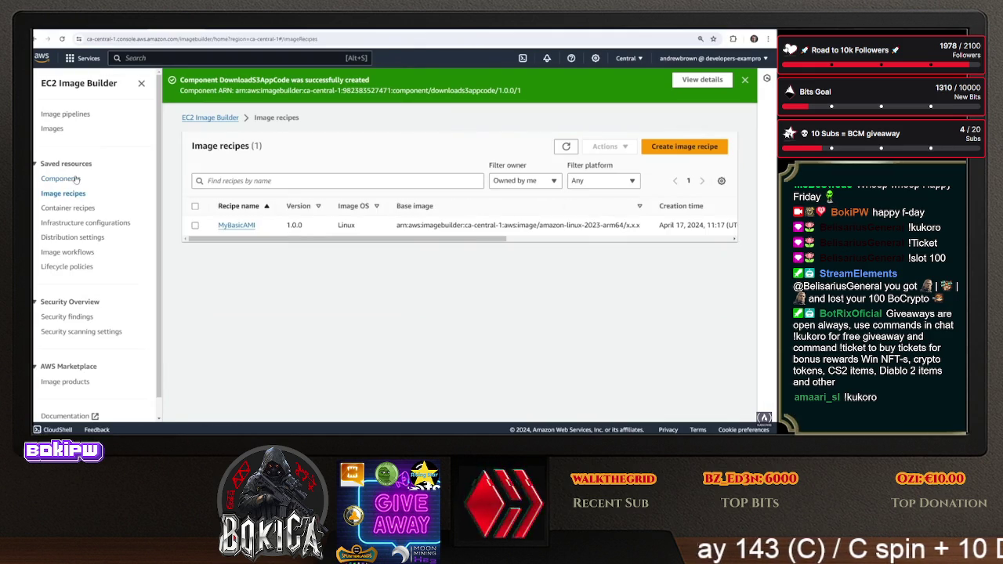
{"action": "left_click", "coordinate": [76, 178]}
{"action": "left_click", "coordinate": [571, 191]}
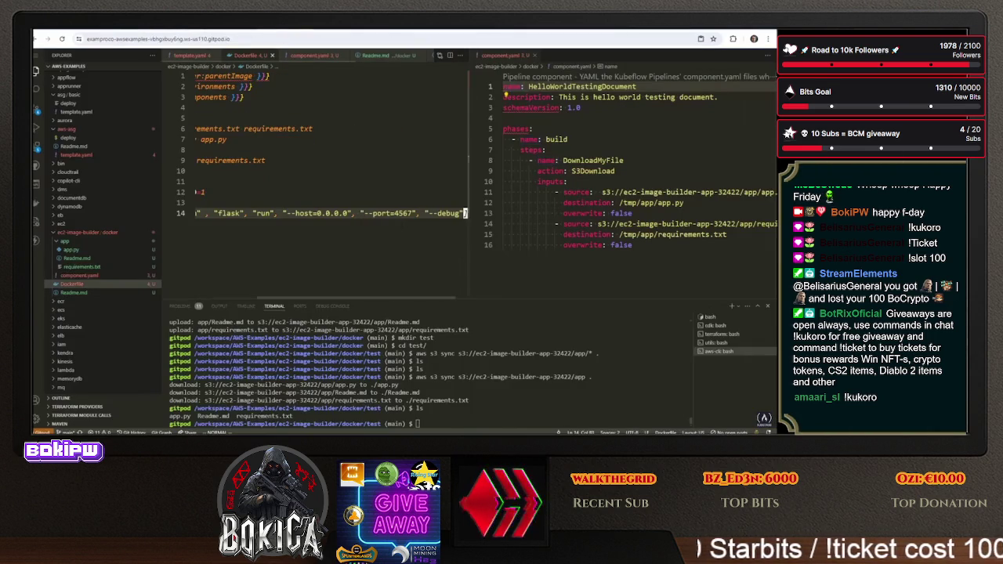
Copy the entire updated Dockerfile text from Gitpod
{"action": "mouse_move", "coordinate": [467, 214]}
{"action": "left_mouse_down"}
{"action": "mouse_move", "coordinate": [563, 213]}
{"action": "mouse_move", "coordinate": [196, 171]}
{"action": "mouse_move", "coordinate": [197, 75]}
{"action": "left_mouse_up"}
{"action": "right_click", "coordinate": [266, 117]}
{"action": "left_click", "coordinate": [306, 266]}
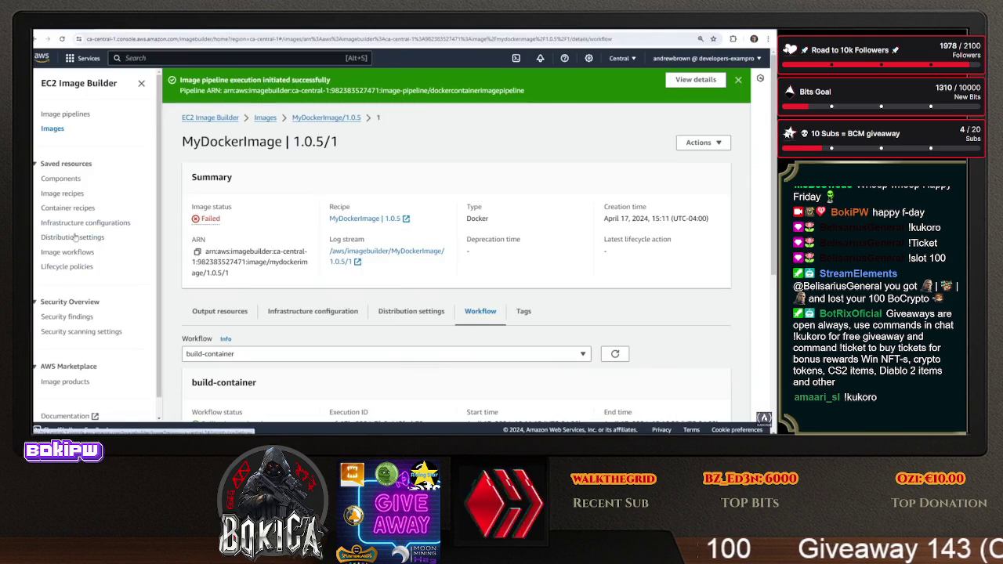
Select MyDockerImage recipe 1.0.5 under Container recipes and open its Actions menu
{"action": "left_click", "coordinate": [69, 208]}
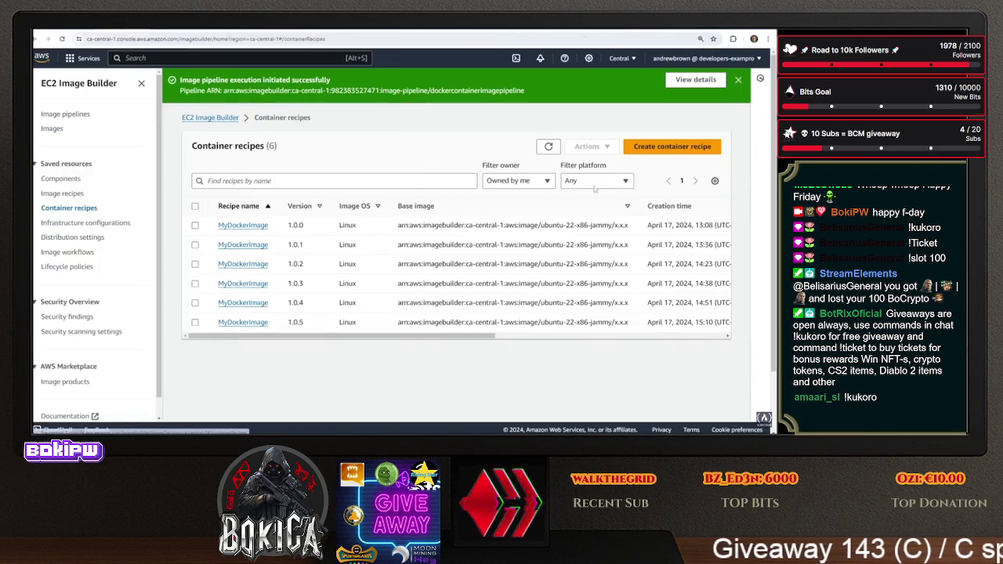
{"action": "left_click", "coordinate": [195, 322]}
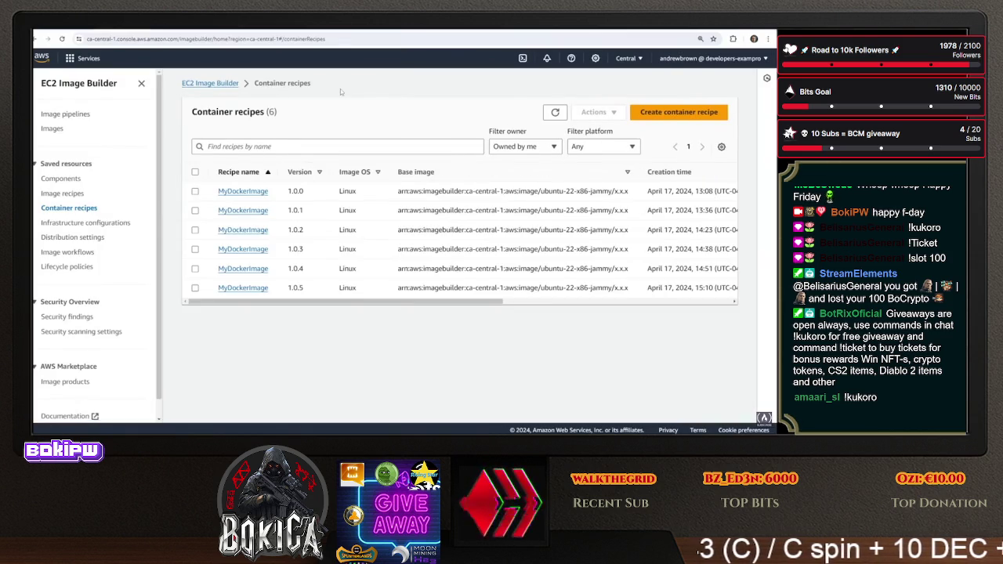
{"action": "left_click", "coordinate": [196, 288]}
{"action": "left_click", "coordinate": [597, 114]}
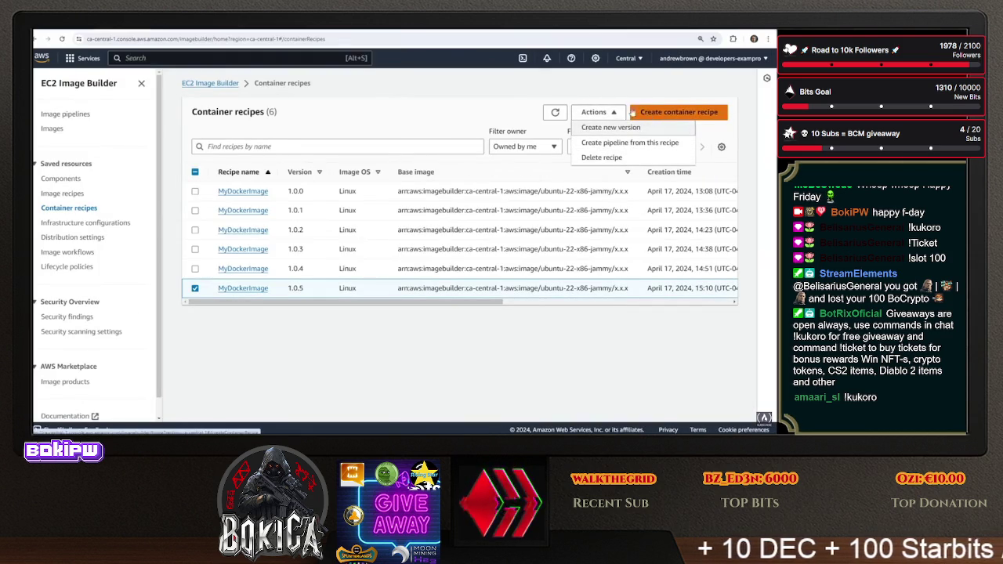
Start a new recipe version and set its version to 1.0.6
{"action": "left_click", "coordinate": [614, 128]}
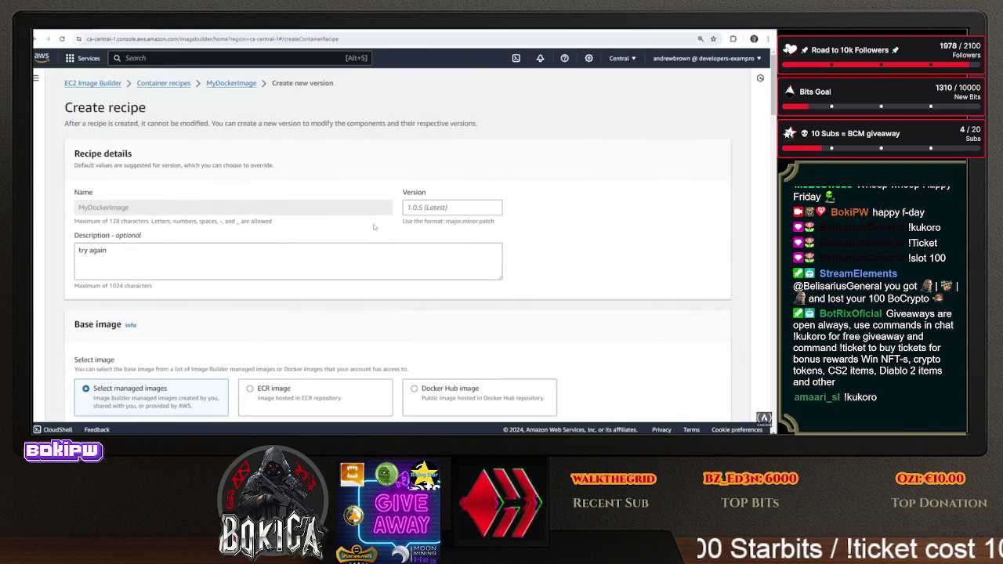
{"action": "scroll", "coordinate": [376, 237], "scroll_direction": "down", "scroll_amount": 15}
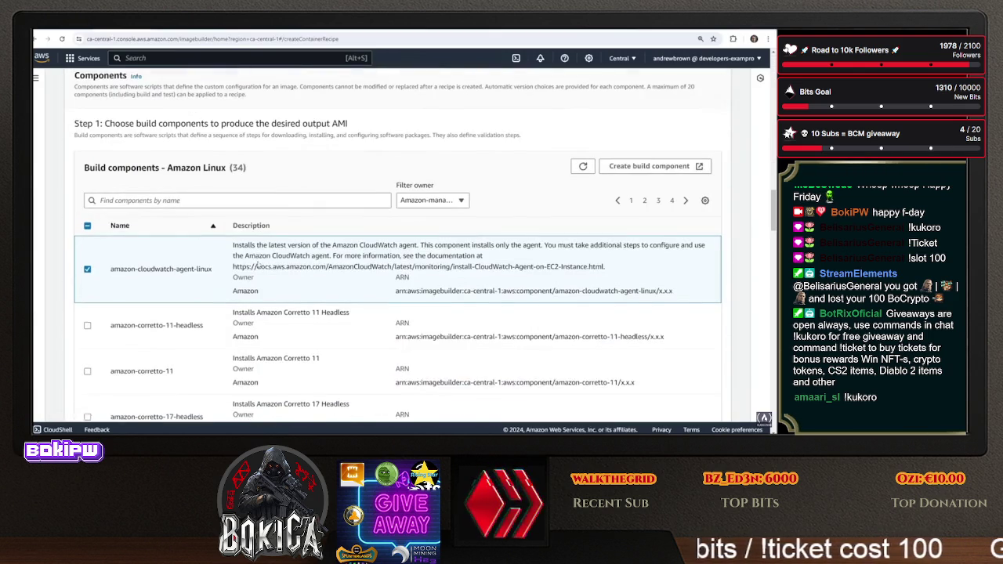
{"action": "scroll", "coordinate": [255, 266], "scroll_direction": "up", "scroll_amount": 15}
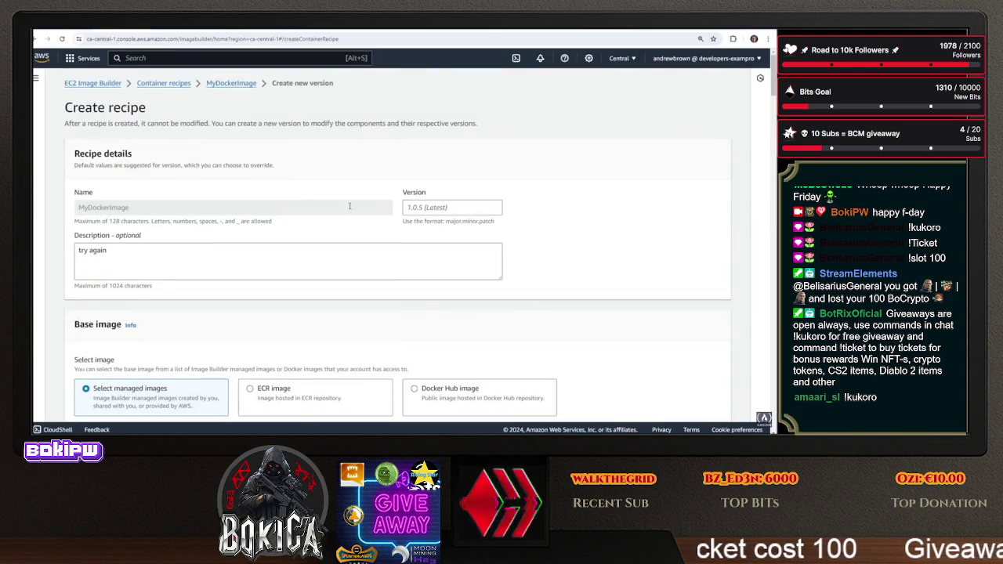
{"action": "type", "text": "1"}
{"action": "key", "text": "BackSpace"}
{"action": "type", "text": "6"}
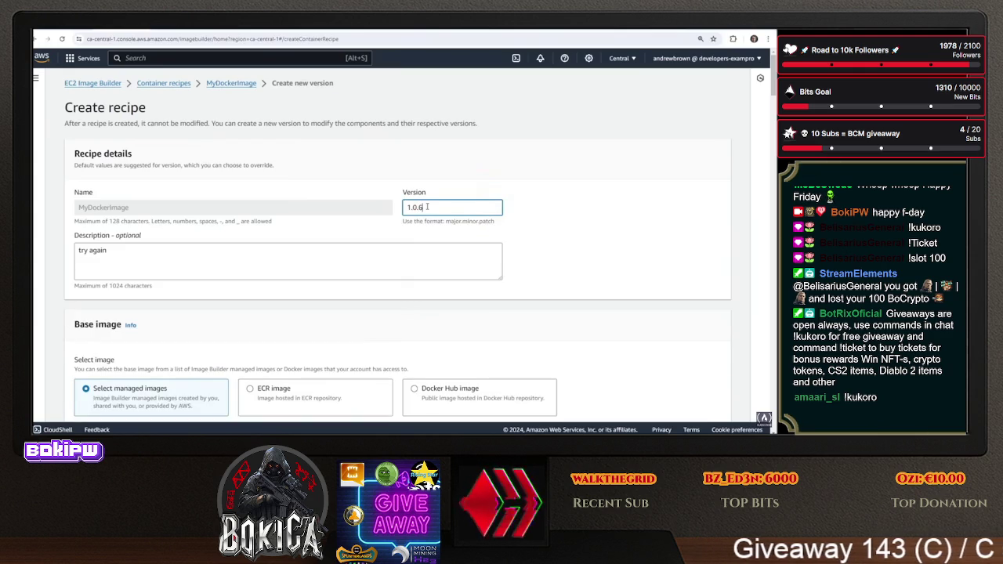
Replace the Dockerfile template content with the copied /tmp/app Dockerfile
{"action": "scroll", "coordinate": [427, 206], "scroll_direction": "down", "scroll_amount": 15}
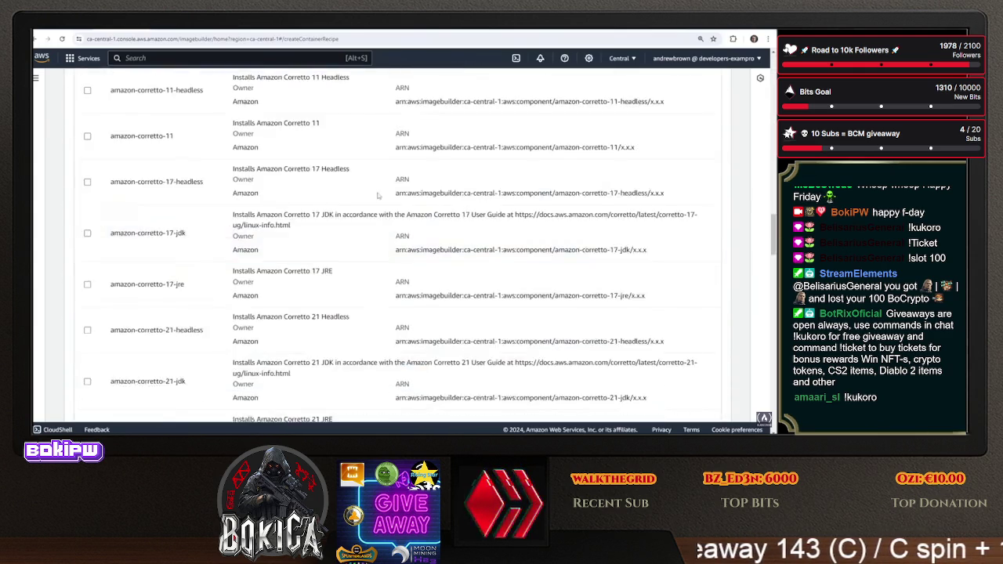
{"action": "scroll", "coordinate": [181, 273], "scroll_direction": "down", "scroll_amount": 20}
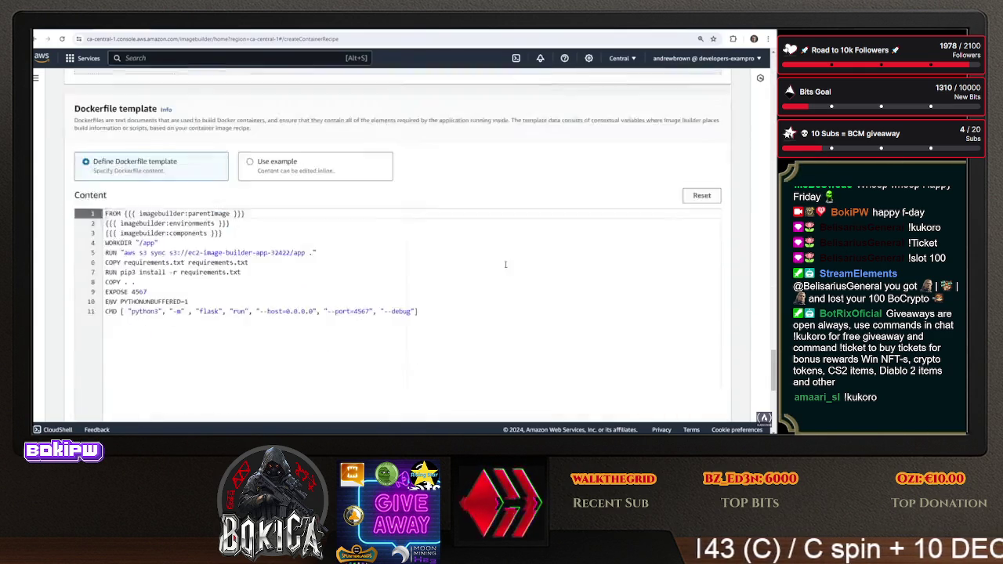
{"action": "scroll", "coordinate": [369, 246], "scroll_direction": "up", "scroll_amount": 3}
{"action": "mouse_move", "coordinate": [423, 278]}
{"action": "left_mouse_down"}
{"action": "mouse_move", "coordinate": [234, 210]}
{"action": "mouse_move", "coordinate": [105, 180]}
{"action": "left_mouse_up"}
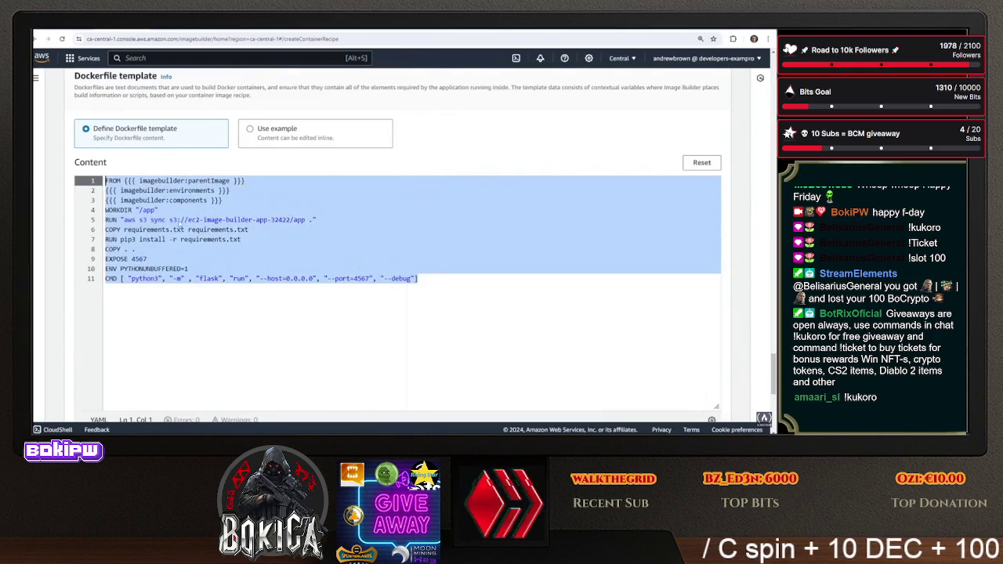
{"action": "right_click", "coordinate": [178, 223]}
{"action": "left_click", "coordinate": [211, 268]}
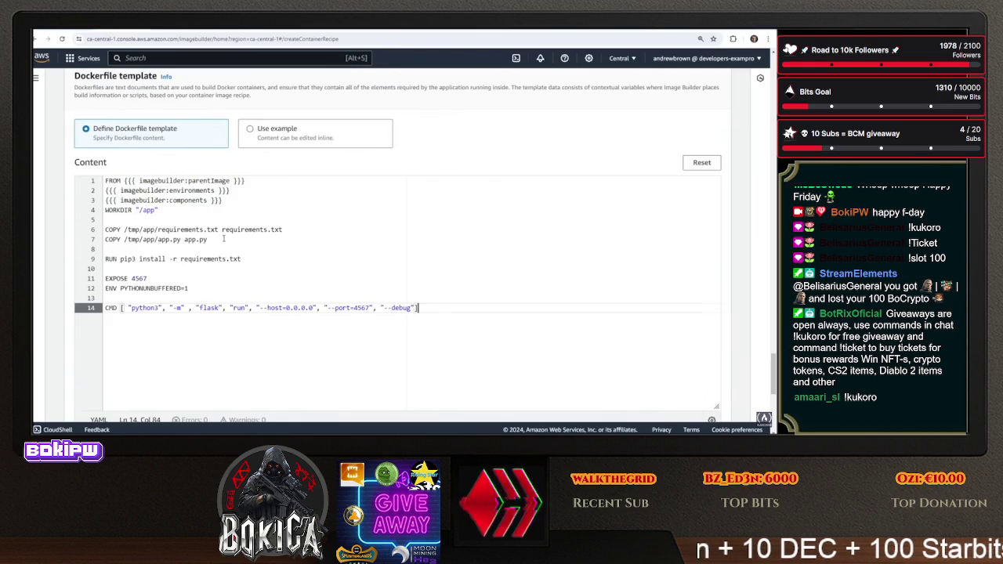
Filter components to Owned by me and add DownloadS3AppCode as a build component
{"action": "scroll", "coordinate": [47, 232], "scroll_direction": "up", "scroll_amount": 5}
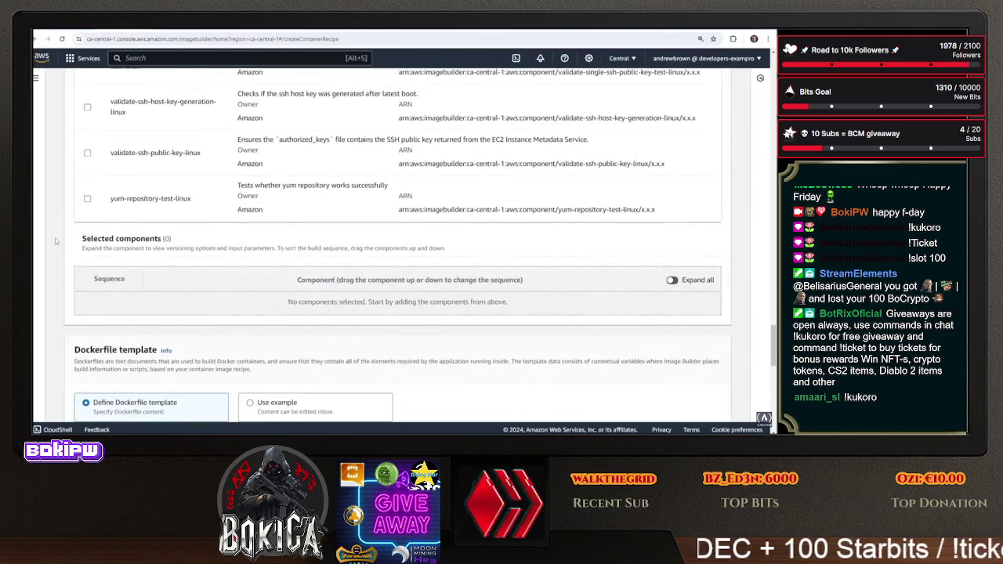
{"action": "scroll", "coordinate": [60, 249], "scroll_direction": "up", "scroll_amount": 10}
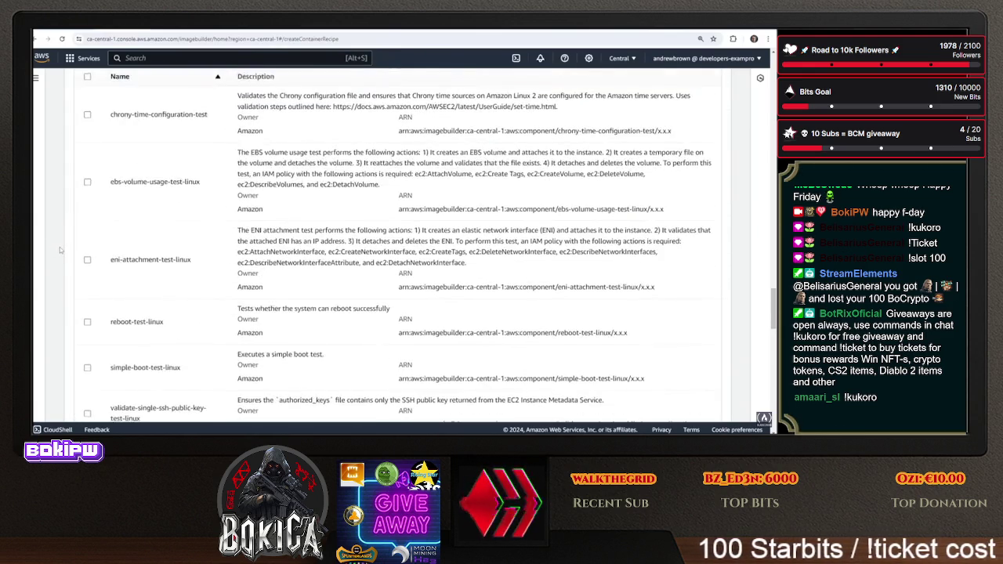
{"action": "scroll", "coordinate": [61, 249], "scroll_direction": "up", "scroll_amount": 4}
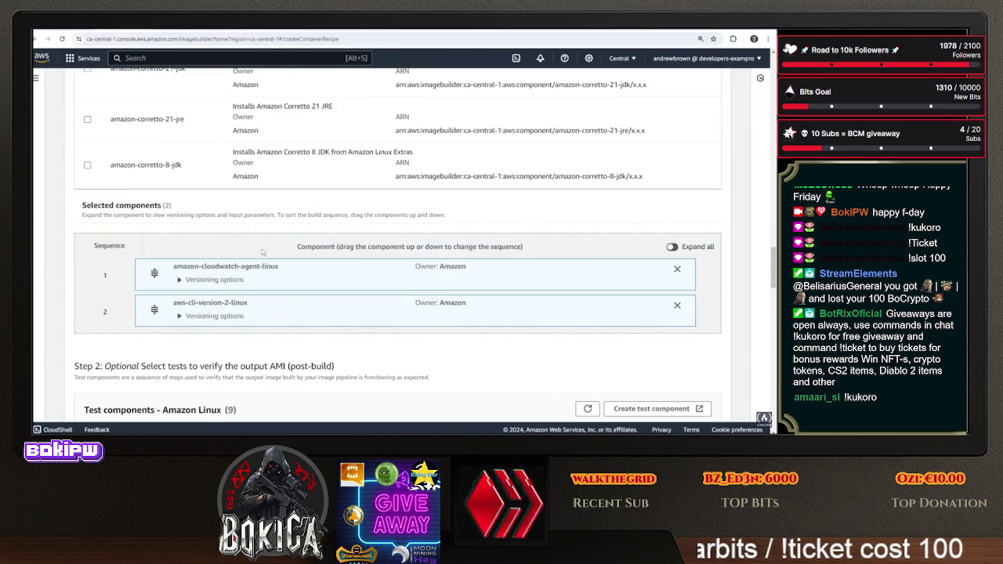
{"action": "scroll", "coordinate": [154, 294], "scroll_direction": "up", "scroll_amount": 5}
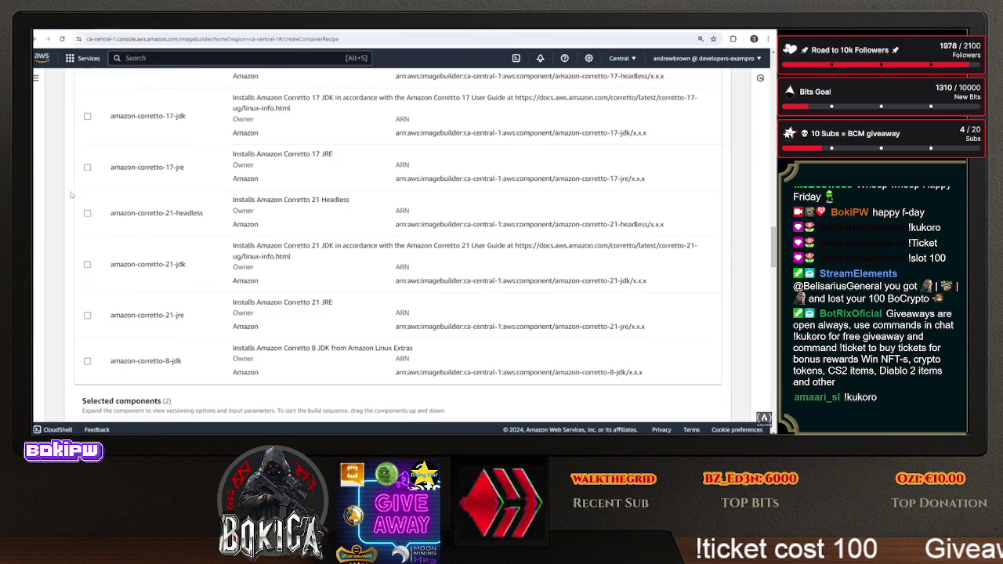
{"action": "scroll", "coordinate": [72, 196], "scroll_direction": "up", "scroll_amount": 5}
{"action": "left_click", "coordinate": [458, 279]}
{"action": "left_click", "coordinate": [423, 310]}
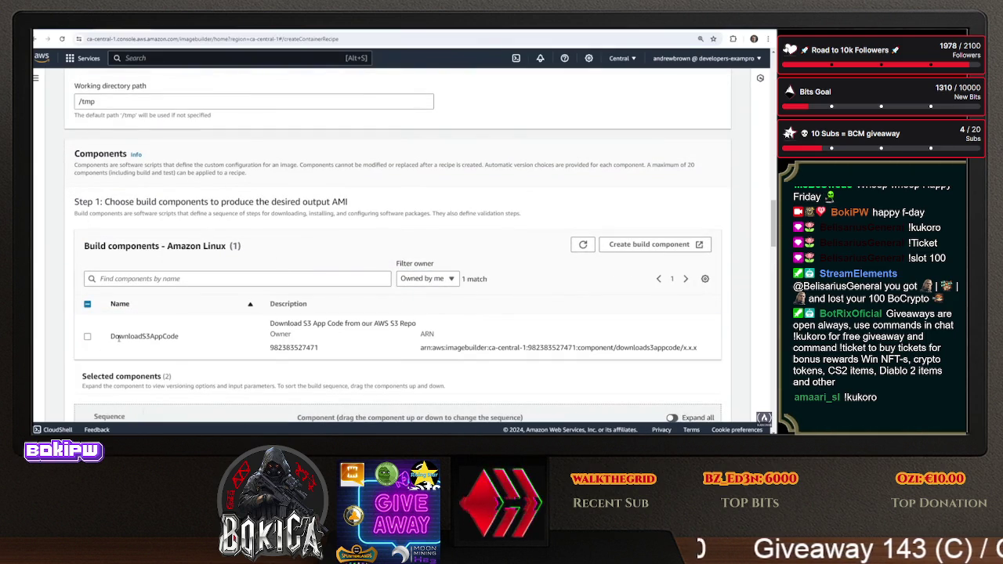
{"action": "left_click", "coordinate": [88, 337]}
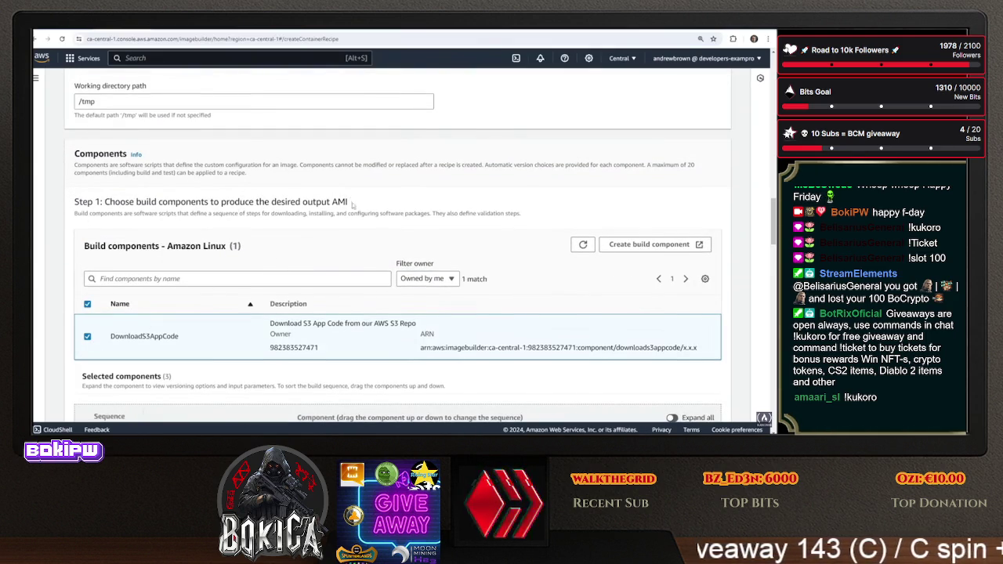
Create the MyDockerImage 1.0.6 container recipe
{"action": "scroll", "coordinate": [352, 205], "scroll_direction": "down", "scroll_amount": 3}
{"action": "scroll", "coordinate": [72, 265], "scroll_direction": "down", "scroll_amount": 1}
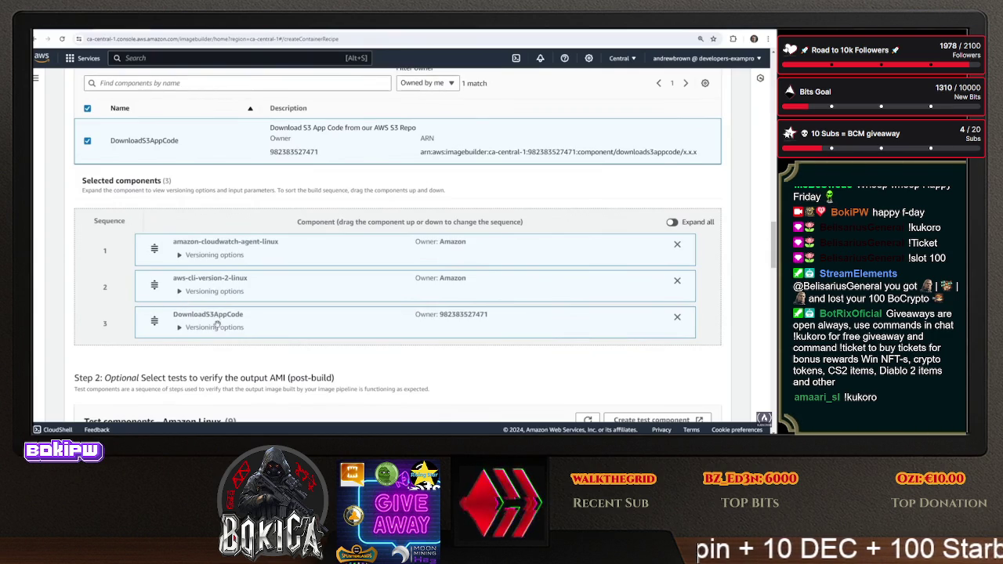
{"action": "scroll", "coordinate": [79, 294], "scroll_direction": "down", "scroll_amount": 15}
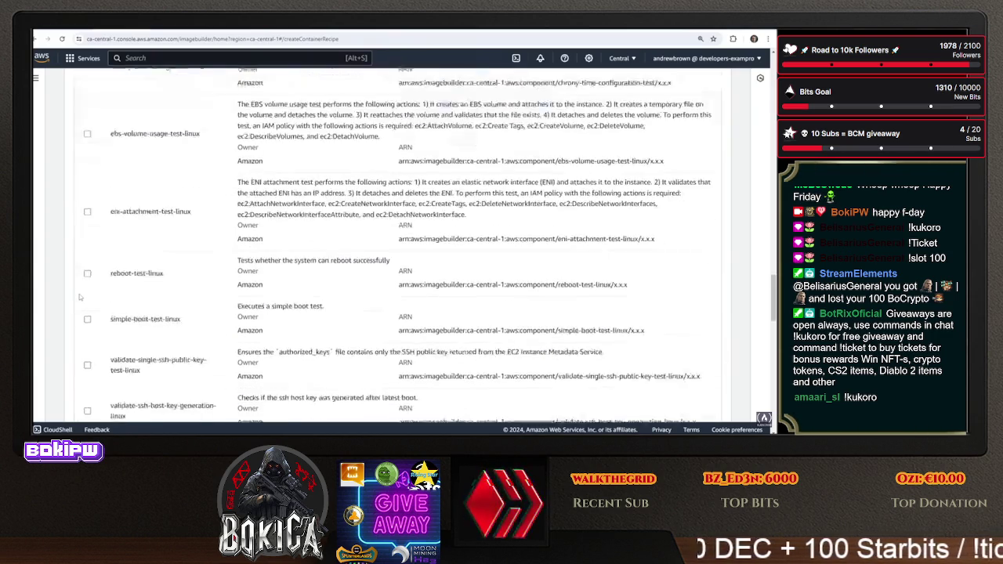
{"action": "scroll", "coordinate": [79, 291], "scroll_direction": "down", "scroll_amount": 3}
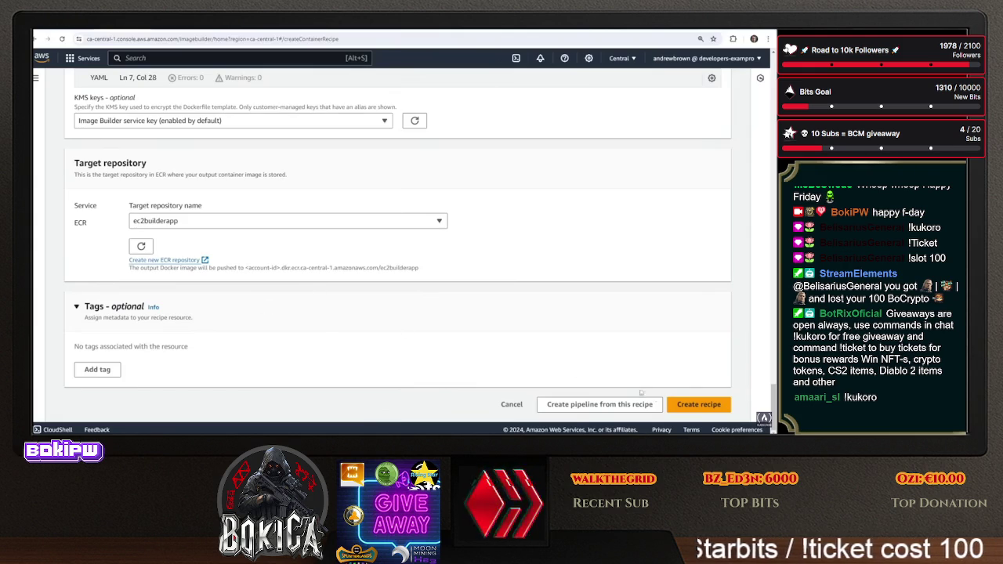
{"action": "left_click", "coordinate": [685, 404]}
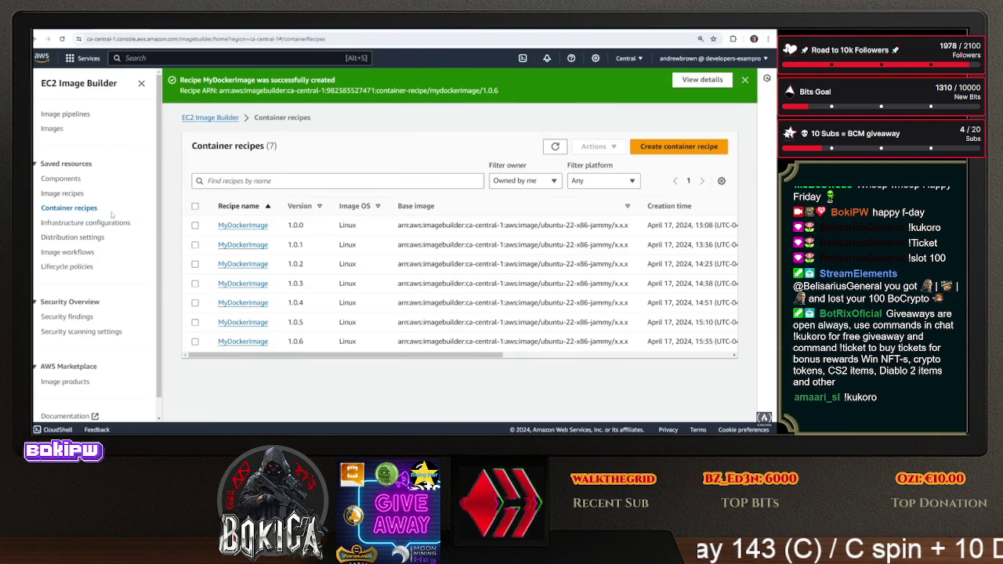
Reload the DockerContainerImagePipeline details page and start editing the pipeline
{"action": "left_click", "coordinate": [79, 115]}
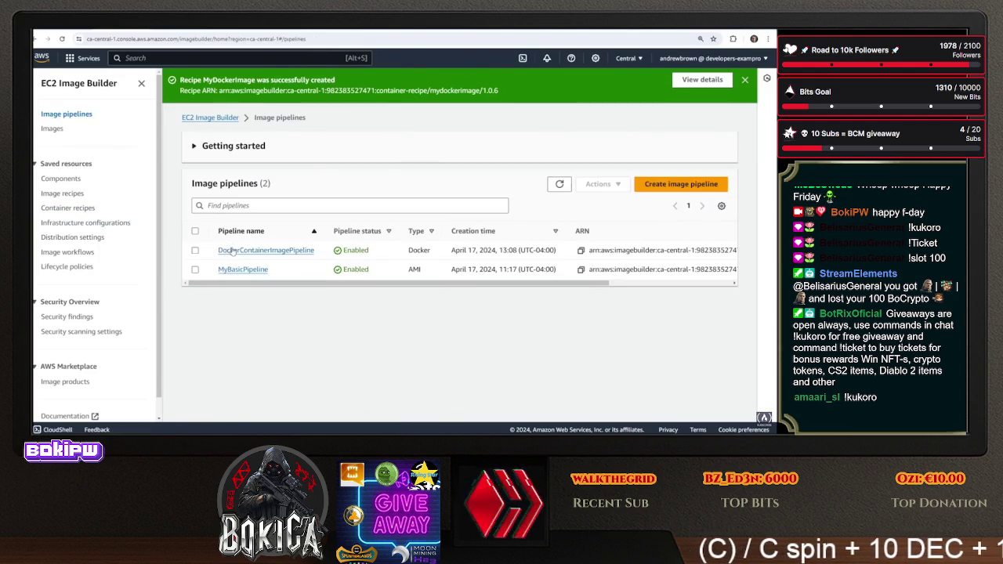
{"action": "left_click", "coordinate": [227, 251]}
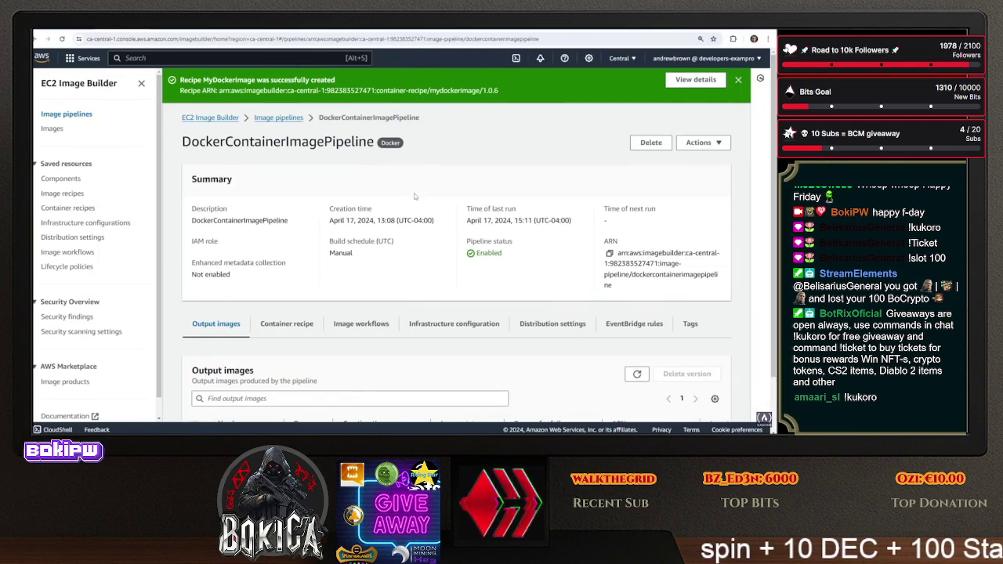
{"action": "left_click", "coordinate": [441, 39]}
{"action": "key", "text": "Return"}
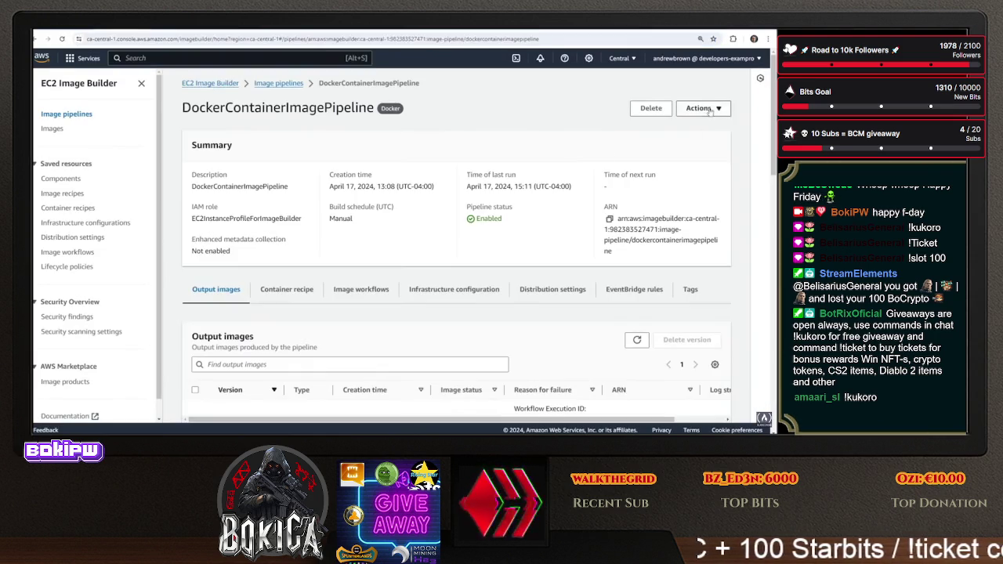
{"action": "left_click", "coordinate": [707, 114]}
{"action": "left_click", "coordinate": [697, 152]}
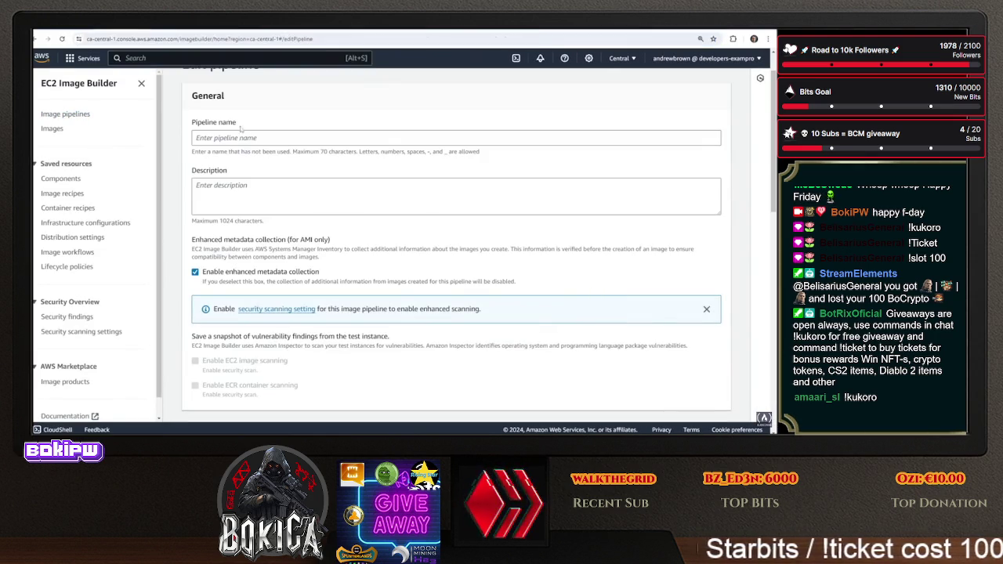
Return to the pipelines list and reopen DockerContainerImagePipeline for editing
{"action": "scroll", "coordinate": [324, 146], "scroll_direction": "up", "scroll_amount": 1}
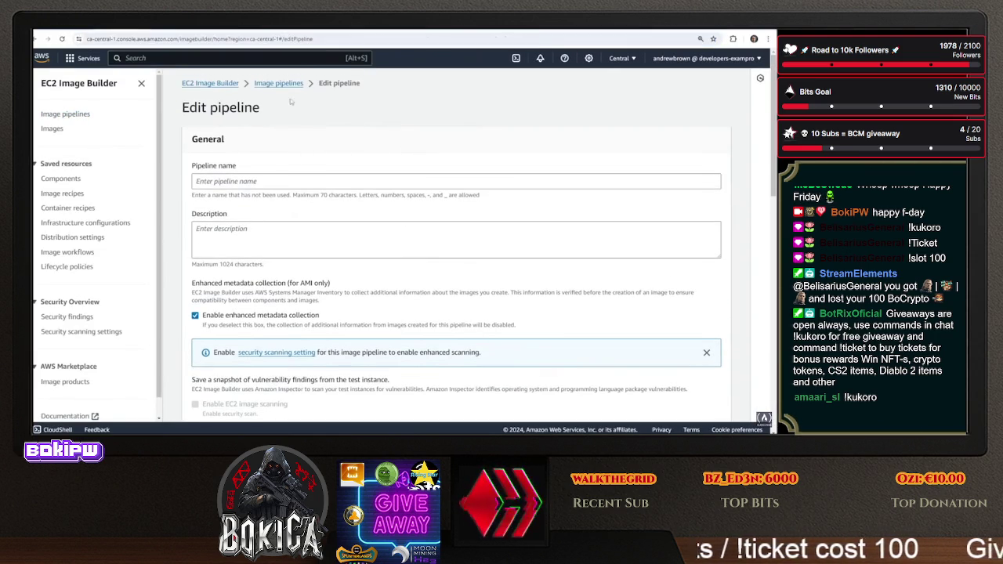
{"action": "left_click", "coordinate": [295, 83]}
{"action": "left_click", "coordinate": [196, 235]}
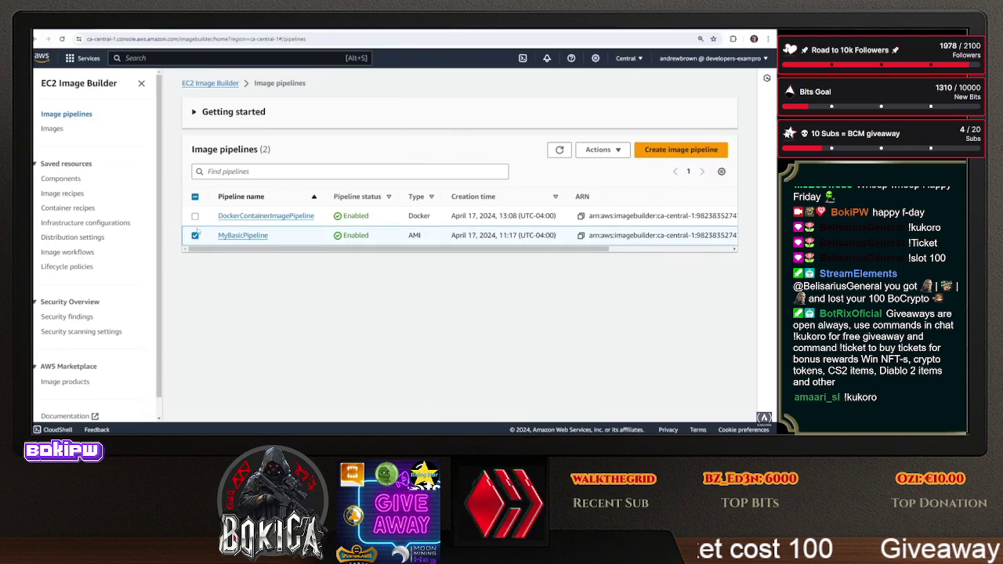
{"action": "left_click", "coordinate": [200, 219]}
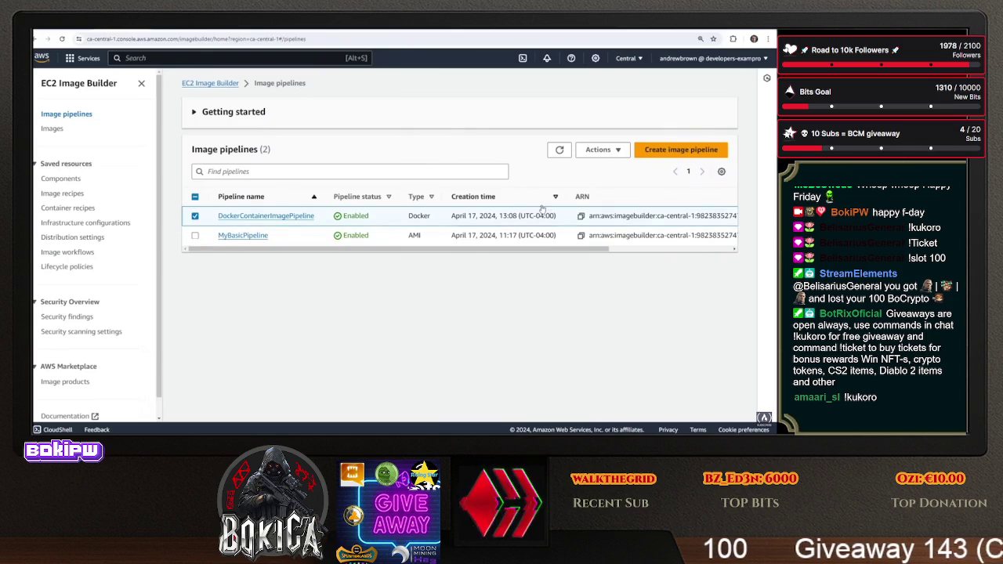
{"action": "left_click", "coordinate": [276, 219]}
{"action": "left_click", "coordinate": [700, 104]}
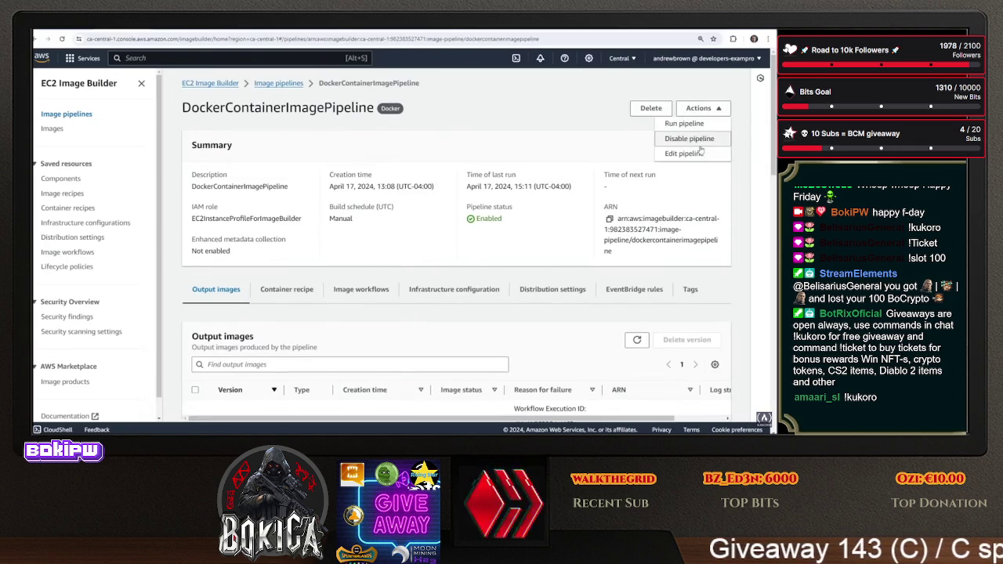
{"action": "left_click", "coordinate": [683, 155]}
Switch the pipeline's recipe to MyDockerImage version 1.0.6 and save the changes
{"action": "scroll", "coordinate": [329, 172], "scroll_direction": "down", "scroll_amount": 10}
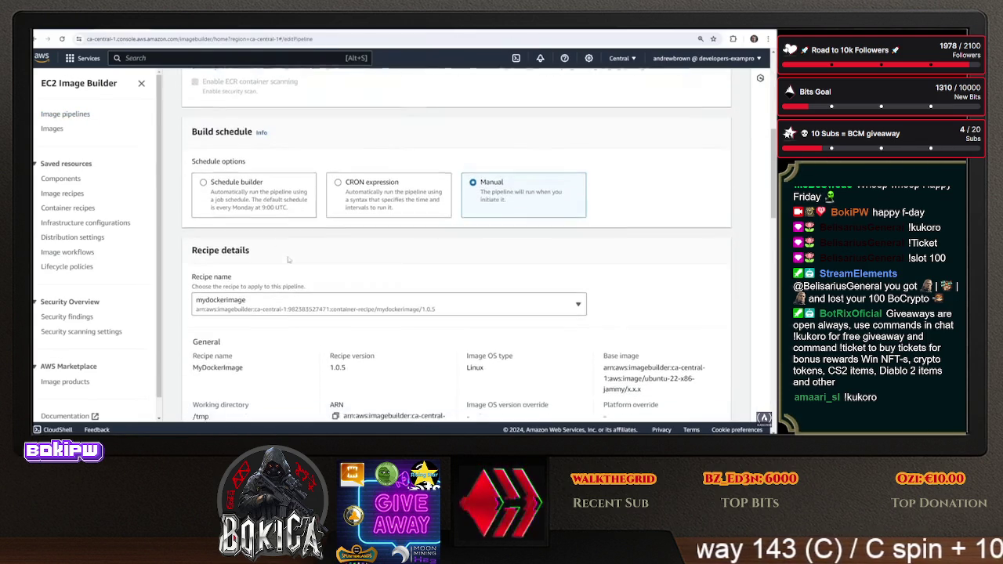
{"action": "left_click", "coordinate": [340, 156]}
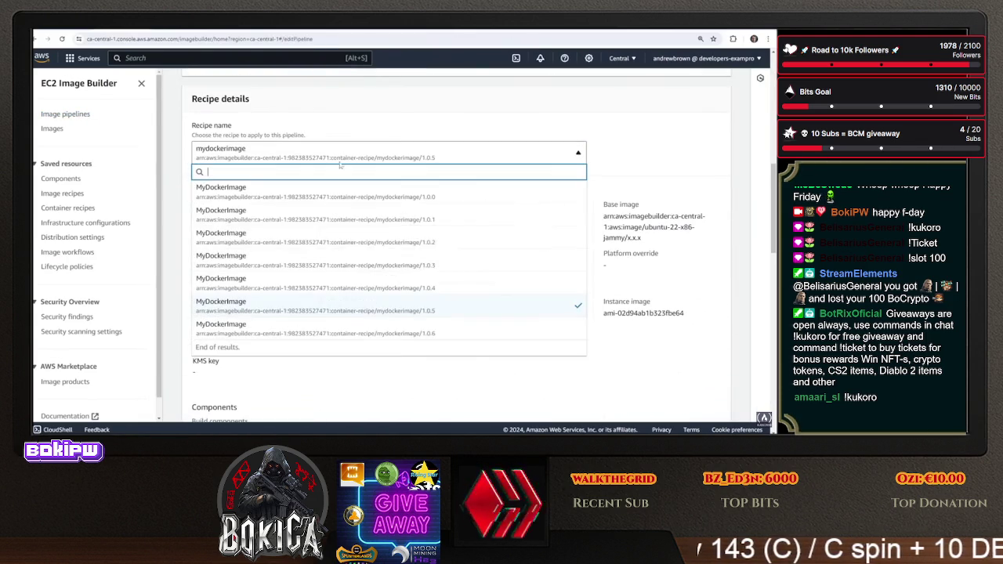
{"action": "left_click", "coordinate": [371, 326]}
{"action": "scroll", "coordinate": [668, 375], "scroll_direction": "down", "scroll_amount": 15}
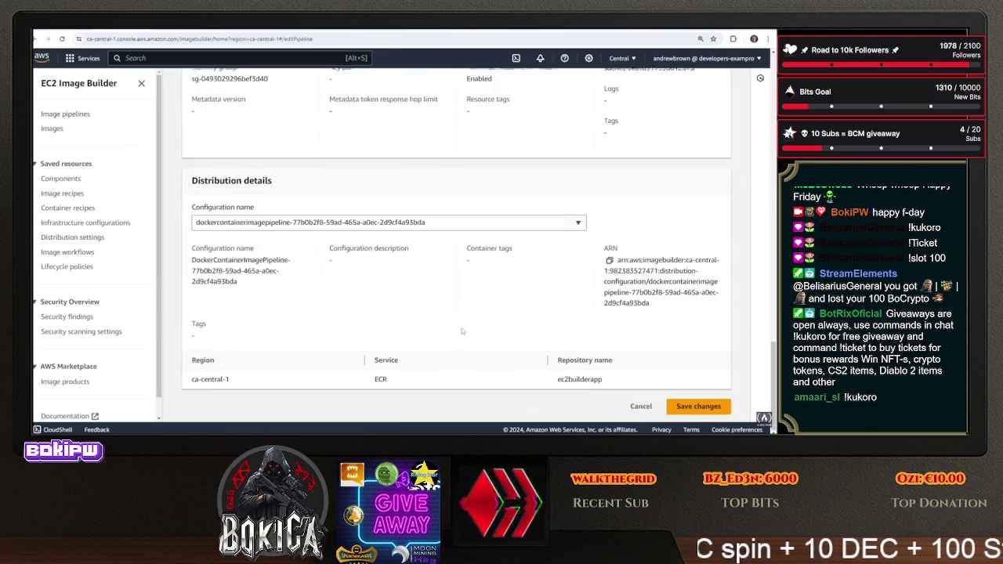
{"action": "left_click", "coordinate": [696, 404]}
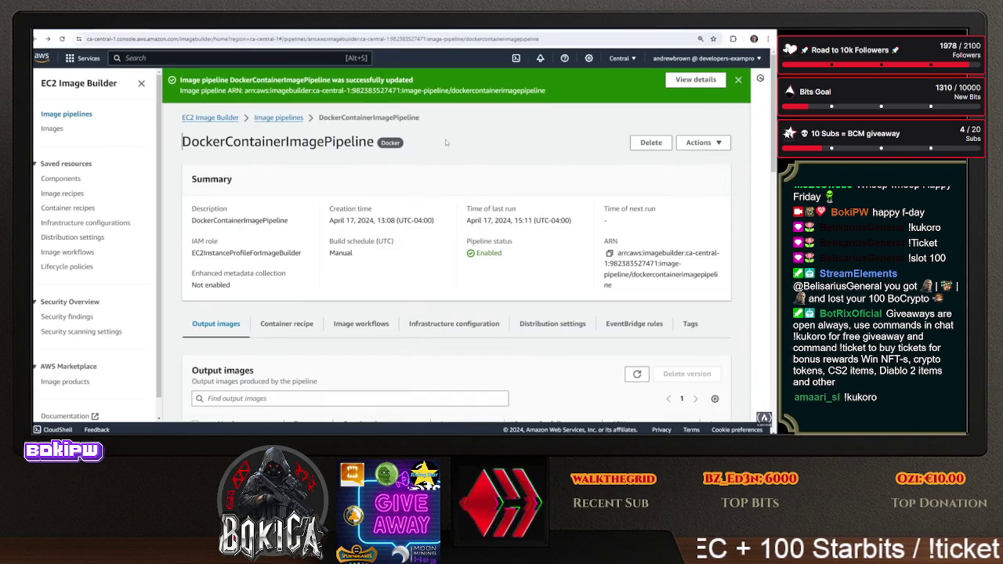
Start a new pipeline run and go to the Images version list
{"action": "left_click", "coordinate": [686, 144]}
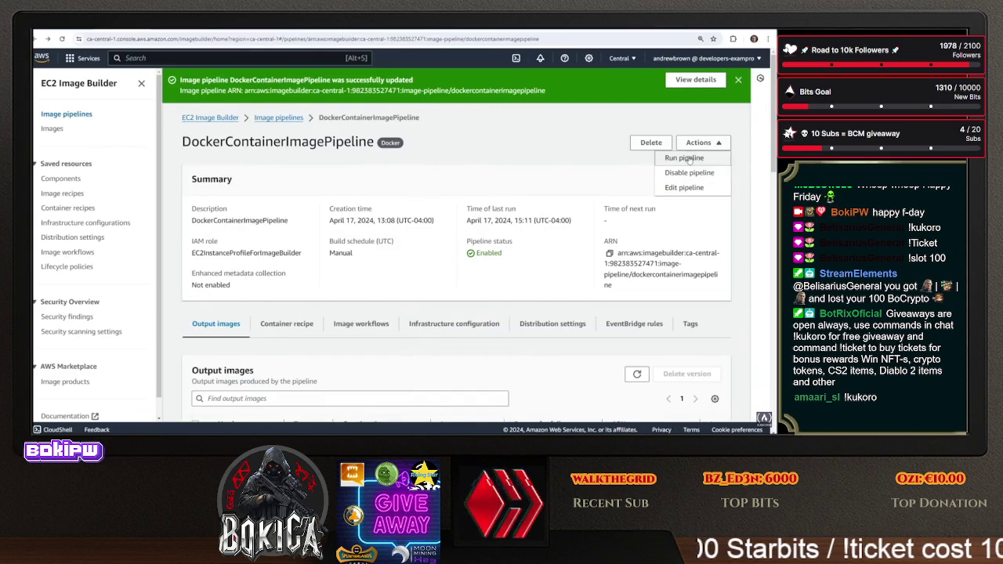
{"action": "left_click", "coordinate": [686, 159]}
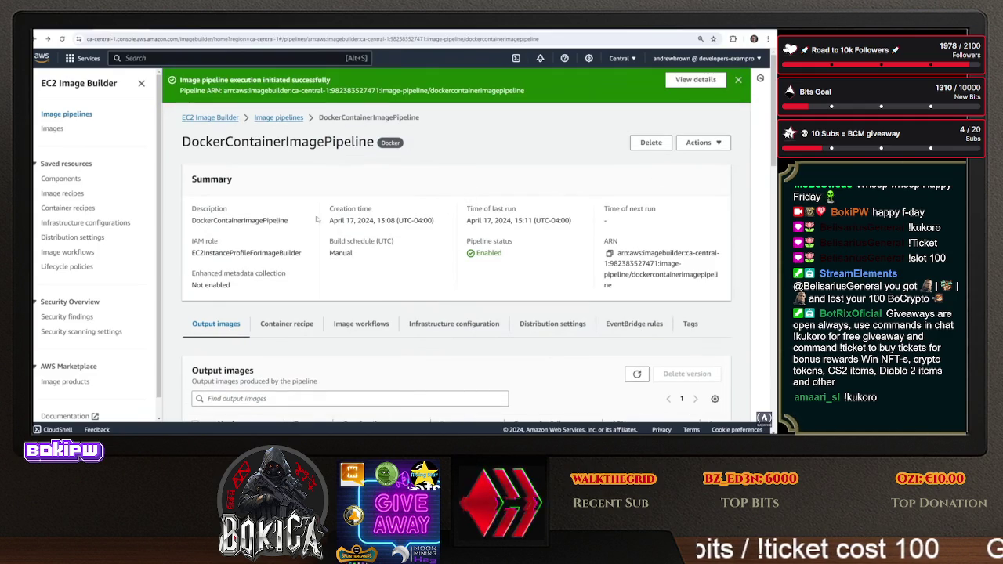
{"action": "scroll", "coordinate": [416, 308], "scroll_direction": "down", "scroll_amount": 5}
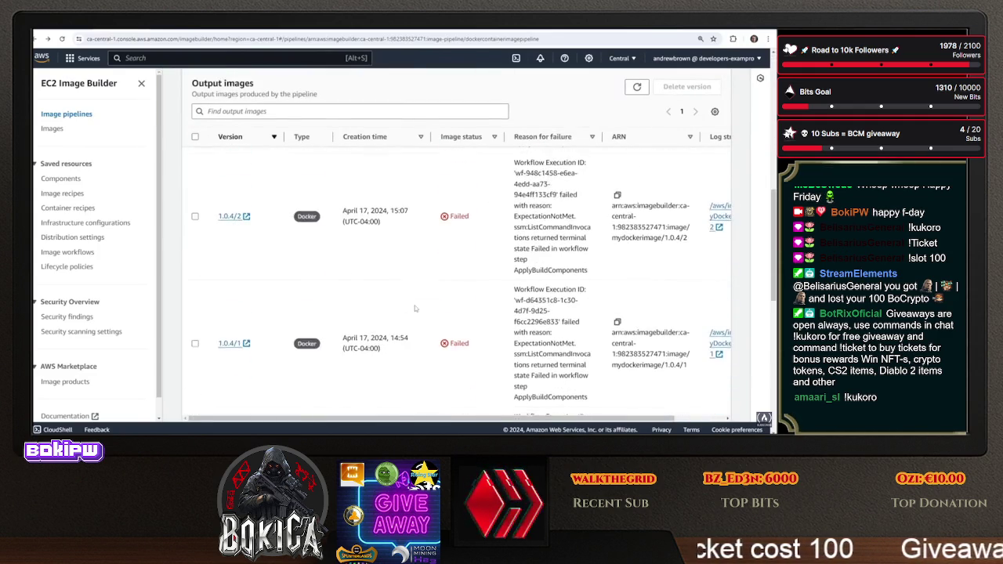
{"action": "scroll", "coordinate": [415, 308], "scroll_direction": "down", "scroll_amount": 3}
{"action": "left_click", "coordinate": [52, 128]}
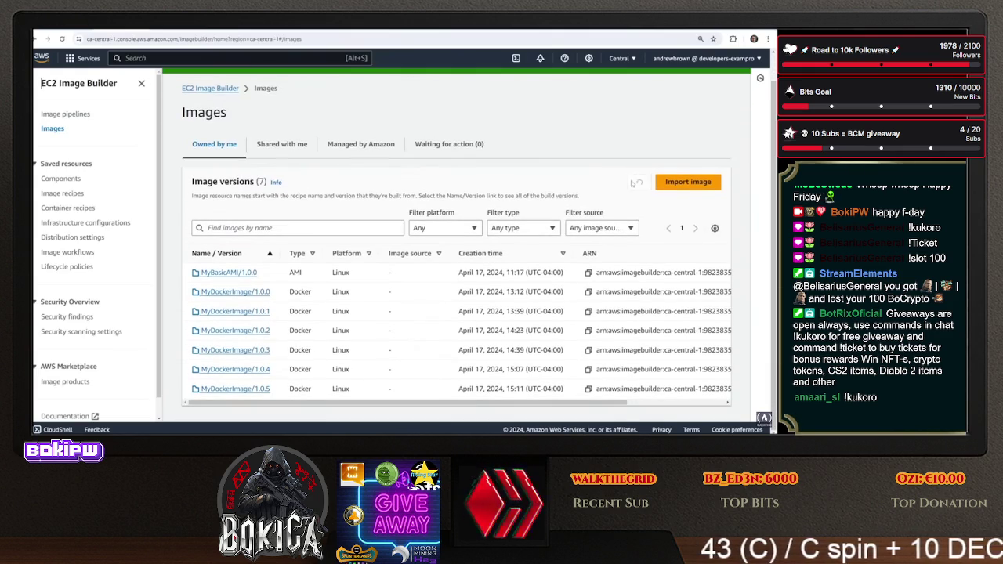
Open build MyDockerImage 1.0.6/1 and its failed ApplyBuildComponents workflow step
{"action": "left_click", "coordinate": [260, 410]}
{"action": "left_click", "coordinate": [267, 216]}
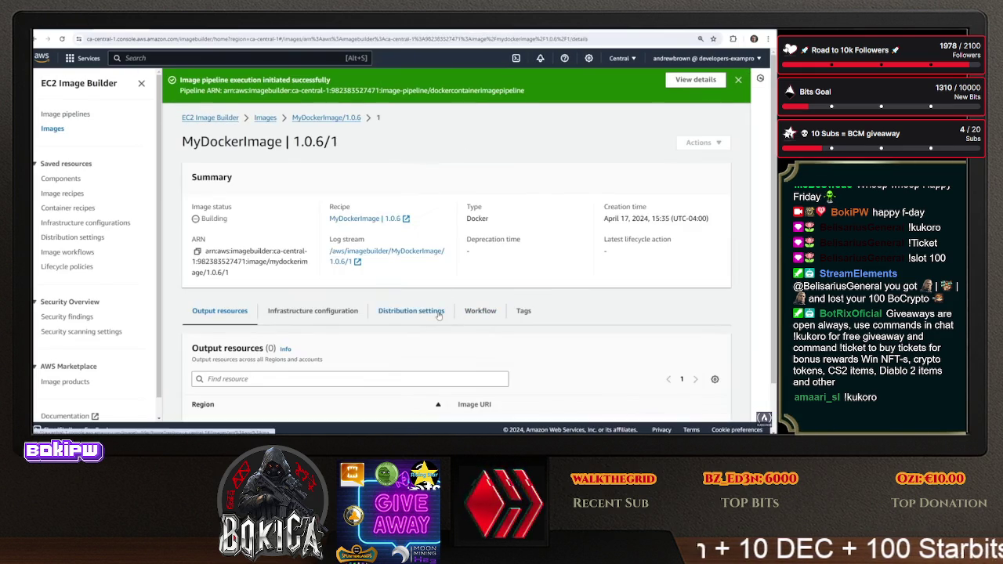
{"action": "left_click", "coordinate": [479, 311]}
{"action": "scroll", "coordinate": [462, 270], "scroll_direction": "down", "scroll_amount": 5}
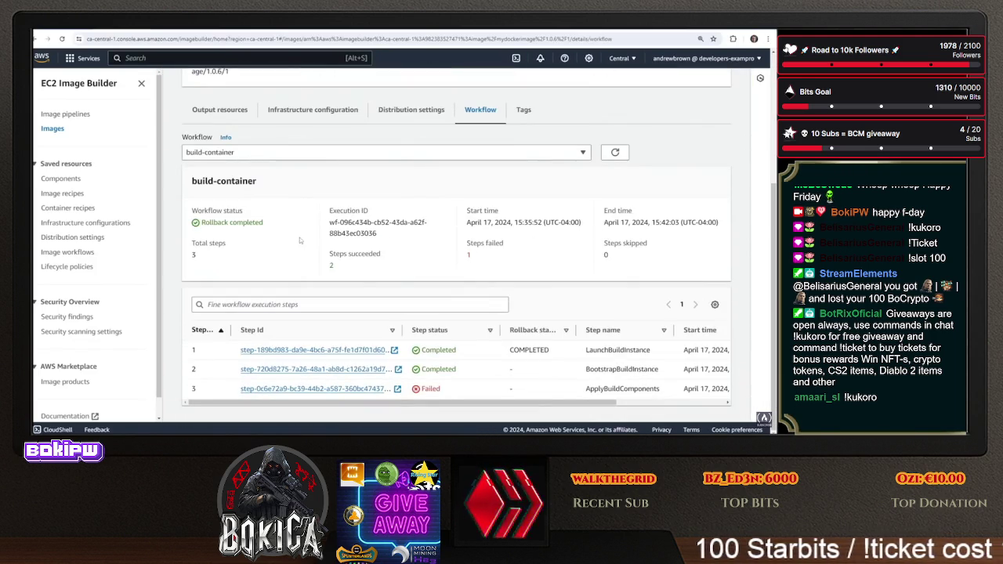
{"action": "left_click", "coordinate": [340, 389]}
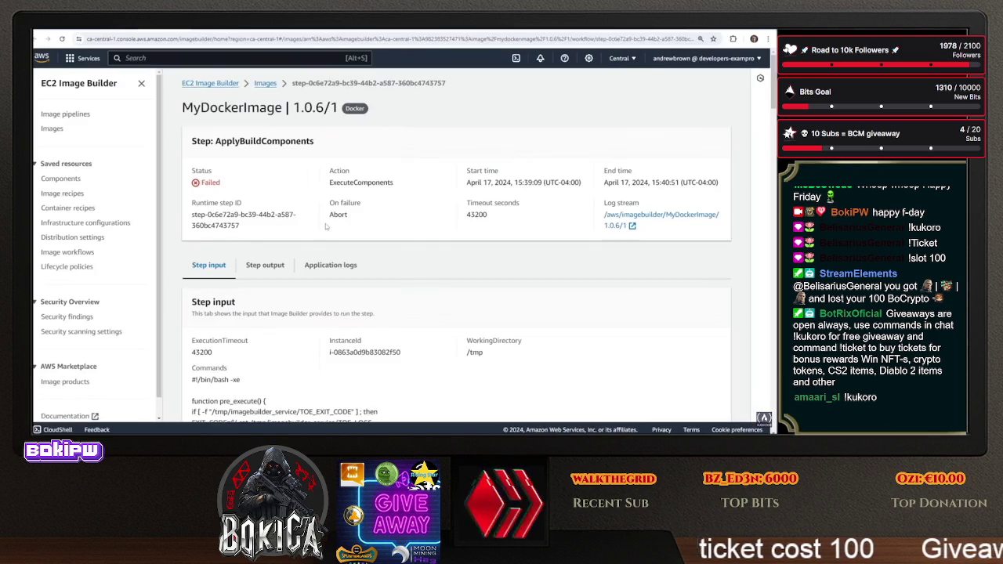
Read the failed step's output, then bring up its Application logs
{"action": "left_click", "coordinate": [271, 273]}
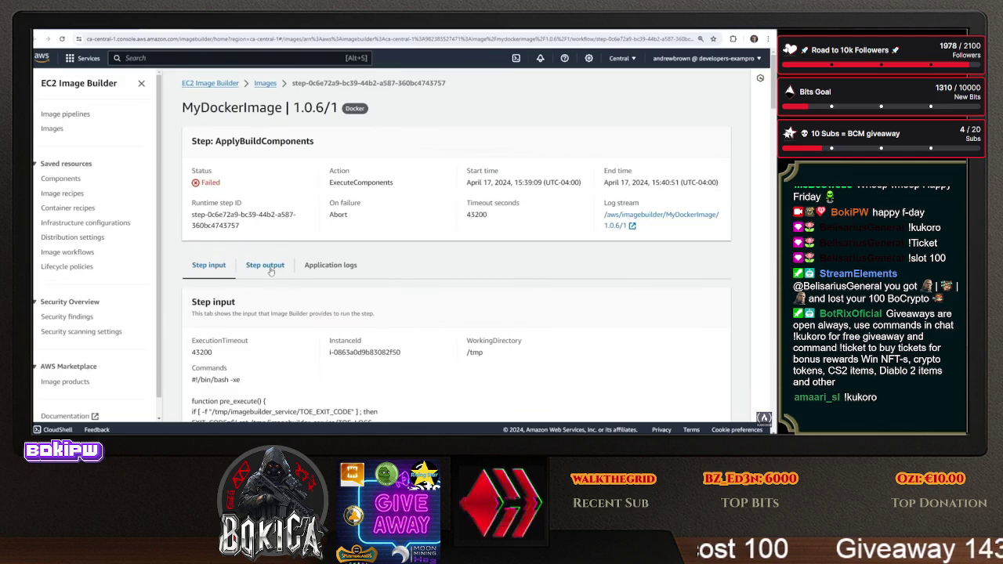
{"action": "scroll", "coordinate": [261, 338], "scroll_direction": "down", "scroll_amount": 8}
{"action": "scroll", "coordinate": [260, 339], "scroll_direction": "down", "scroll_amount": 2}
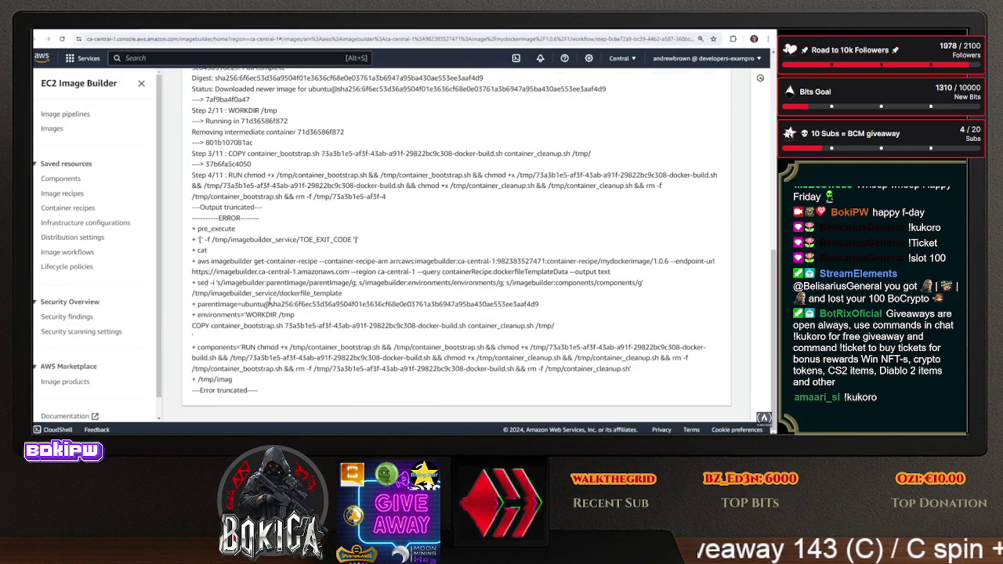
{"action": "scroll", "coordinate": [282, 302], "scroll_direction": "up", "scroll_amount": 1}
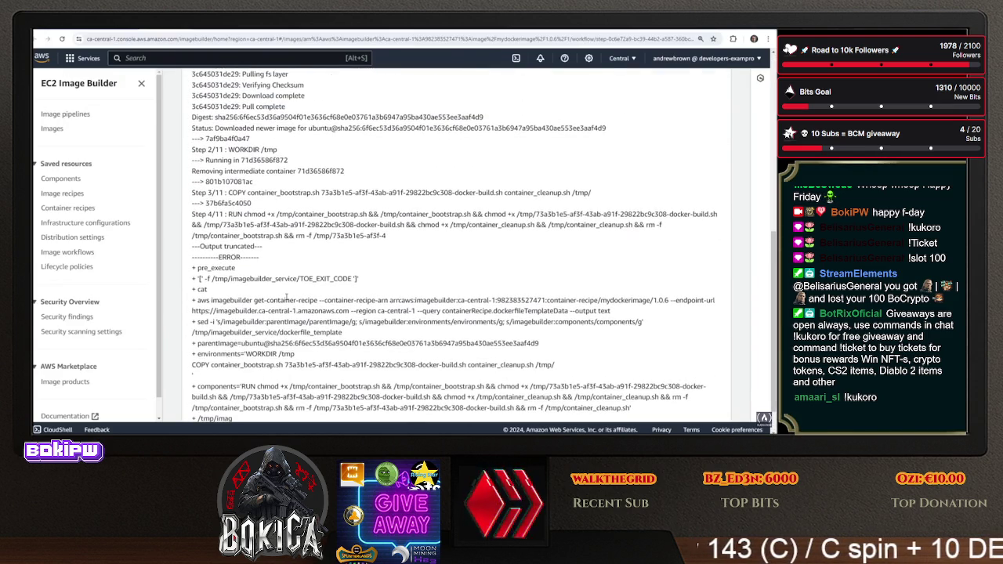
{"action": "scroll", "coordinate": [286, 297], "scroll_direction": "up", "scroll_amount": 1}
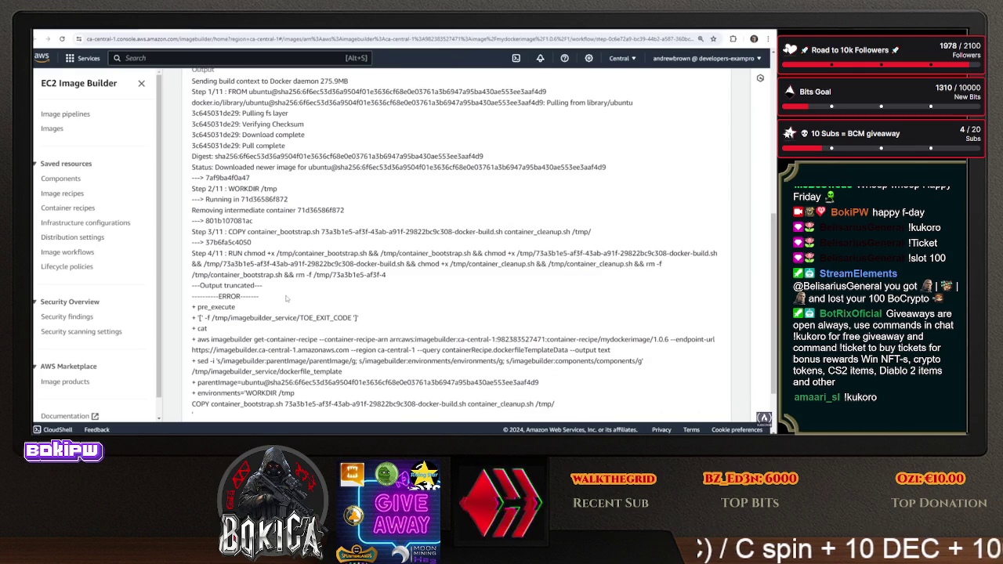
{"action": "scroll", "coordinate": [286, 298], "scroll_direction": "up", "scroll_amount": 2}
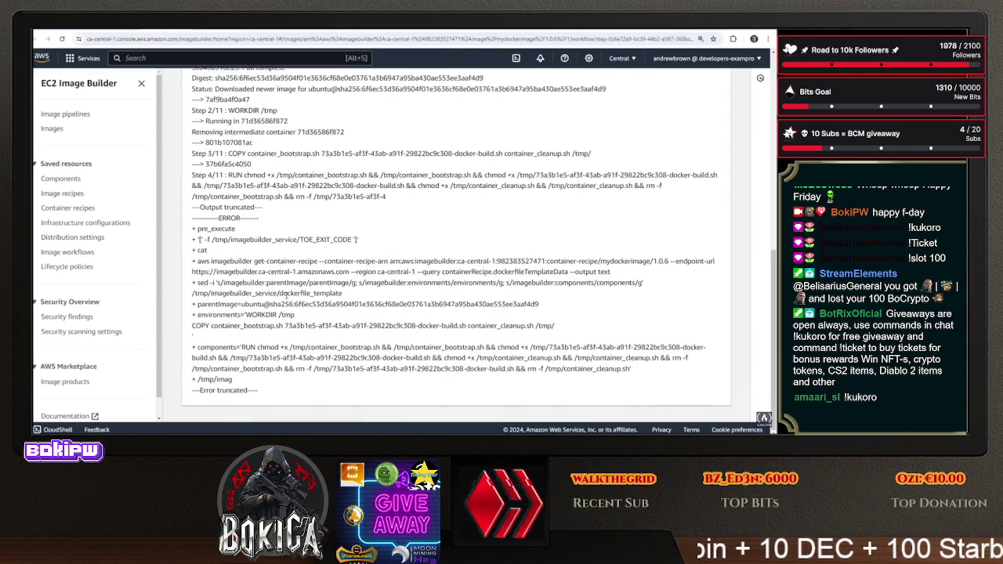
{"action": "scroll", "coordinate": [282, 169], "scroll_direction": "up", "scroll_amount": 2}
{"action": "left_click", "coordinate": [329, 119]}
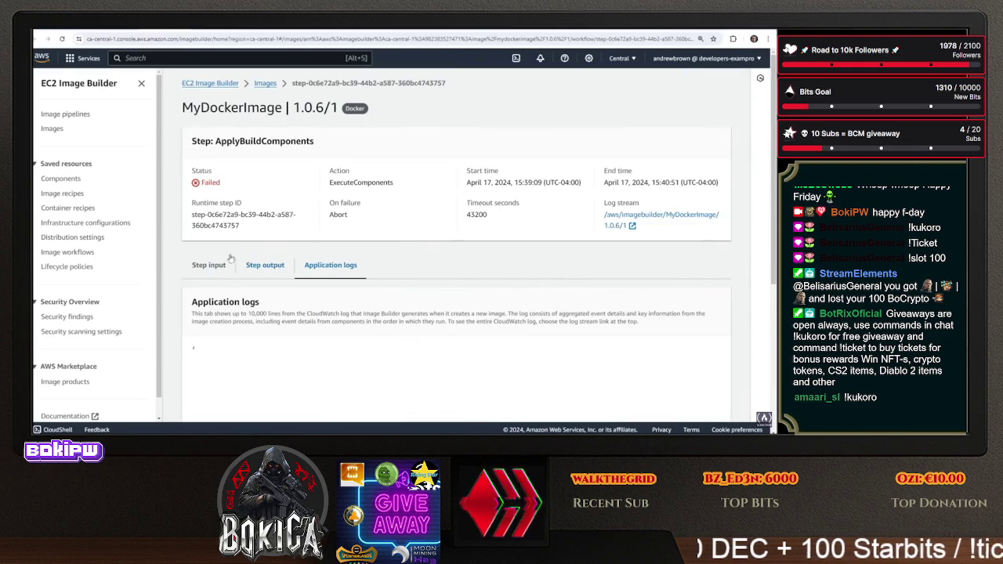
Scroll the 1.0.6/1 application log down to the S3 downloads of app.py into /tmp/app
{"action": "scroll", "coordinate": [181, 190], "scroll_direction": "down", "scroll_amount": 2}
{"action": "scroll", "coordinate": [181, 190], "scroll_direction": "down", "scroll_amount": 1}
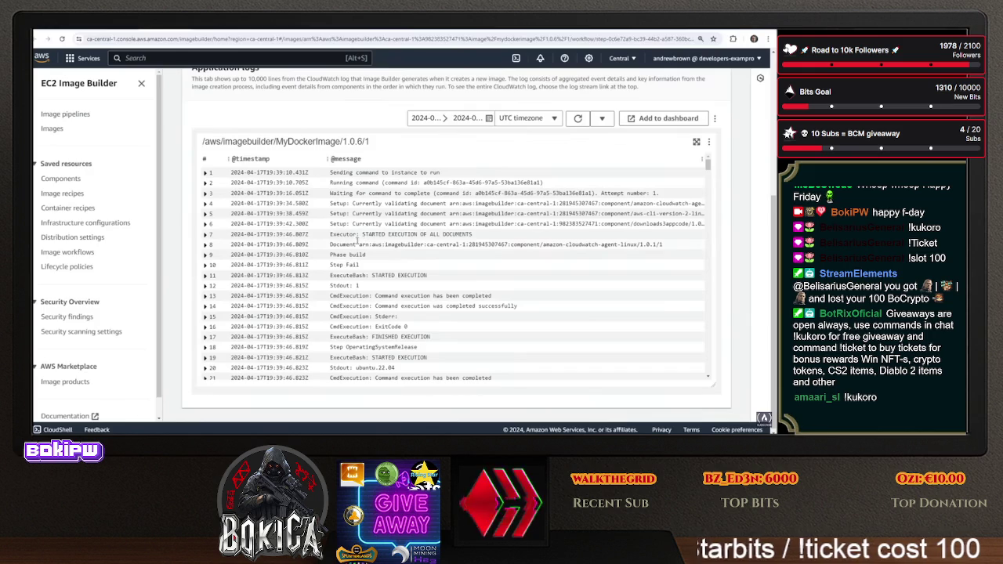
{"action": "scroll", "coordinate": [336, 243], "scroll_direction": "down", "scroll_amount": 5}
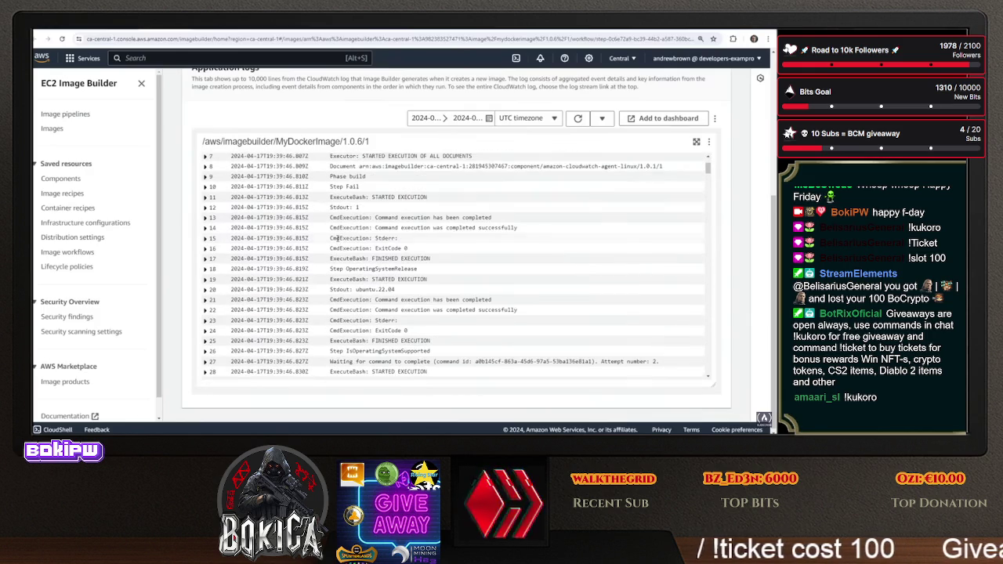
{"action": "scroll", "coordinate": [339, 244], "scroll_direction": "down", "scroll_amount": 8}
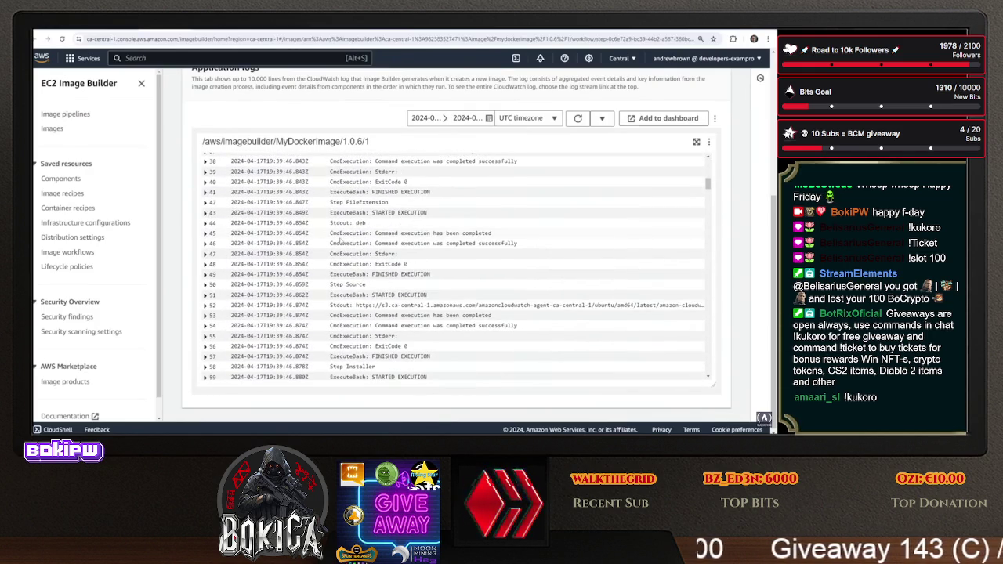
{"action": "scroll", "coordinate": [339, 241], "scroll_direction": "down", "scroll_amount": 4}
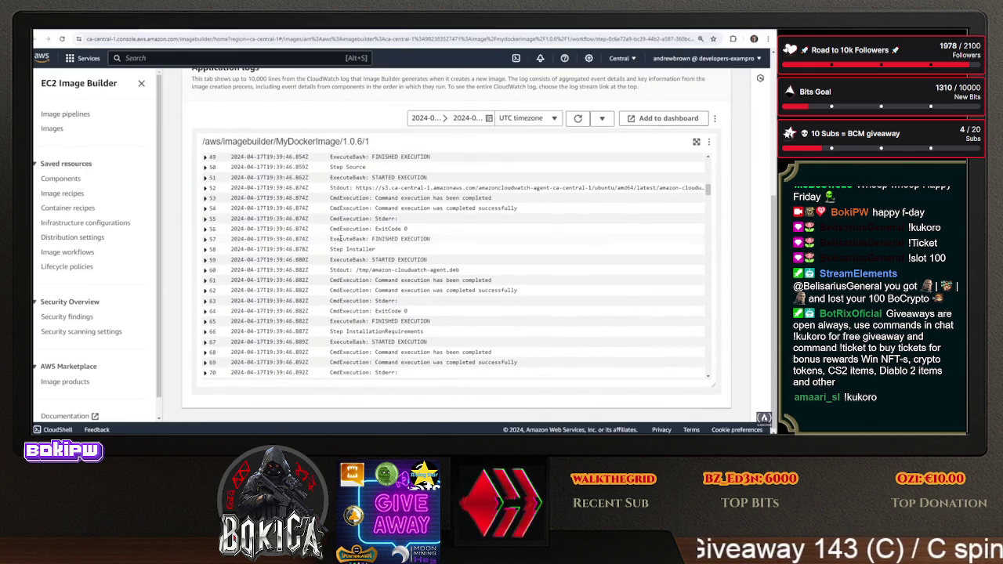
{"action": "scroll", "coordinate": [339, 239], "scroll_direction": "down", "scroll_amount": 7}
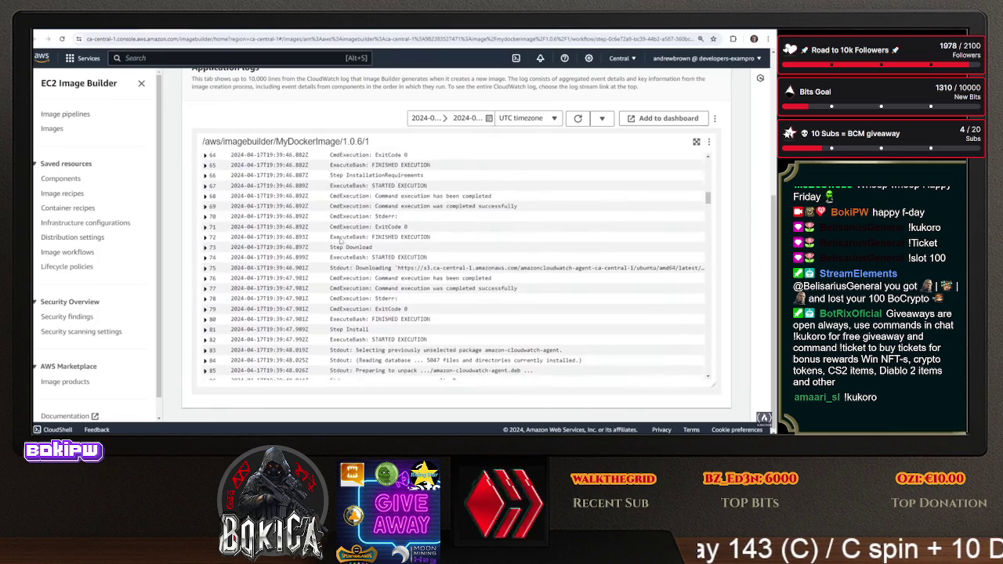
{"action": "scroll", "coordinate": [340, 240], "scroll_direction": "down", "scroll_amount": 7}
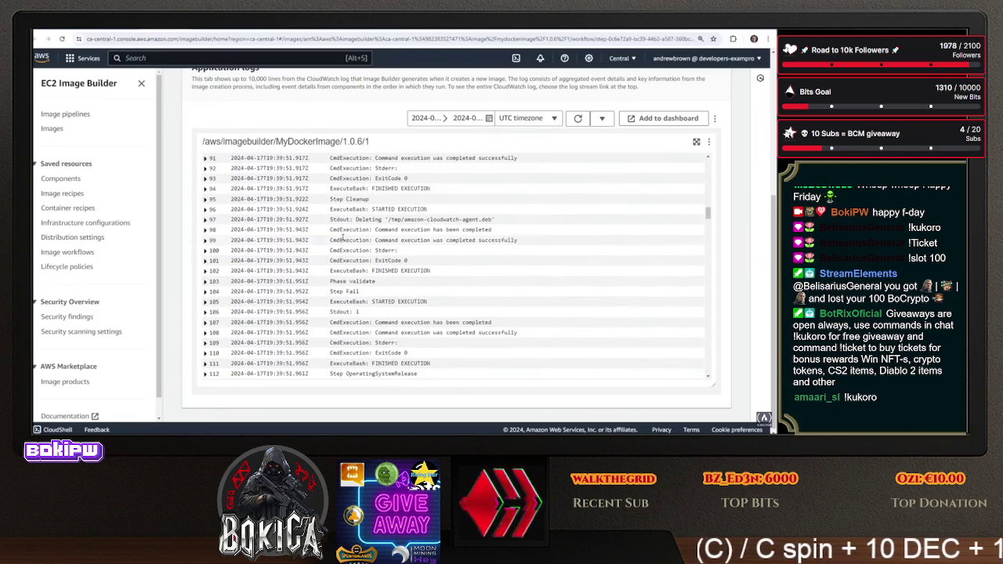
{"action": "scroll", "coordinate": [343, 238], "scroll_direction": "down", "scroll_amount": 9}
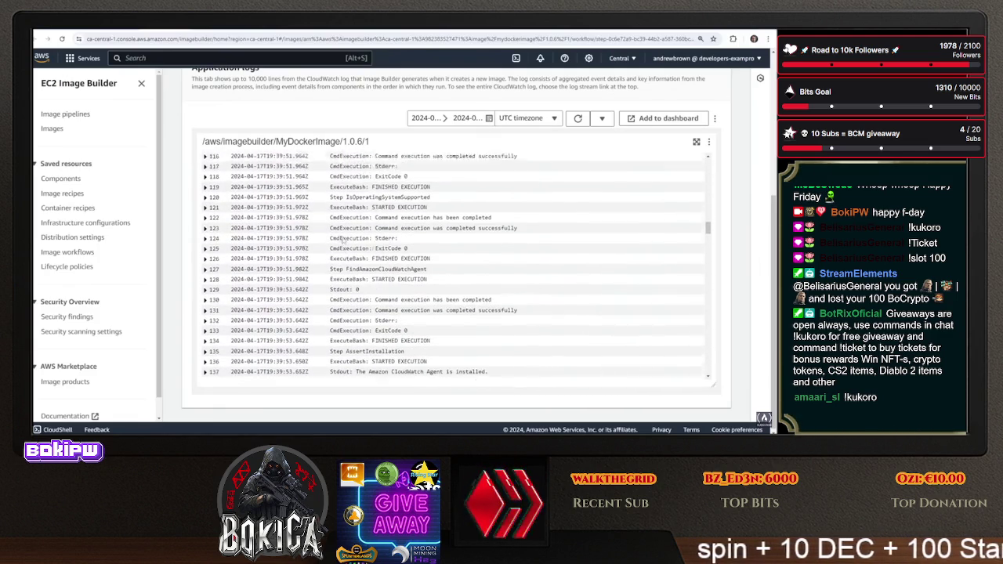
{"action": "scroll", "coordinate": [342, 237], "scroll_direction": "down", "scroll_amount": 7}
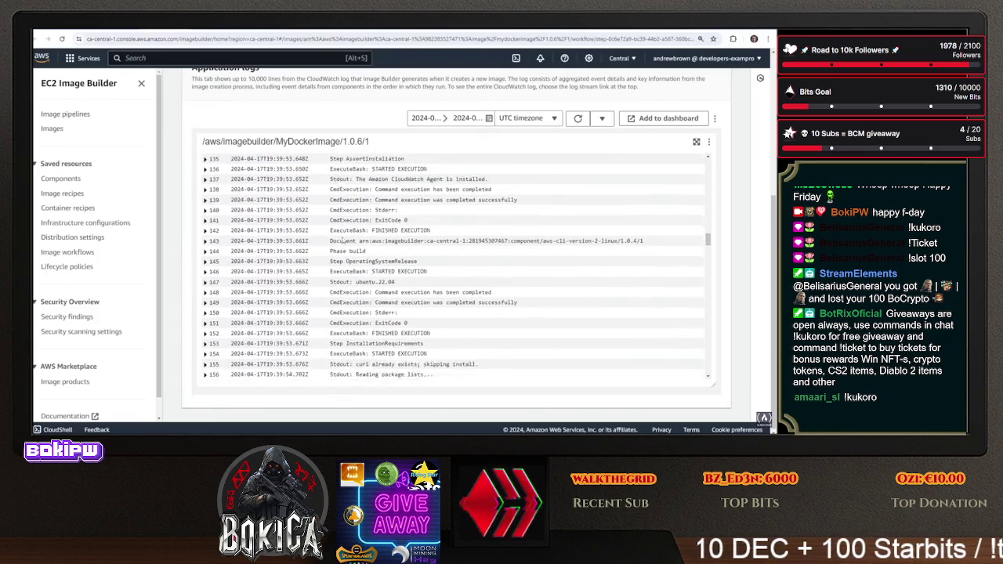
{"action": "scroll", "coordinate": [342, 237], "scroll_direction": "down", "scroll_amount": 4}
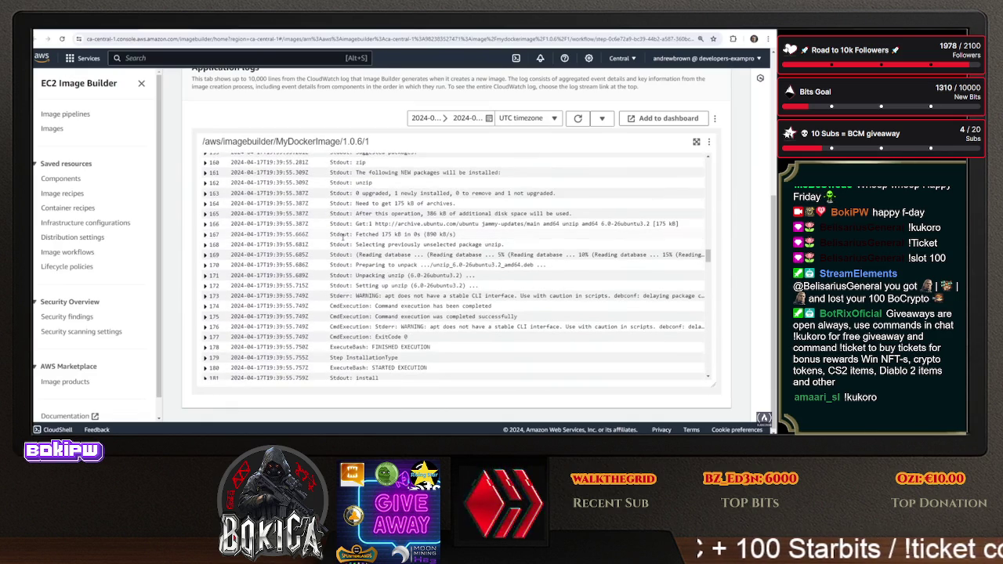
{"action": "scroll", "coordinate": [342, 241], "scroll_direction": "down", "scroll_amount": 4}
{"action": "scroll", "coordinate": [342, 241], "scroll_direction": "down", "scroll_amount": 5}
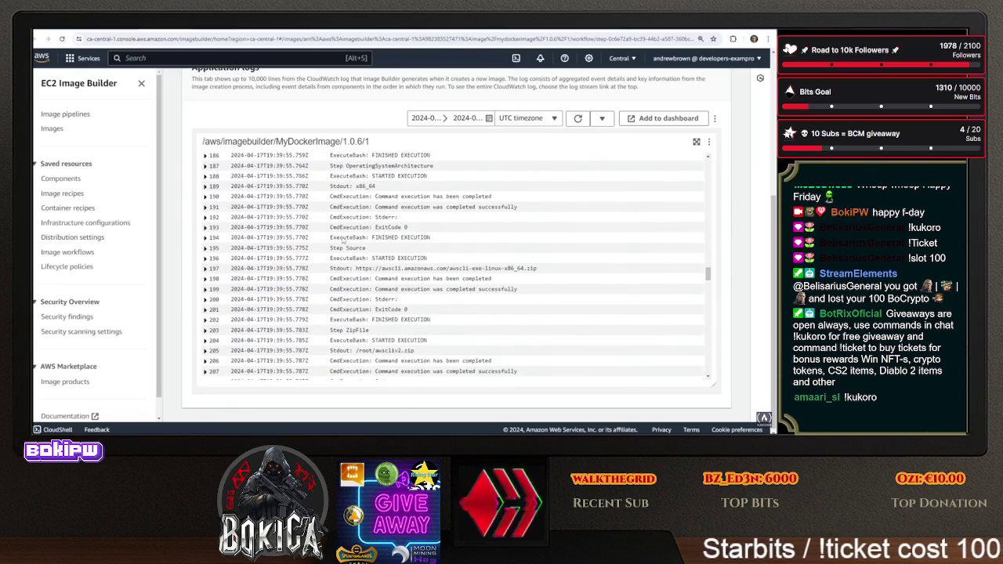
{"action": "scroll", "coordinate": [342, 238], "scroll_direction": "down", "scroll_amount": 14}
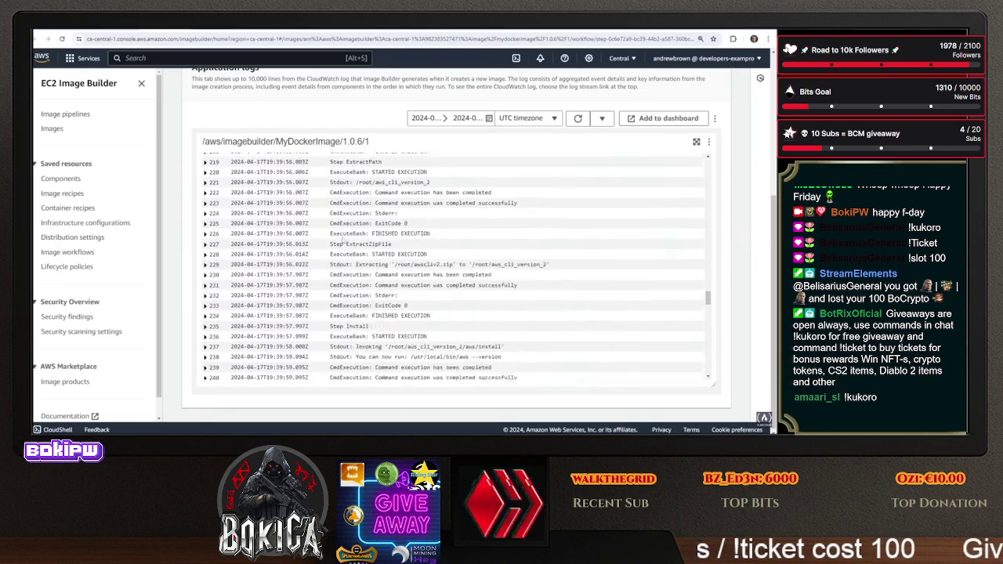
{"action": "scroll", "coordinate": [342, 238], "scroll_direction": "down", "scroll_amount": 14}
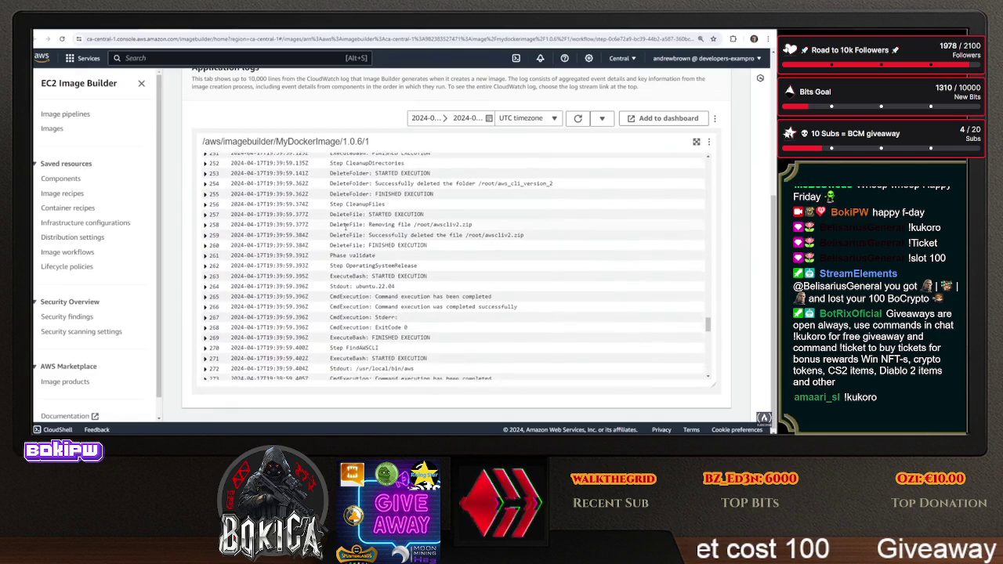
{"action": "scroll", "coordinate": [345, 235], "scroll_direction": "down", "scroll_amount": 6}
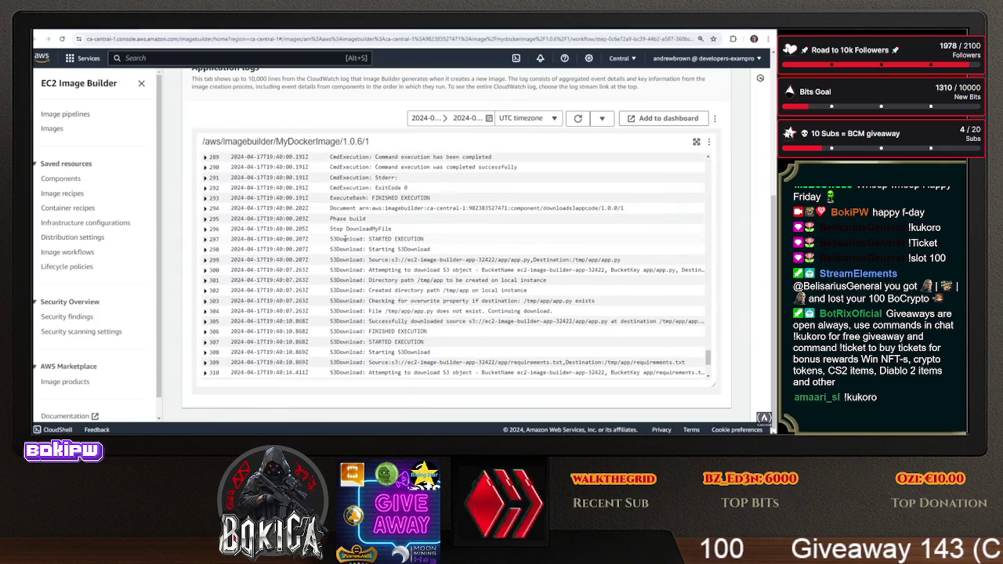
{"action": "scroll", "coordinate": [346, 239], "scroll_direction": "down", "scroll_amount": 2}
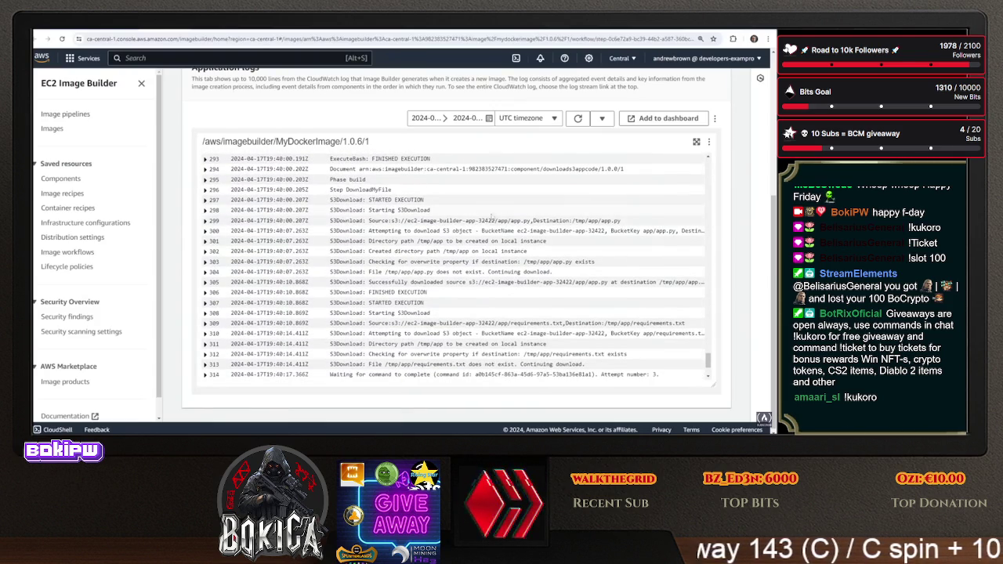
Highlight log rows 299–303 covering the app.py S3 download into /tmp/app
{"action": "left_click_drag", "start_coordinate": [443, 221], "coordinate": [519, 221]}
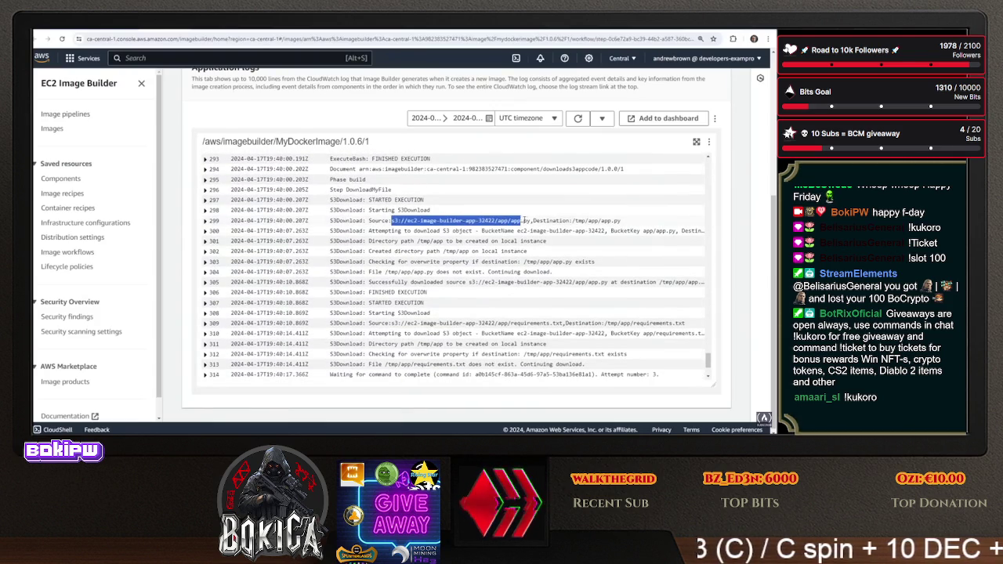
{"action": "left_click_drag", "start_coordinate": [428, 231], "coordinate": [527, 231]}
{"action": "left_click_drag", "start_coordinate": [418, 242], "coordinate": [558, 245]}
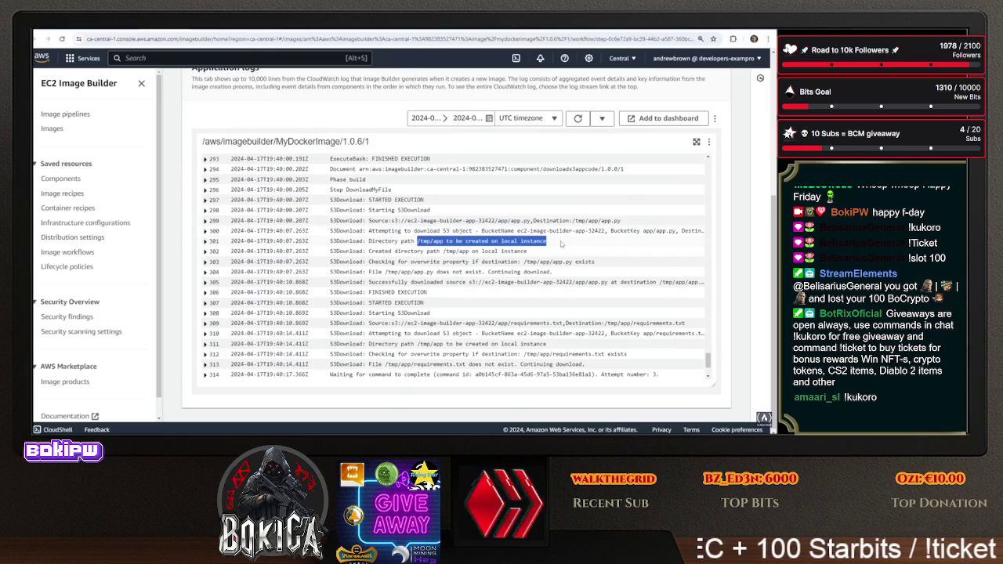
{"action": "left_click_drag", "start_coordinate": [483, 251], "coordinate": [529, 252]}
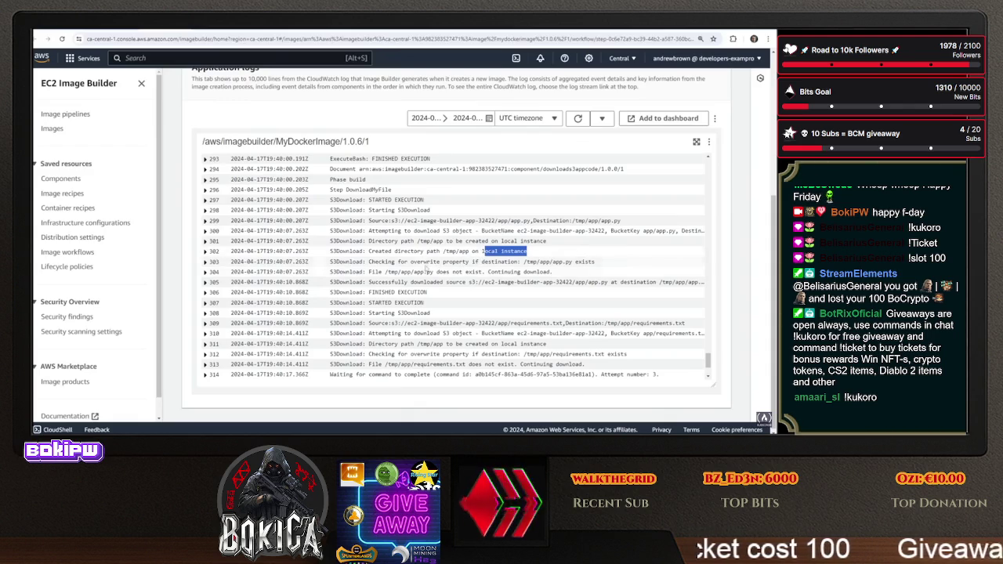
{"action": "left_click_drag", "start_coordinate": [370, 261], "coordinate": [589, 261]}
{"action": "mouse_move", "coordinate": [387, 245]}
{"action": "left_mouse_down"}
{"action": "mouse_move", "coordinate": [514, 244]}
{"action": "mouse_move", "coordinate": [537, 256]}
{"action": "left_mouse_up"}
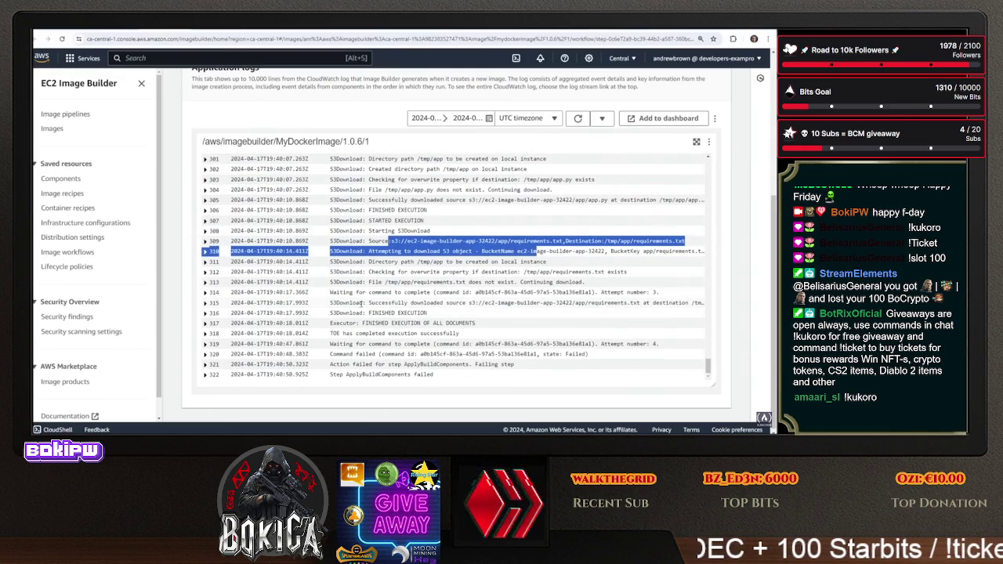
Examine rows 315–321: requirements.txt download, command wait, and the ApplyBuildComponents failure
{"action": "left_click_drag", "start_coordinate": [357, 302], "coordinate": [450, 322]}
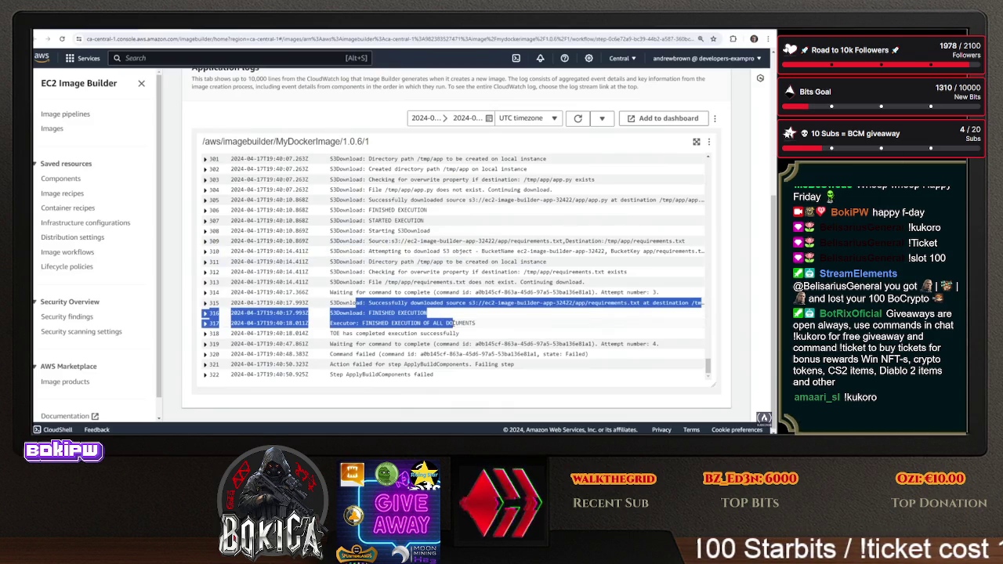
{"action": "left_click_drag", "start_coordinate": [342, 343], "coordinate": [501, 343]}
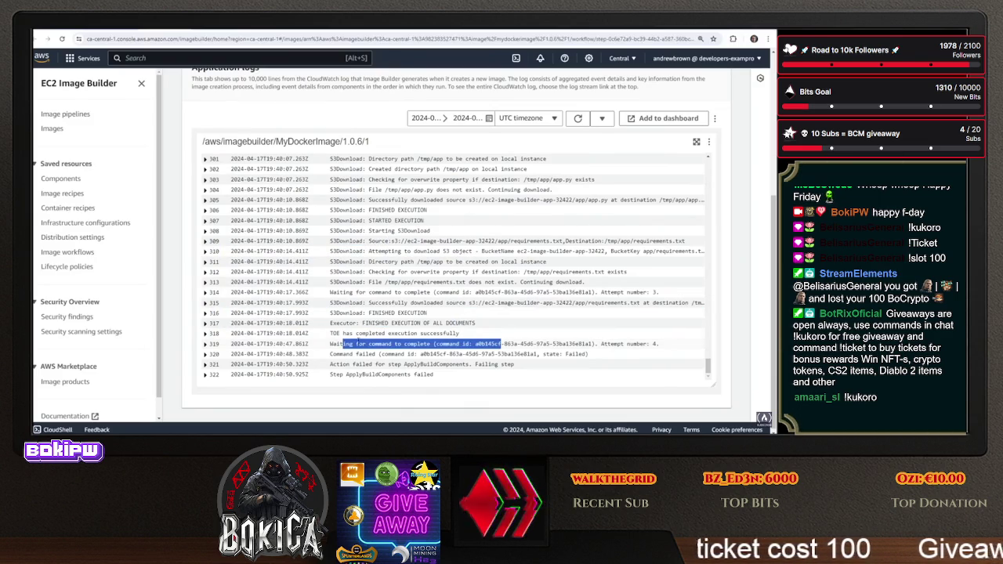
{"action": "left_click", "coordinate": [206, 344]}
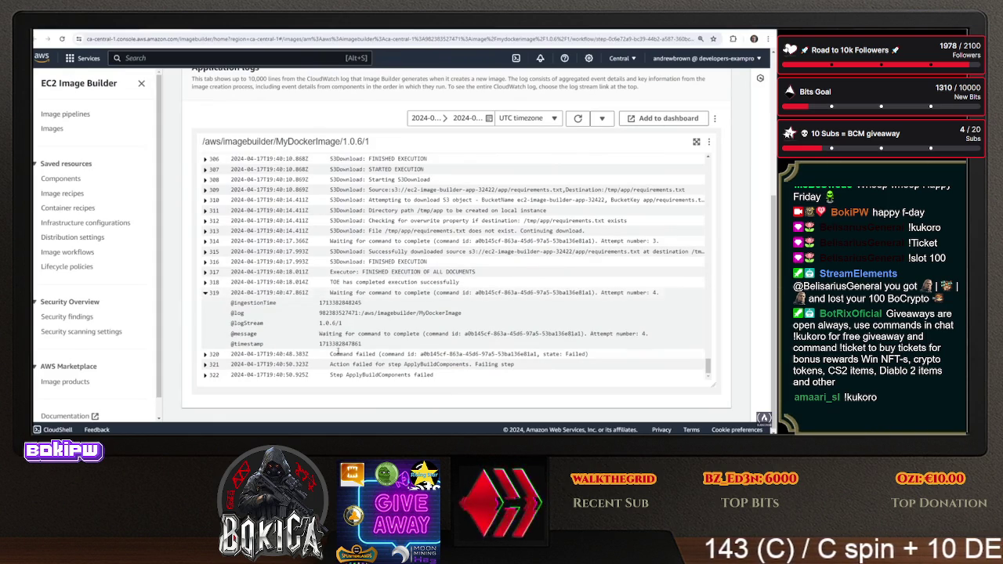
{"action": "left_click", "coordinate": [206, 355]}
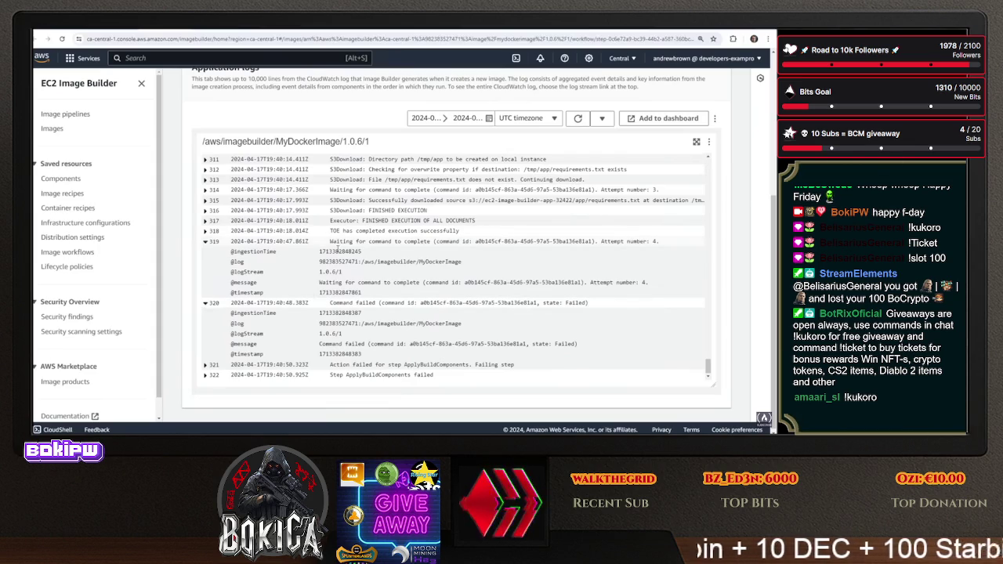
{"action": "left_click", "coordinate": [205, 230]}
{"action": "left_click_drag", "start_coordinate": [329, 364], "coordinate": [472, 365]}
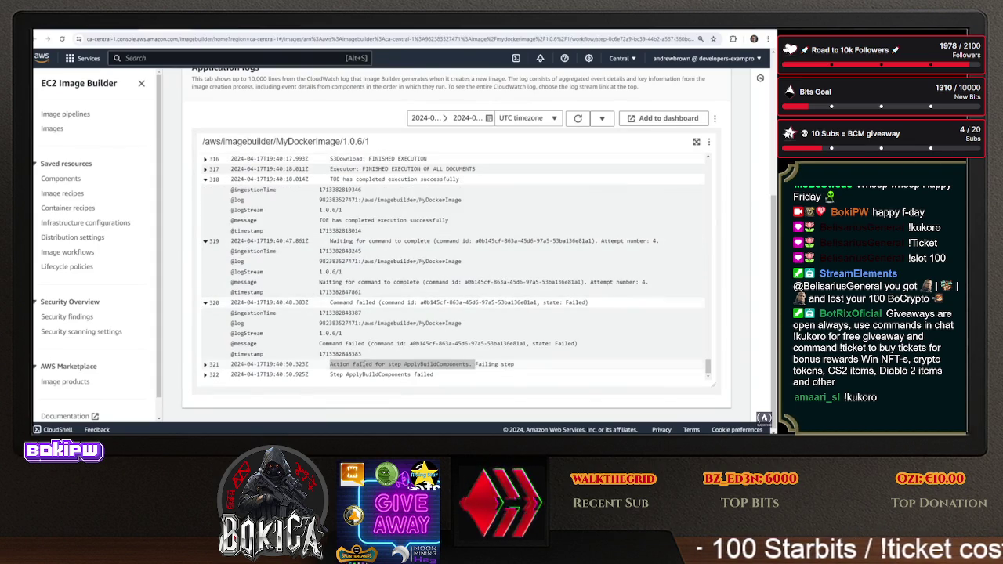
{"action": "left_click", "coordinate": [69, 251]}
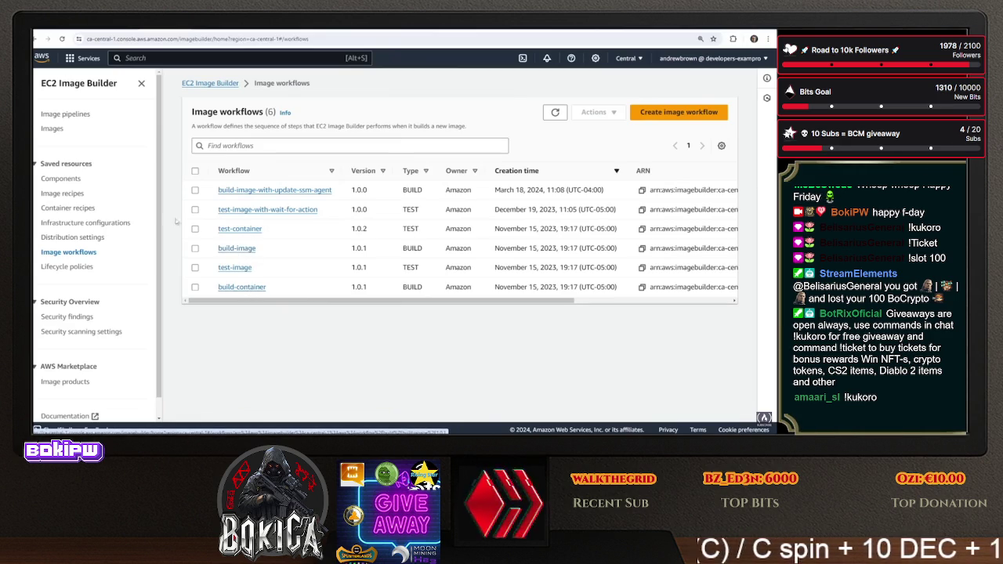
Check DockerContainerImagePipeline's image workflow settings
{"action": "left_click", "coordinate": [67, 115]}
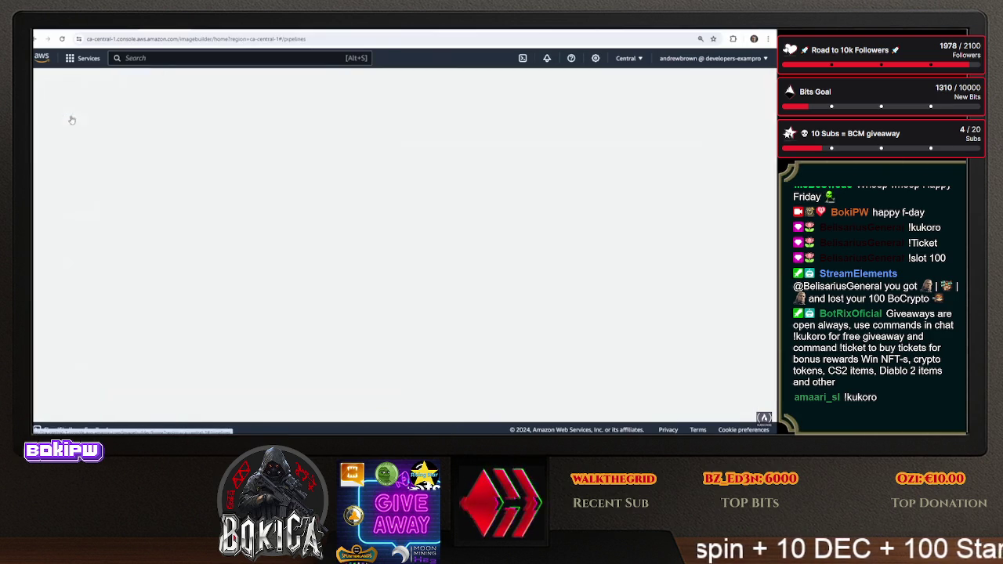
{"action": "left_click", "coordinate": [242, 216]}
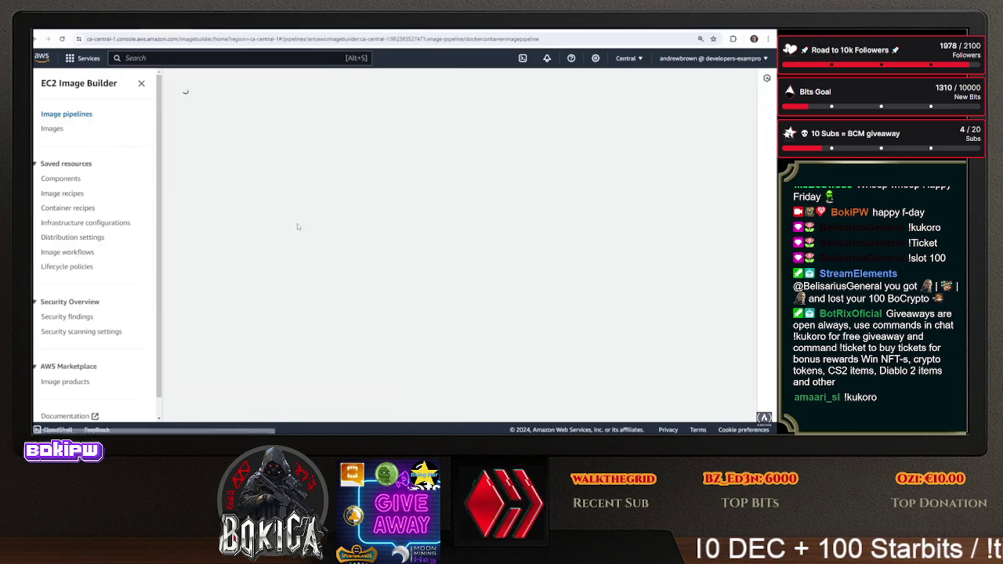
{"action": "scroll", "coordinate": [302, 188], "scroll_direction": "down", "scroll_amount": 4}
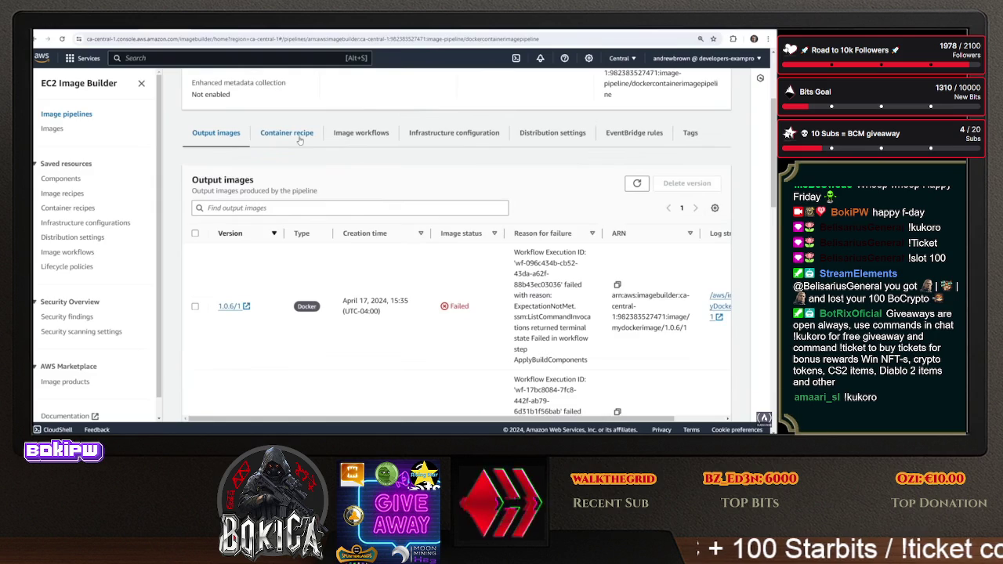
{"action": "left_click", "coordinate": [351, 139]}
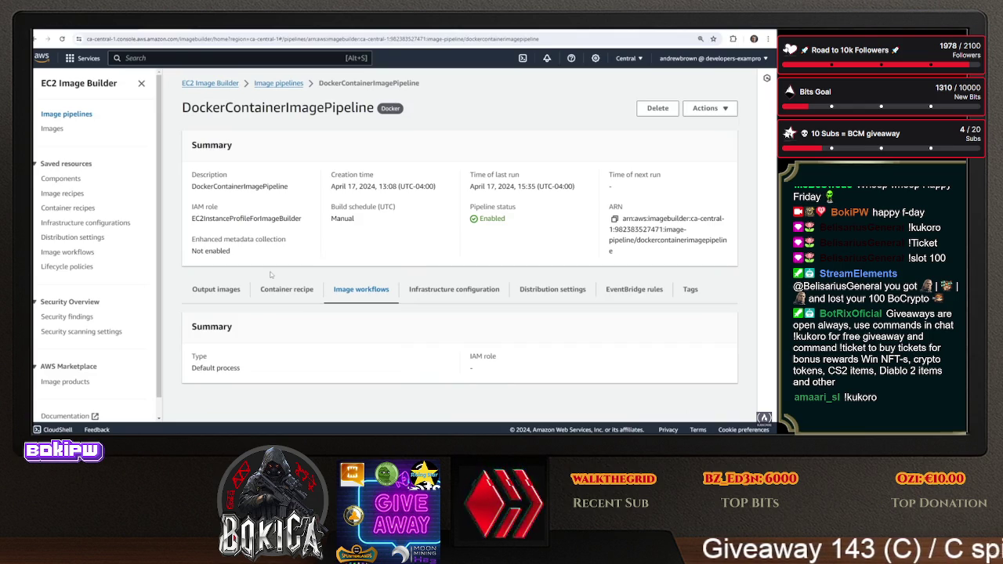
{"action": "scroll", "coordinate": [100, 317], "scroll_direction": "down", "scroll_amount": 1}
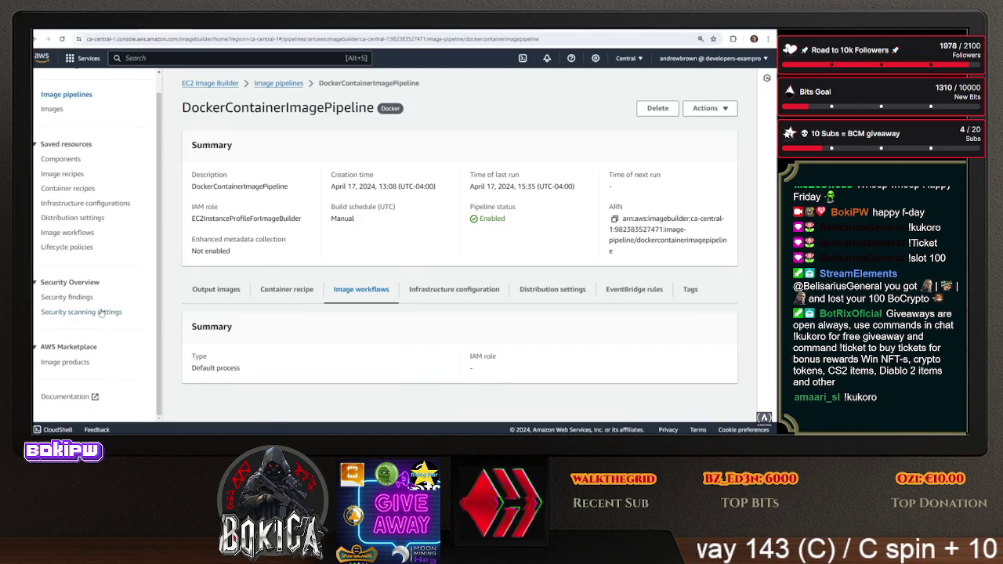
{"action": "left_click", "coordinate": [86, 236]}
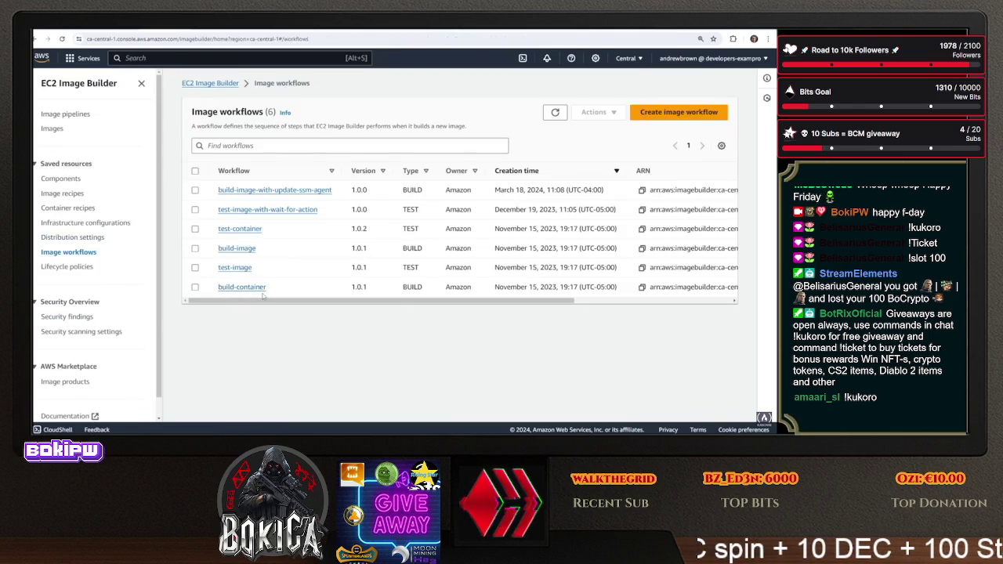
Inspect the build-container YAML's ApplyBuildComponents step and ExecuteComponents action, then return to 1.0.6/1
{"action": "left_click", "coordinate": [255, 287]}
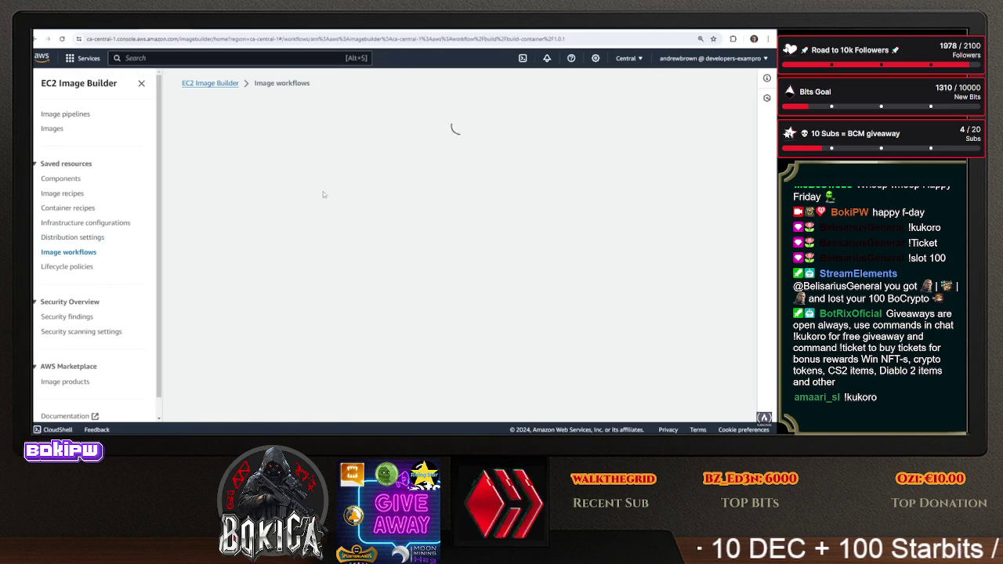
{"action": "scroll", "coordinate": [300, 217], "scroll_direction": "down", "scroll_amount": 3}
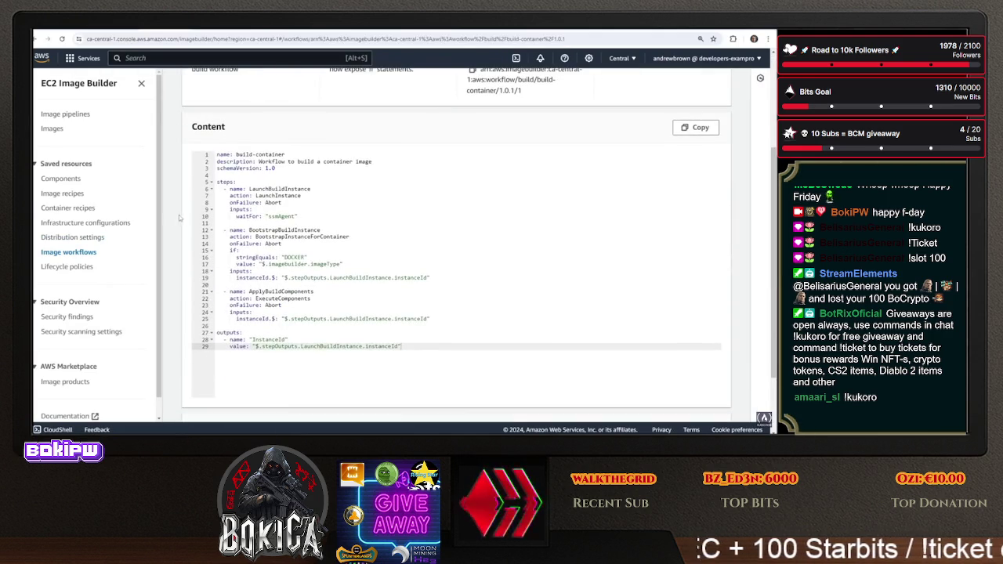
{"action": "left_click", "coordinate": [221, 197]}
{"action": "left_click", "coordinate": [246, 236]}
{"action": "mouse_move", "coordinate": [457, 319]}
{"action": "left_mouse_down"}
{"action": "mouse_move", "coordinate": [223, 296]}
{"action": "mouse_move", "coordinate": [217, 287]}
{"action": "left_mouse_up"}
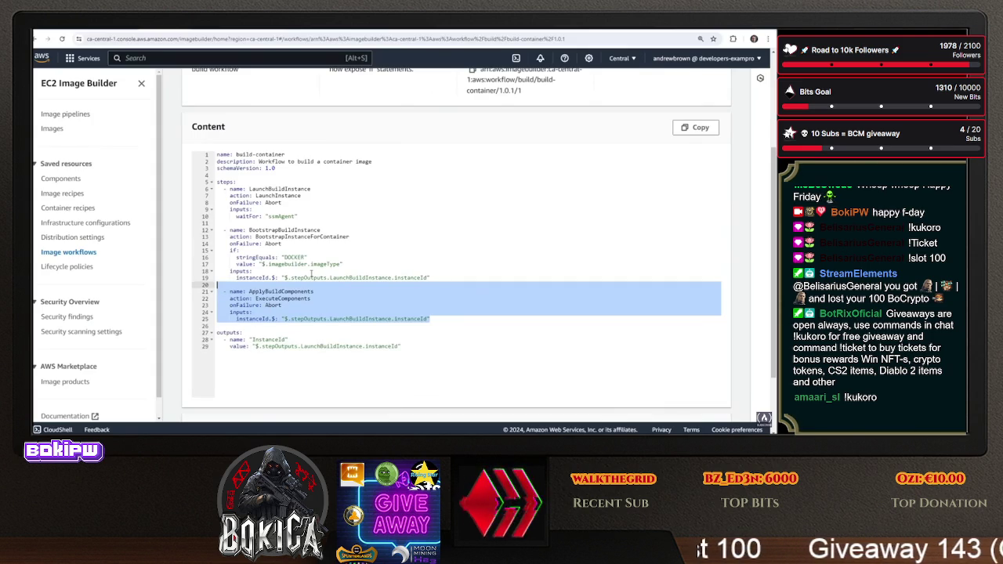
{"action": "left_click", "coordinate": [258, 299]}
{"action": "double_click", "coordinate": [281, 298]}
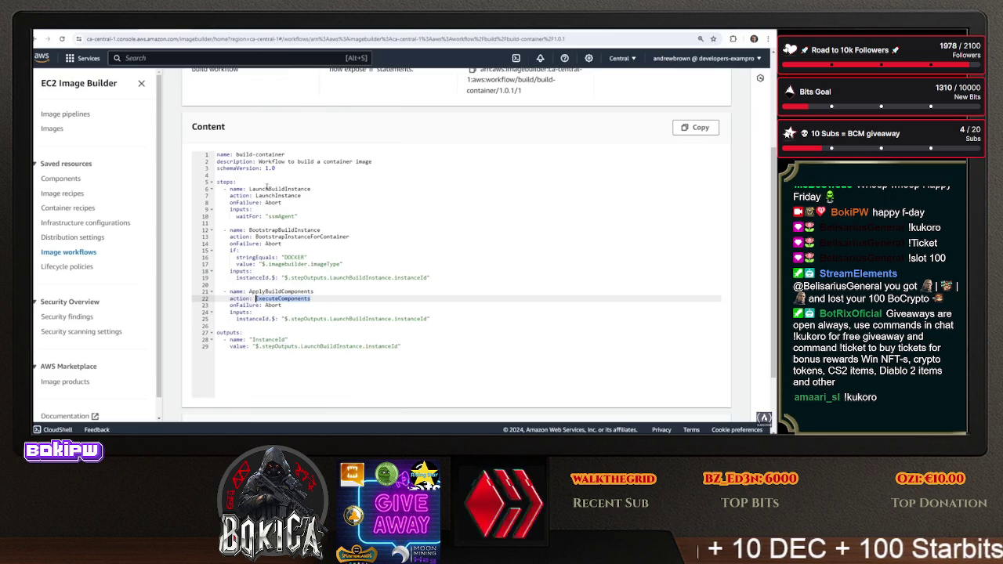
{"action": "left_click", "coordinate": [48, 39]}
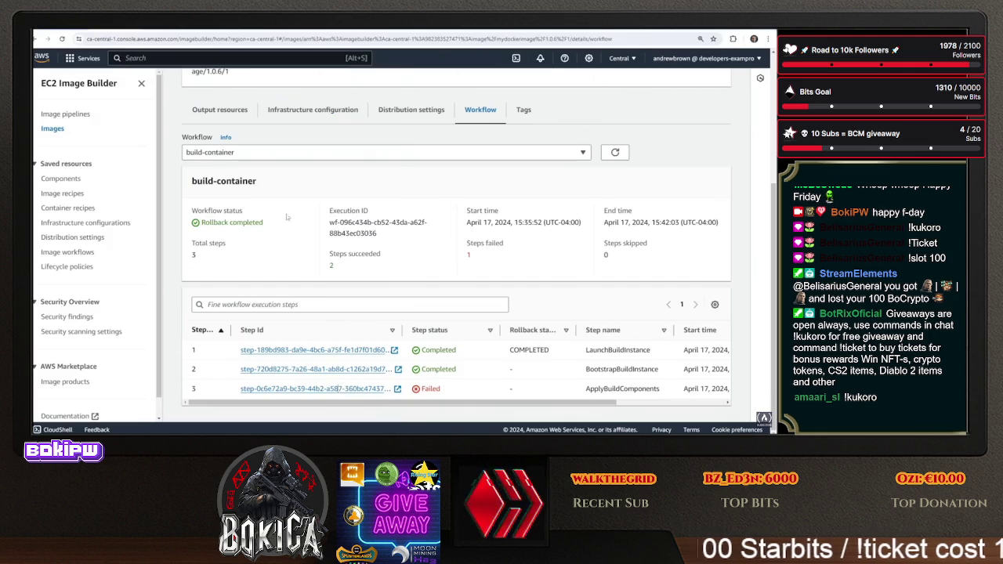
Confirm the ApplyBuildComponents log ends with the wait-for-command and Failing step messages in rows 319–321
{"action": "left_click", "coordinate": [365, 390]}
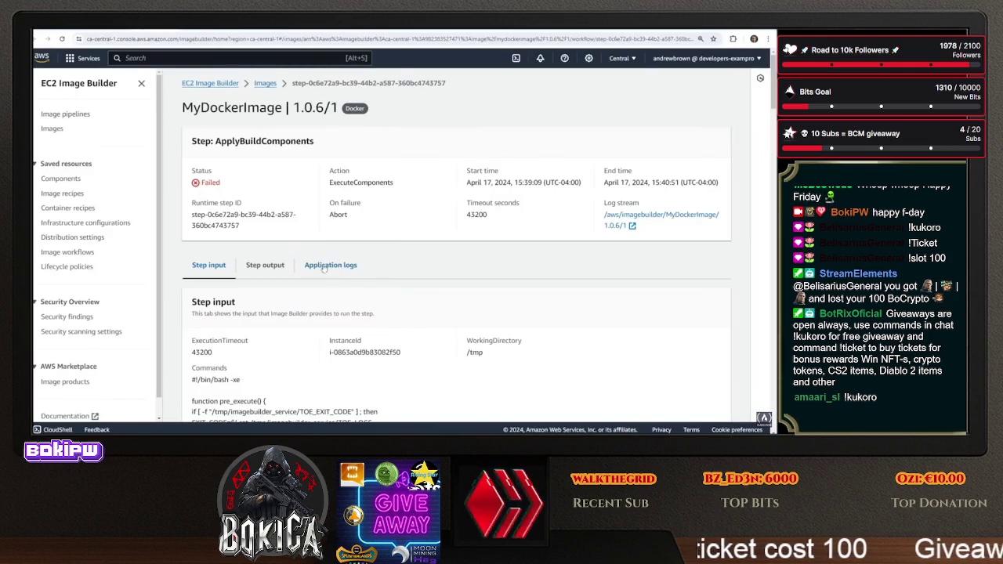
{"action": "left_click", "coordinate": [329, 265]}
{"action": "scroll", "coordinate": [408, 282], "scroll_direction": "down", "scroll_amount": 3}
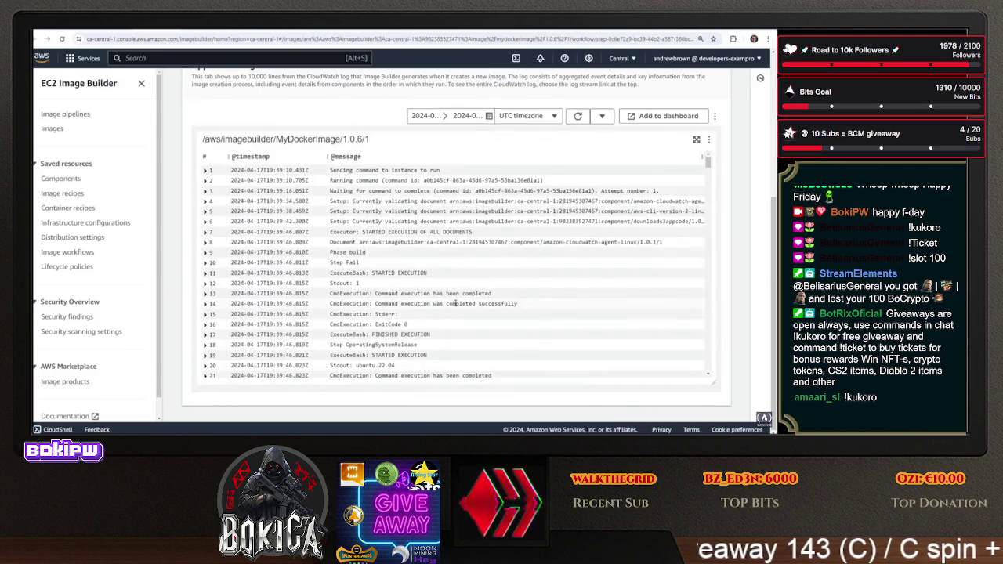
{"action": "scroll", "coordinate": [470, 312], "scroll_direction": "up", "scroll_amount": 1}
{"action": "scroll", "coordinate": [482, 309], "scroll_direction": "down", "scroll_amount": 5}
{"action": "scroll", "coordinate": [486, 307], "scroll_direction": "down", "scroll_amount": 15}
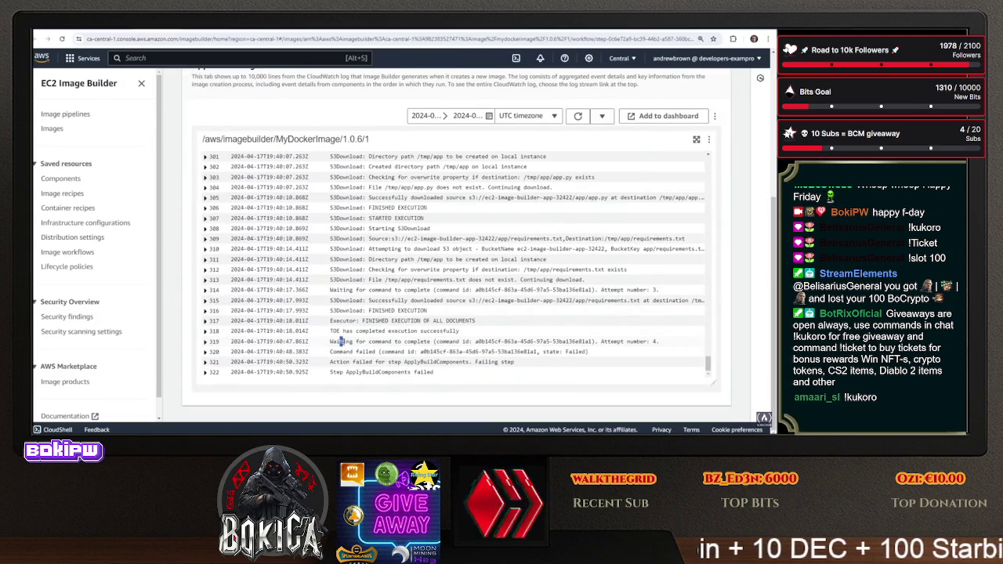
{"action": "left_click_drag", "start_coordinate": [340, 341], "coordinate": [457, 342]}
{"action": "left_click_drag", "start_coordinate": [341, 362], "coordinate": [502, 363]}
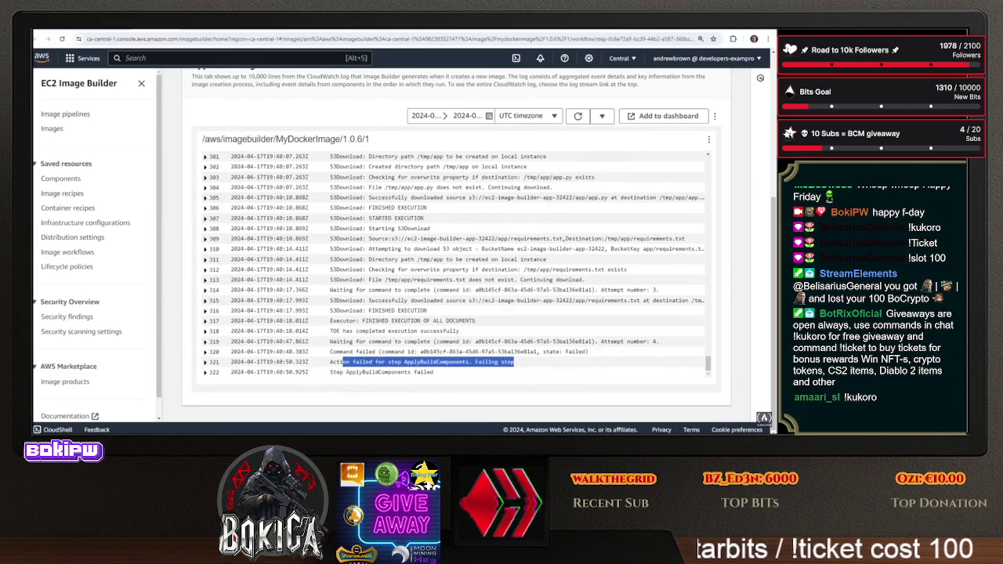
Switch back to the MyDockerImage image page and go to the container recipes list
{"action": "key", "text": "ctrl+Tab"}
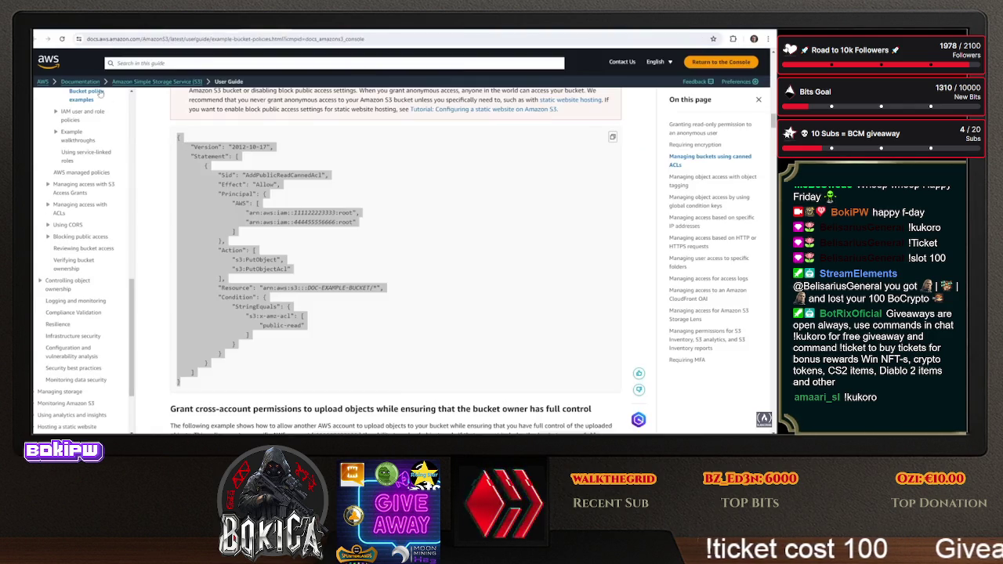
{"action": "key", "text": "ctrl+Tab"}
{"action": "key", "text": "ctrl+Tab"}
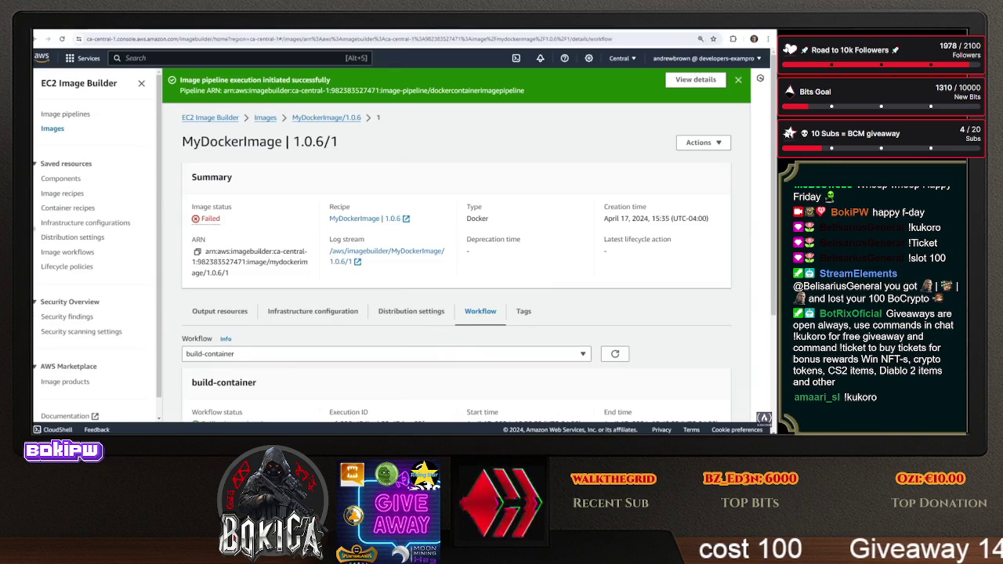
{"action": "left_click", "coordinate": [65, 207]}
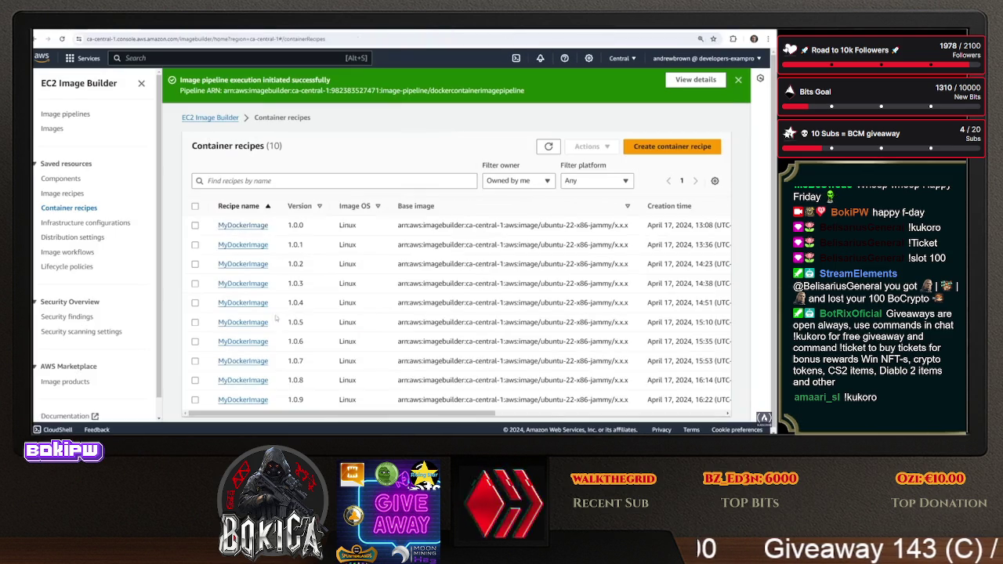
Compare the Dockerfile templates of MyDockerImage recipes 1.0.8 and 1.0.9
{"action": "left_click", "coordinate": [254, 382]}
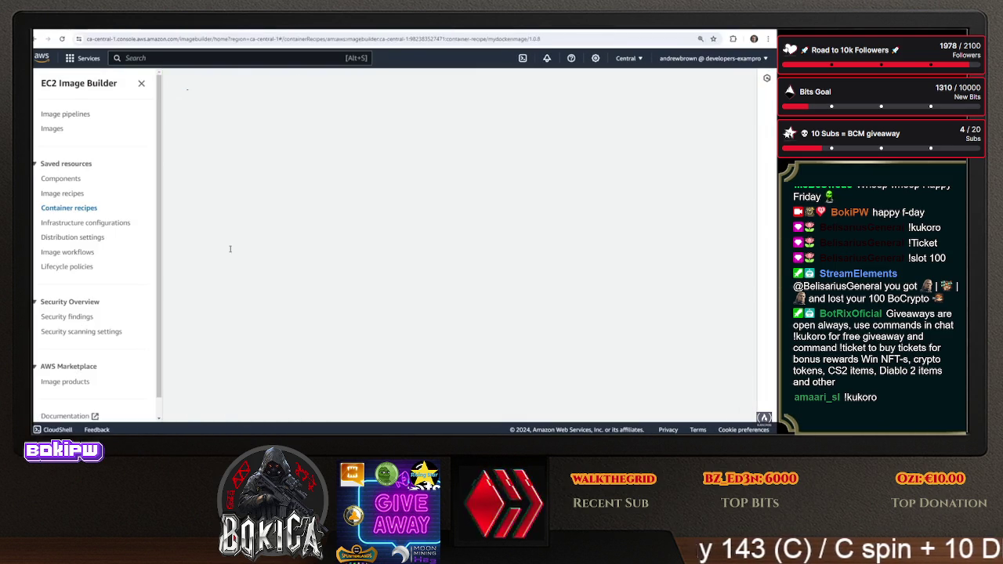
{"action": "scroll", "coordinate": [235, 259], "scroll_direction": "down", "scroll_amount": 5}
{"action": "scroll", "coordinate": [235, 260], "scroll_direction": "up", "scroll_amount": 2}
{"action": "left_click_drag", "start_coordinate": [287, 241], "coordinate": [234, 191]}
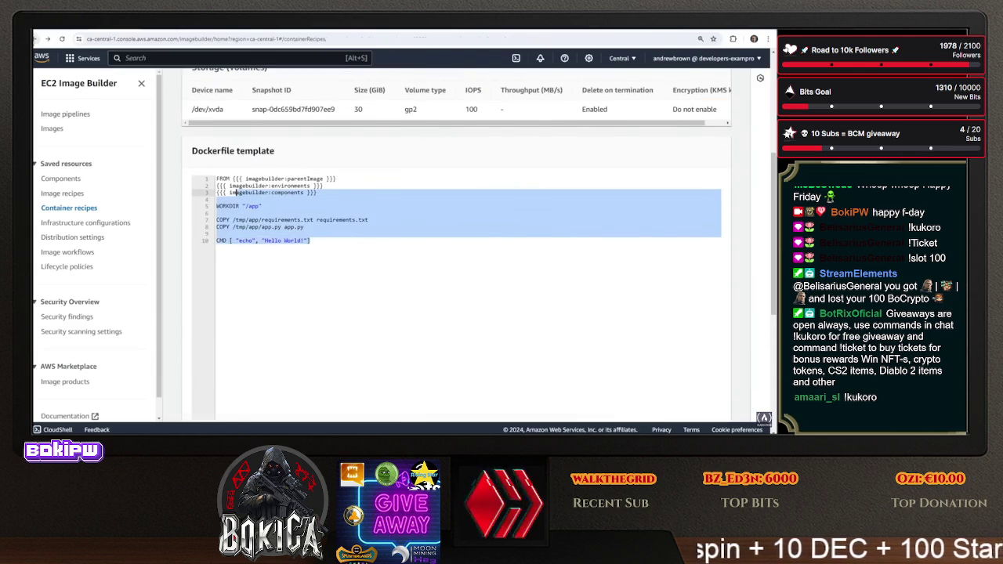
{"action": "left_click", "coordinate": [33, 39]}
{"action": "left_click", "coordinate": [219, 262]}
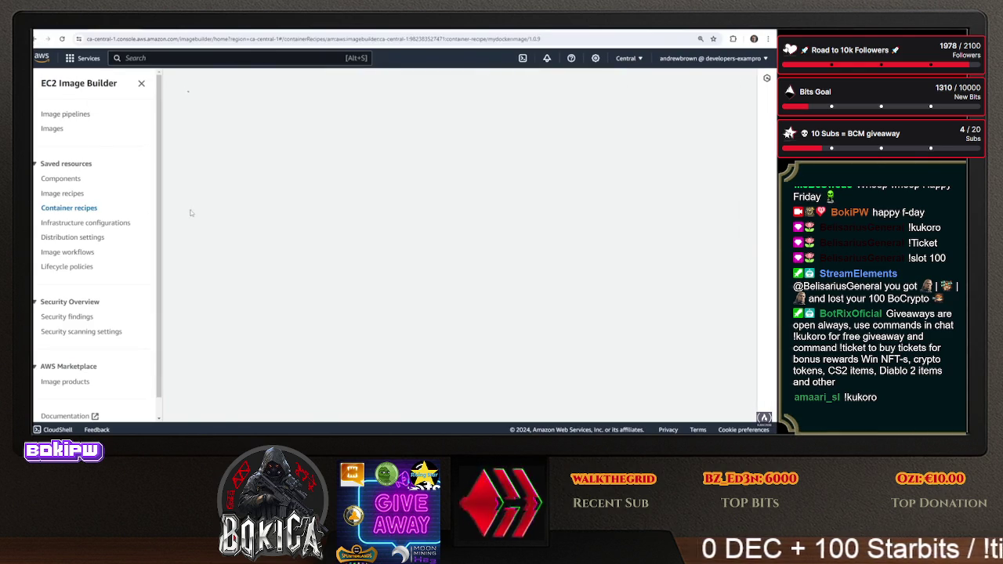
{"action": "scroll", "coordinate": [232, 263], "scroll_direction": "down", "scroll_amount": 3}
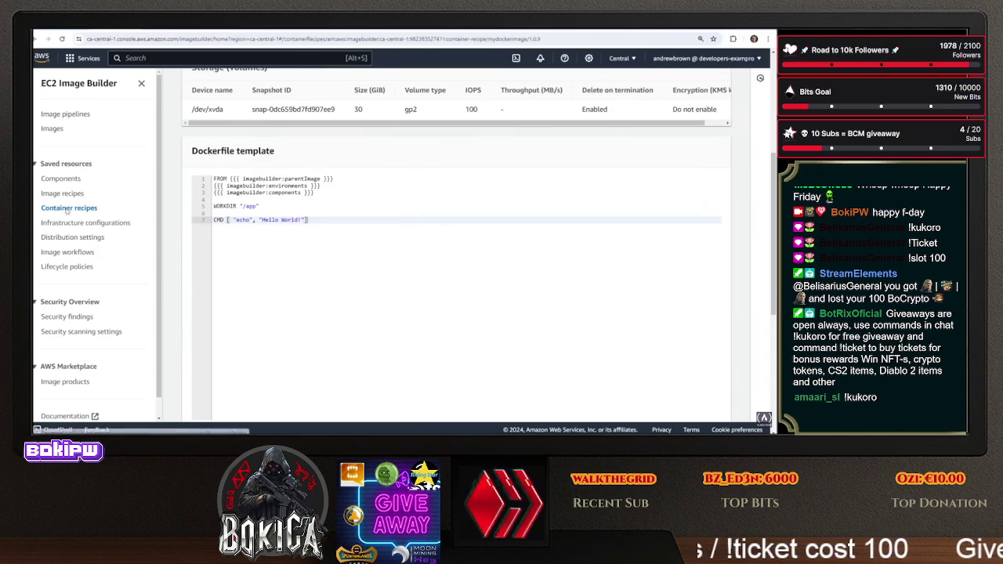
{"action": "left_click", "coordinate": [65, 208]}
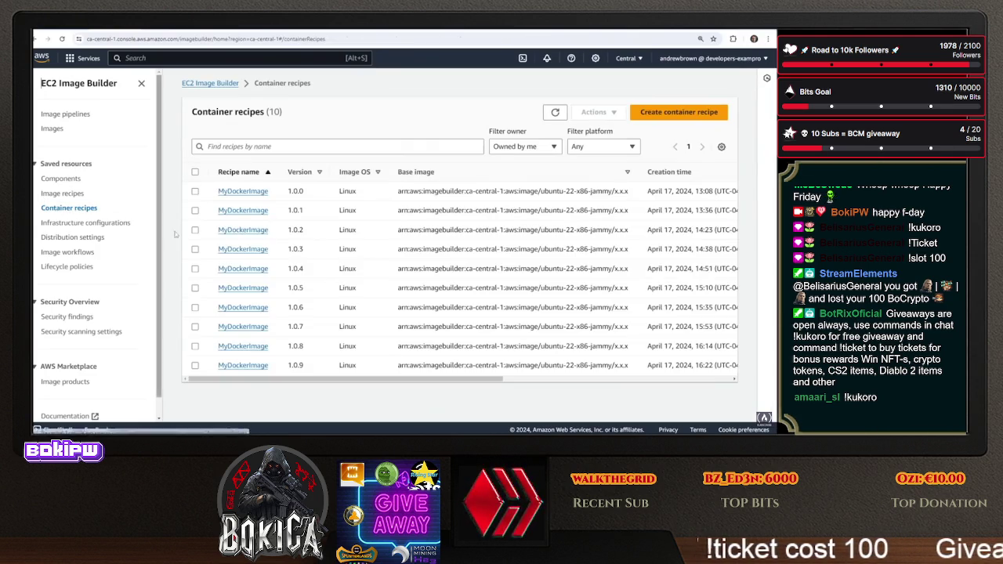
Recheck recipe 1.0.8's Dockerfile, then mark requirements.txt on recipe 1.0.12's COPY line
{"action": "left_click", "coordinate": [251, 347]}
{"action": "scroll", "coordinate": [204, 253], "scroll_direction": "down", "scroll_amount": 3}
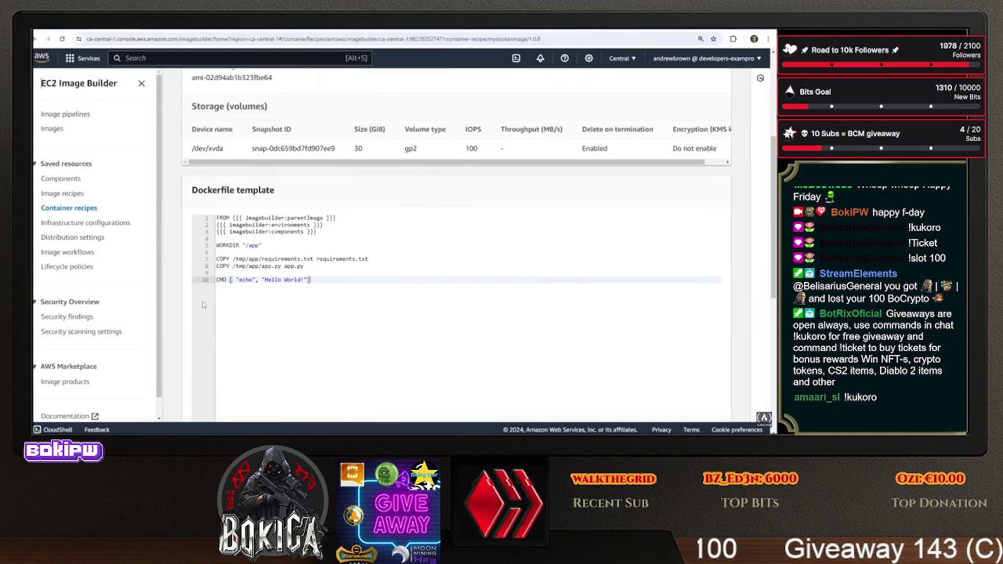
{"action": "left_click_drag", "start_coordinate": [368, 259], "coordinate": [199, 263]}
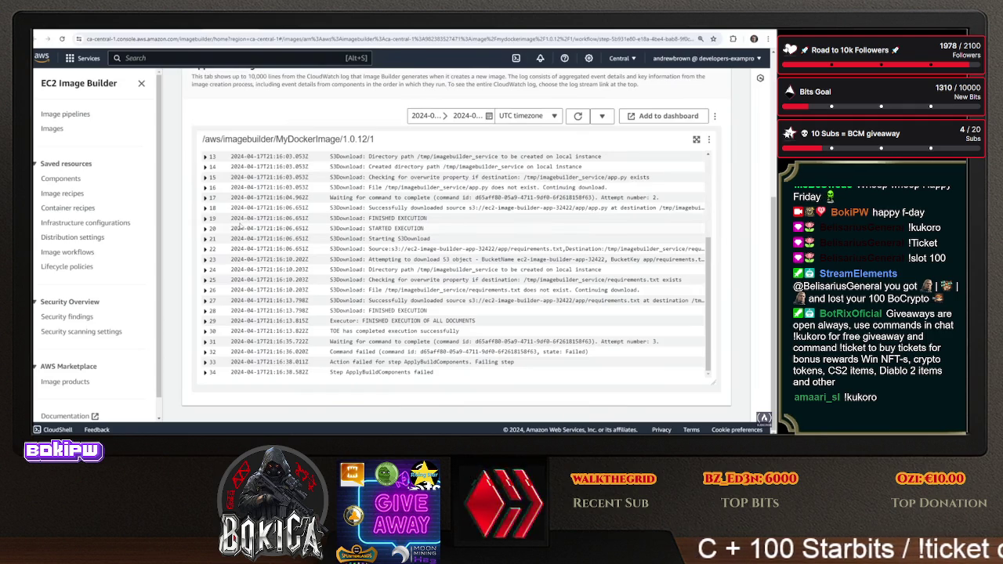
{"action": "scroll", "coordinate": [233, 223], "scroll_direction": "up", "scroll_amount": 5}
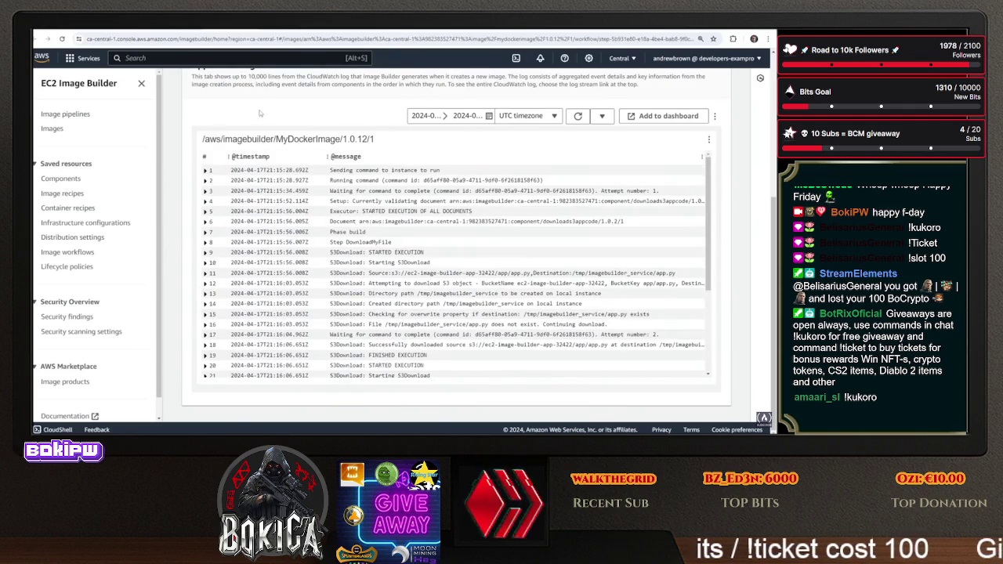
{"action": "scroll", "coordinate": [226, 112], "scroll_direction": "up", "scroll_amount": 5}
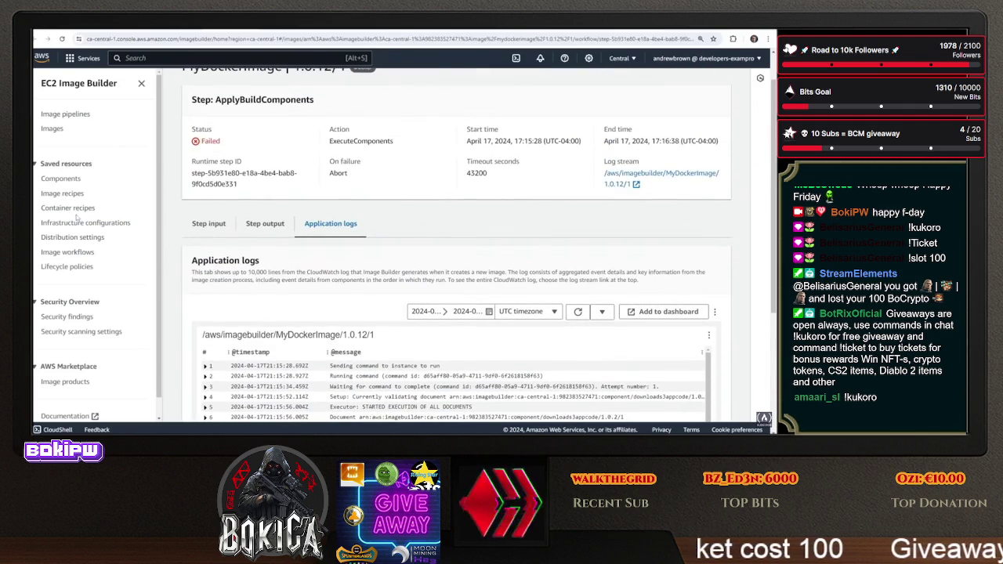
{"action": "left_click", "coordinate": [79, 208]}
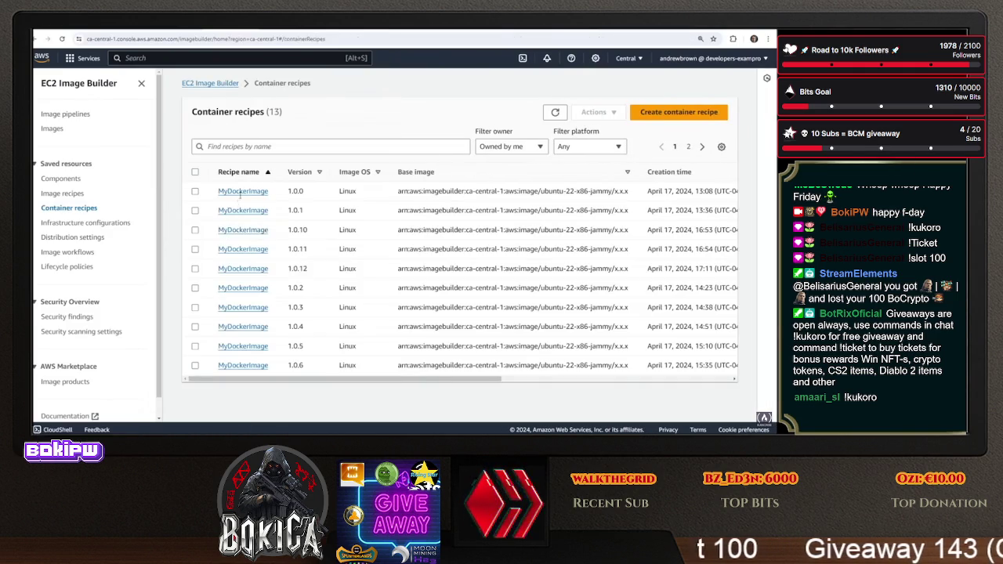
{"action": "left_click", "coordinate": [253, 269]}
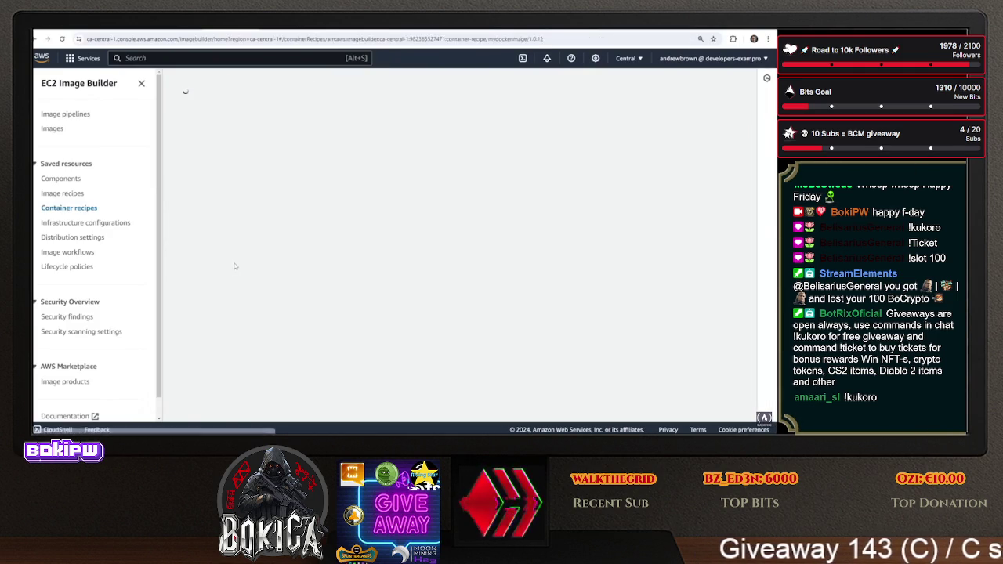
{"action": "scroll", "coordinate": [235, 262], "scroll_direction": "down", "scroll_amount": 5}
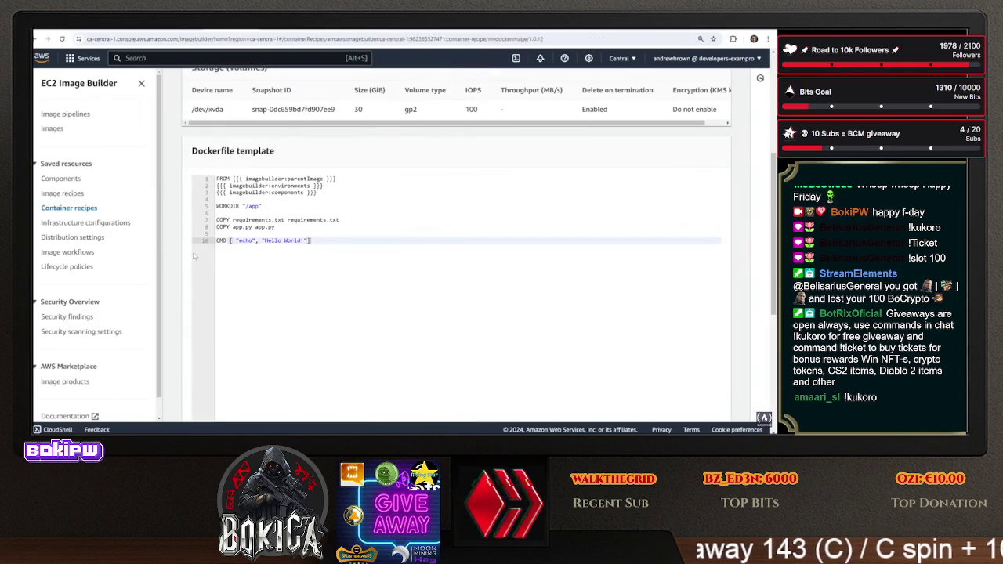
{"action": "left_click_drag", "start_coordinate": [232, 220], "coordinate": [287, 221]}
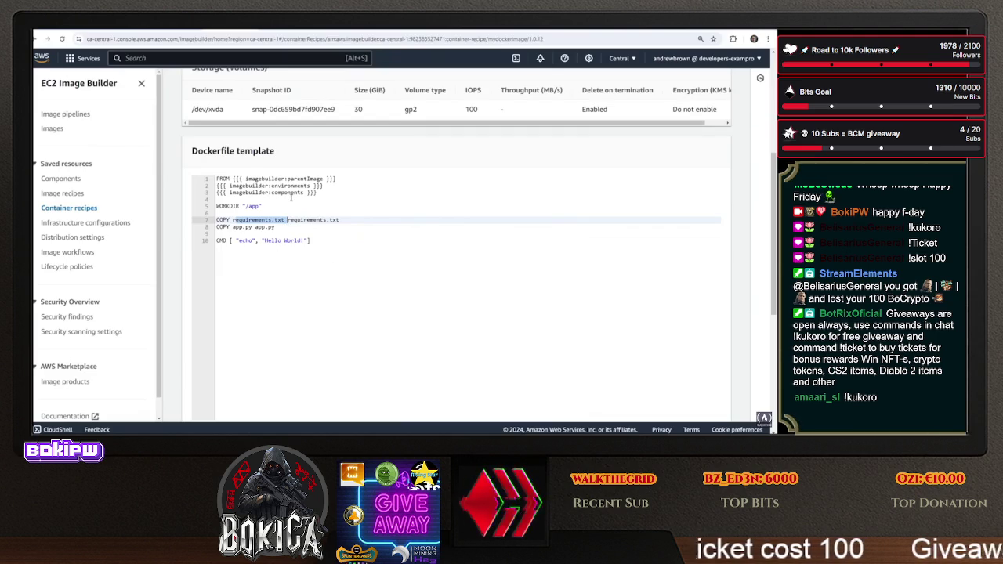
{"action": "scroll", "coordinate": [308, 258], "scroll_direction": "up", "scroll_amount": 3}
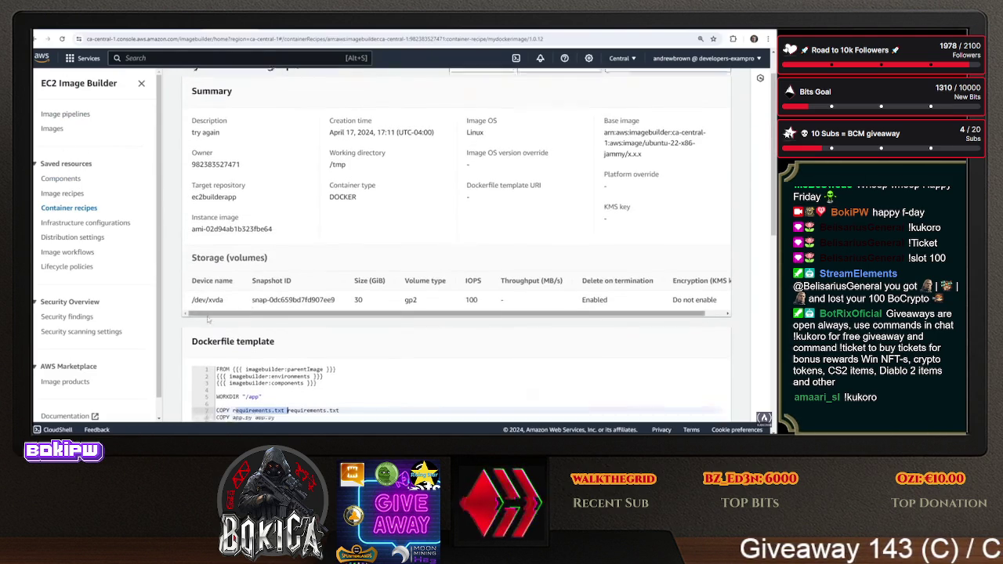
{"action": "scroll", "coordinate": [205, 264], "scroll_direction": "down", "scroll_amount": 2}
Open component DownloadS3AppCode 1.0.2 and mark its requirements.txt destination path on line 15
{"action": "left_click", "coordinate": [79, 115]}
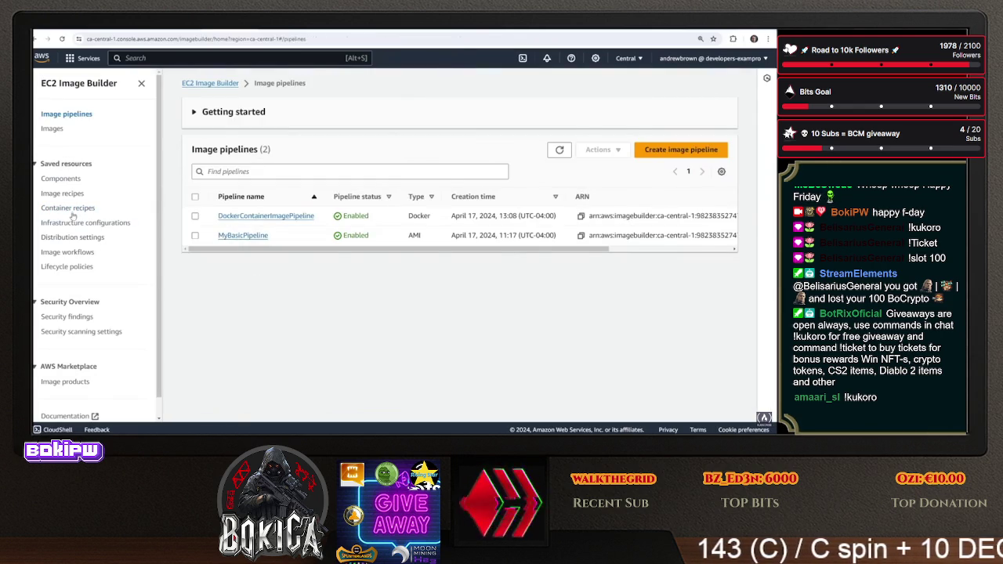
{"action": "left_click", "coordinate": [71, 210]}
{"action": "left_click", "coordinate": [69, 179]}
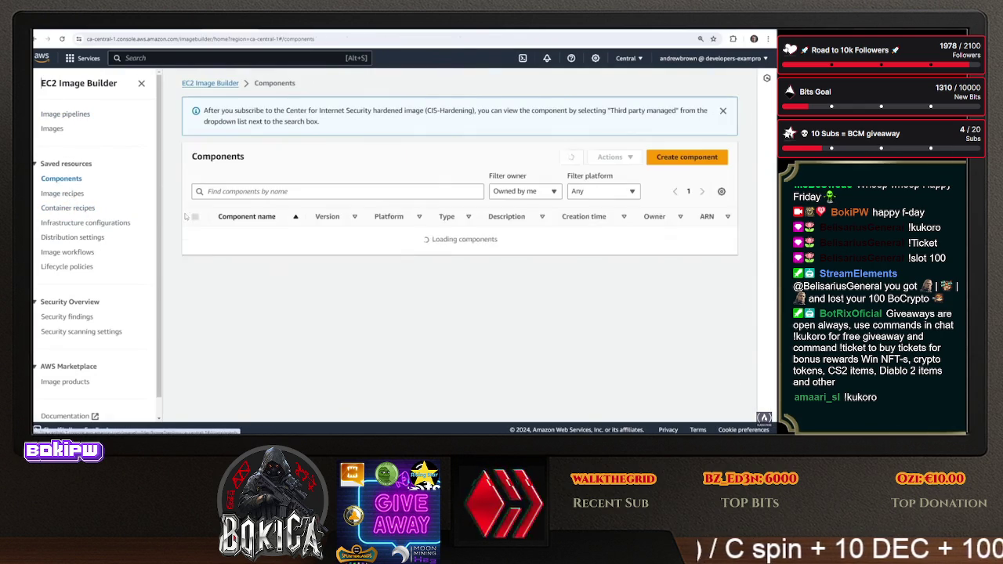
{"action": "left_click", "coordinate": [264, 276]}
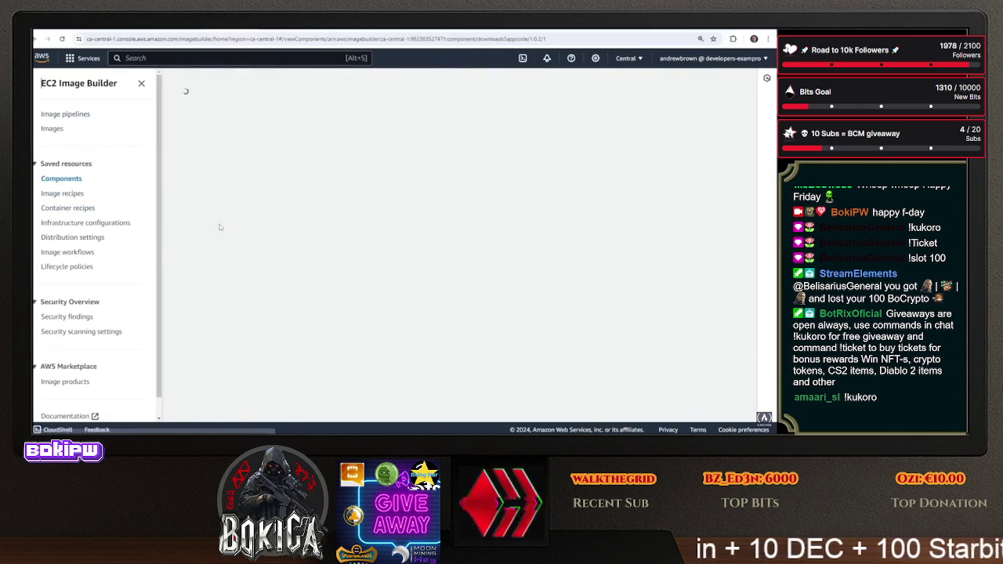
{"action": "scroll", "coordinate": [368, 257], "scroll_direction": "down", "scroll_amount": 5}
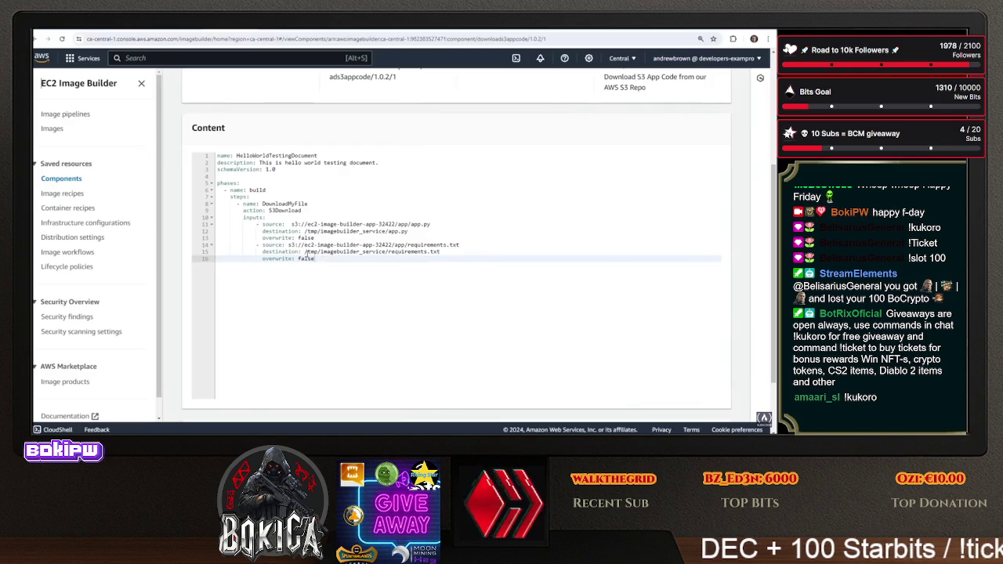
{"action": "left_click_drag", "start_coordinate": [305, 252], "coordinate": [451, 253]}
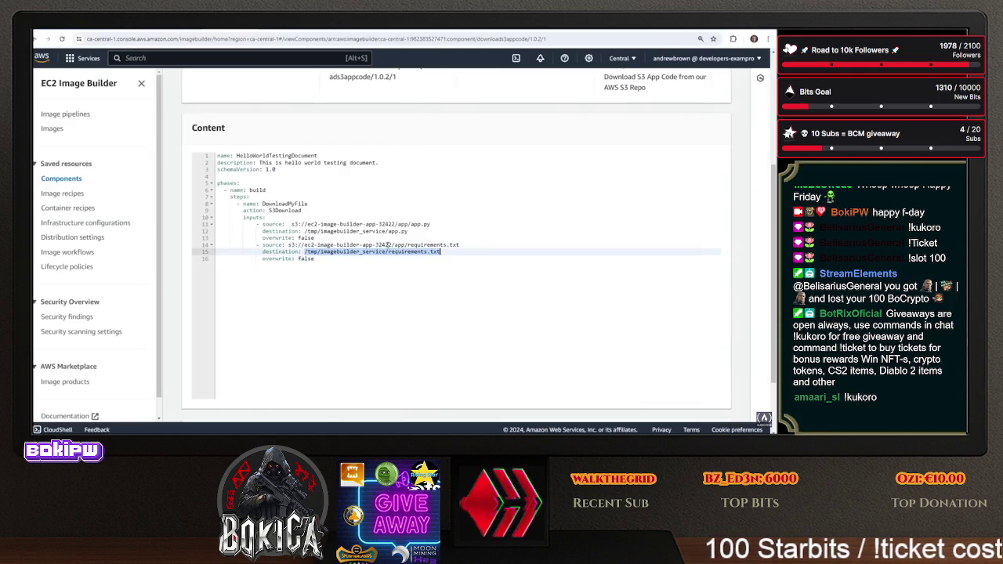
{"action": "scroll", "coordinate": [348, 233], "scroll_direction": "up", "scroll_amount": 5}
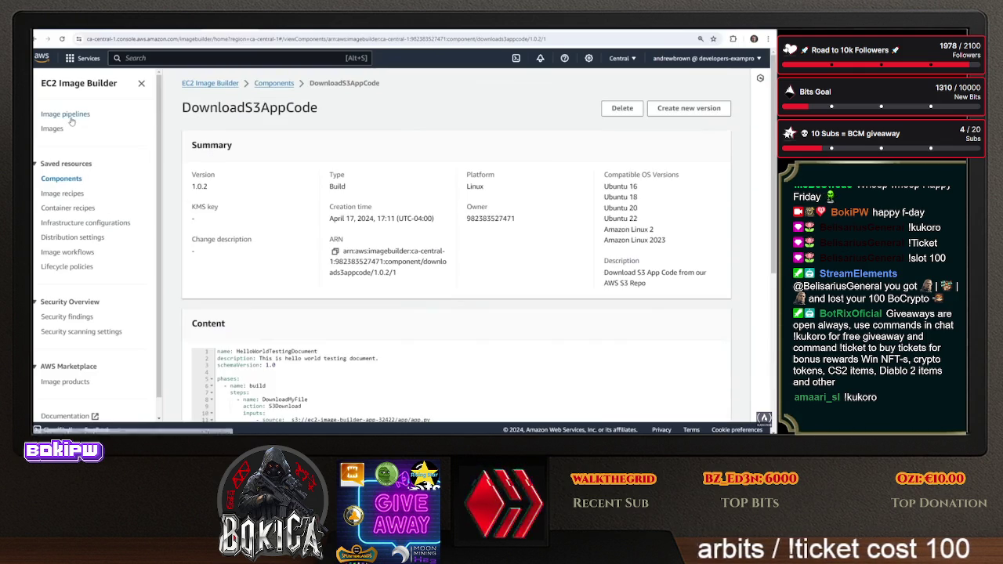
Open output image 1.0.12/1 from DockerContainerImagePipeline and its failed ApplyBuildComponents step
{"action": "left_click", "coordinate": [63, 113]}
{"action": "left_click", "coordinate": [263, 216]}
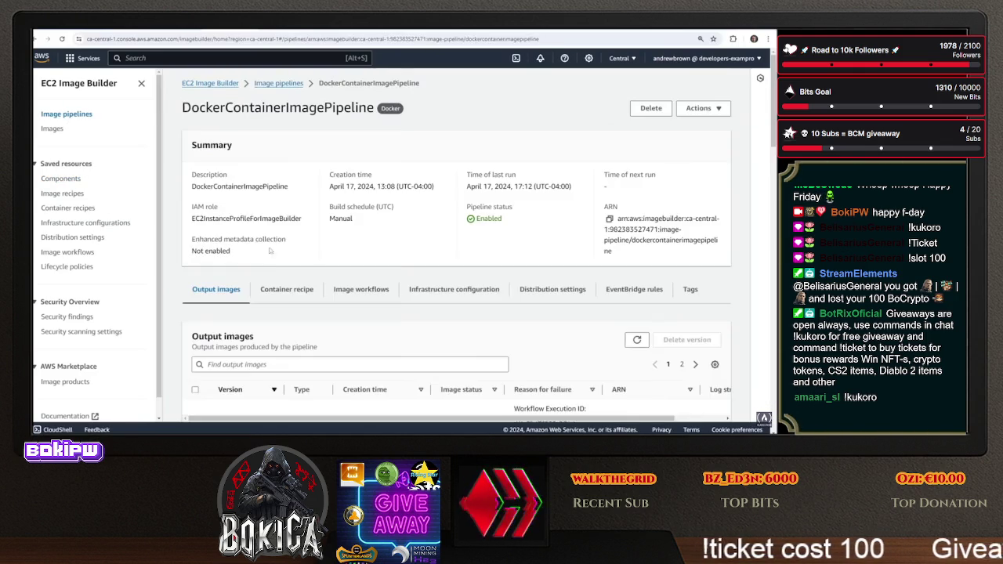
{"action": "scroll", "coordinate": [285, 263], "scroll_direction": "down", "scroll_amount": 3}
{"action": "scroll", "coordinate": [285, 264], "scroll_direction": "down", "scroll_amount": 1}
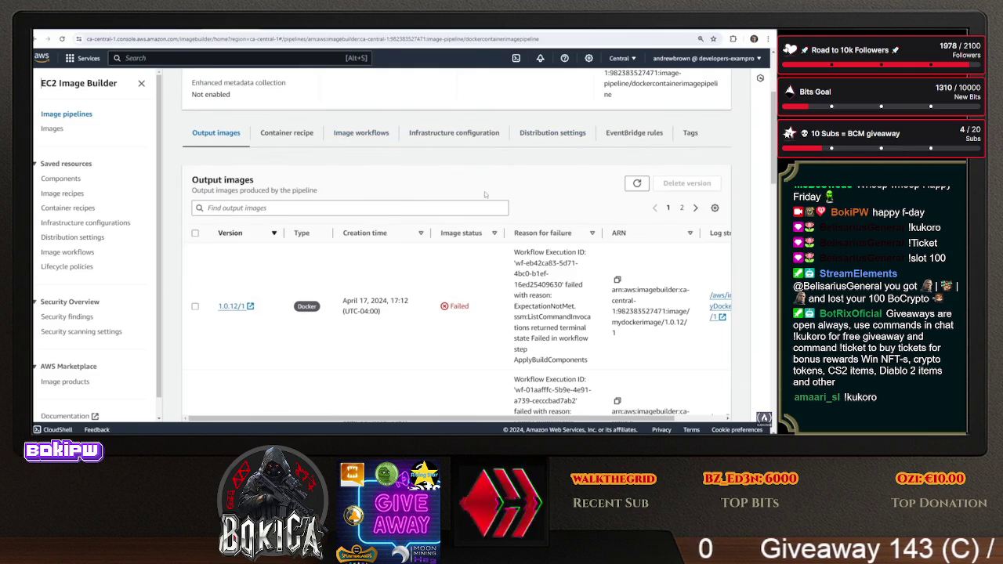
{"action": "left_click", "coordinate": [231, 307]}
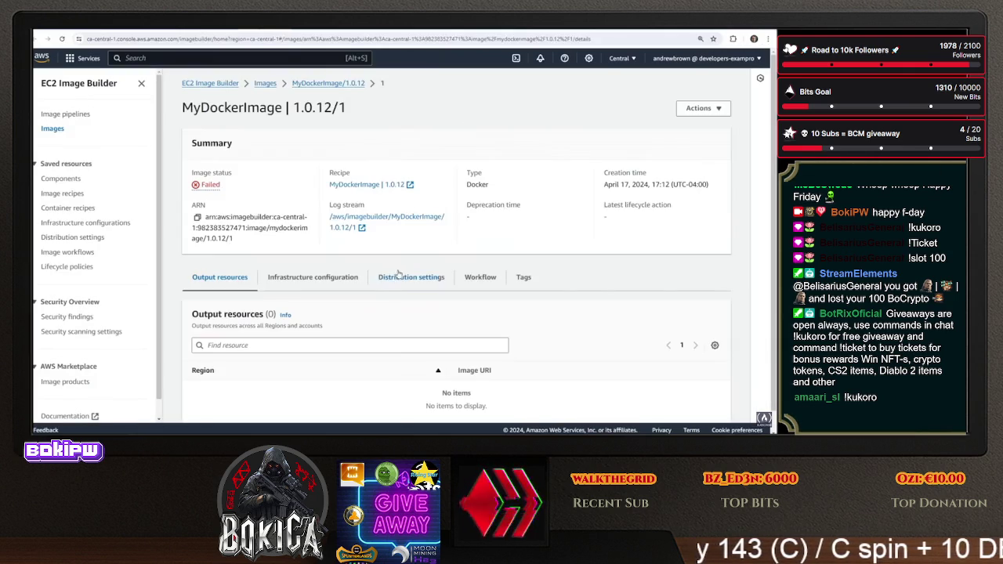
{"action": "left_click", "coordinate": [466, 278]}
{"action": "scroll", "coordinate": [329, 337], "scroll_direction": "down", "scroll_amount": 3}
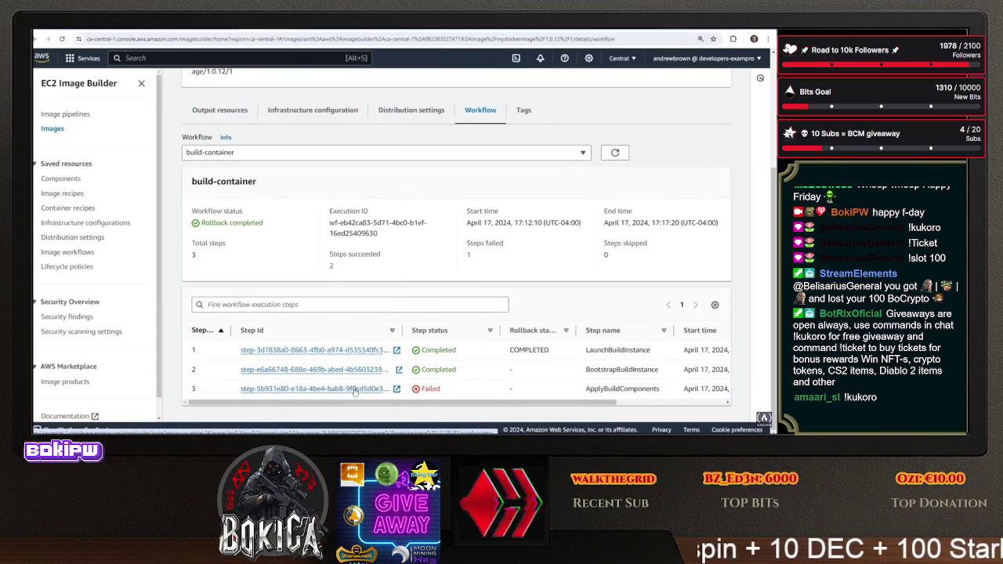
{"action": "left_click", "coordinate": [356, 389]}
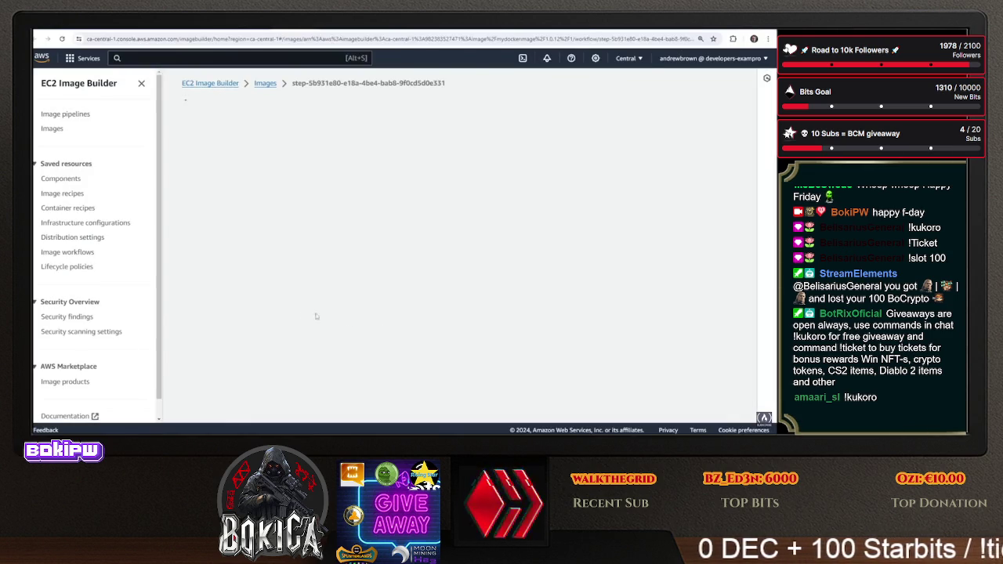
Mark the /tmp/imagebuilder_service path and Dockerfile path in the step's docker build script
{"action": "scroll", "coordinate": [276, 333], "scroll_direction": "down", "scroll_amount": 5}
{"action": "scroll", "coordinate": [275, 334], "scroll_direction": "down", "scroll_amount": 15}
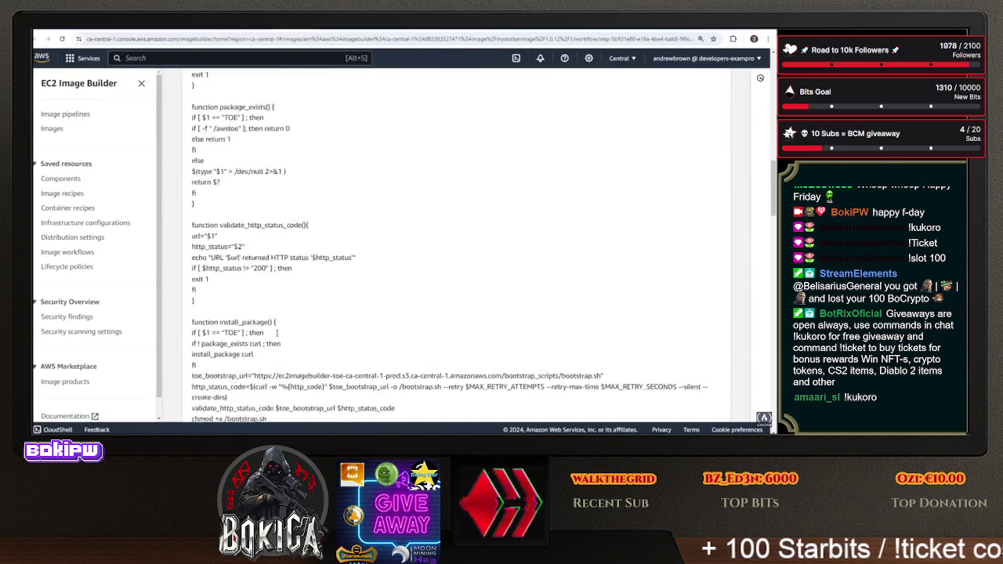
{"action": "scroll", "coordinate": [285, 333], "scroll_direction": "down", "scroll_amount": 10}
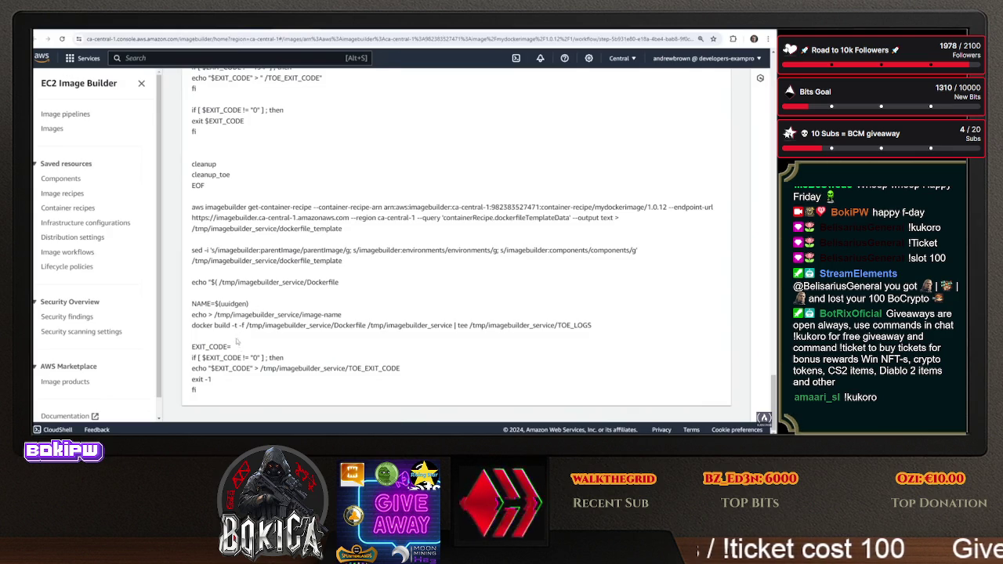
{"action": "left_click_drag", "start_coordinate": [215, 314], "coordinate": [332, 314]}
{"action": "left_click_drag", "start_coordinate": [246, 325], "coordinate": [364, 324]}
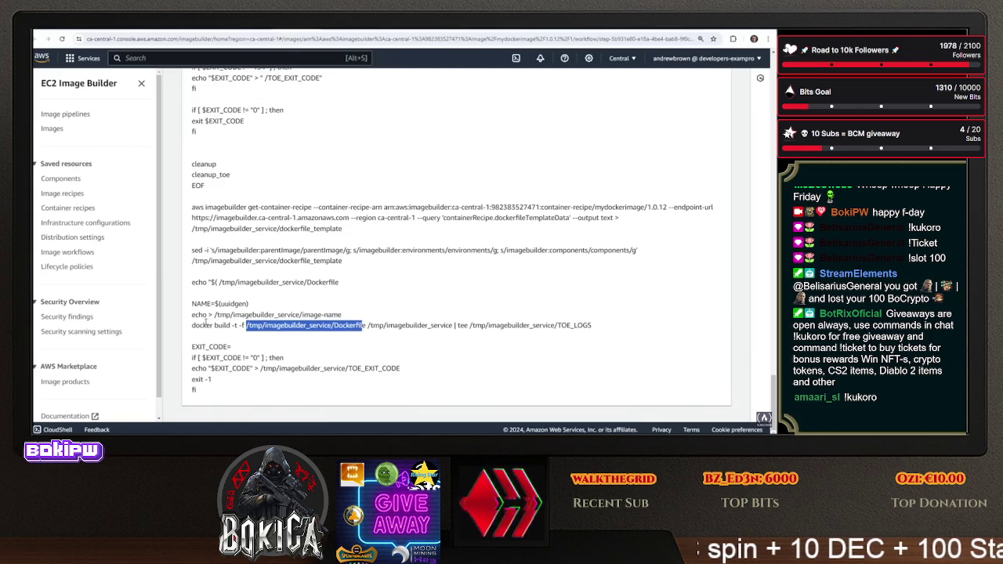
{"action": "left_click", "coordinate": [285, 314]}
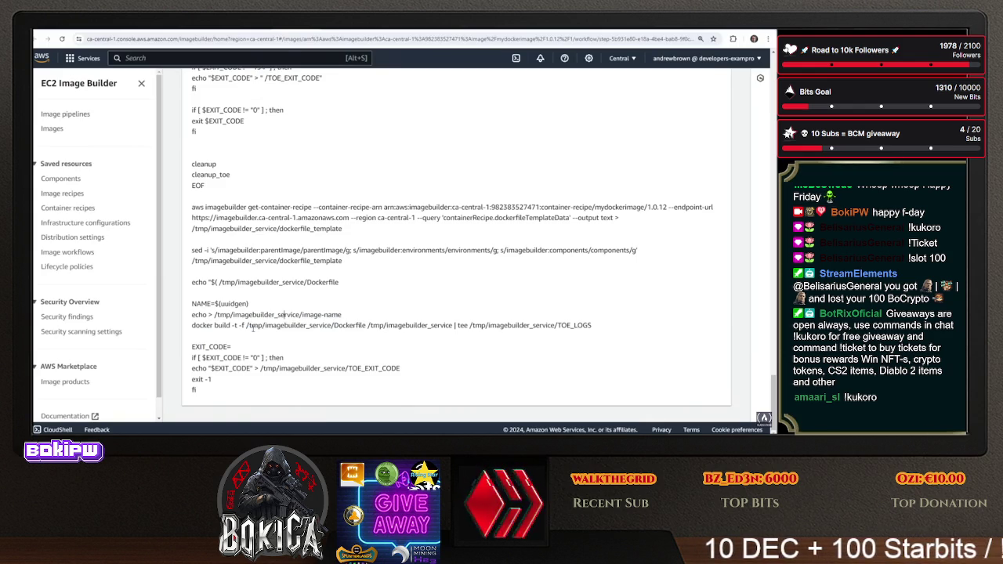
{"action": "mouse_move", "coordinate": [247, 324]}
{"action": "left_mouse_down"}
{"action": "mouse_move", "coordinate": [593, 325]}
{"action": "mouse_move", "coordinate": [365, 325]}
{"action": "left_mouse_up"}
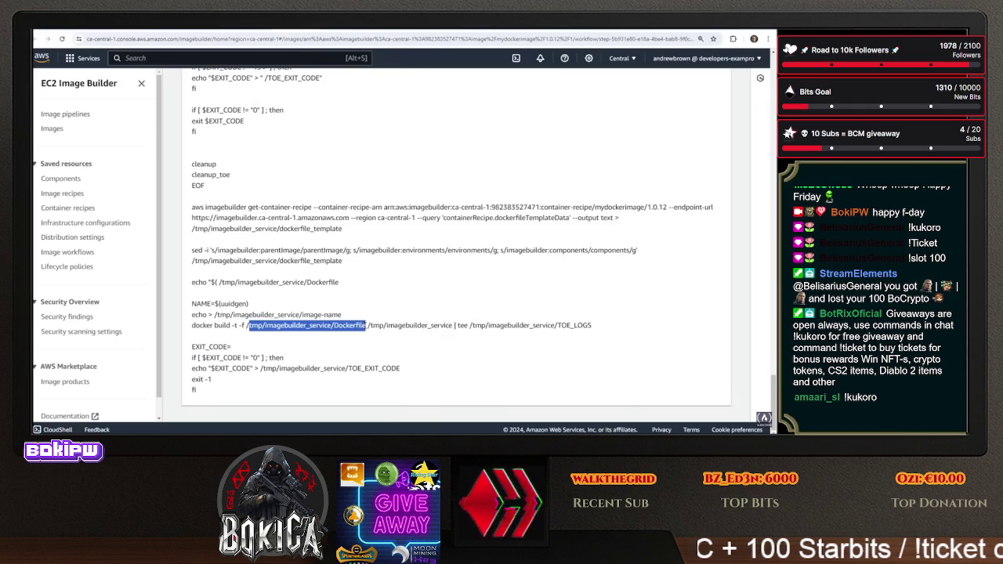
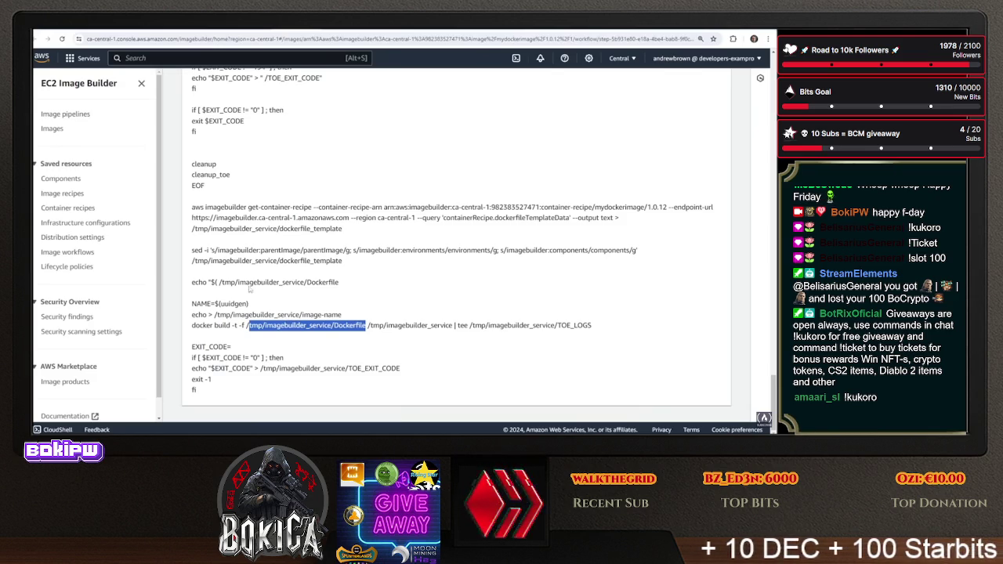
Go back to Images and open build 1.0.12/1 of MyDockerImage 1.0.12
{"action": "scroll", "coordinate": [259, 265], "scroll_direction": "up", "scroll_amount": 15}
{"action": "scroll", "coordinate": [260, 264], "scroll_direction": "up", "scroll_amount": 20}
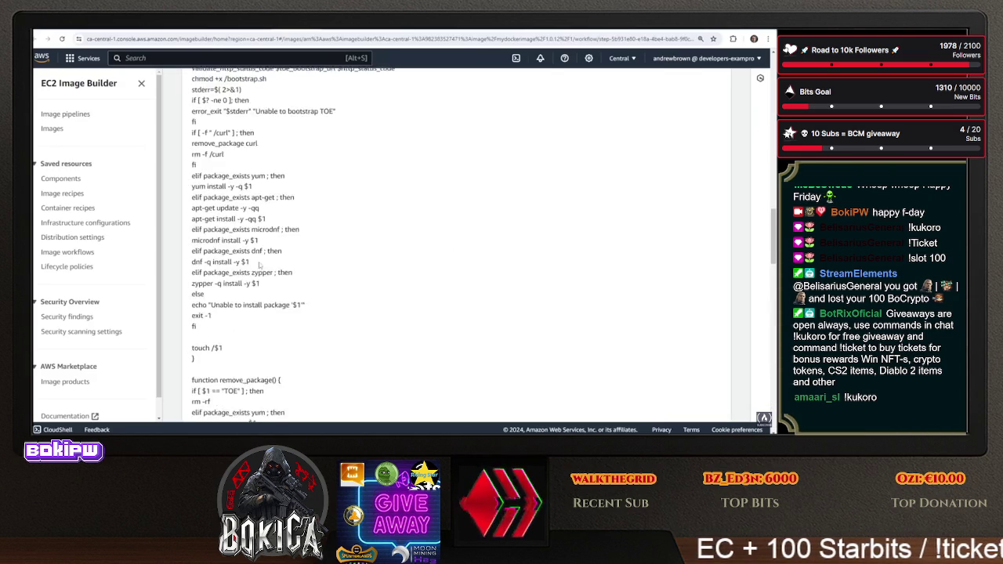
{"action": "scroll", "coordinate": [265, 264], "scroll_direction": "up", "scroll_amount": 1}
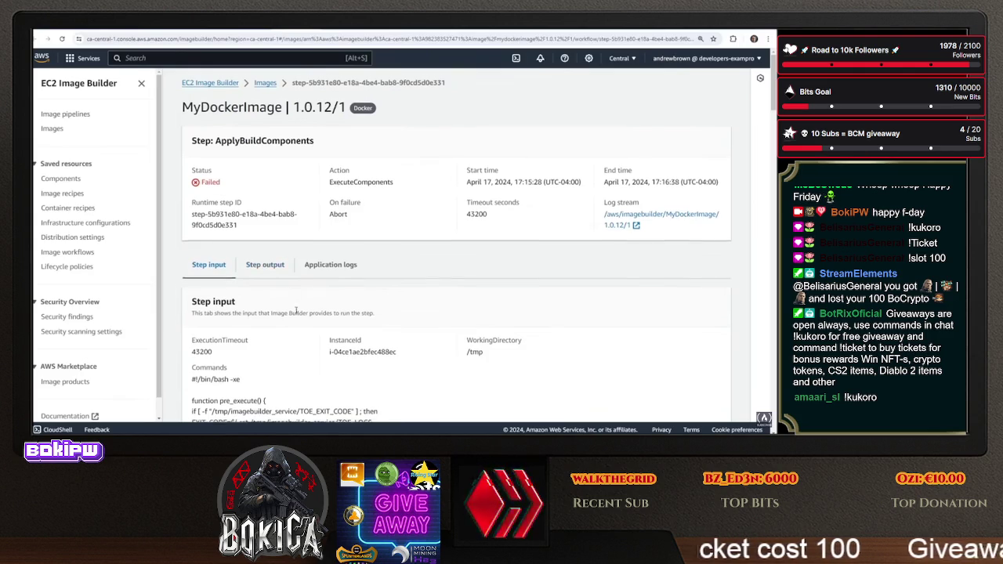
{"action": "scroll", "coordinate": [265, 265], "scroll_direction": "down", "scroll_amount": 2}
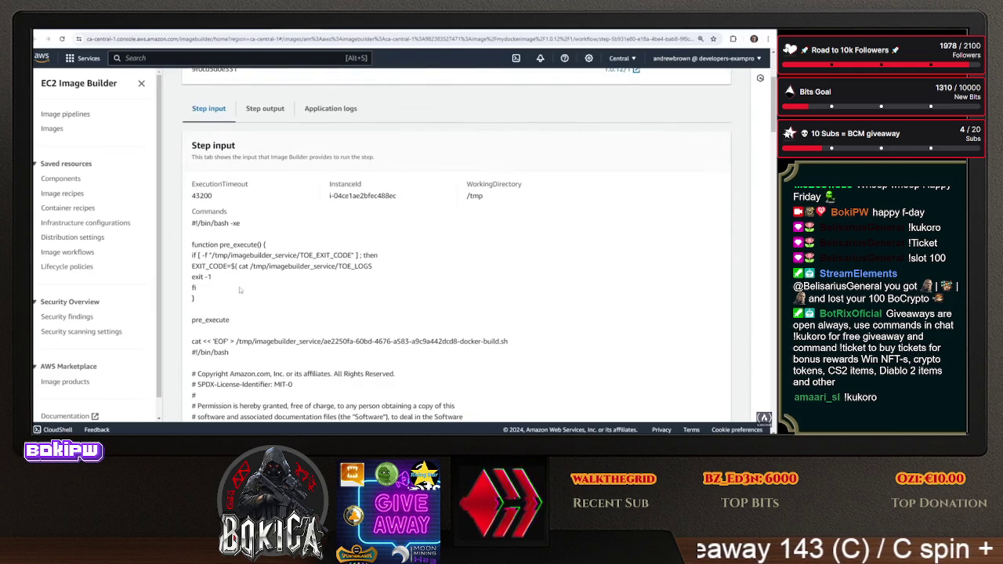
{"action": "scroll", "coordinate": [292, 294], "scroll_direction": "down", "scroll_amount": 1}
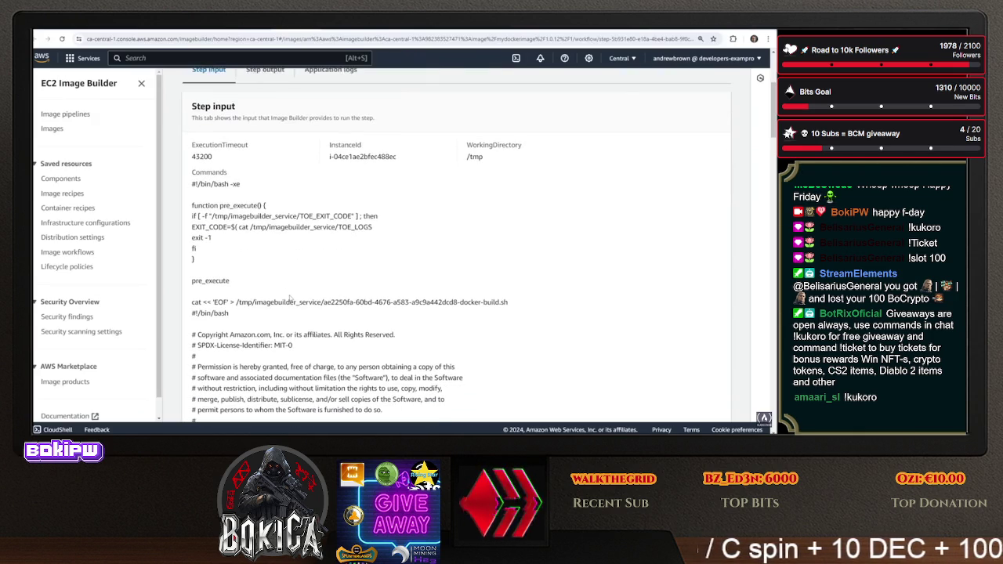
{"action": "scroll", "coordinate": [282, 296], "scroll_direction": "up", "scroll_amount": 5}
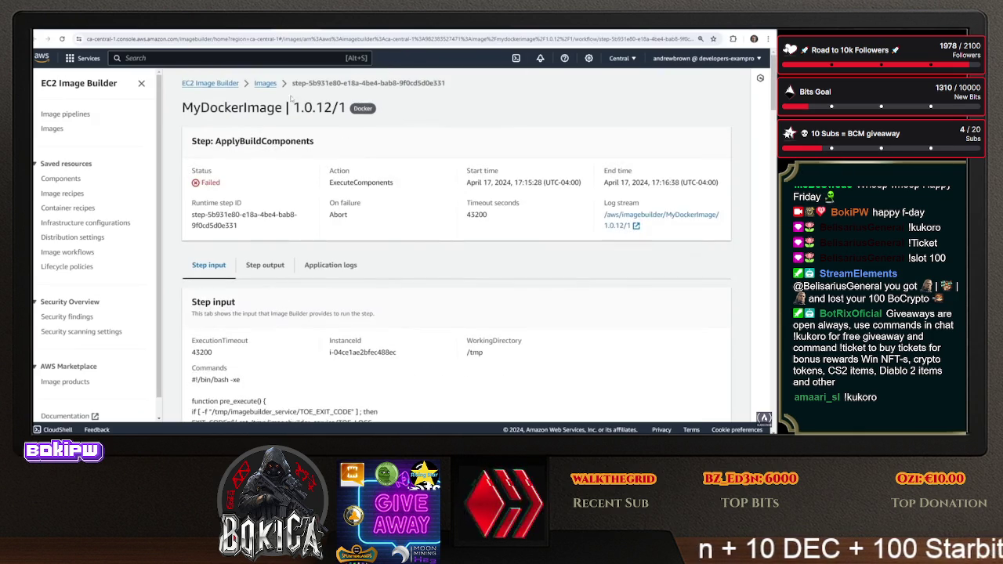
{"action": "left_click", "coordinate": [272, 87]}
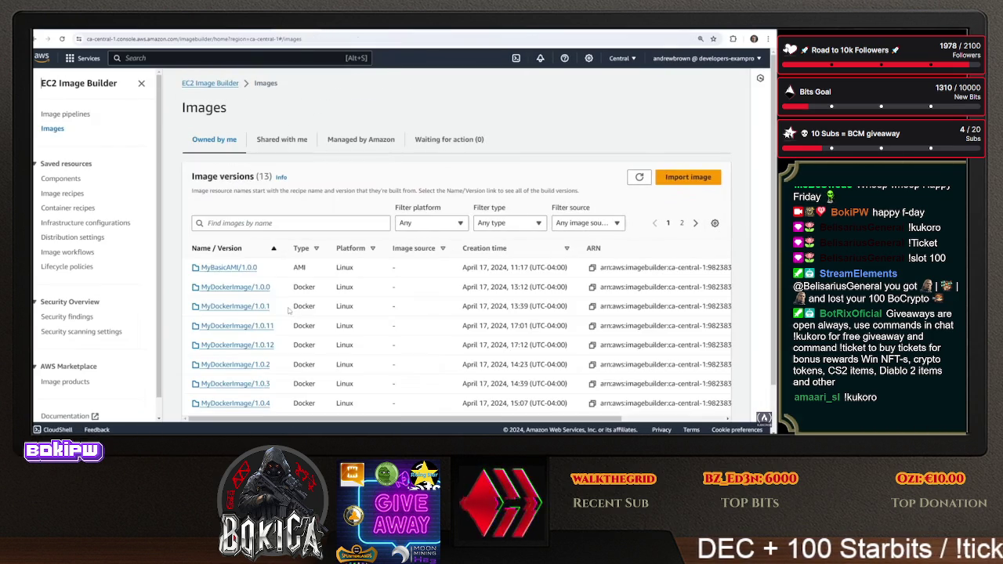
{"action": "left_click", "coordinate": [270, 346]}
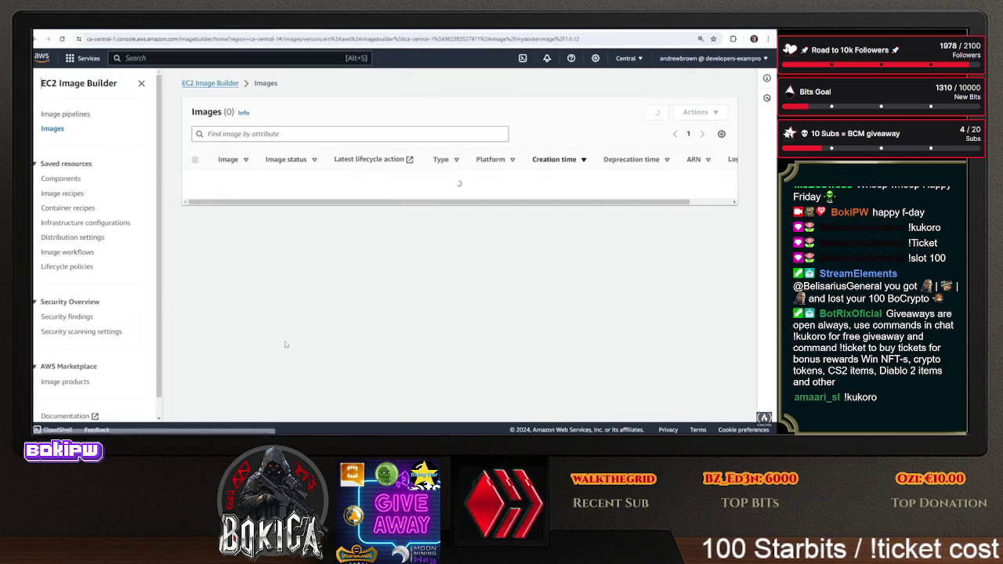
{"action": "left_click", "coordinate": [279, 179]}
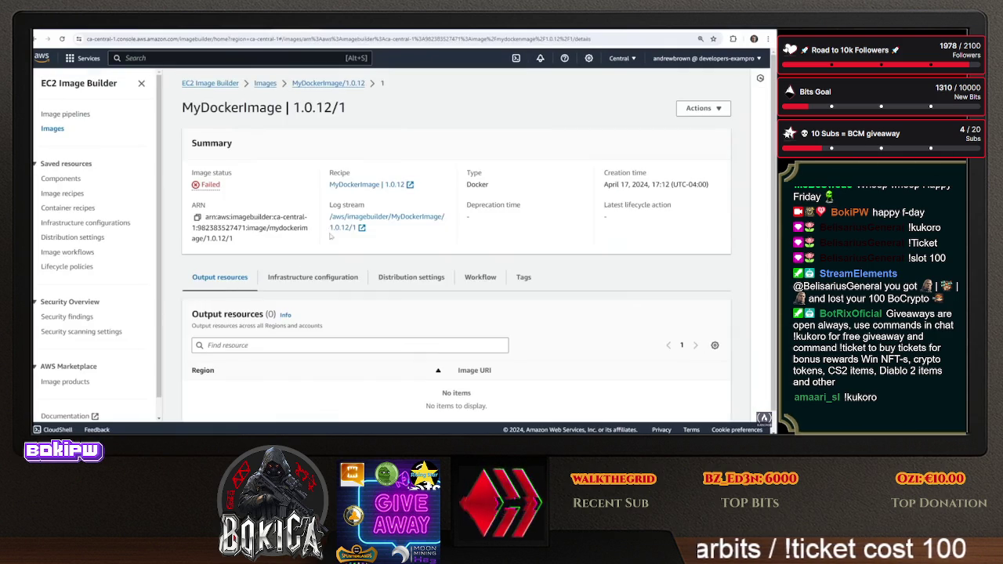
Review the build's infrastructure, distribution and workflow tabs, checking a workflow step's link options
{"action": "left_click", "coordinate": [351, 259]}
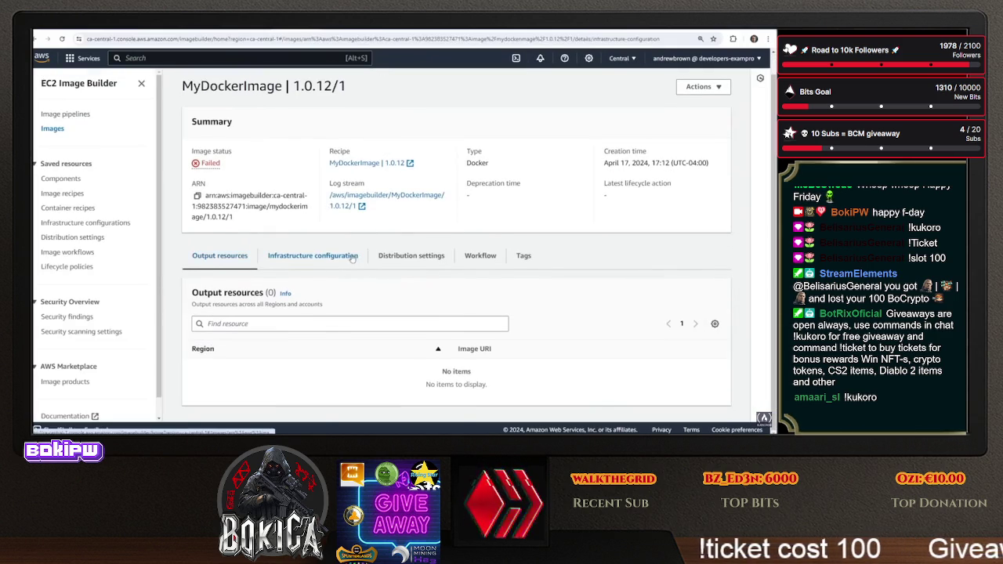
{"action": "left_click", "coordinate": [396, 259]}
{"action": "left_click", "coordinate": [468, 258]}
{"action": "scroll", "coordinate": [243, 315], "scroll_direction": "down", "scroll_amount": 3}
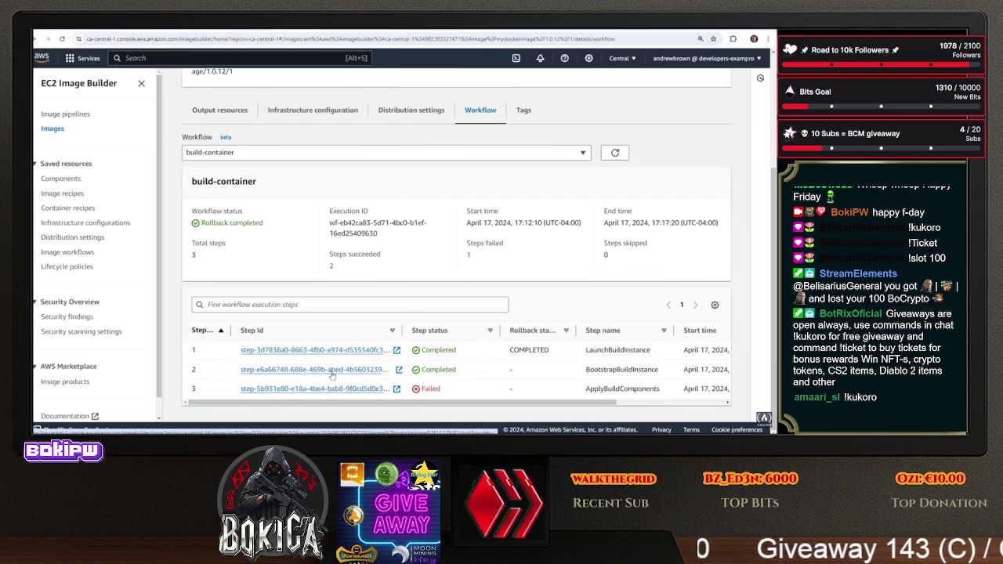
{"action": "right_click", "coordinate": [334, 390]}
{"action": "left_click", "coordinate": [366, 279]}
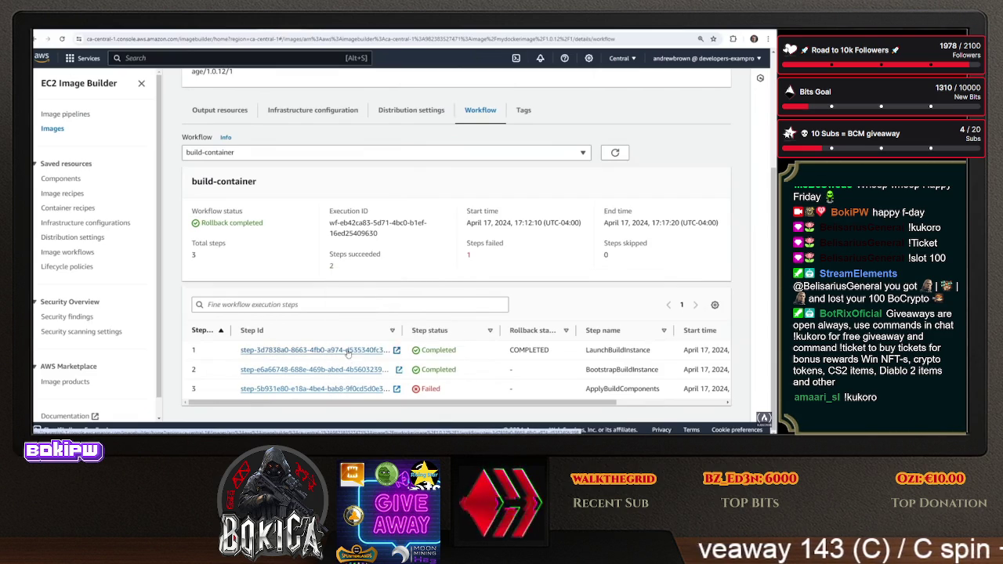
{"action": "right_click", "coordinate": [340, 389]}
{"action": "key", "text": "Escape"}
Inspect the LaunchBuildInstance step's output and application logs
{"action": "left_click", "coordinate": [313, 350]}
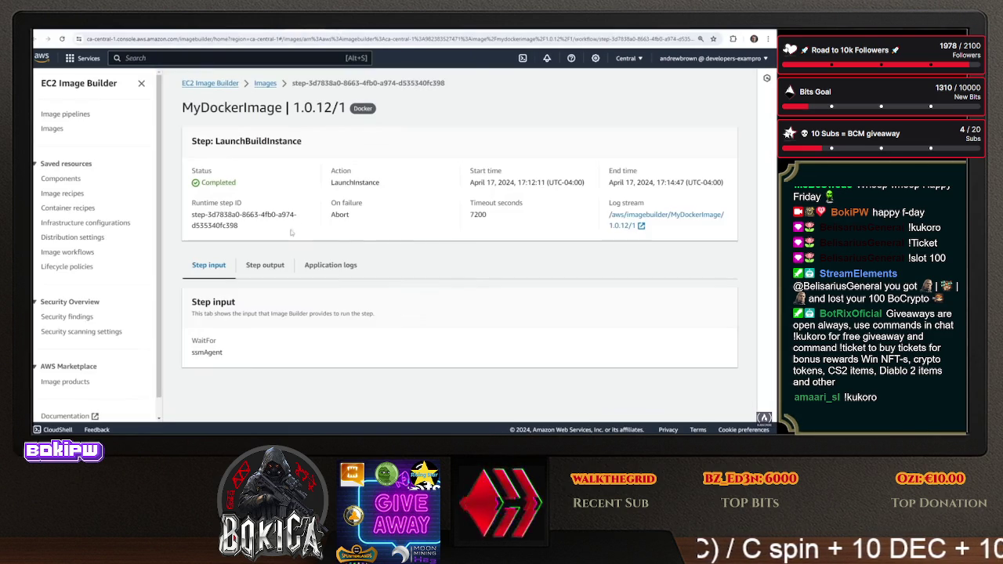
{"action": "left_click", "coordinate": [264, 266]}
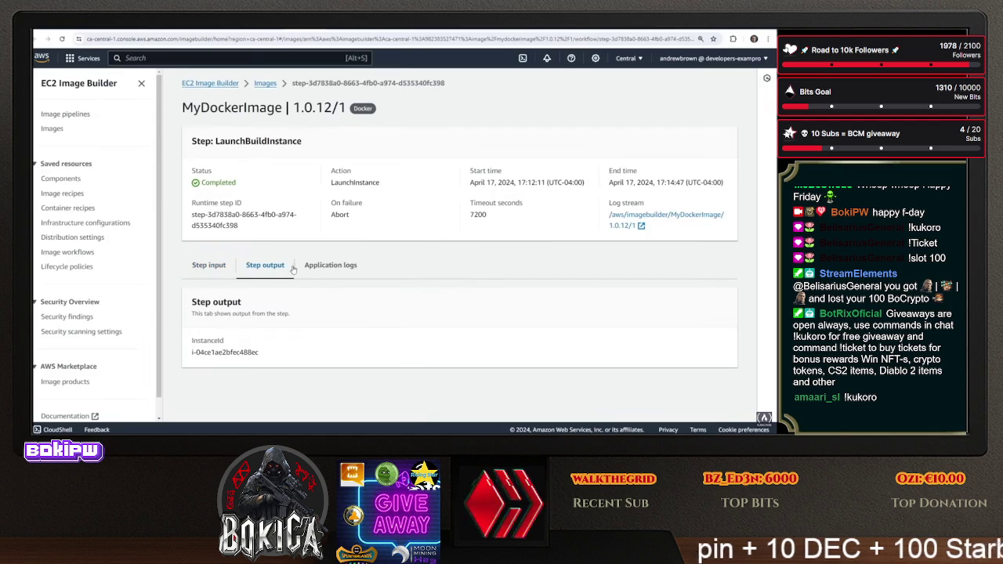
{"action": "left_click", "coordinate": [298, 267]}
{"action": "scroll", "coordinate": [208, 291], "scroll_direction": "down", "scroll_amount": 3}
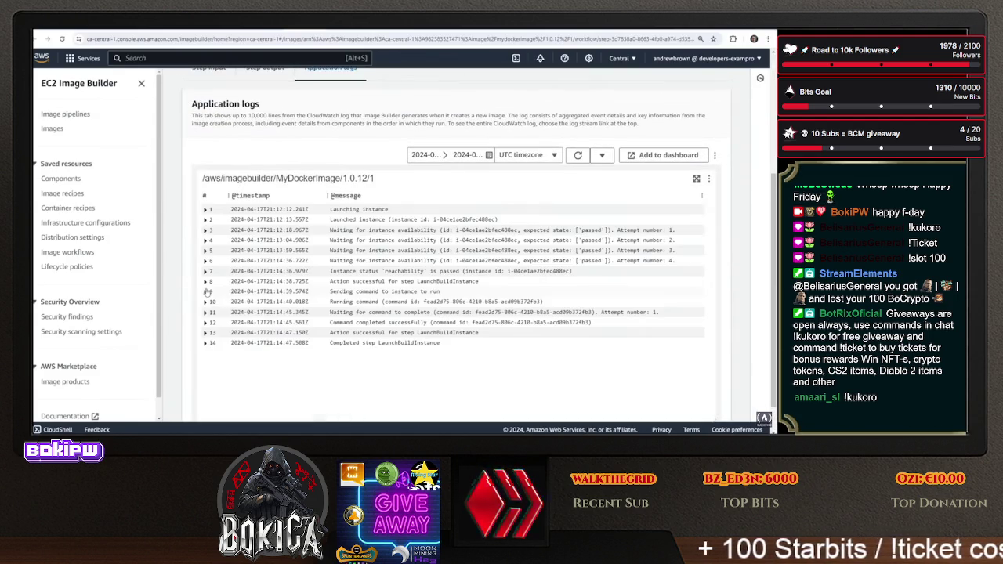
{"action": "key", "text": "alt+Left"}
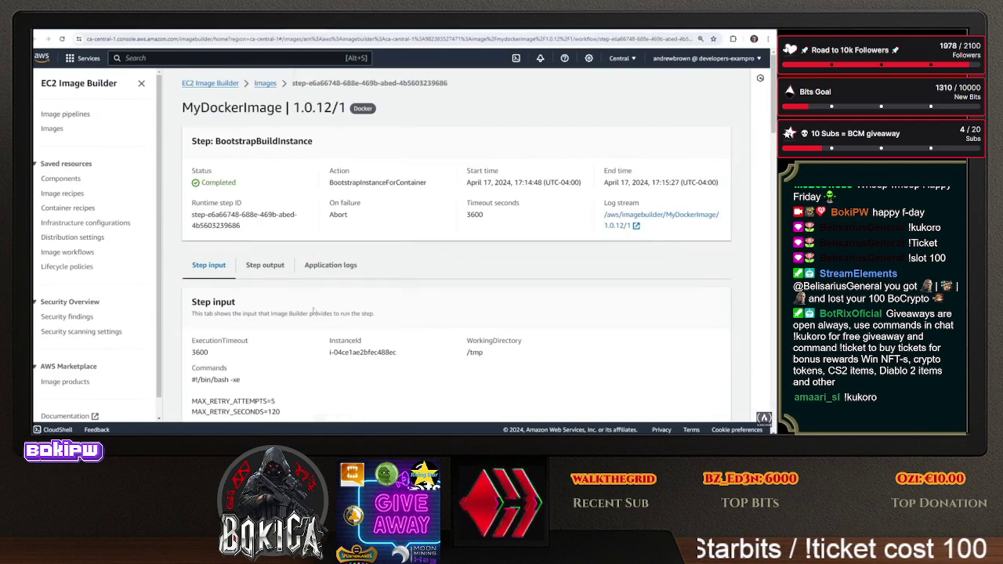
Read through the BootstrapBuildInstance application logs, then go to the Image pipelines list
{"action": "left_click", "coordinate": [329, 265]}
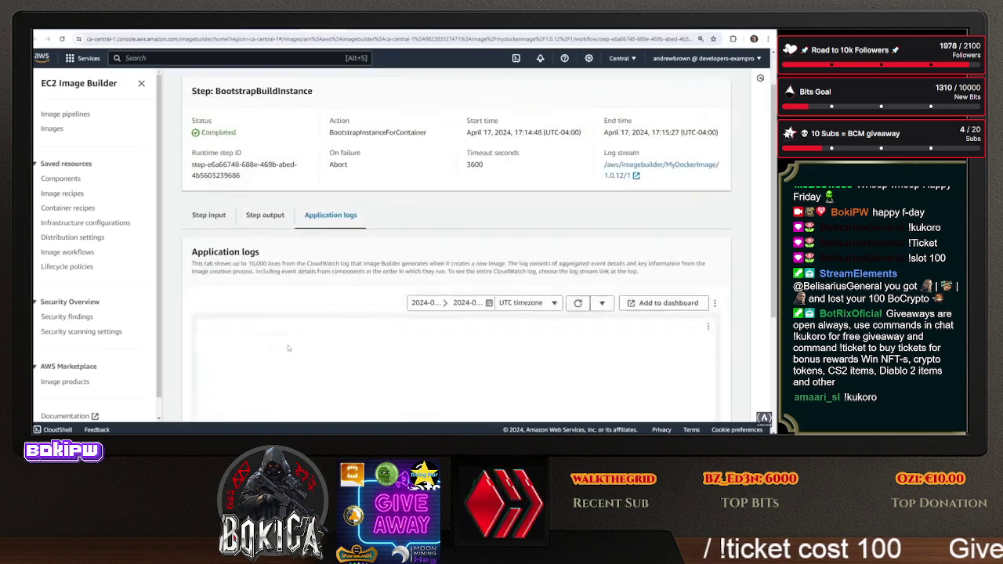
{"action": "scroll", "coordinate": [287, 345], "scroll_direction": "down", "scroll_amount": 3}
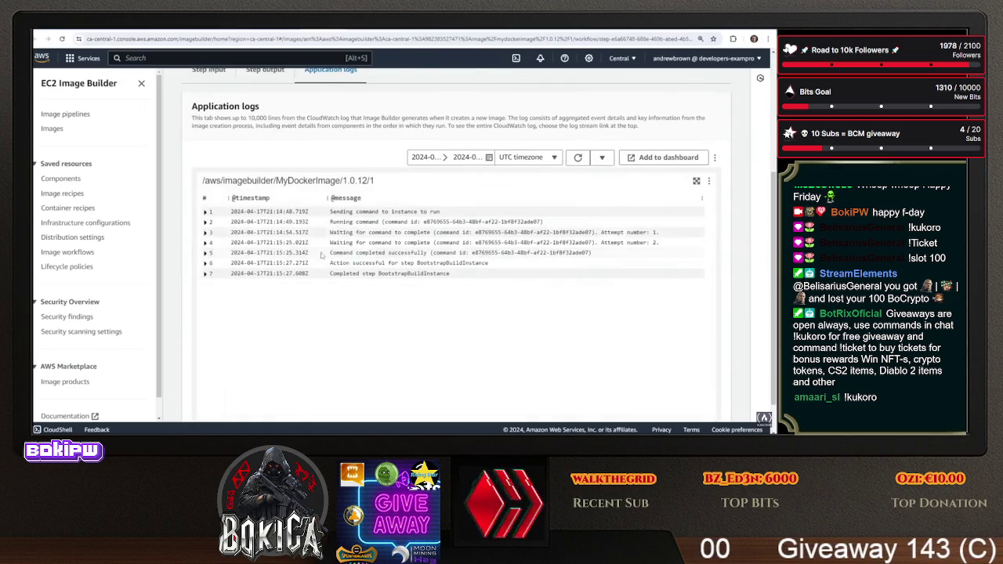
{"action": "scroll", "coordinate": [315, 227], "scroll_direction": "up", "scroll_amount": 3}
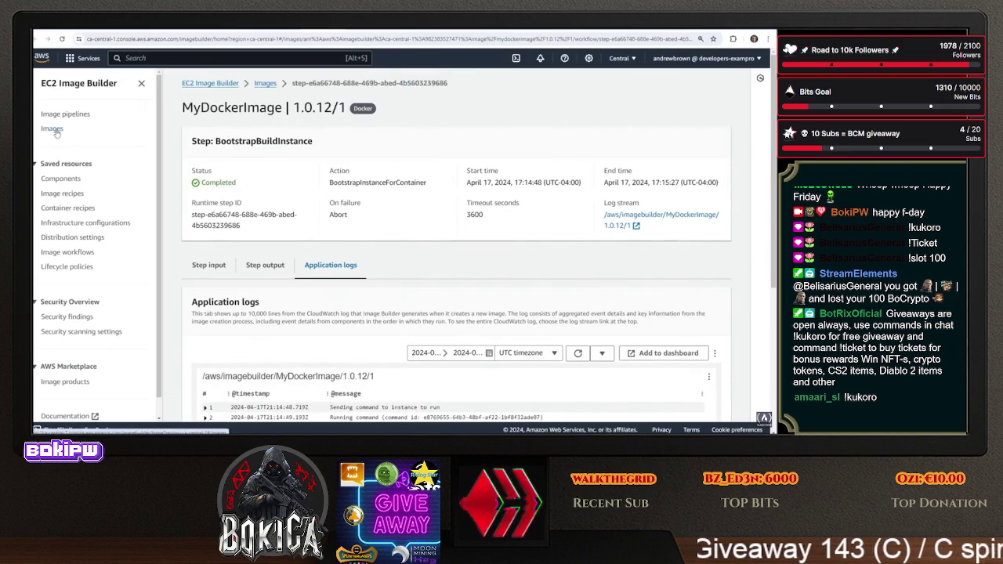
{"action": "left_click", "coordinate": [53, 130]}
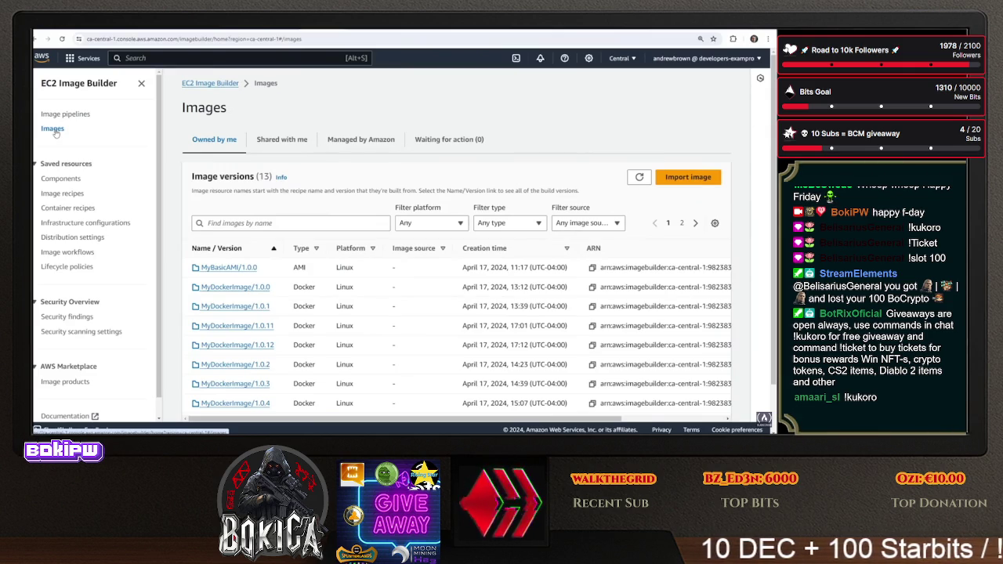
{"action": "left_click", "coordinate": [61, 116]}
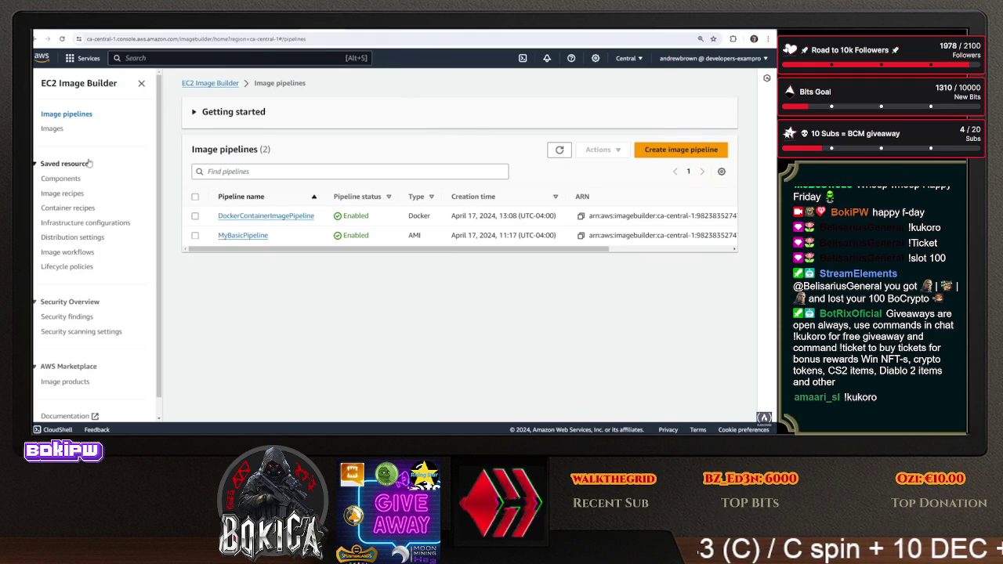
{"action": "left_click", "coordinate": [53, 128]}
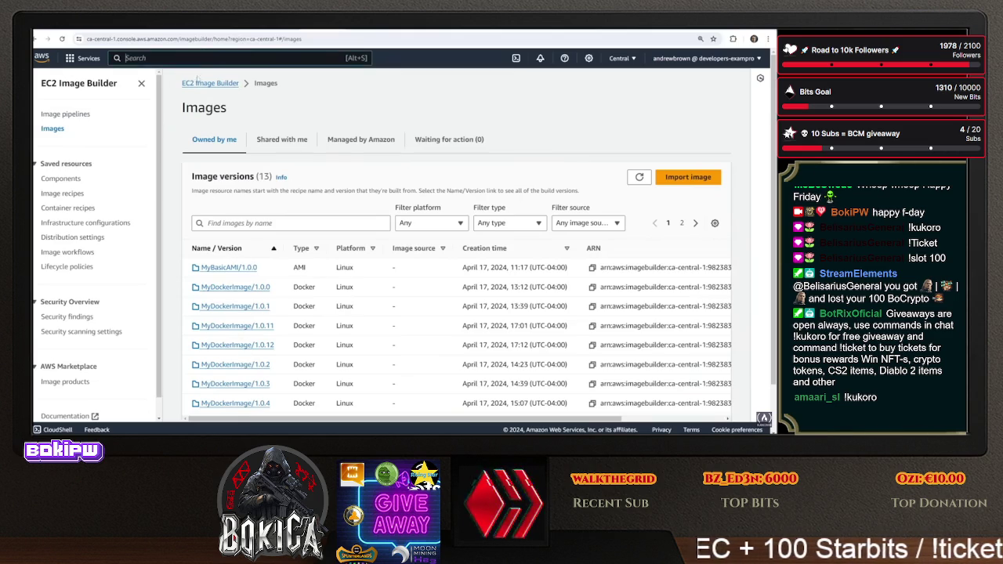
{"action": "left_click", "coordinate": [196, 58]}
{"action": "type", "text": "ecr"}
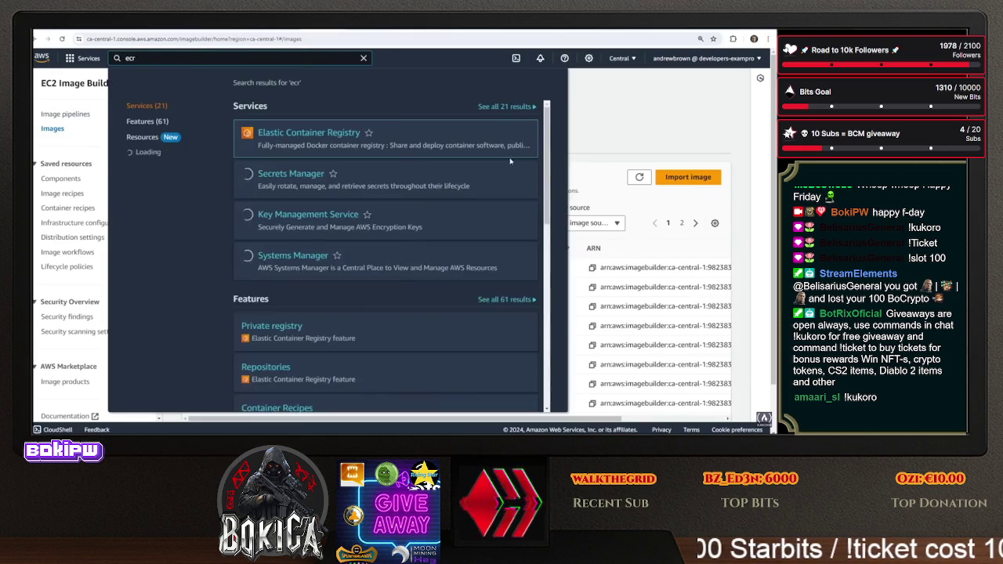
Dismiss the ECR service search results
{"action": "left_click", "coordinate": [608, 122]}
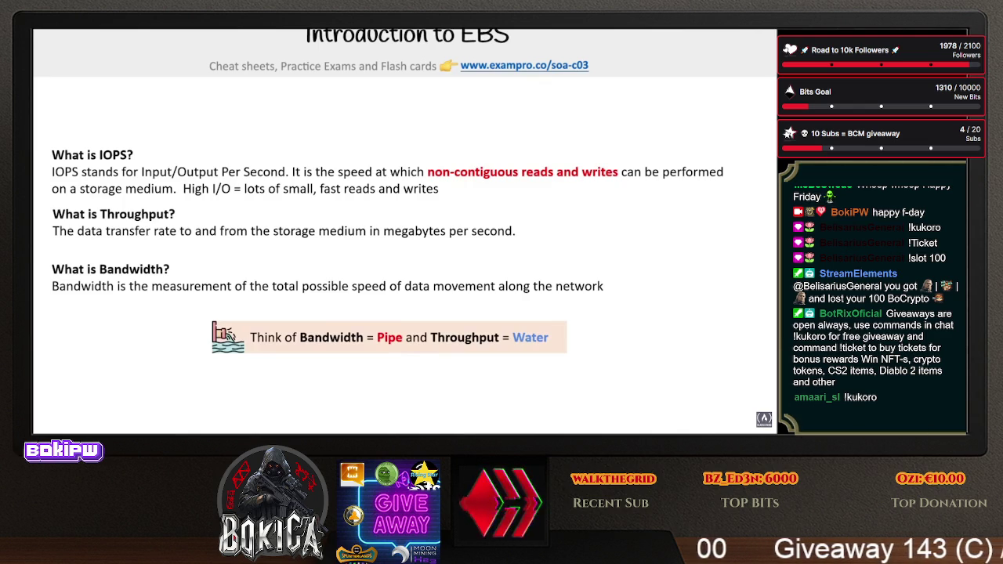
Bring up the EBS volume types slide, red-underline gp3, io2 and io2 Block Express, and reveal the note
{"action": "key", "text": "Right"}
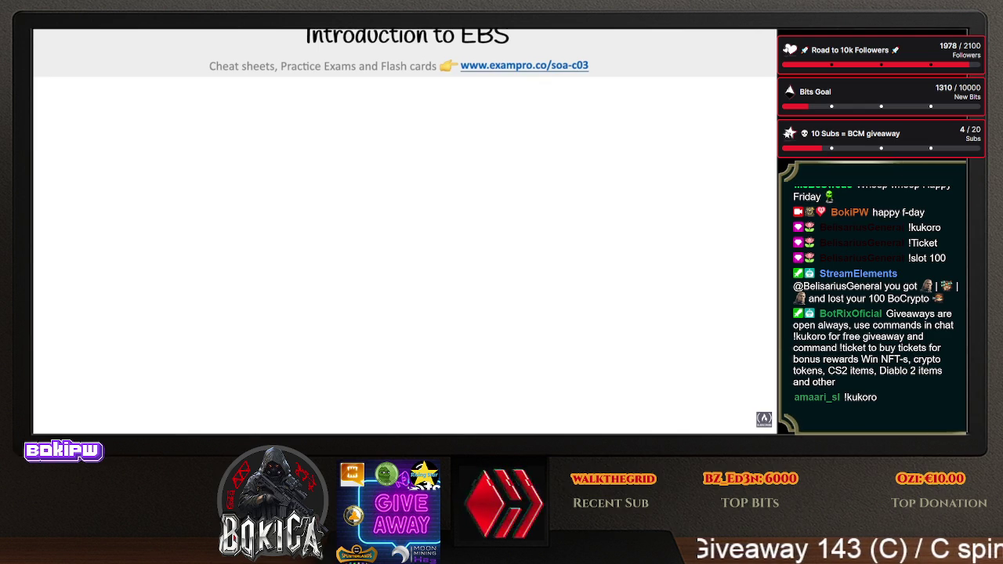
{"action": "key", "text": "Right"}
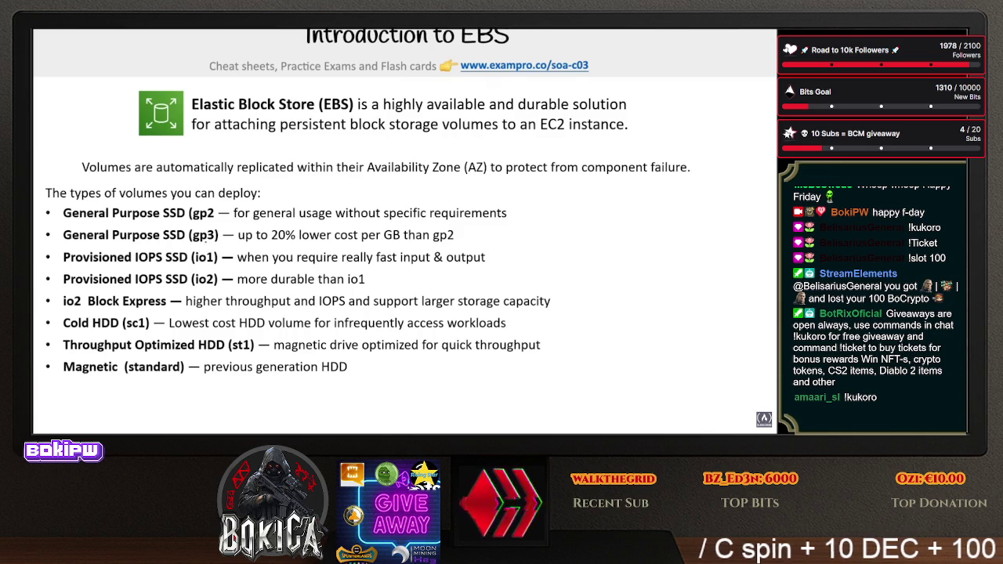
{"action": "left_click_drag", "start_coordinate": [189, 244], "coordinate": [219, 245]}
{"action": "left_click_drag", "start_coordinate": [192, 288], "coordinate": [218, 288]}
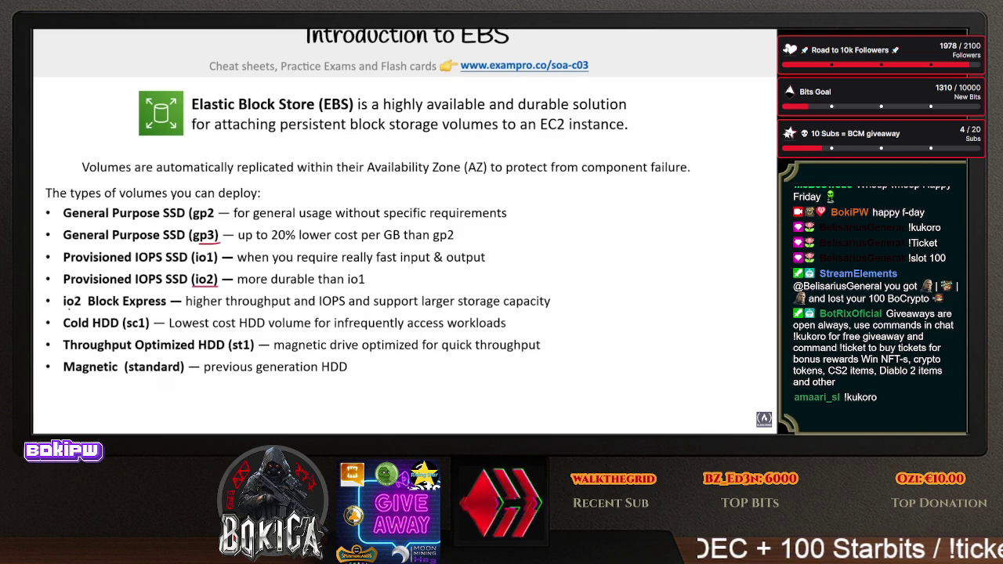
{"action": "left_click_drag", "start_coordinate": [62, 311], "coordinate": [181, 311]}
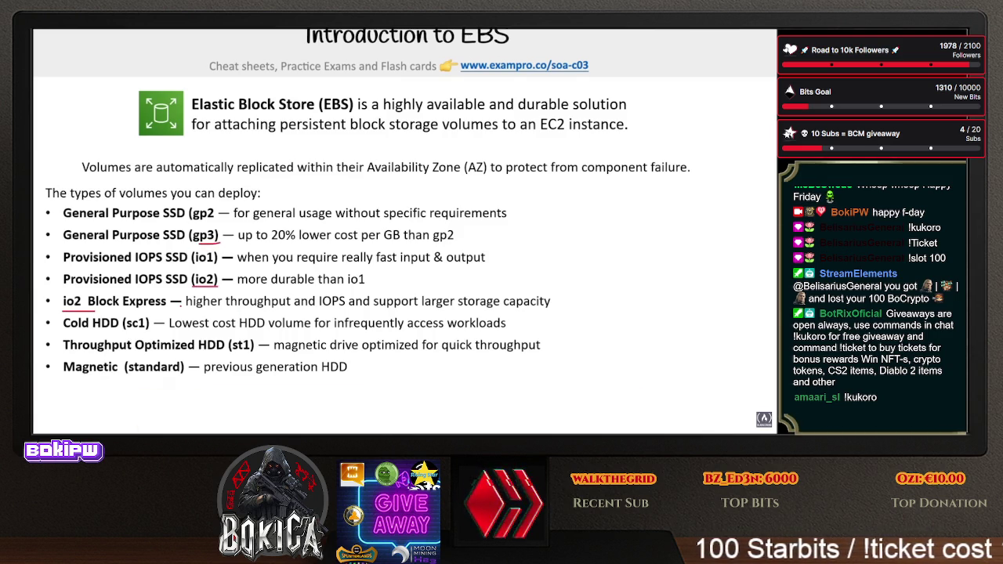
{"action": "key", "text": "Right"}
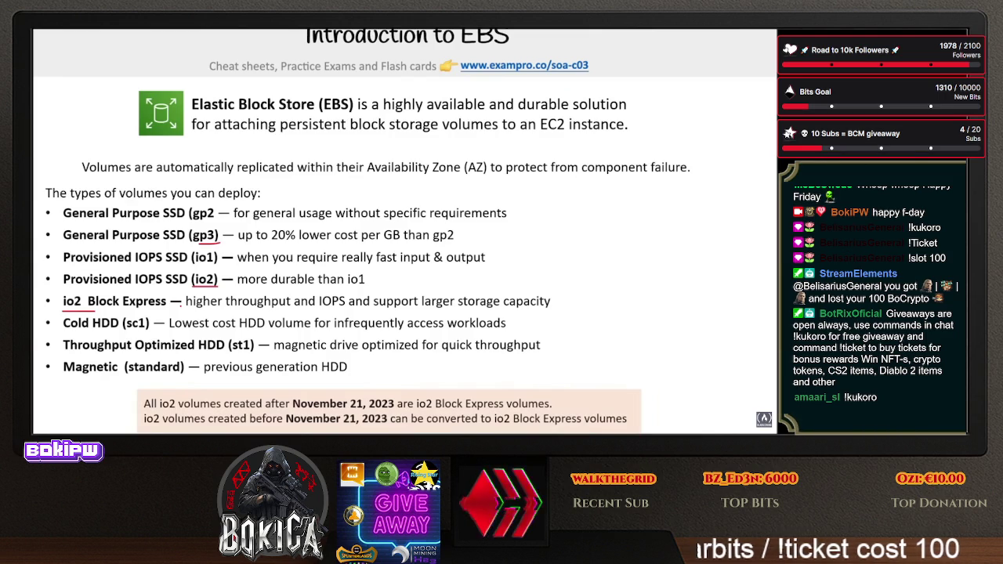